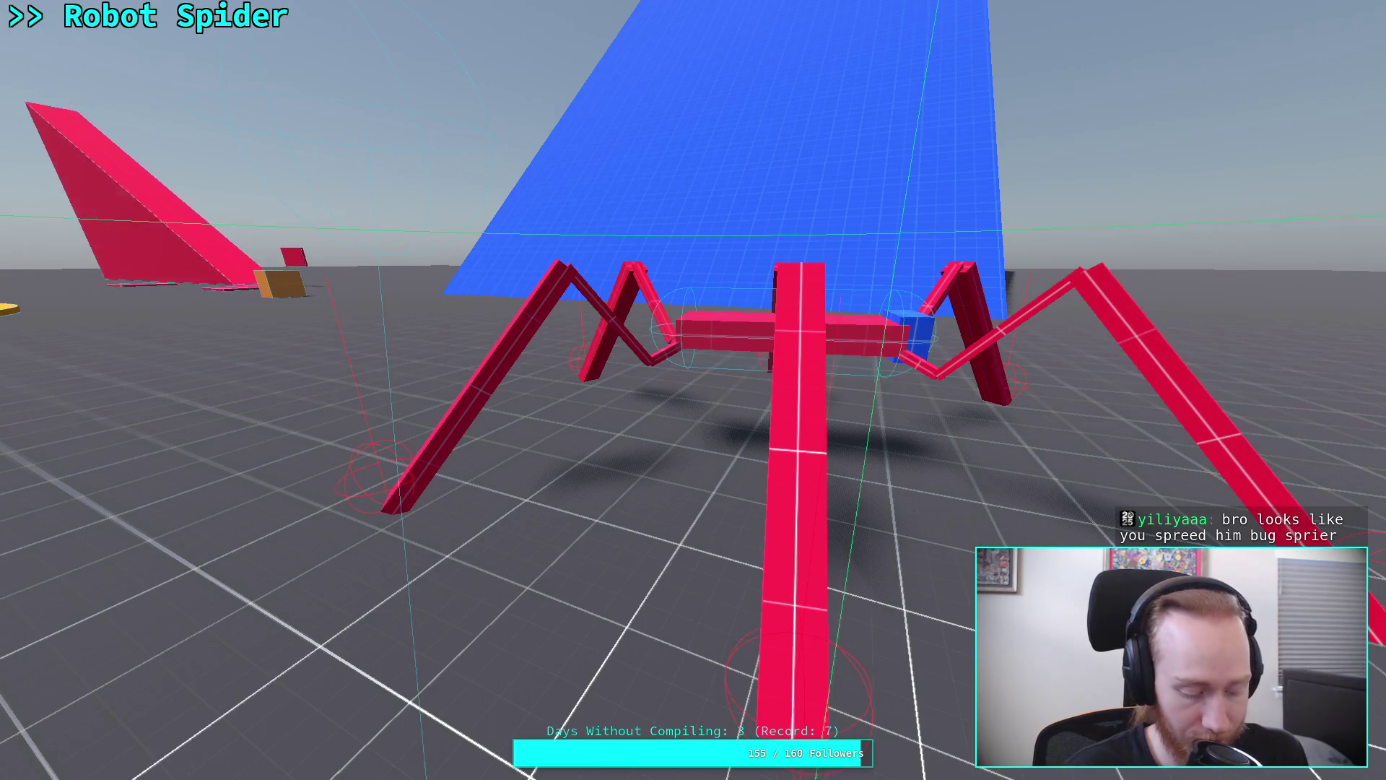
Exit fullscreen, bring the script editor forward and stop the running game.
key(super+f)
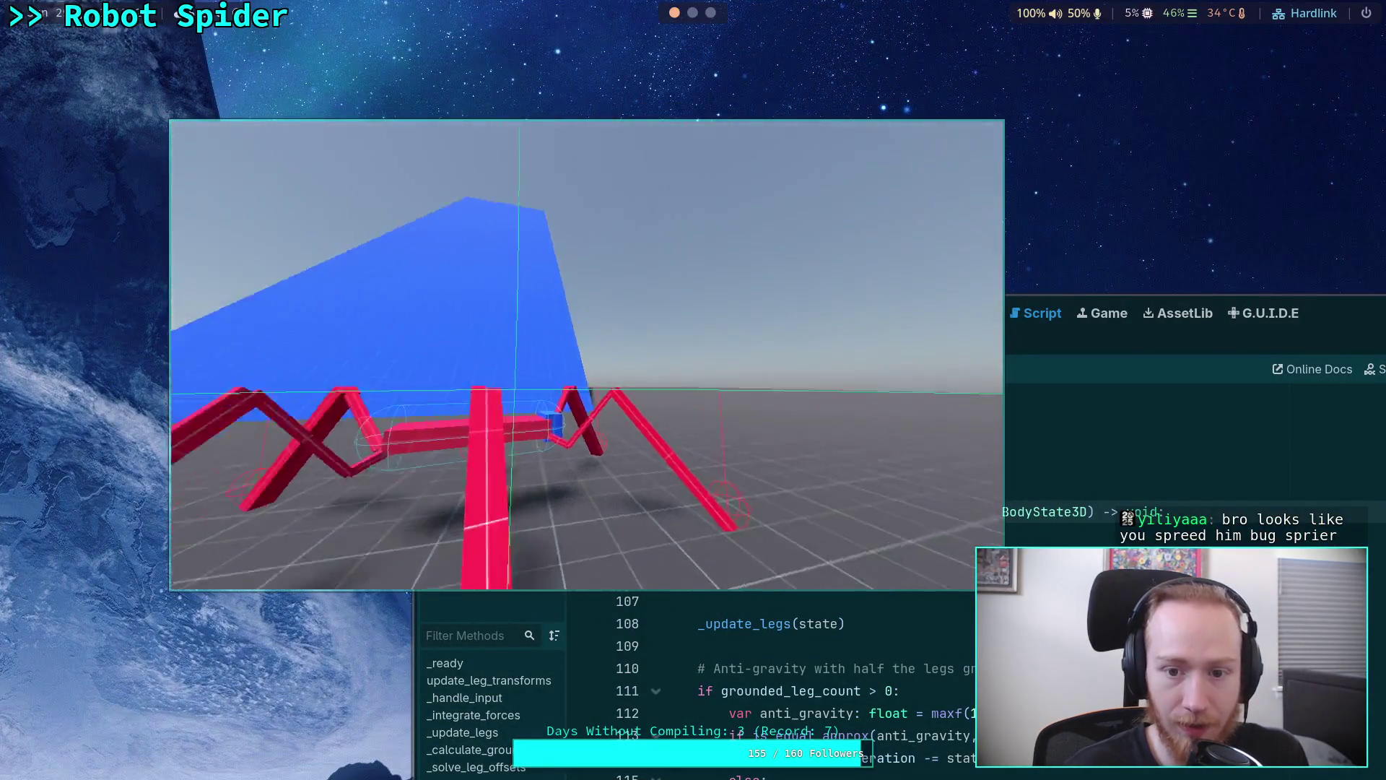
click(1040, 323)
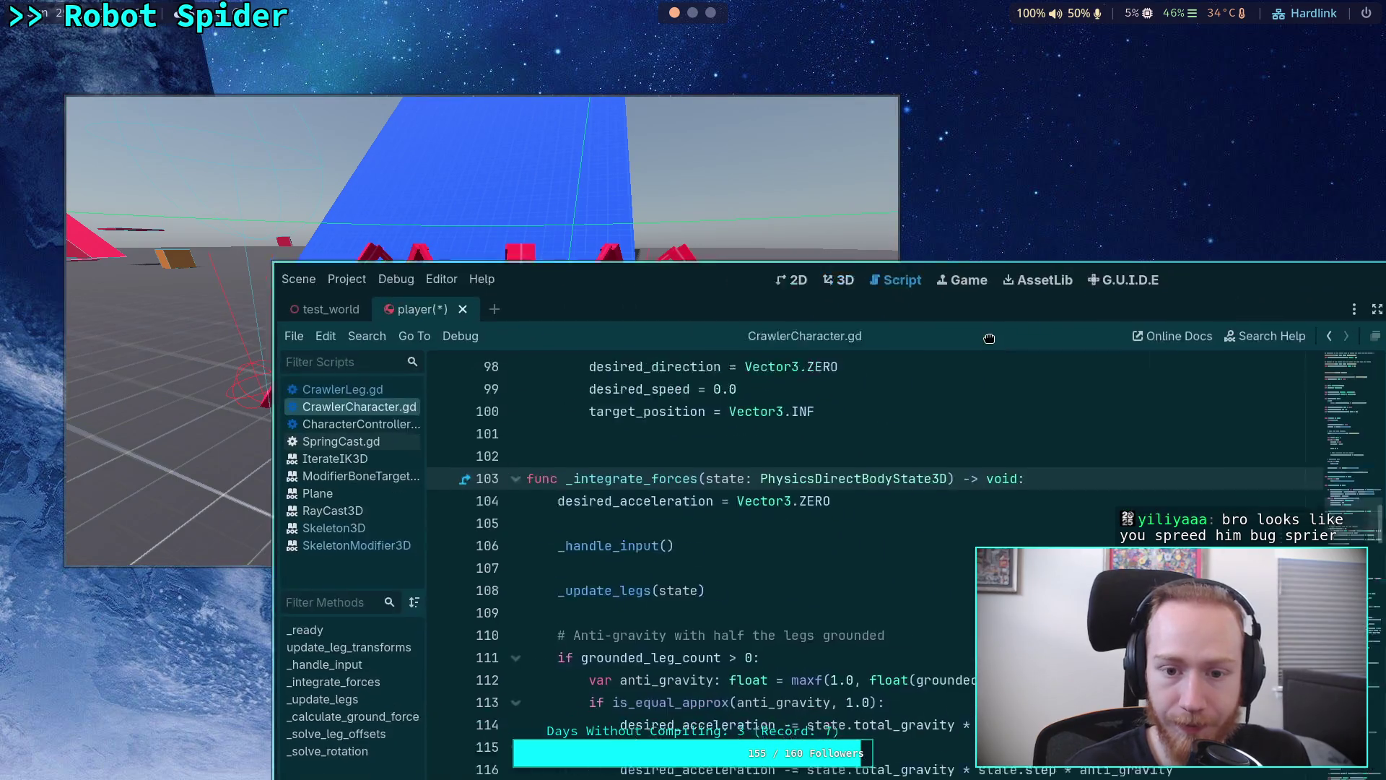
click(1293, 229)
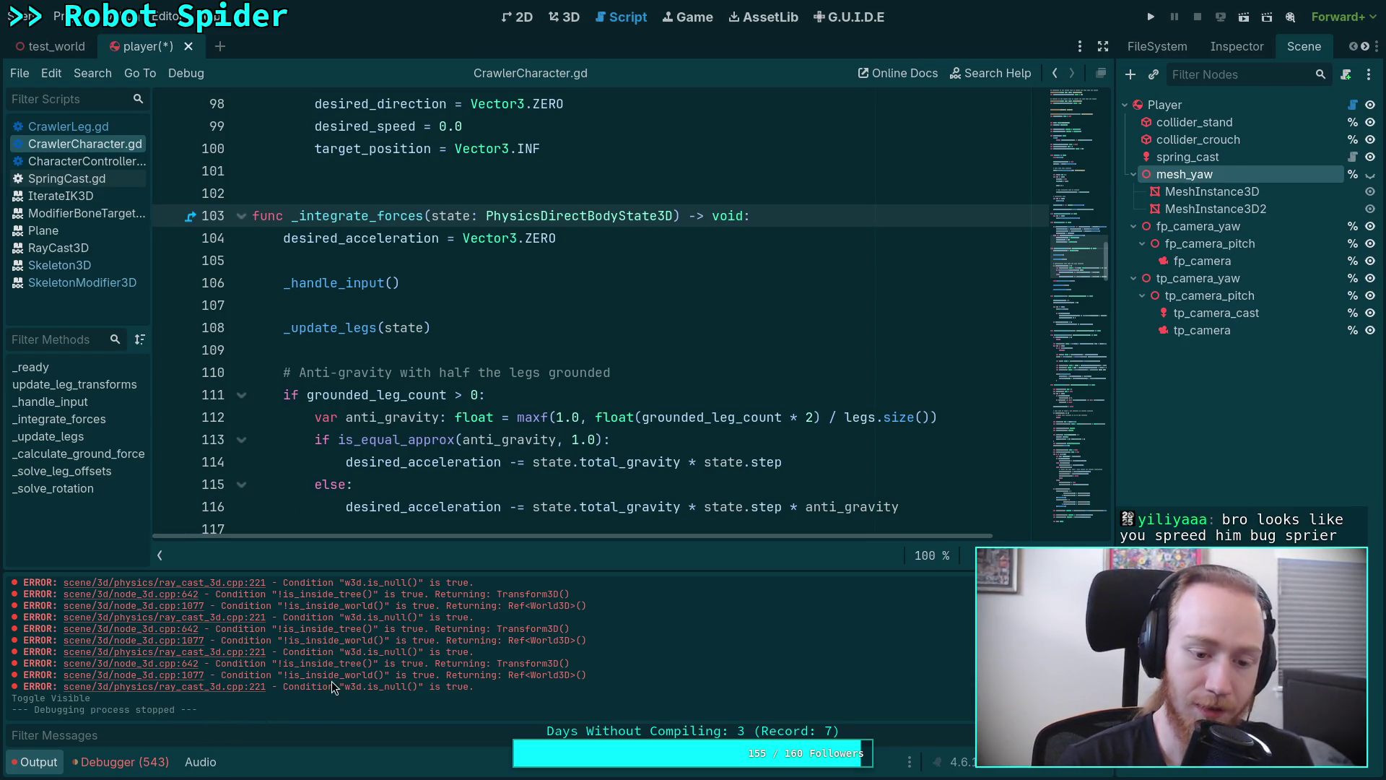
Select the repeated output errors and jump from the debugger's error list to CharacterController.gd line 178.
drag(445, 678, 287, 678)
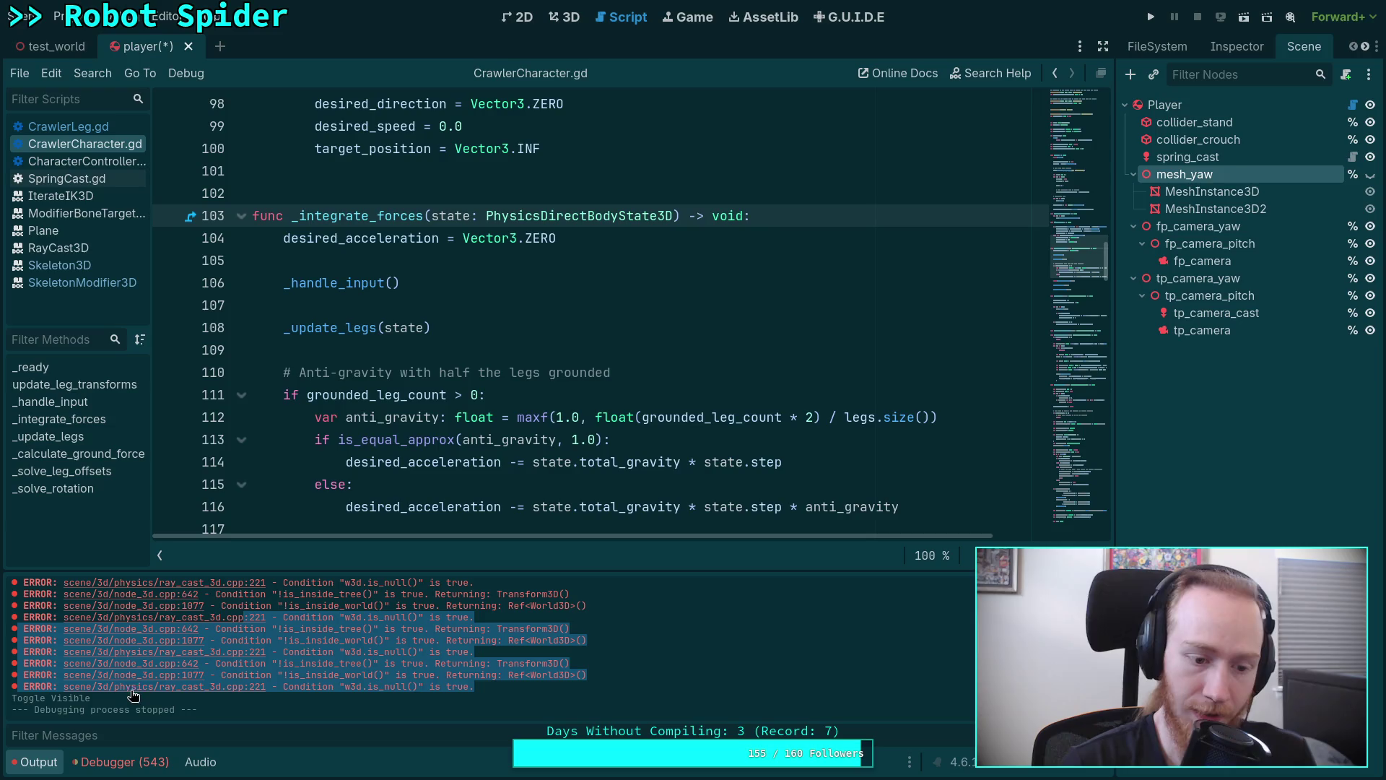
scroll(308, 667, up, 3)
scroll(308, 668, up, 2)
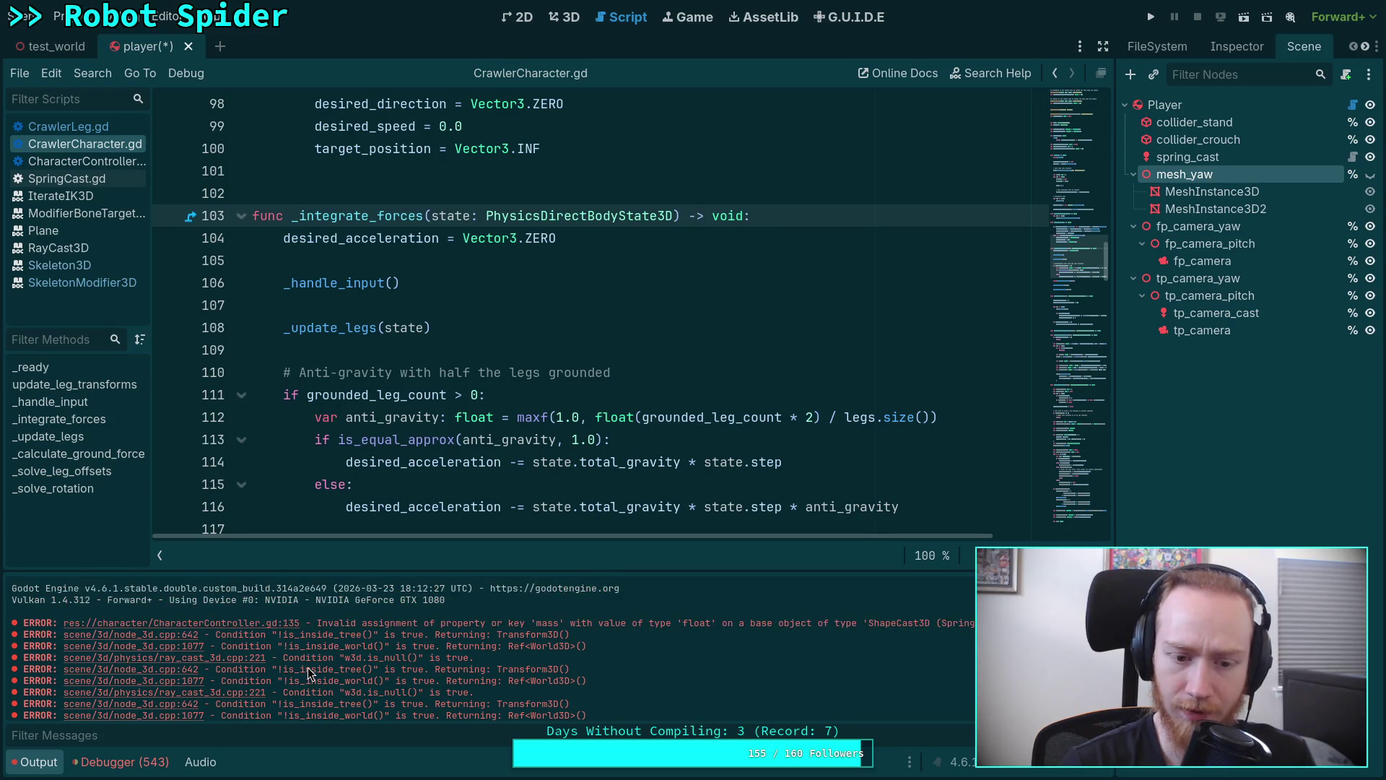
scroll(308, 667, down, 5)
click(130, 761)
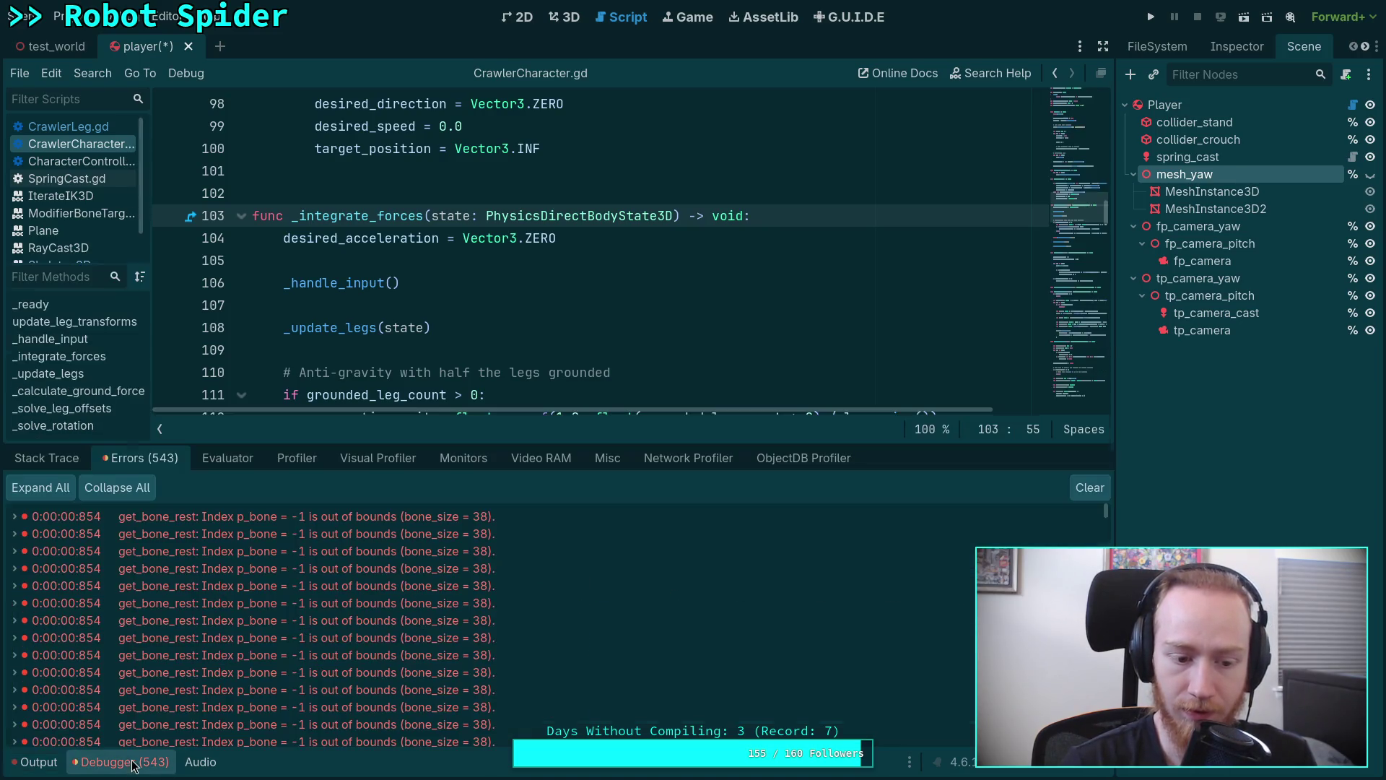
scroll(939, 601, down, 3)
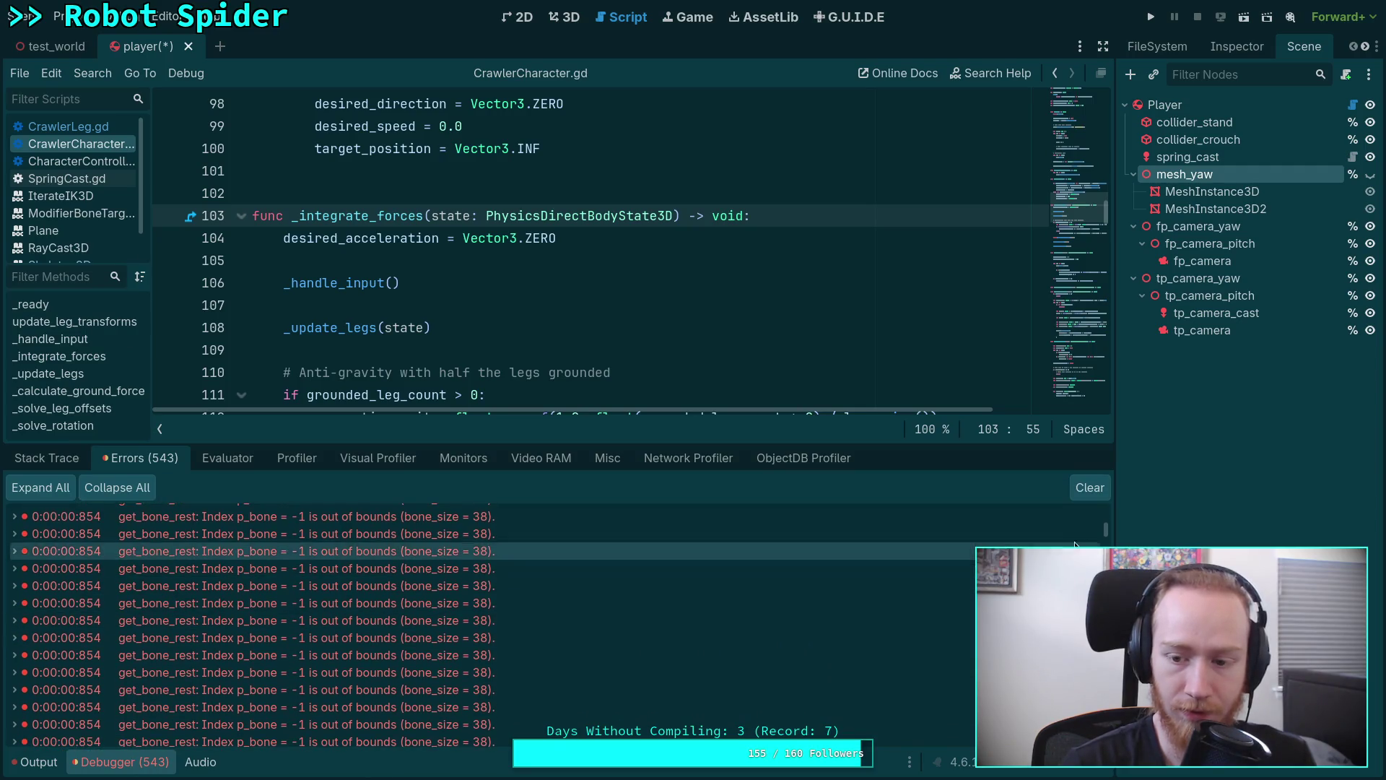
drag(1105, 528, 1106, 747)
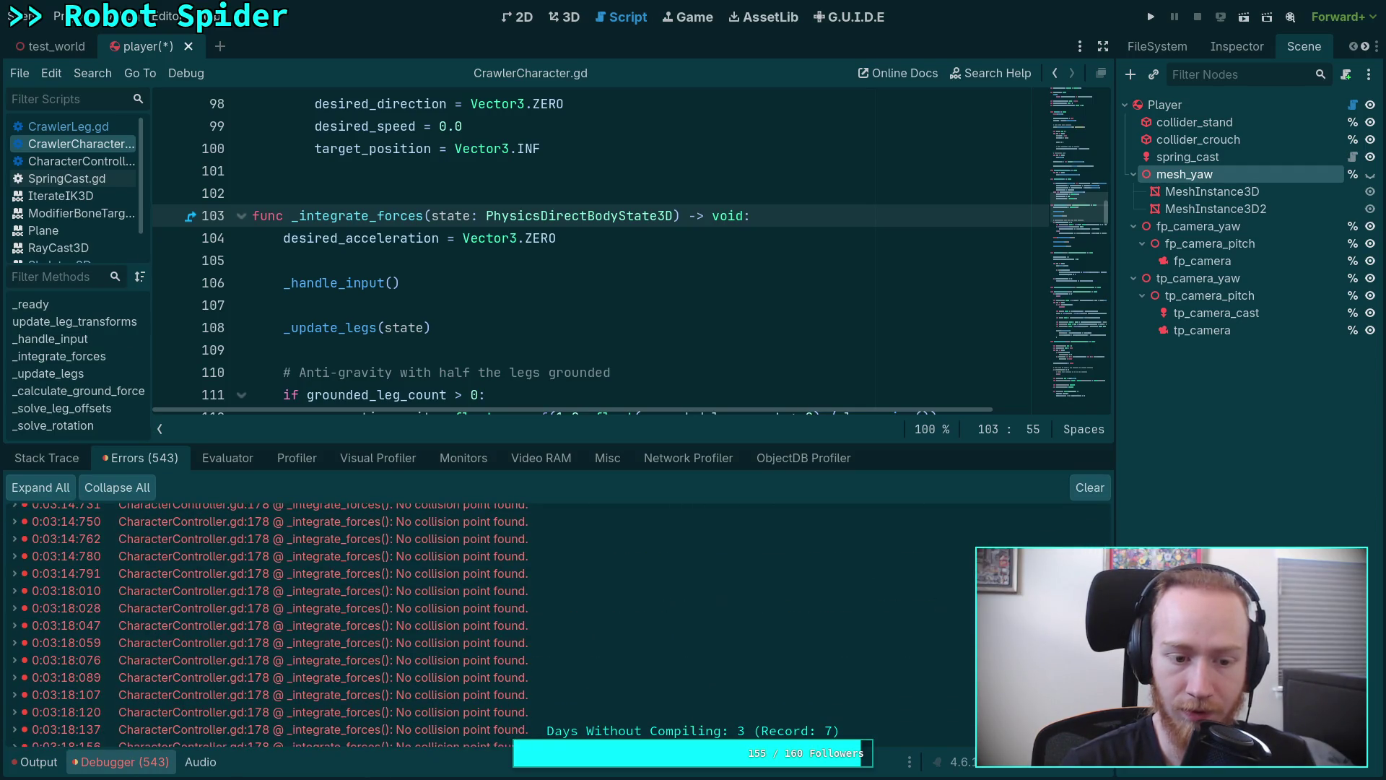
scroll(558, 623, down, 5)
scroll(250, 612, up, 2)
click(250, 609)
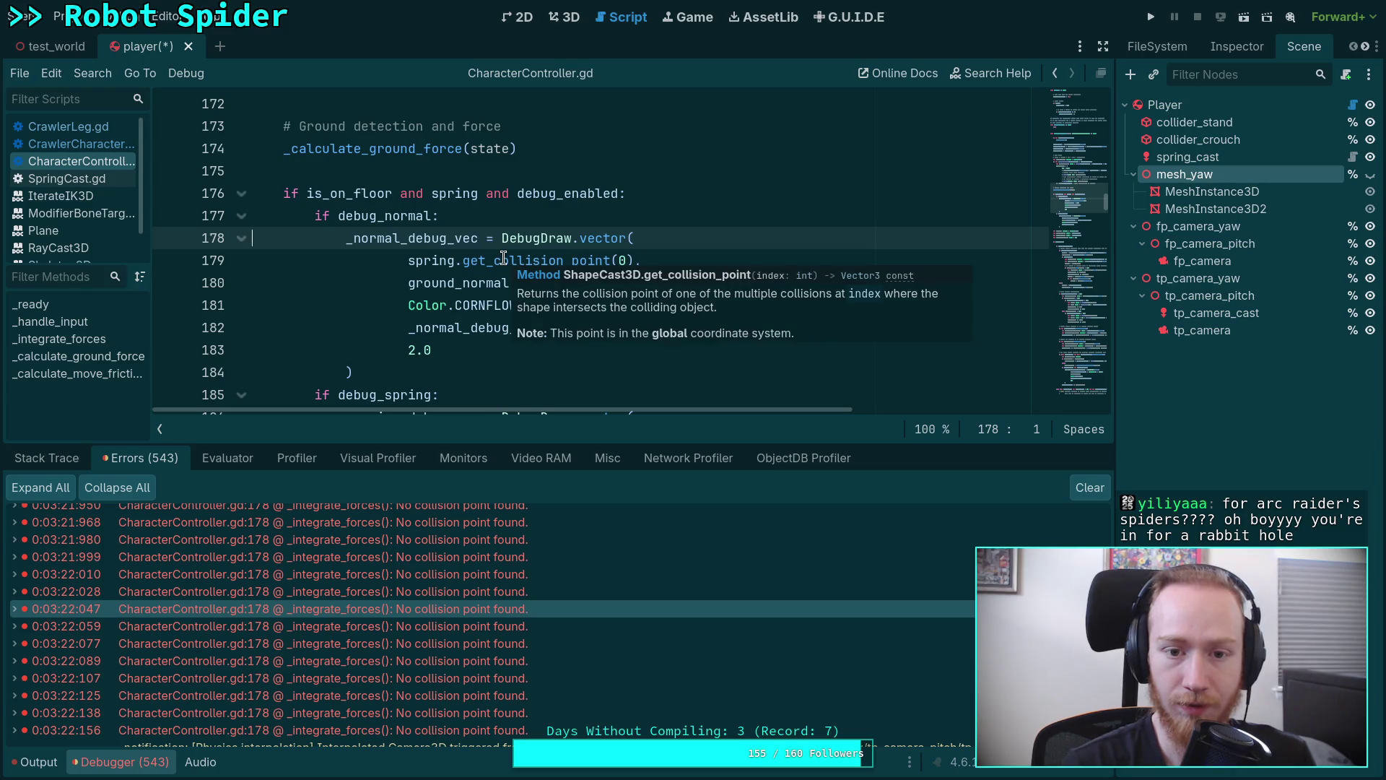
mouse_move(537, 262)
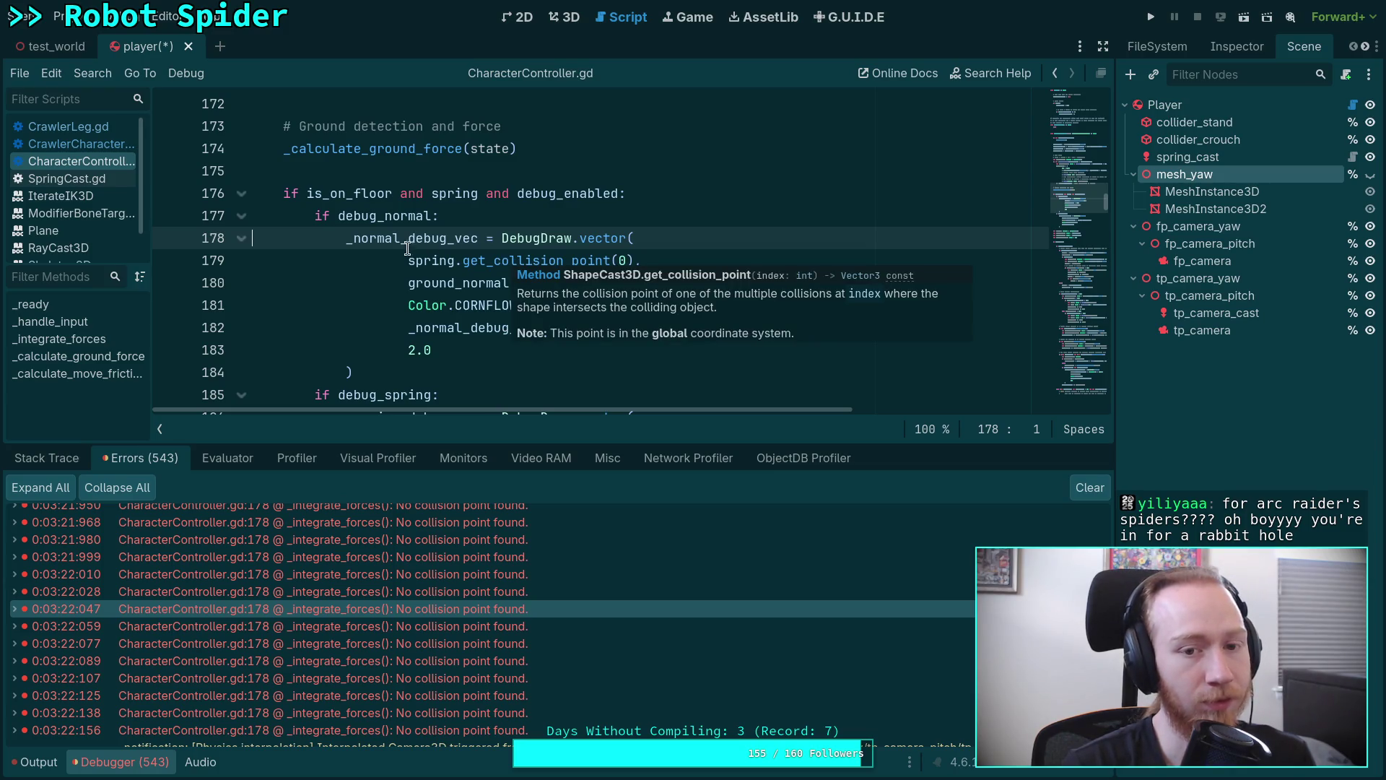
scroll(417, 221, up, 1)
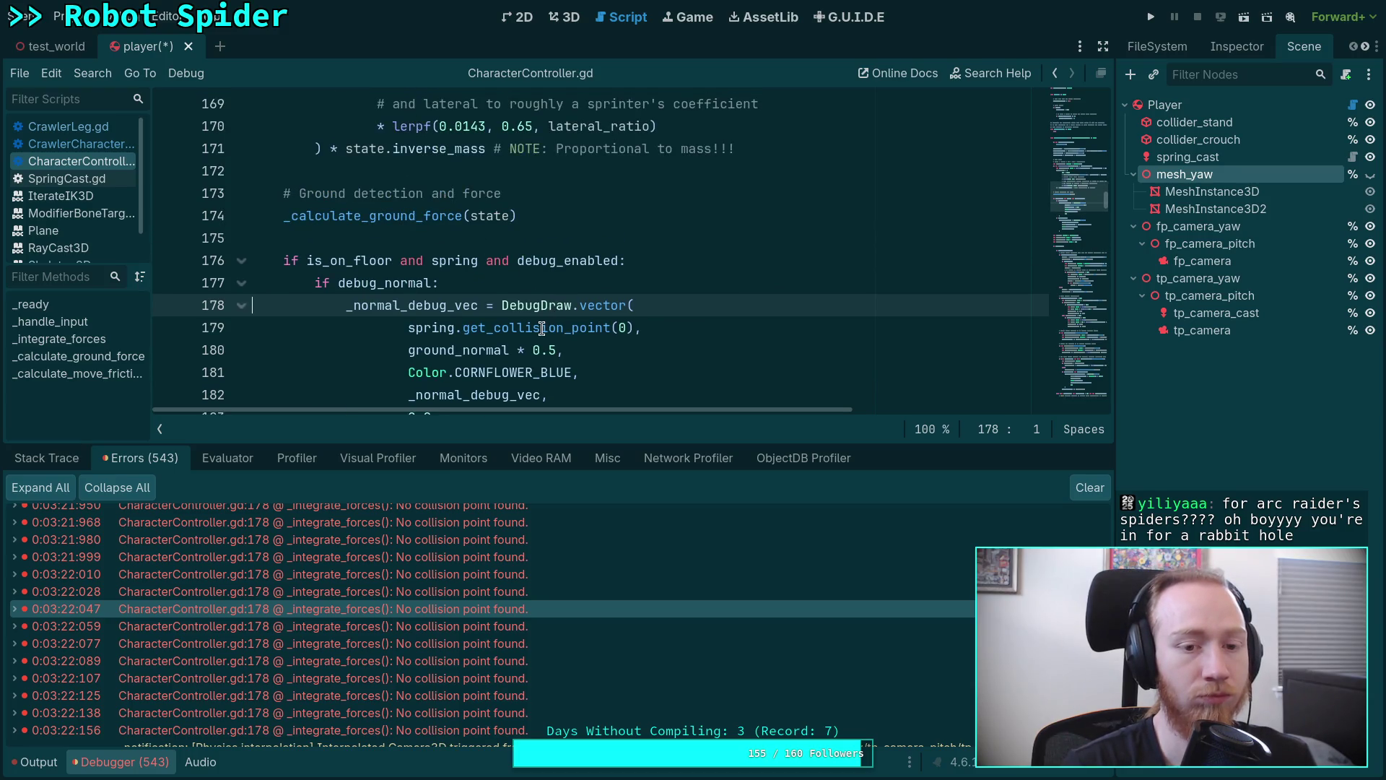
scroll(448, 328, down, 1)
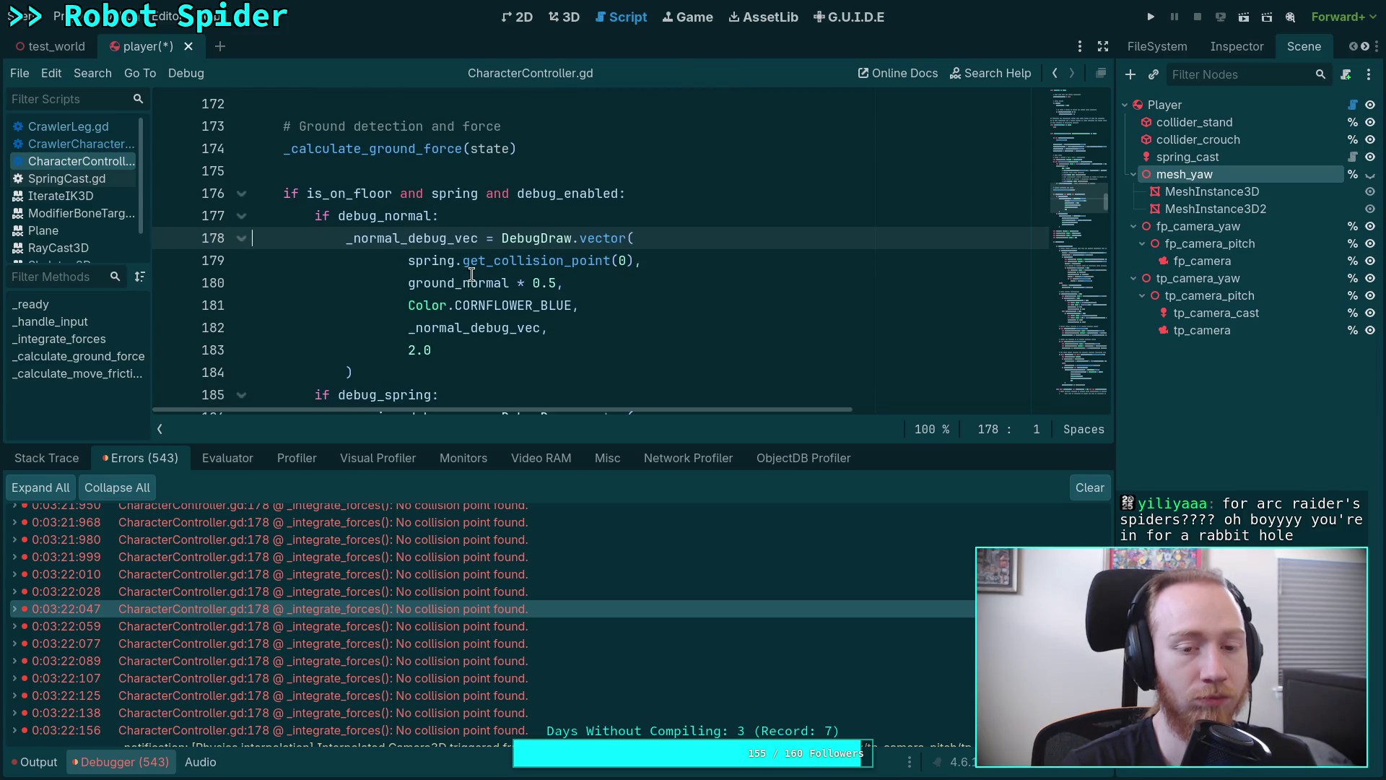
Clear the debugger's logged errors and hide the panel, leaving the cursor on blank line 175.
key(ctrl+j)
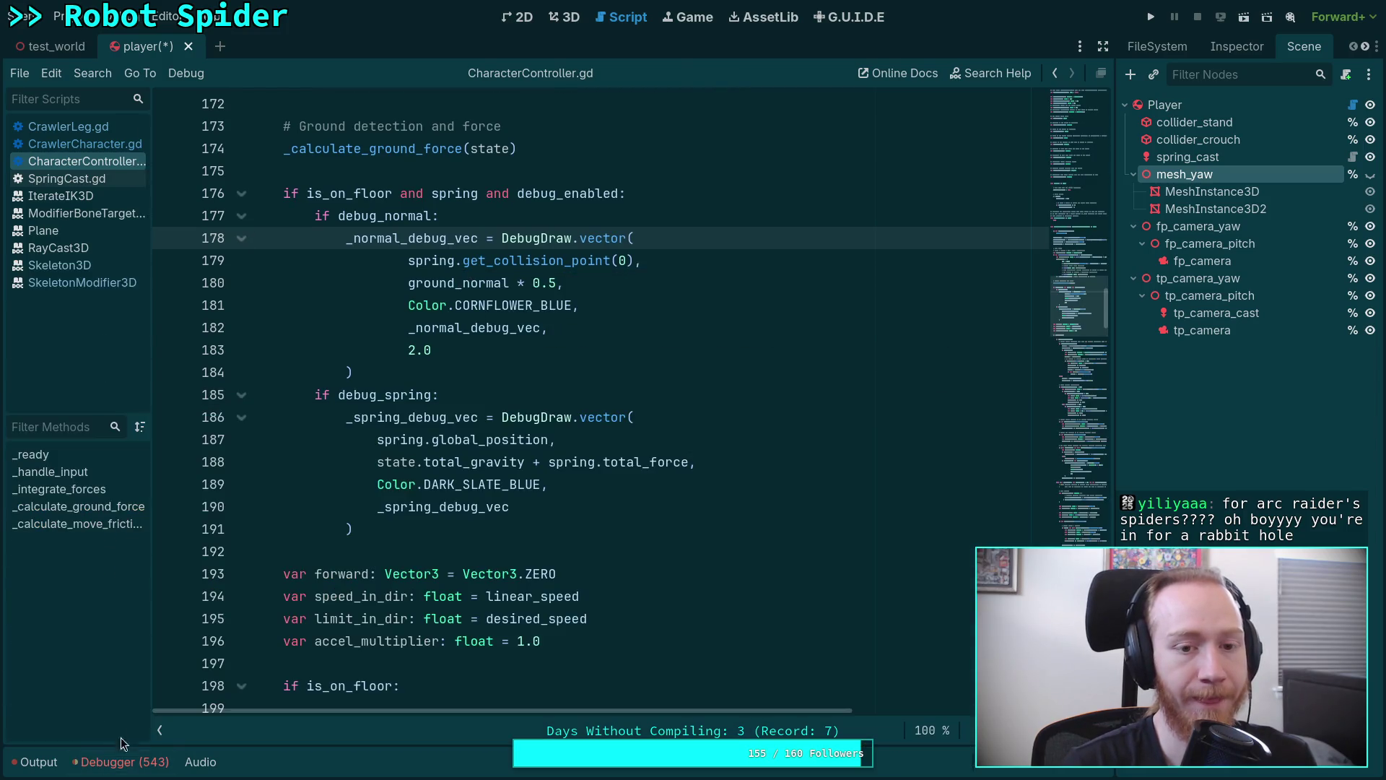
scroll(439, 401, up, 1)
scroll(439, 402, up, 1)
mouse_move(429, 394)
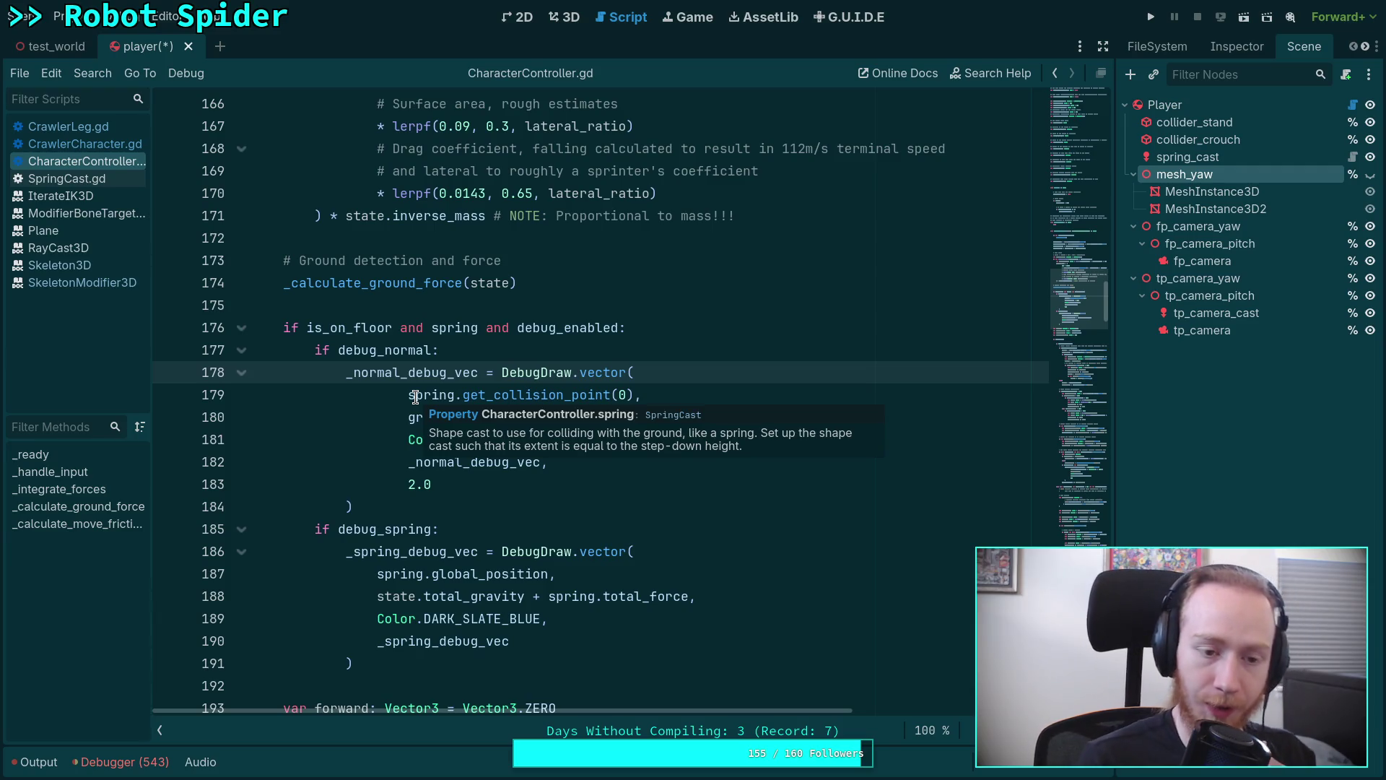
click(121, 761)
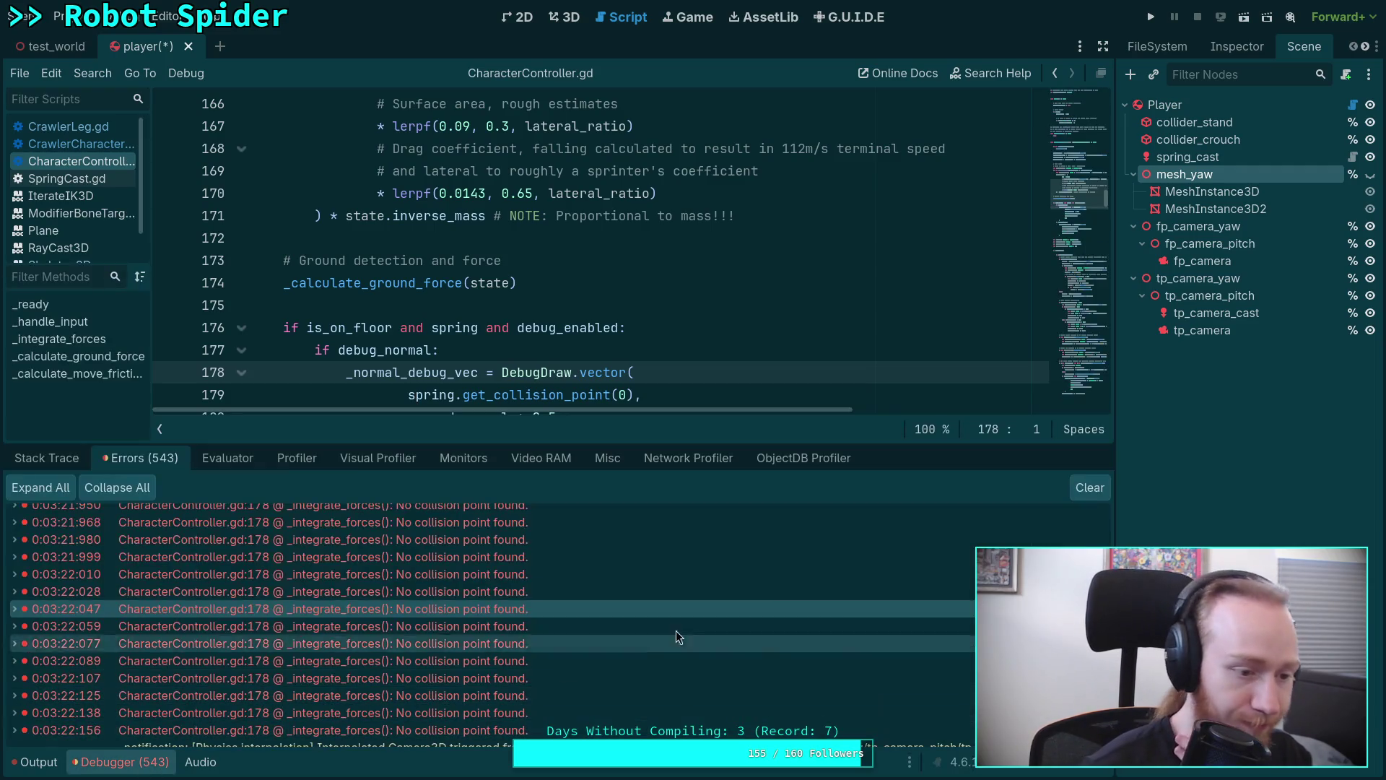
click(1088, 487)
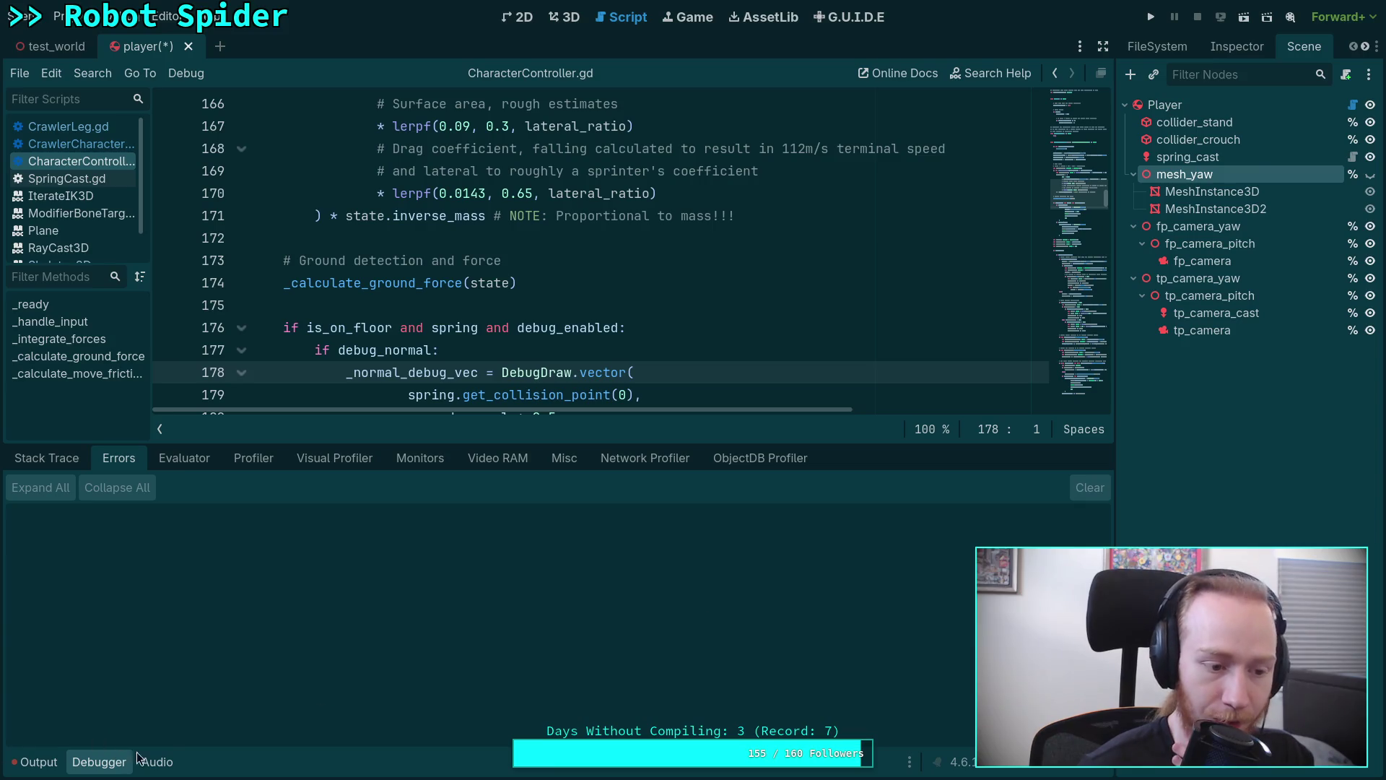
click(98, 762)
click(391, 305)
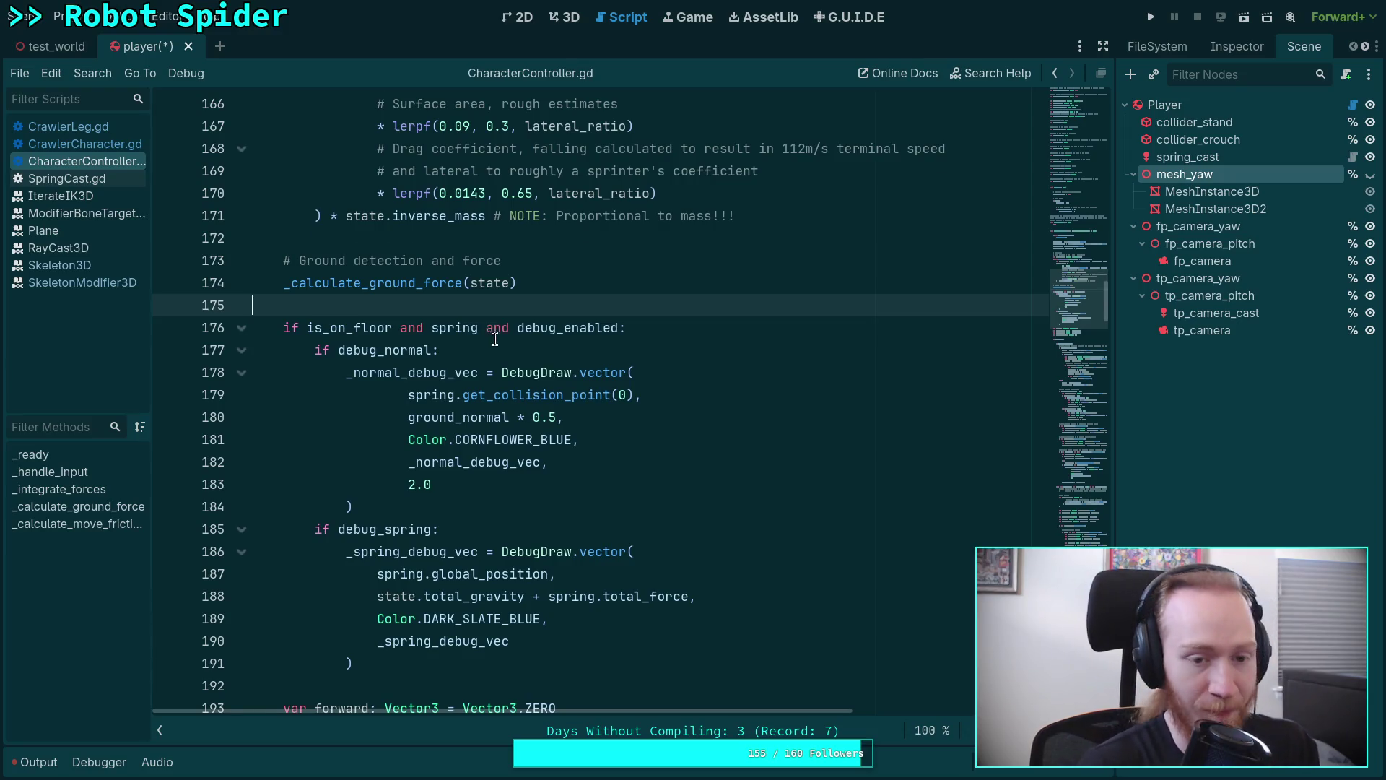
scroll(494, 339, up, 3)
click(392, 483)
click(417, 444)
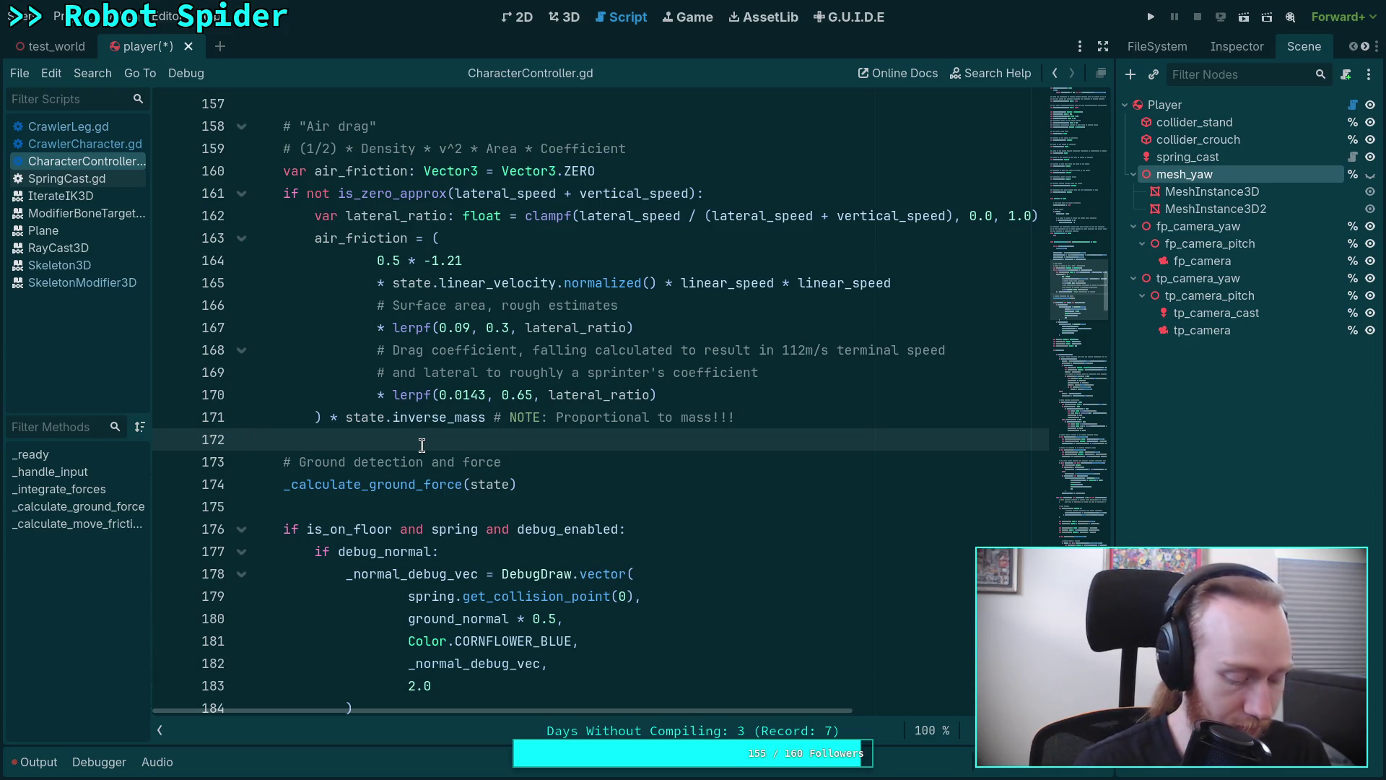
scroll(445, 438, up, 1)
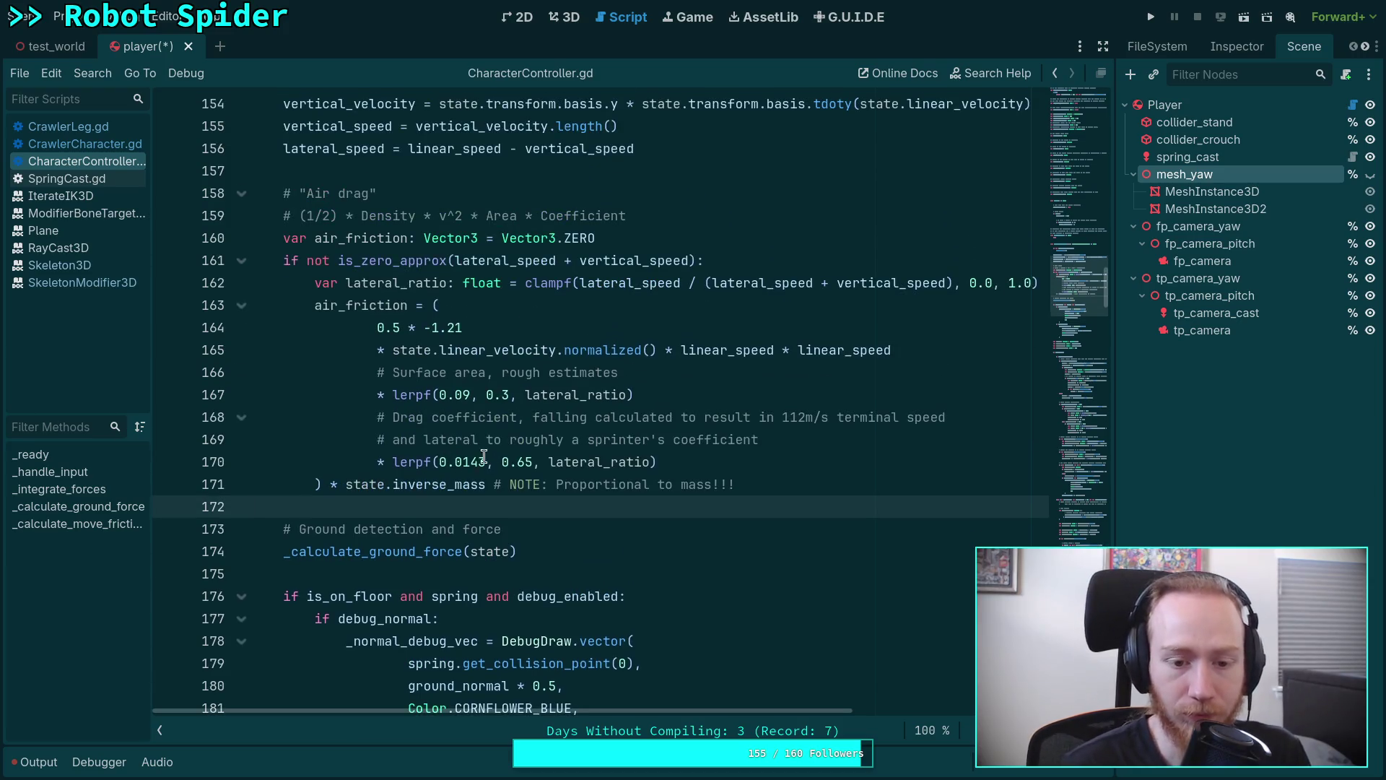
scroll(484, 455, up, 3)
scroll(483, 455, up, 2)
click(104, 127)
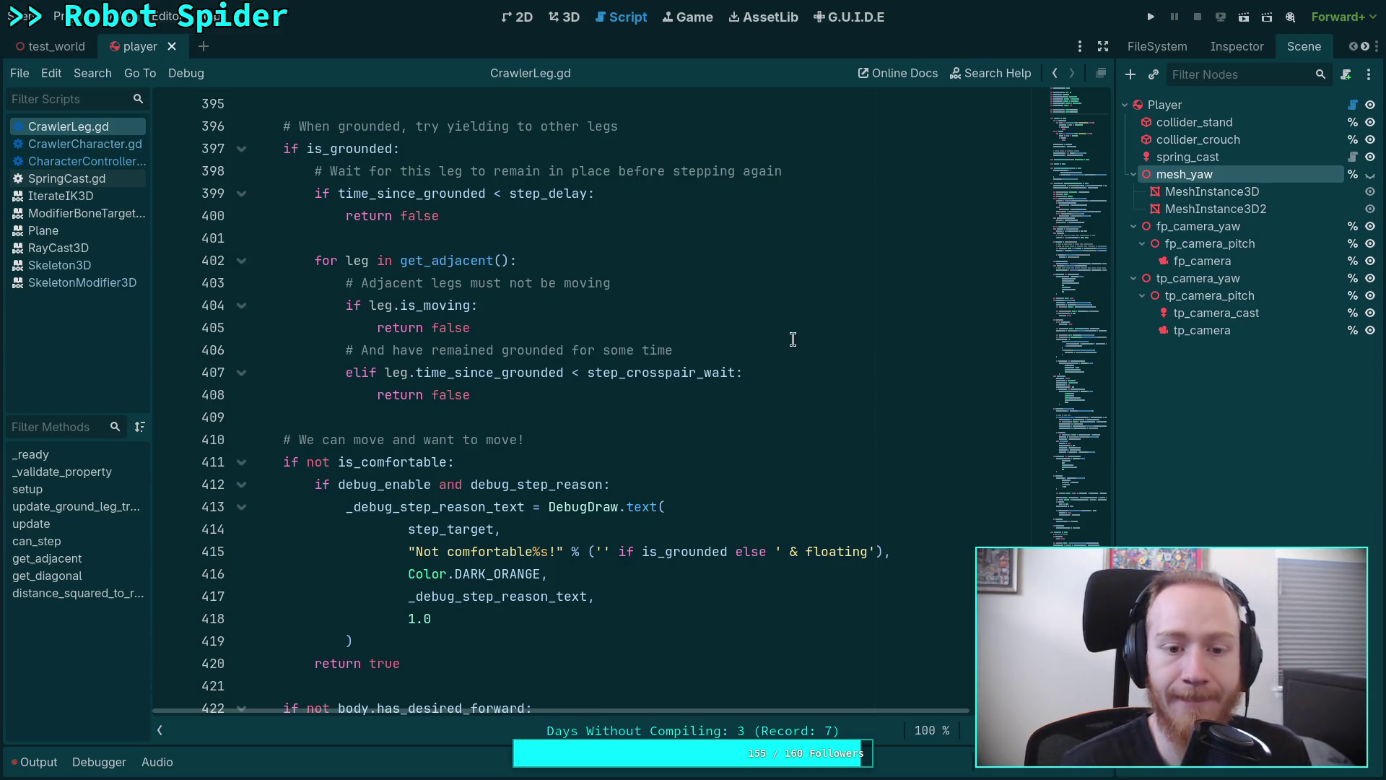
Open CrawlerCharacter.gd and highlight every use of grounded_leg_count.
click(93, 141)
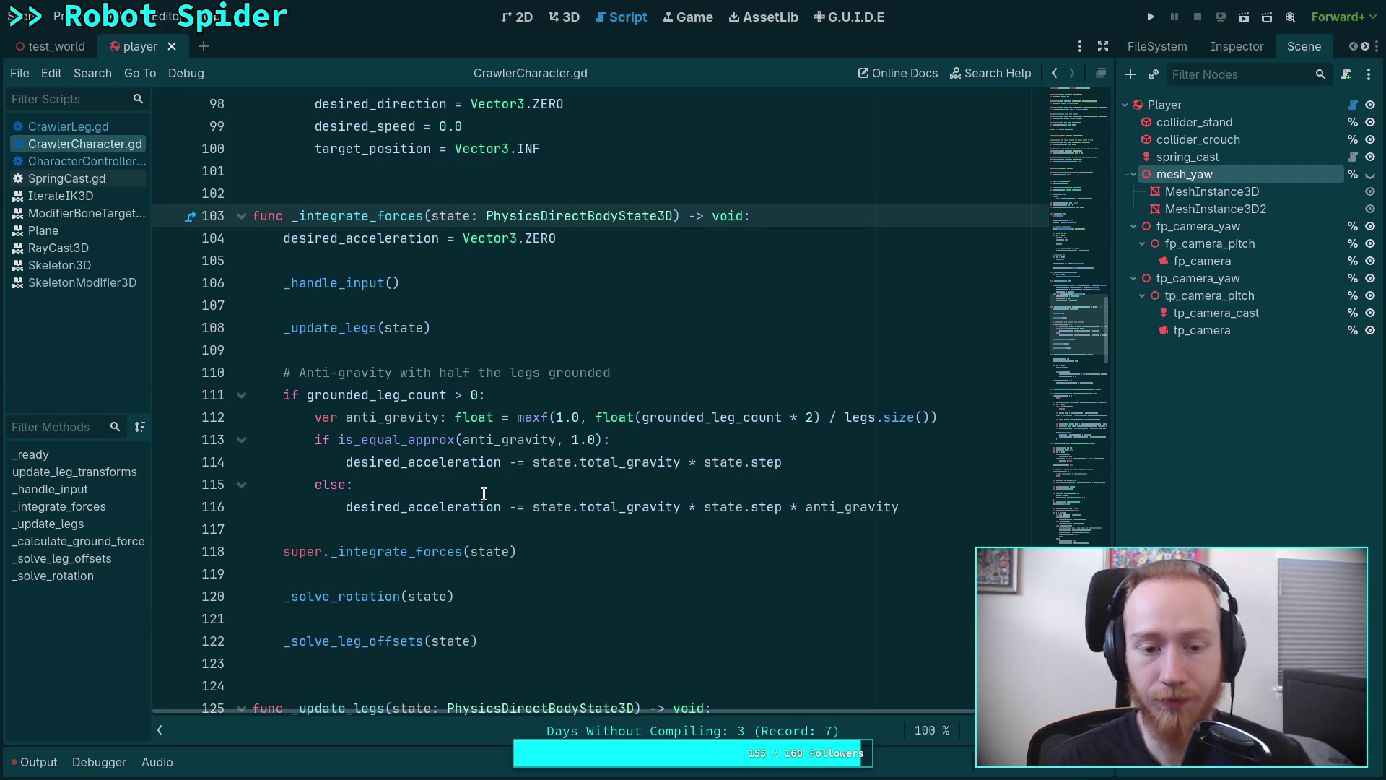
double_click(416, 395)
scroll(478, 435, down, 6)
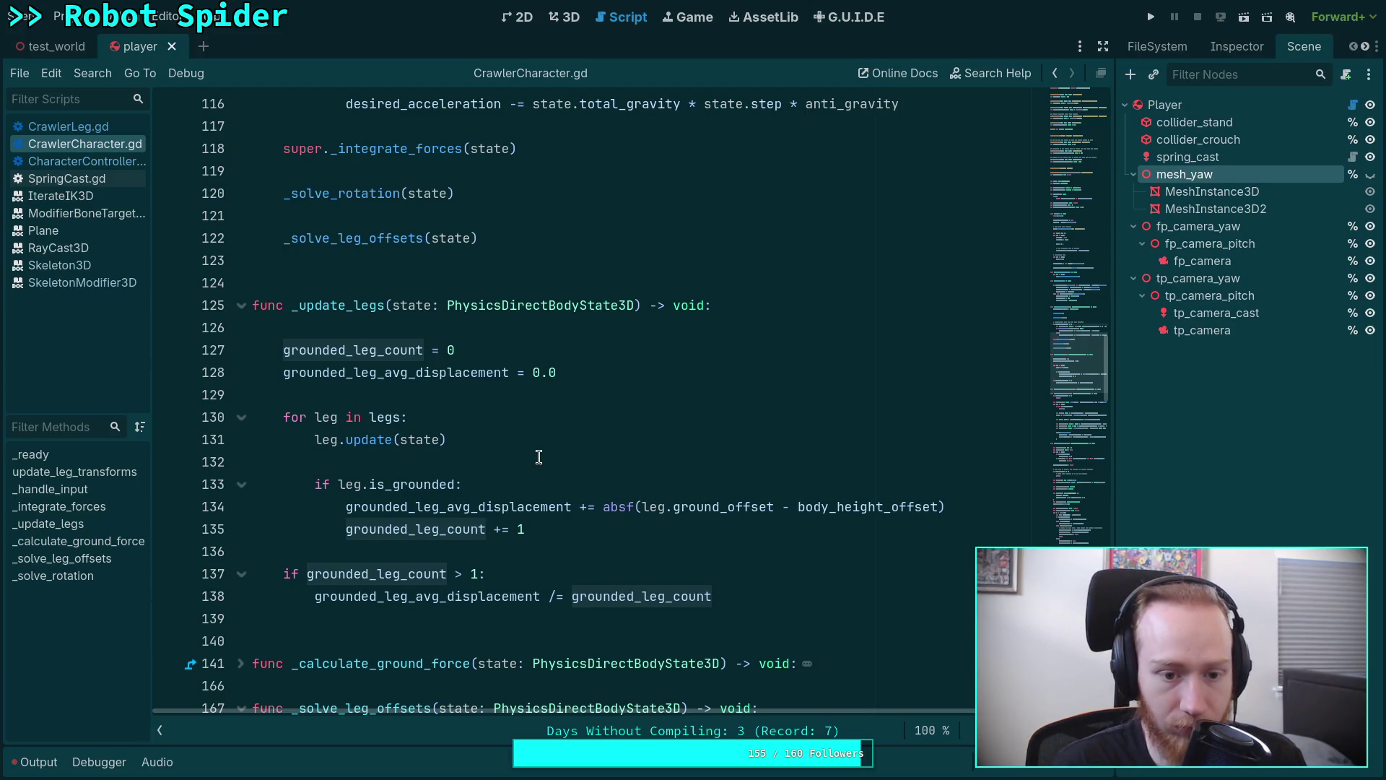
double_click(477, 372)
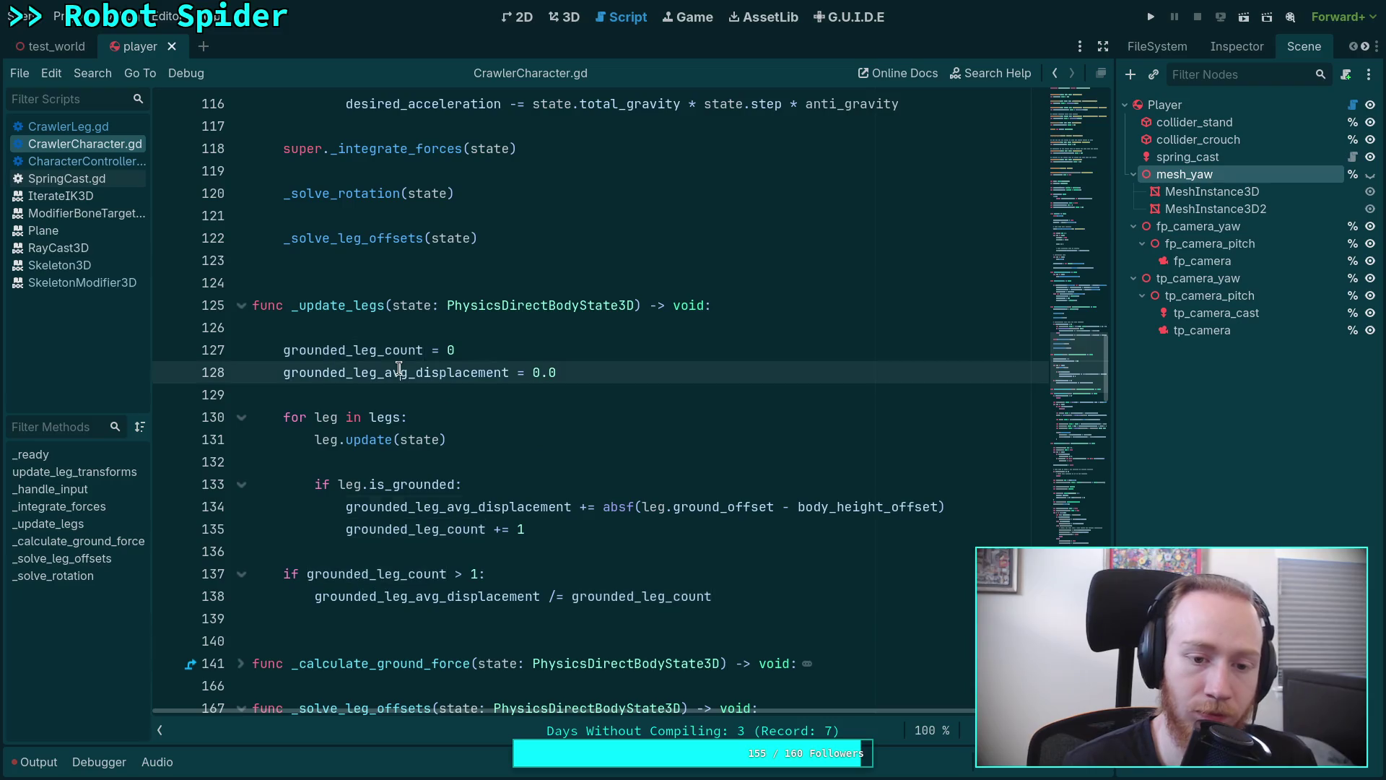
scroll(535, 371, down, 3)
scroll(607, 434, down, 5)
scroll(673, 511, down, 9)
scroll(673, 510, up, 1)
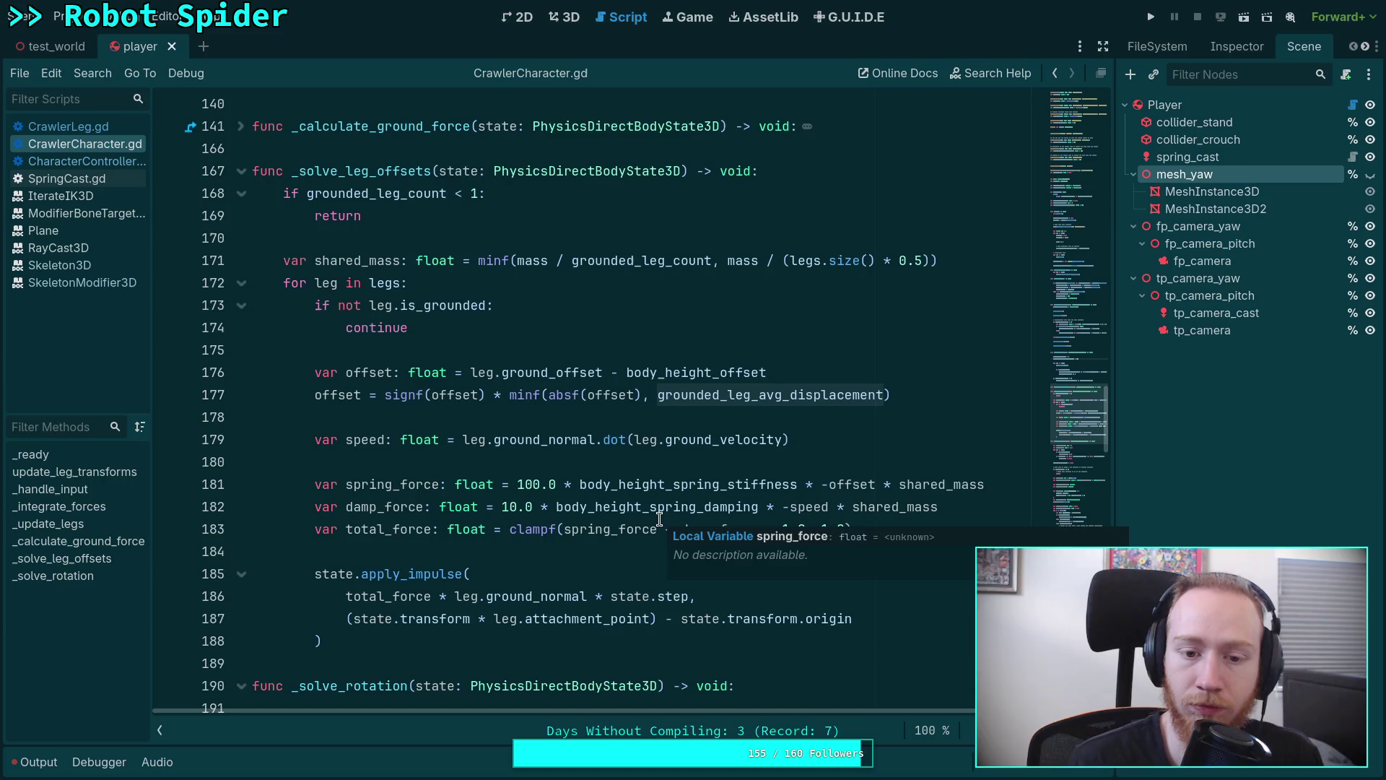
scroll(640, 509, down, 3)
scroll(607, 499, up, 15)
scroll(608, 498, up, 4)
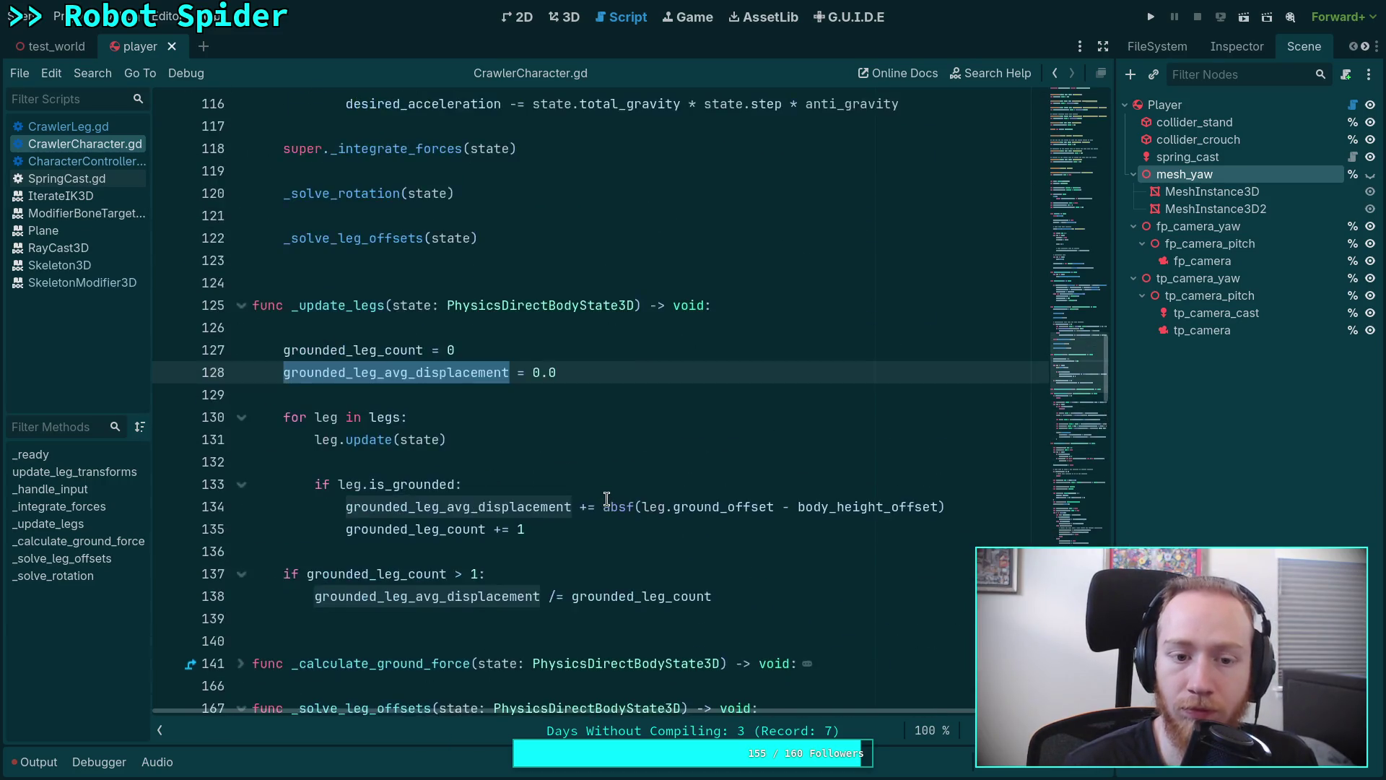
scroll(606, 498, up, 3)
scroll(606, 498, up, 1)
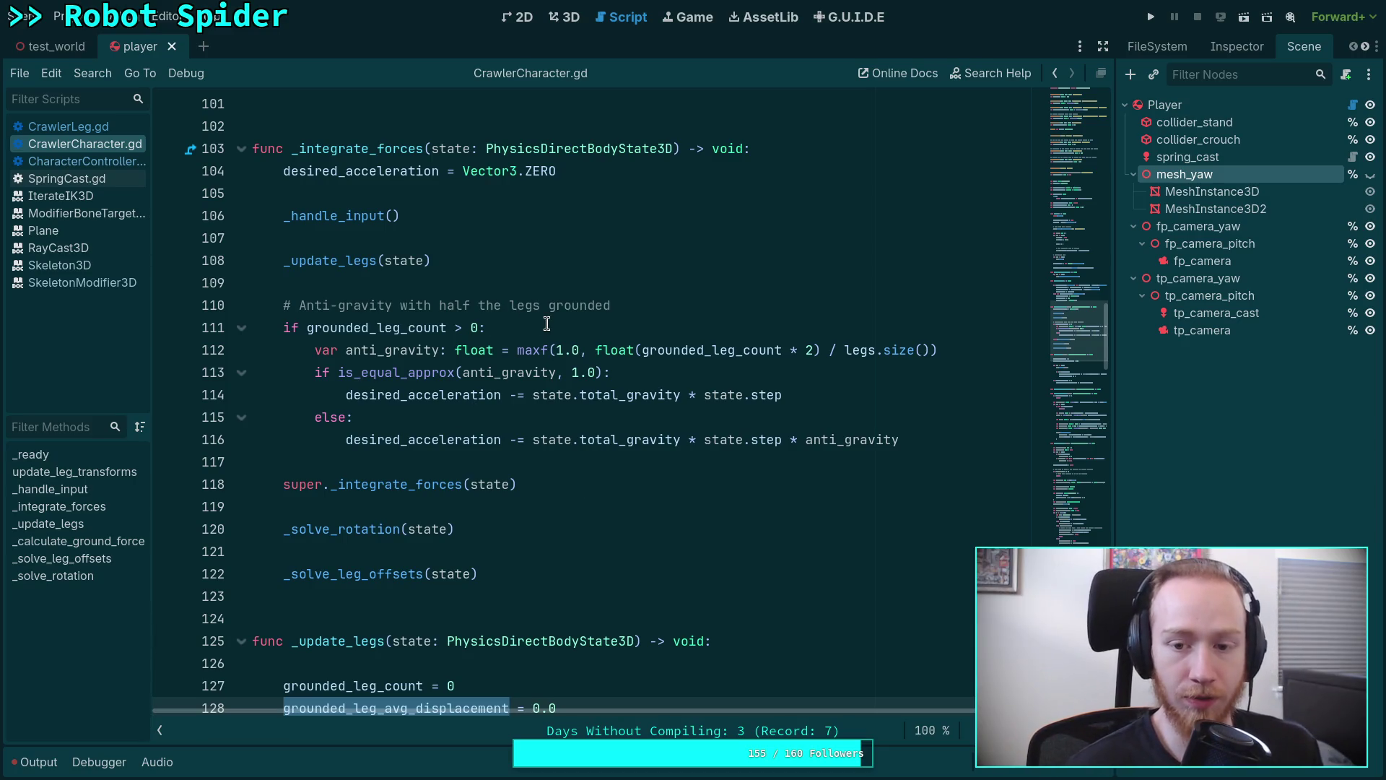
Replace maxf with minf in the anti-gravity factor on line 112 and save.
click(726, 313)
key(Down)
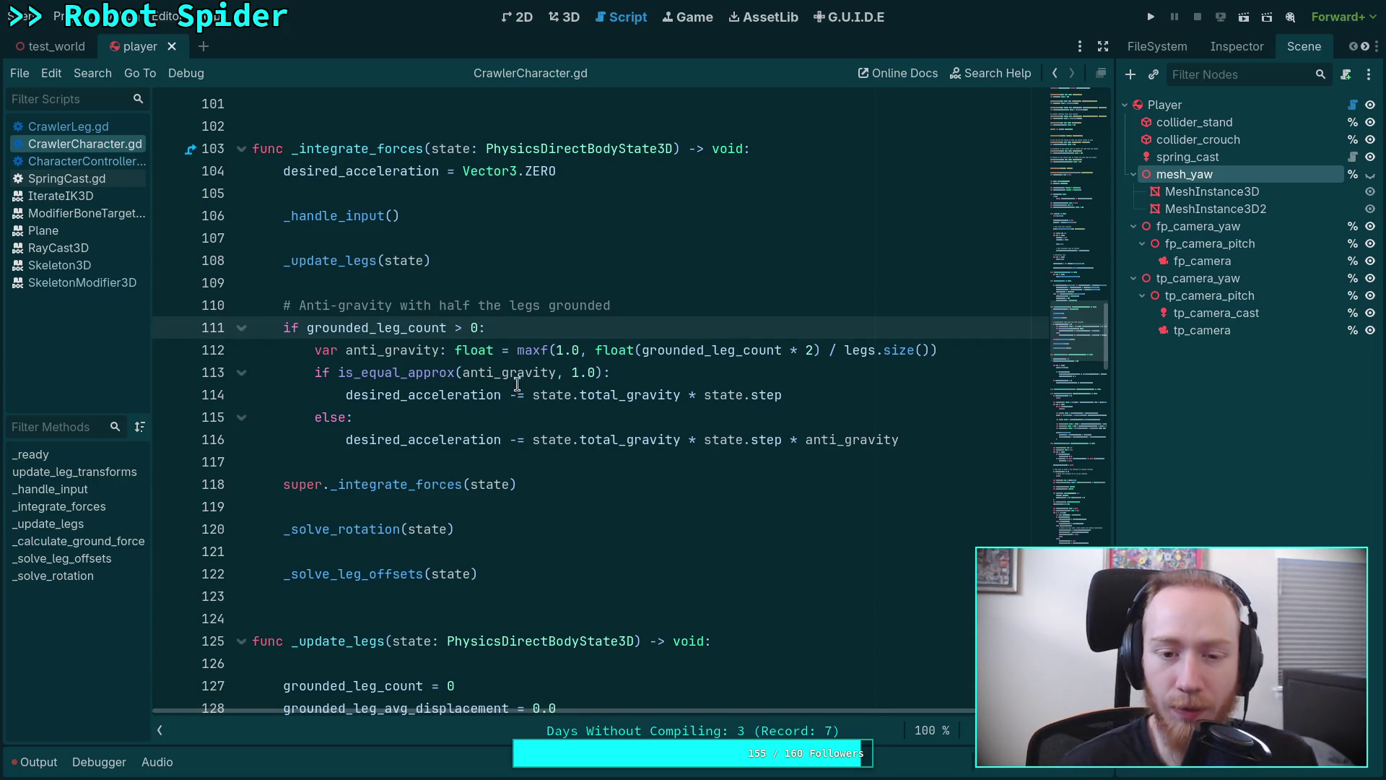
drag(516, 350, 539, 350)
text(min)
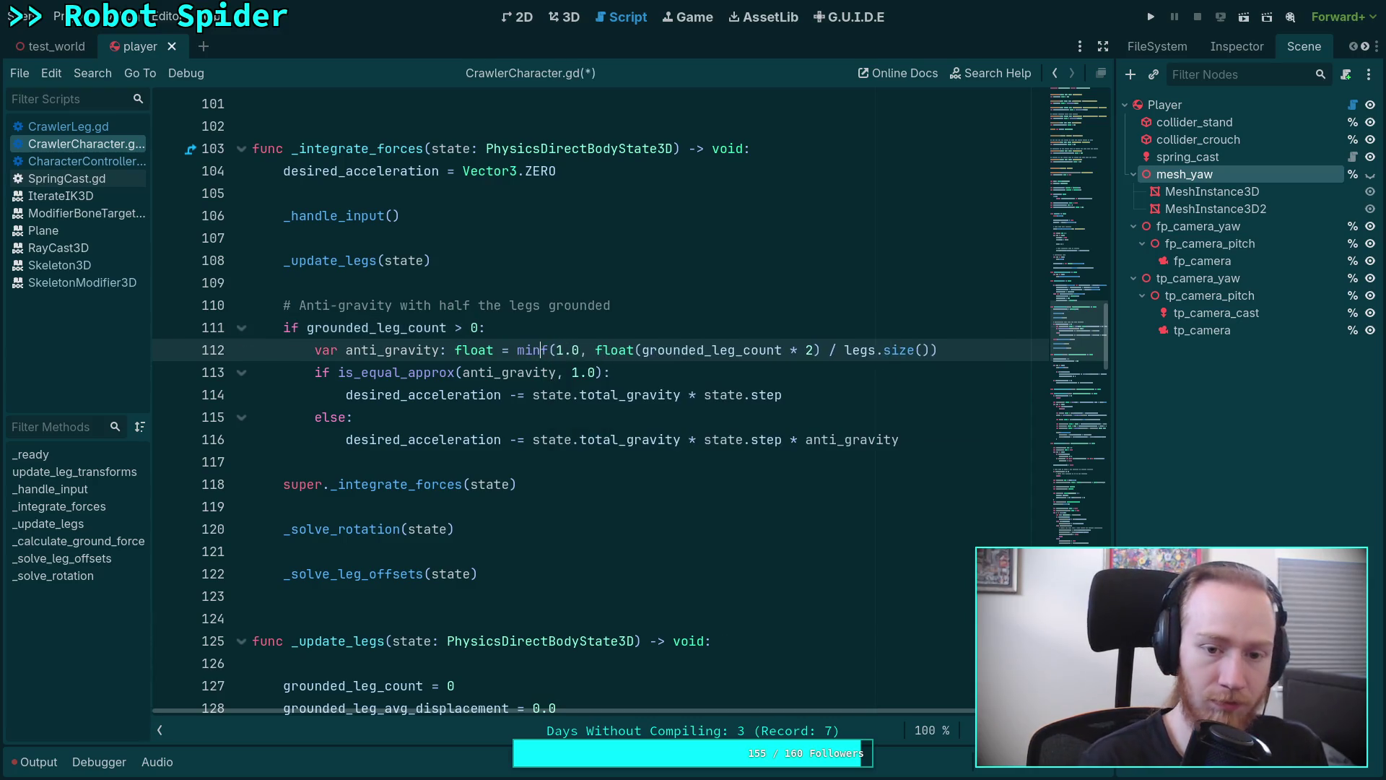
key(ctrl+s)
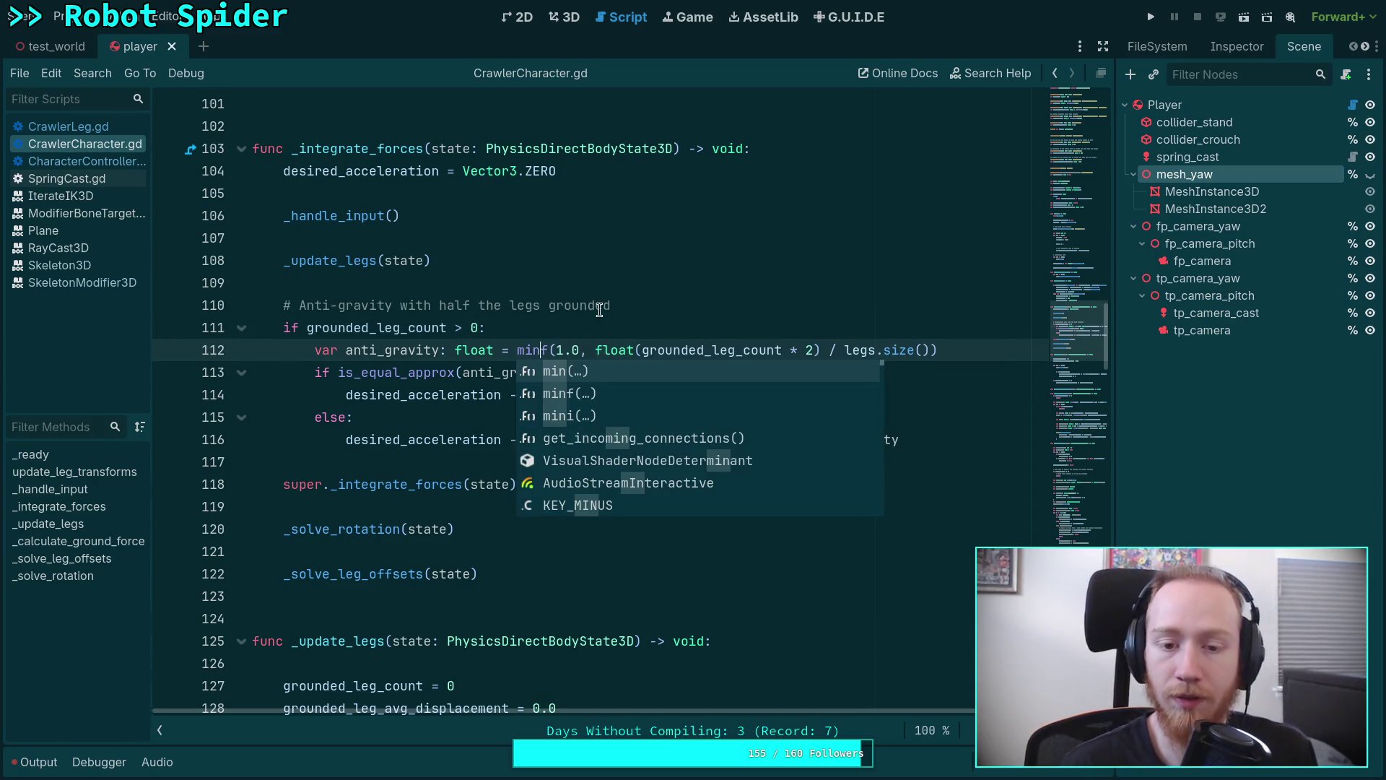
Test-run the game, stop it, toggle mesh_yaw visibility and close the player scene.
key(Escape)
click(1149, 17)
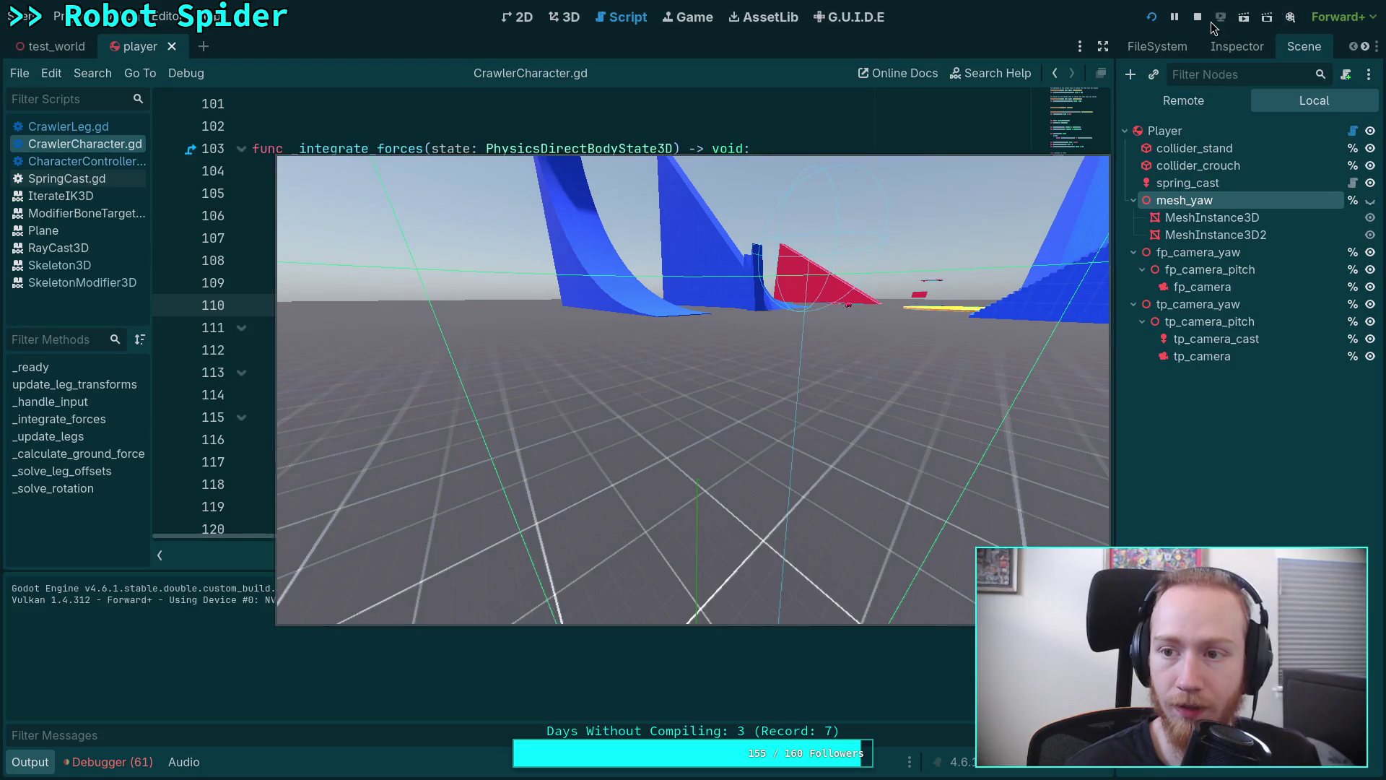
key(F8)
click(1370, 175)
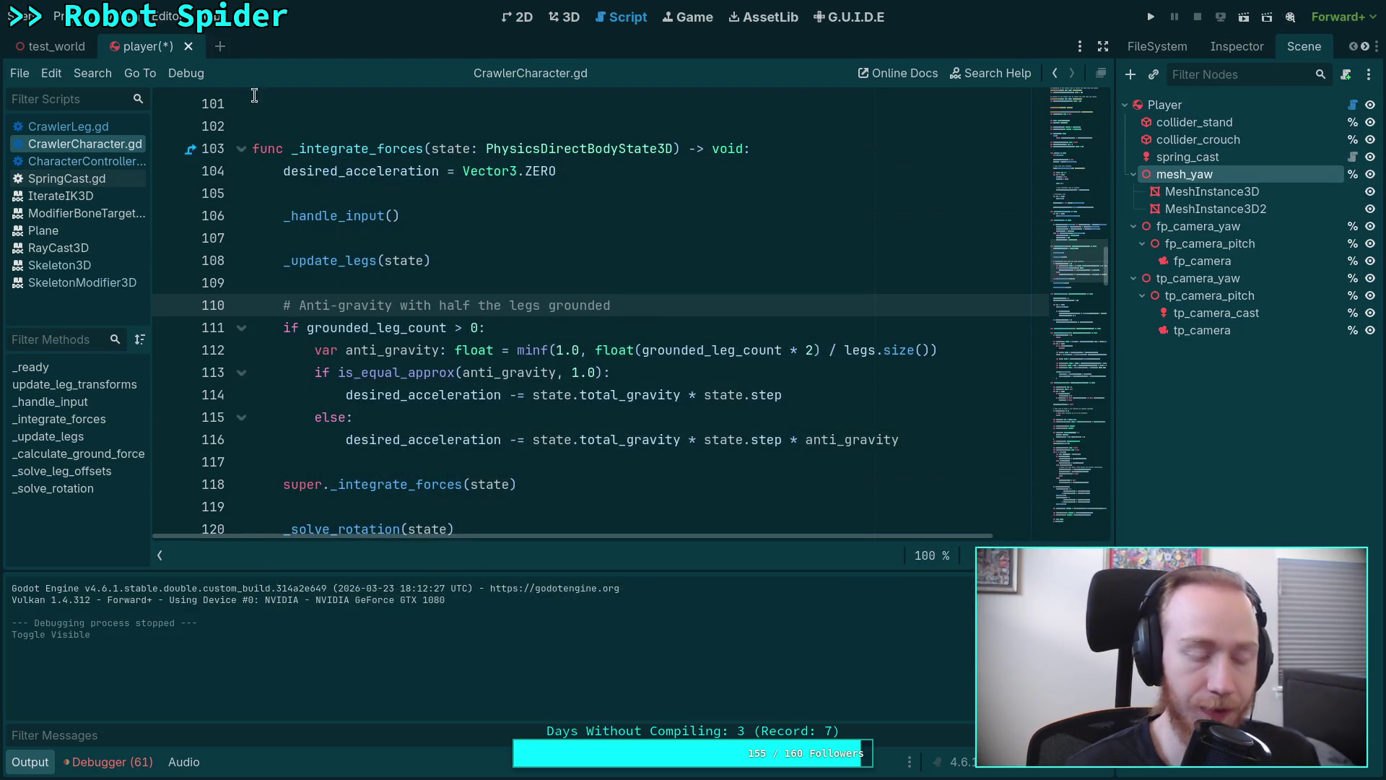
click(172, 46)
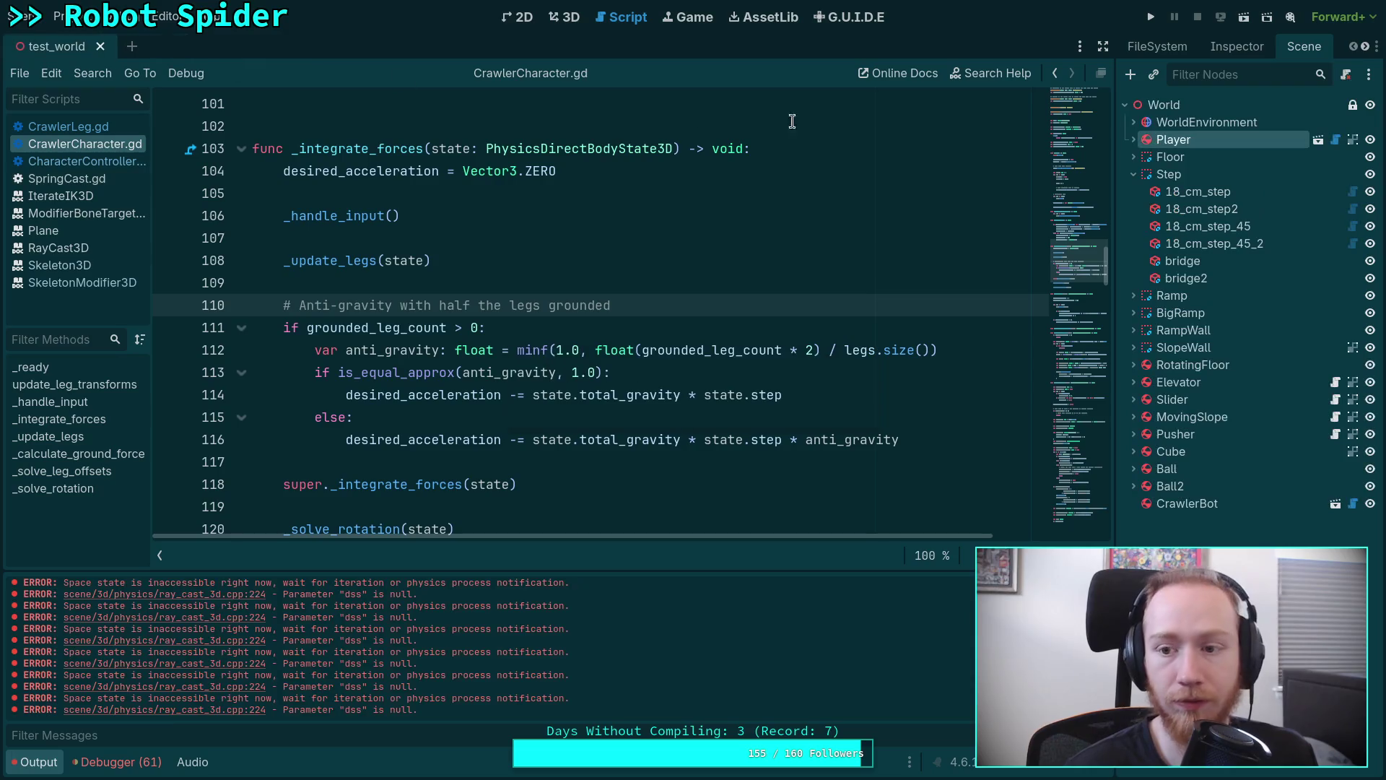
Turn off the Player's Debug, Velocity, Forward, Normal, Friction and Spring drawing and save the scene.
click(1215, 54)
scroll(1222, 488, down, 5)
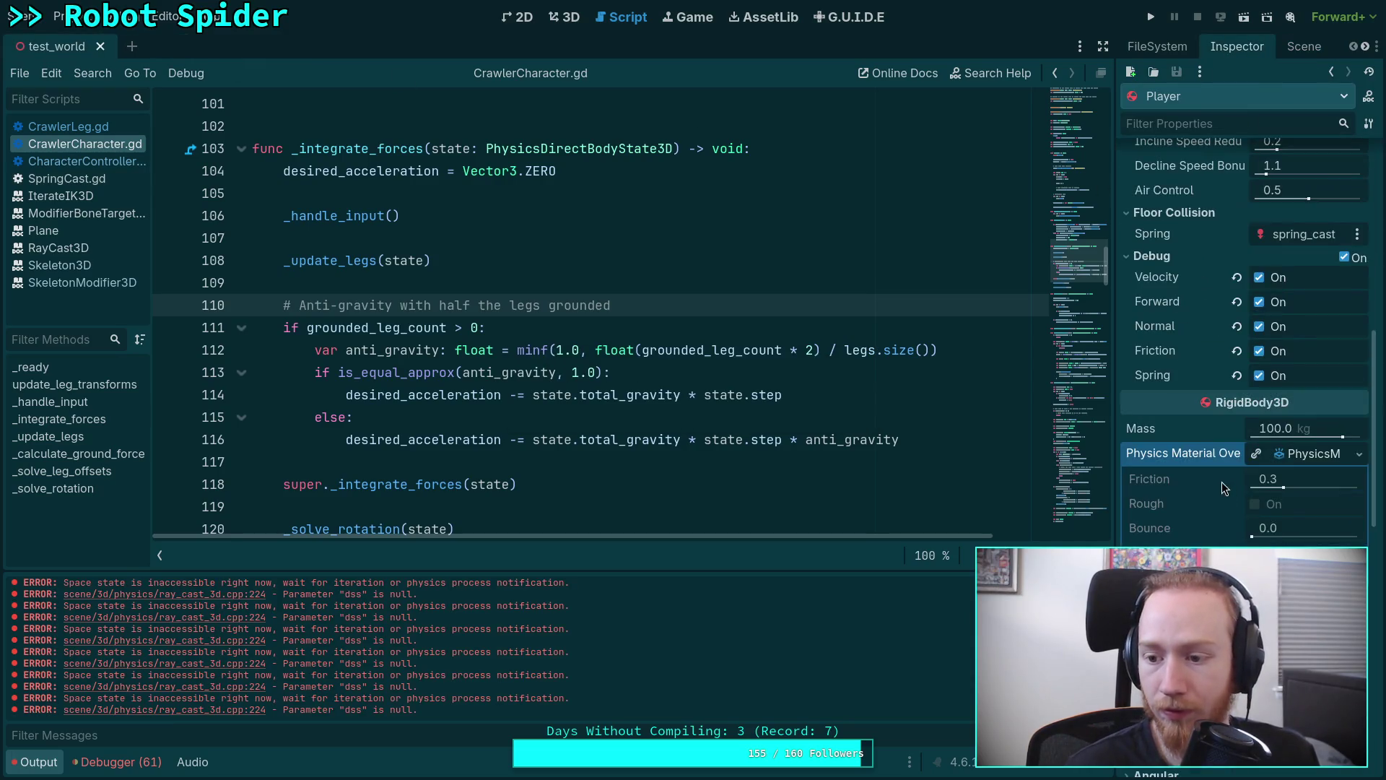
click(1344, 256)
click(1259, 277)
click(1259, 302)
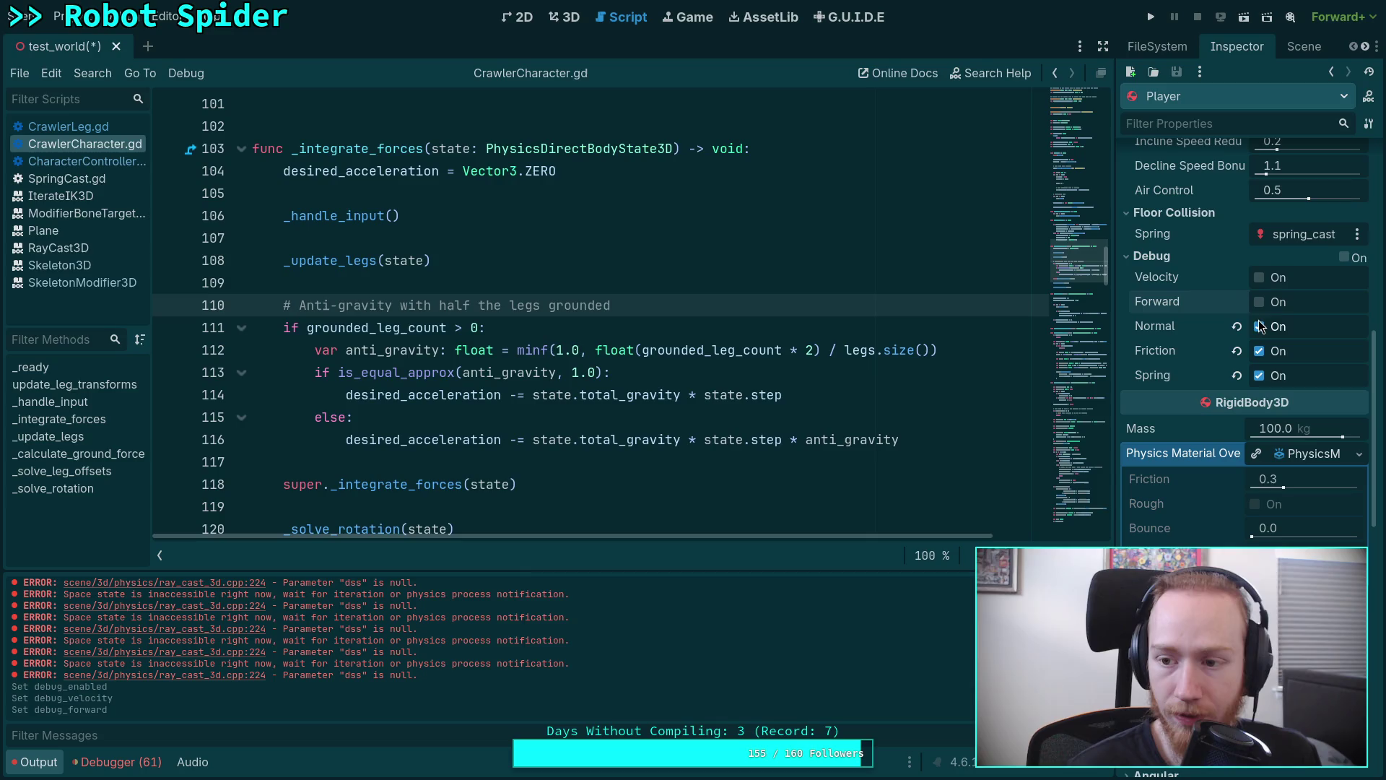
click(1259, 326)
click(1259, 351)
click(1259, 376)
key(ctrl+s)
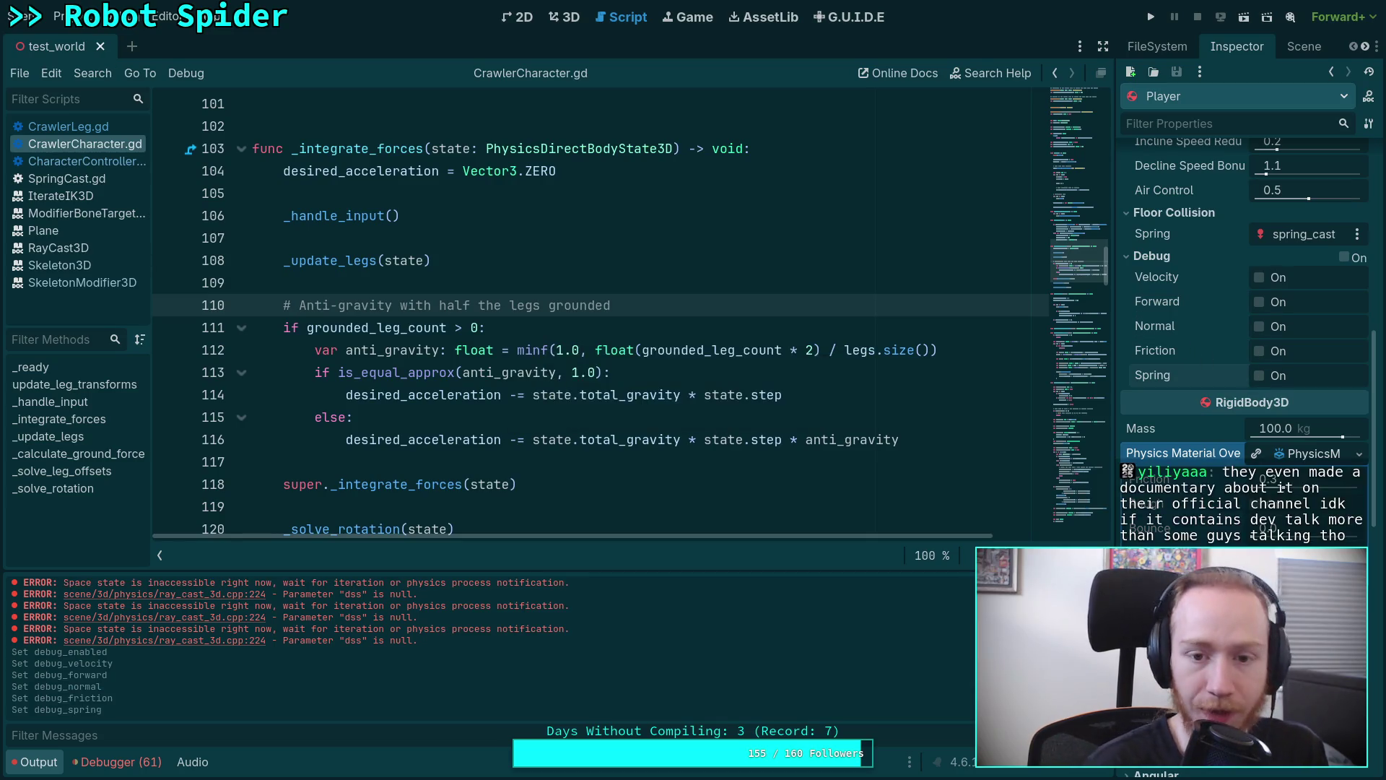
Collapse the Player's inspector sections and run the game again.
click(1152, 257)
click(1183, 331)
scroll(1229, 398, up, 3)
key(F5)
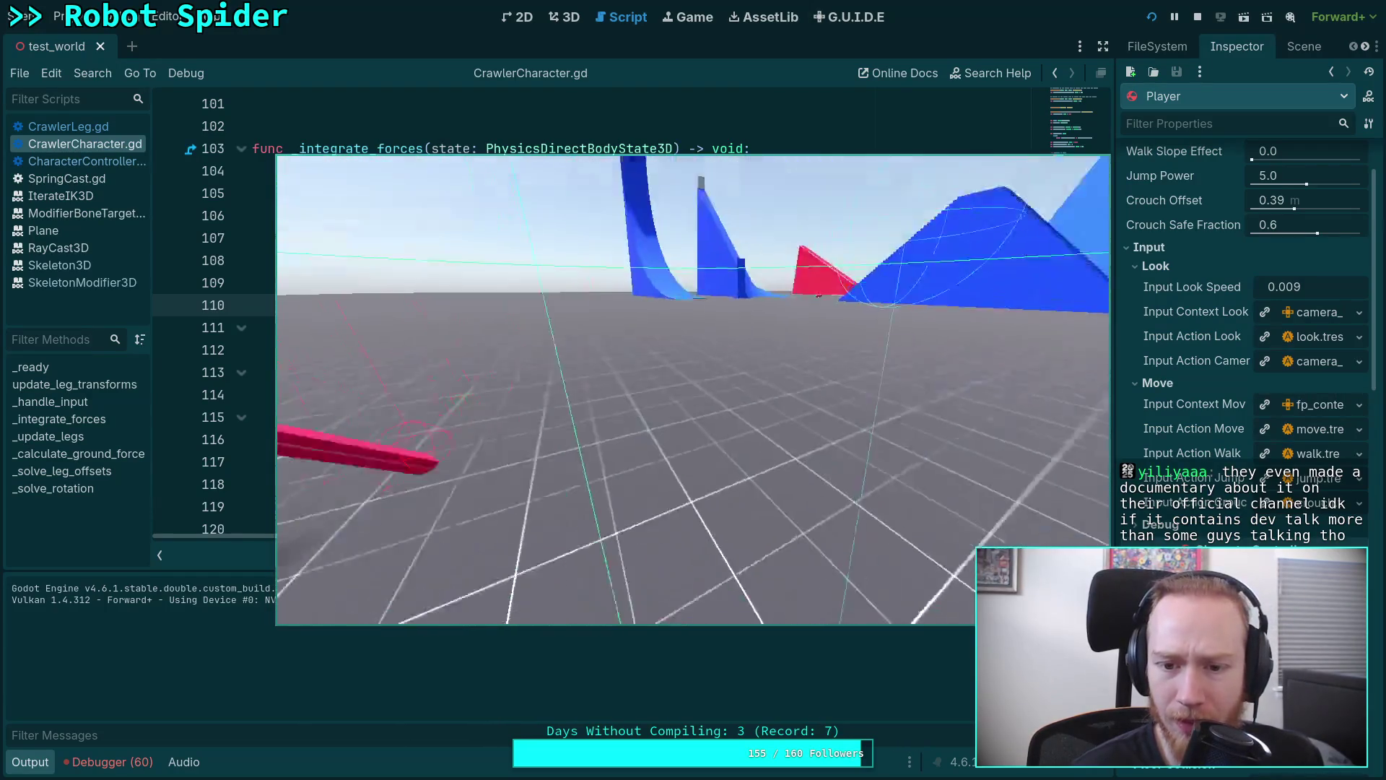
Stop the game, glance at the Debug menu without changes, and show the test_world node tree.
click(1197, 18)
click(108, 17)
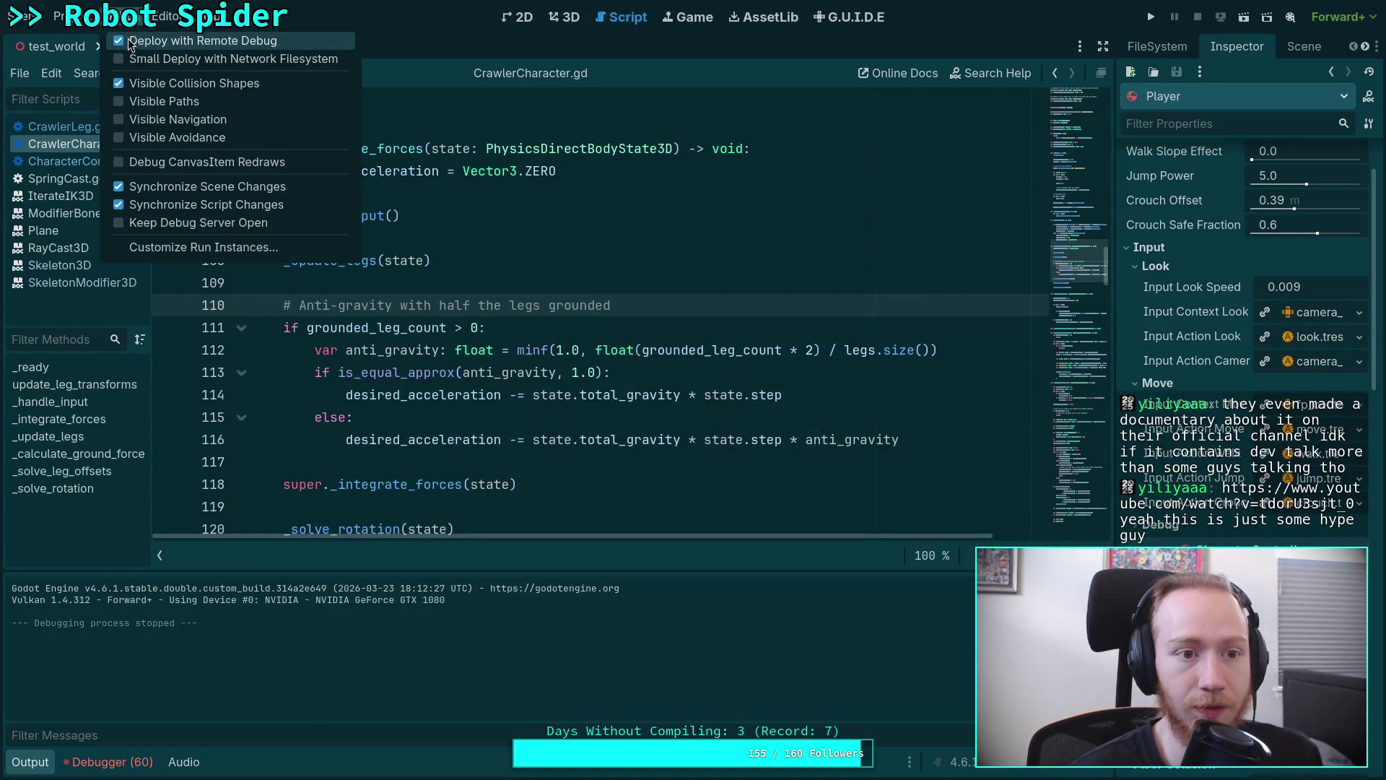
click(248, 157)
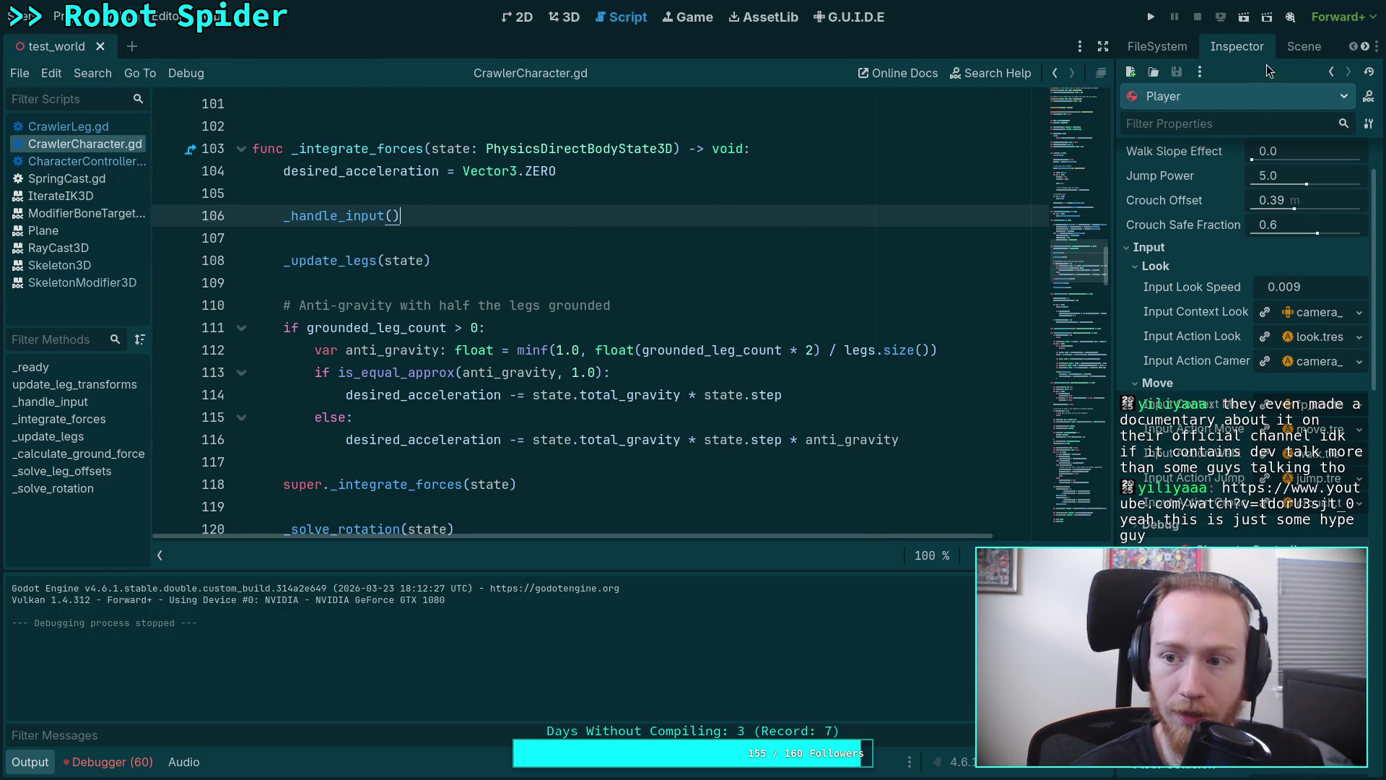
click(1305, 47)
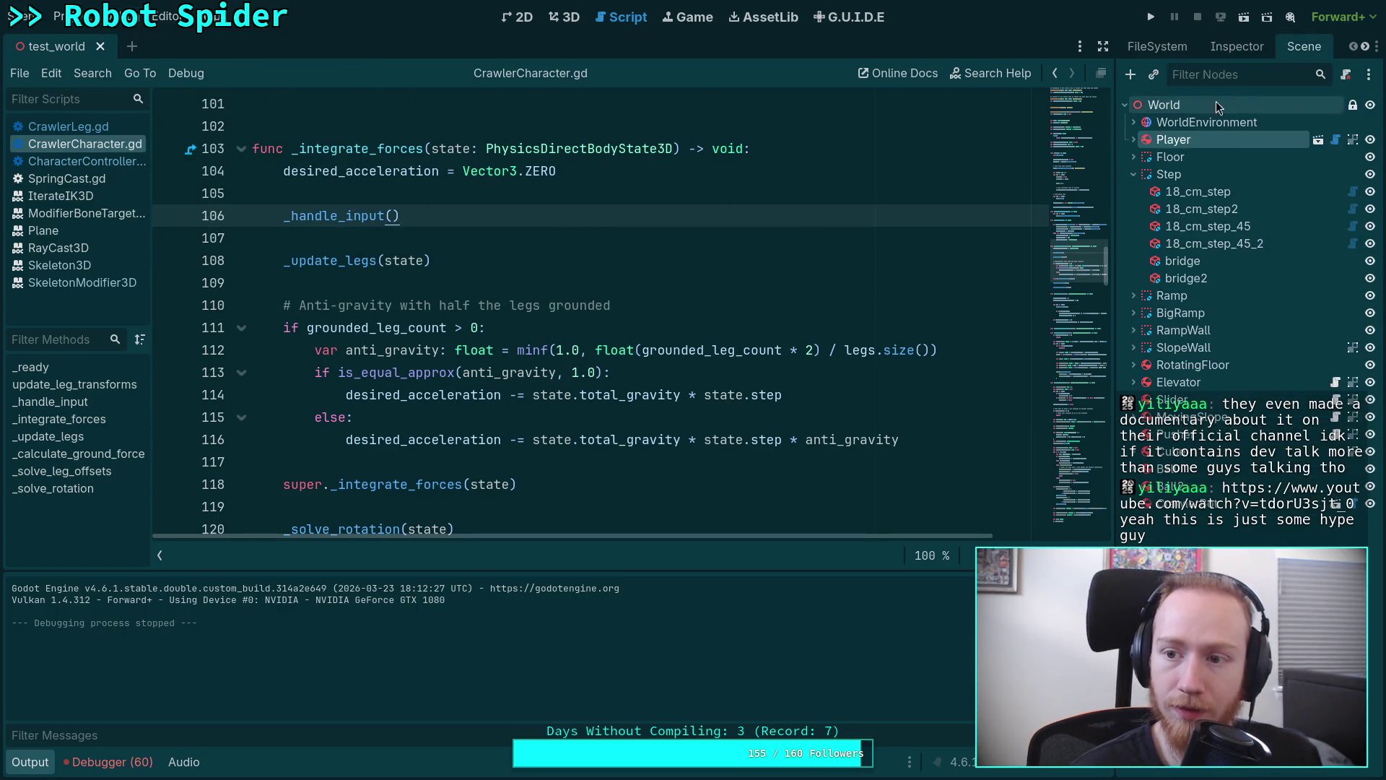
Toggle CrawlerBot's overall debug switch in the Inspector and save the test_world scene.
click(1224, 60)
scroll(1198, 430, down, 3)
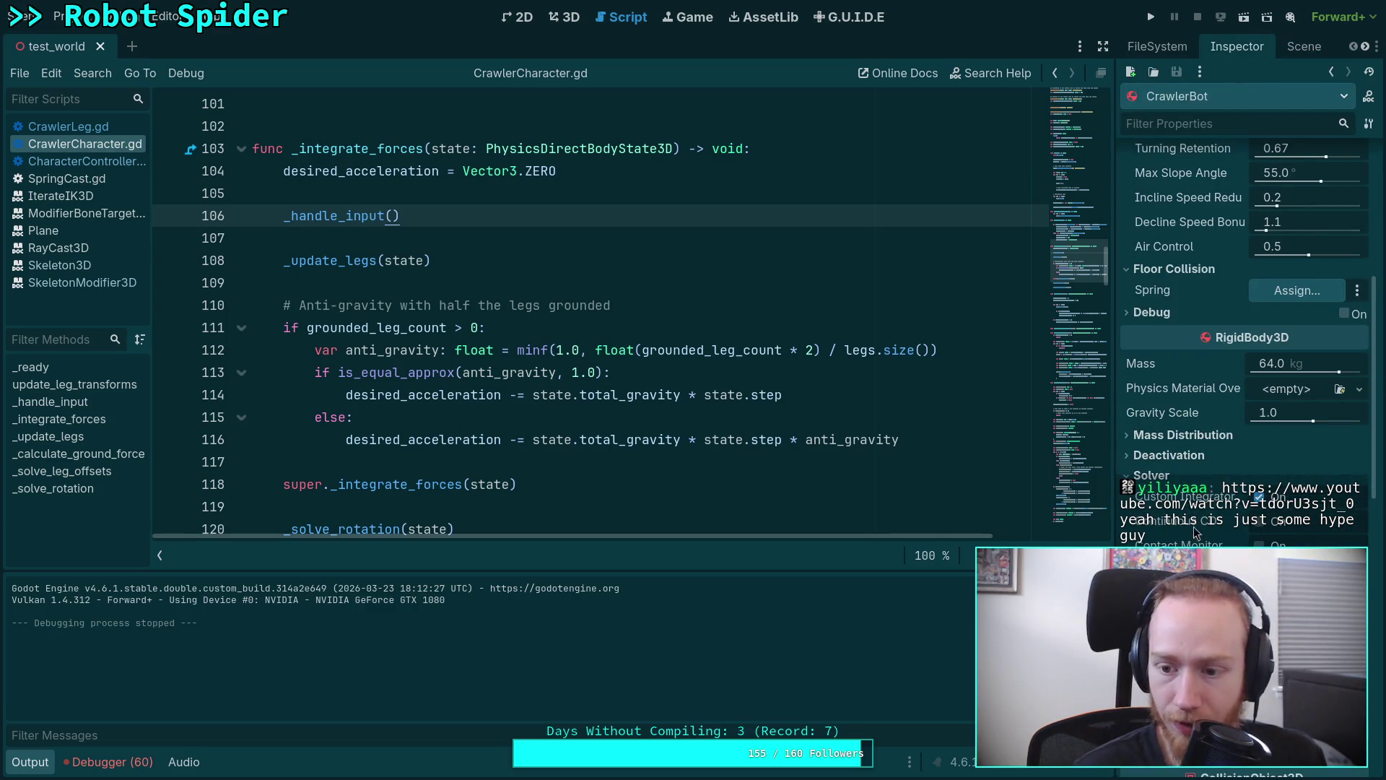
click(1179, 315)
click(1344, 313)
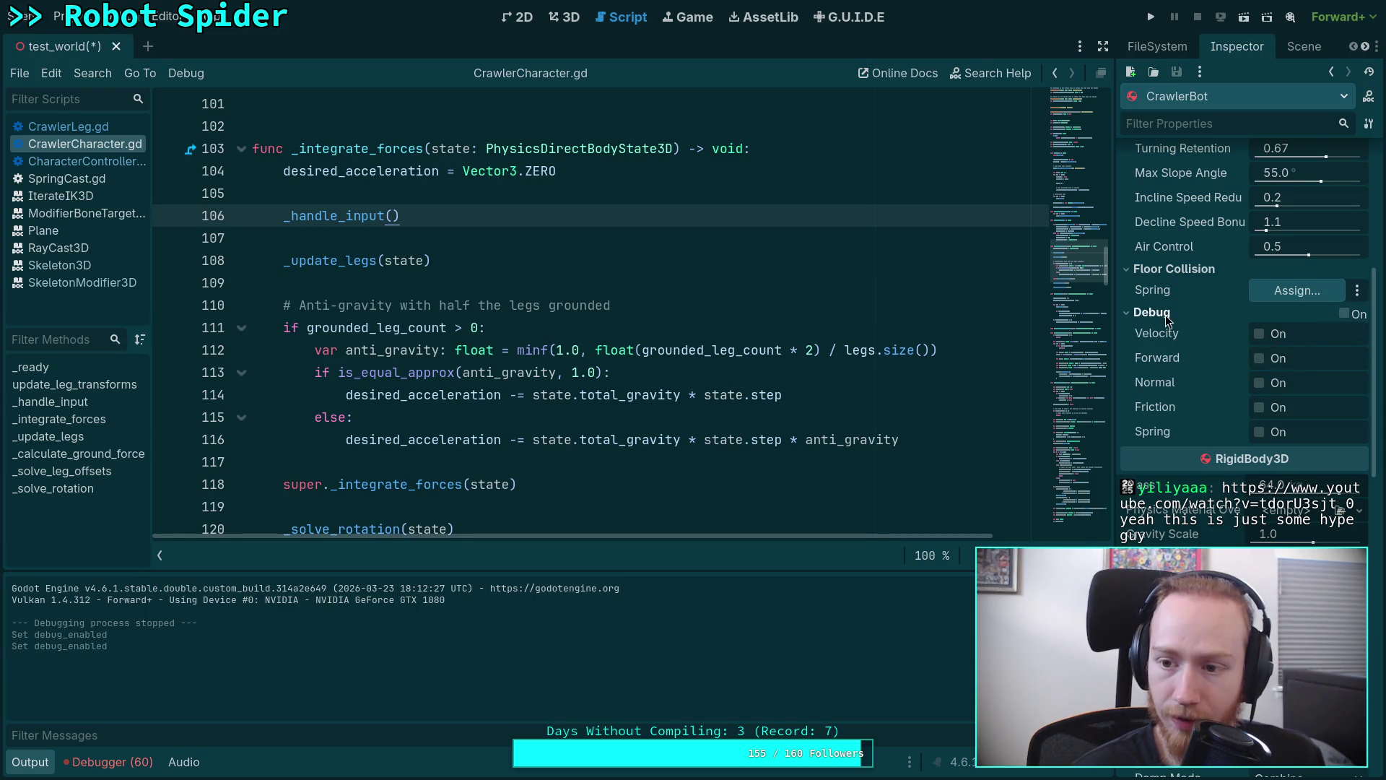
key(ctrl+s)
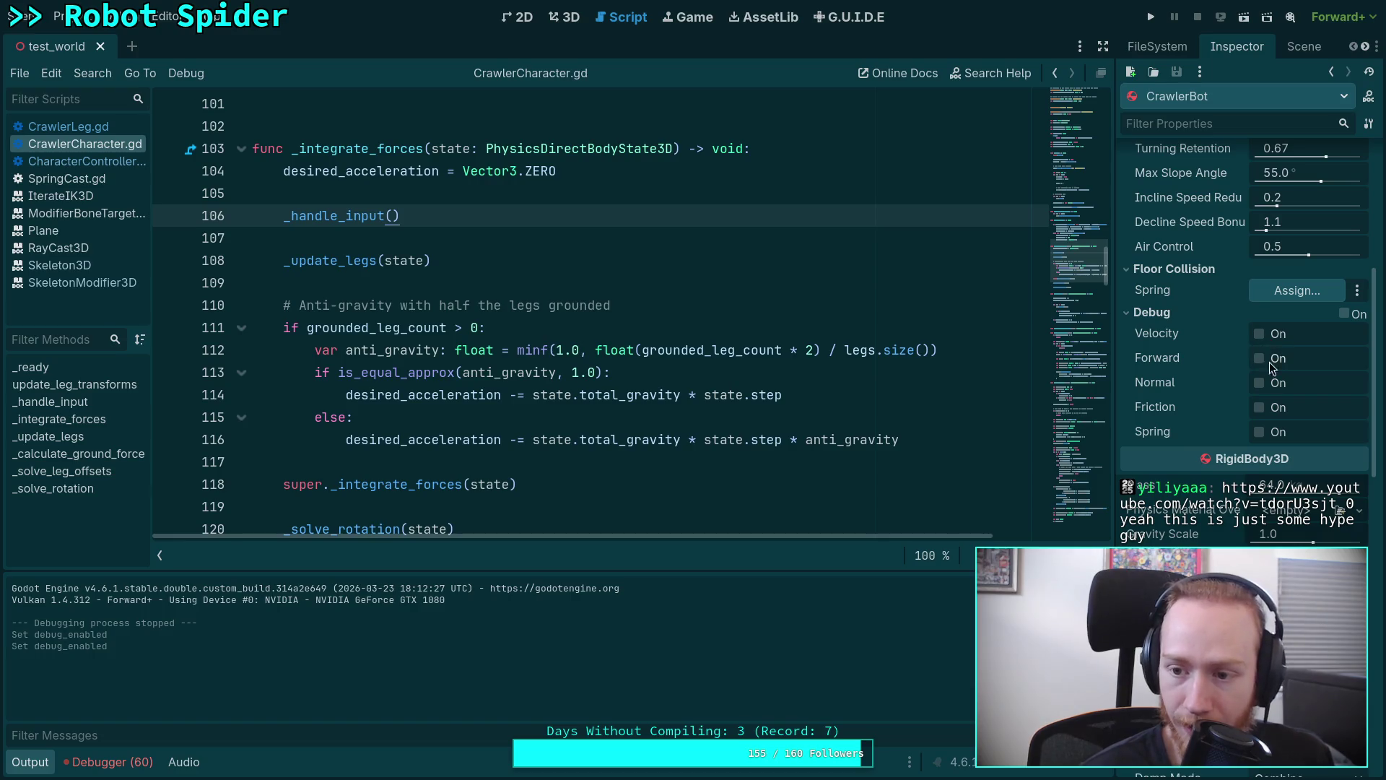
click(1197, 316)
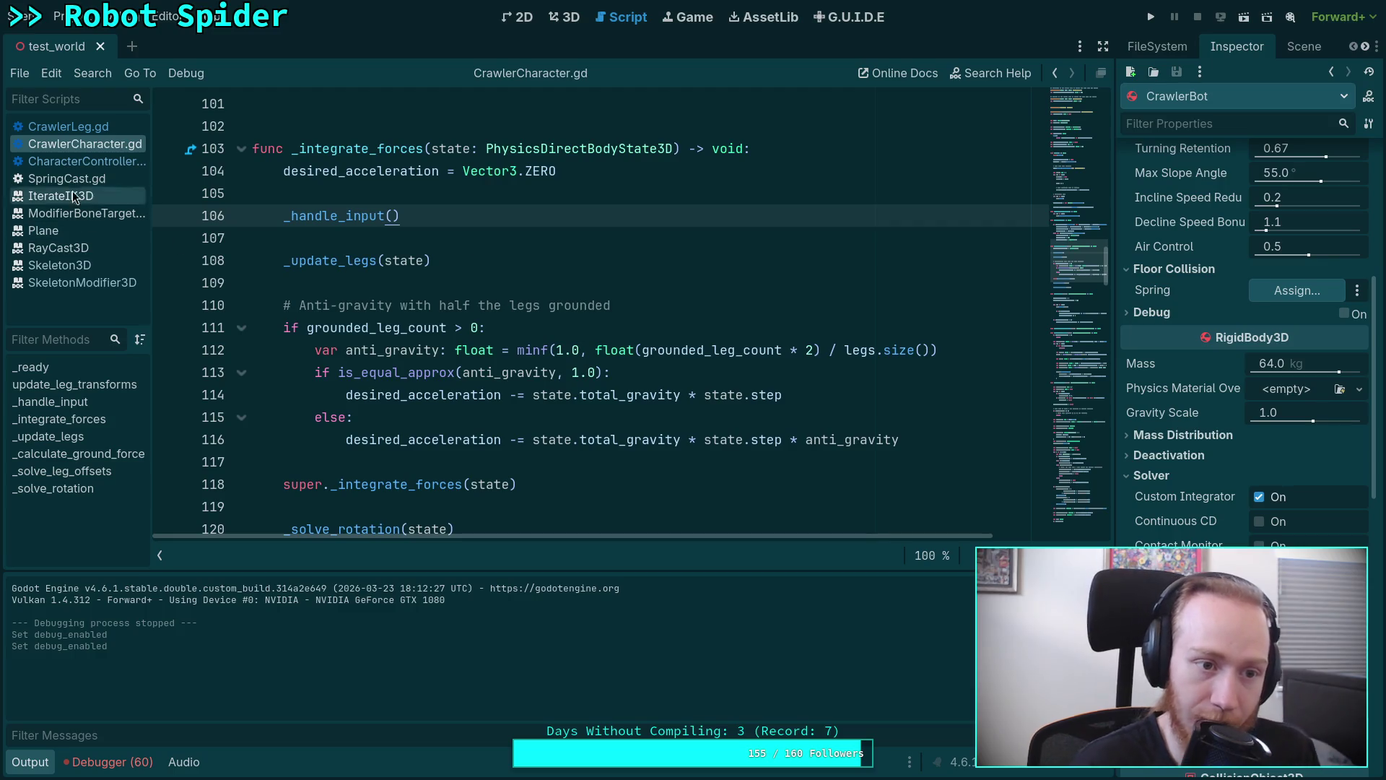
Open CrawlerLeg.gd at its exported debug flags.
click(105, 128)
drag(1077, 157, 1080, 160)
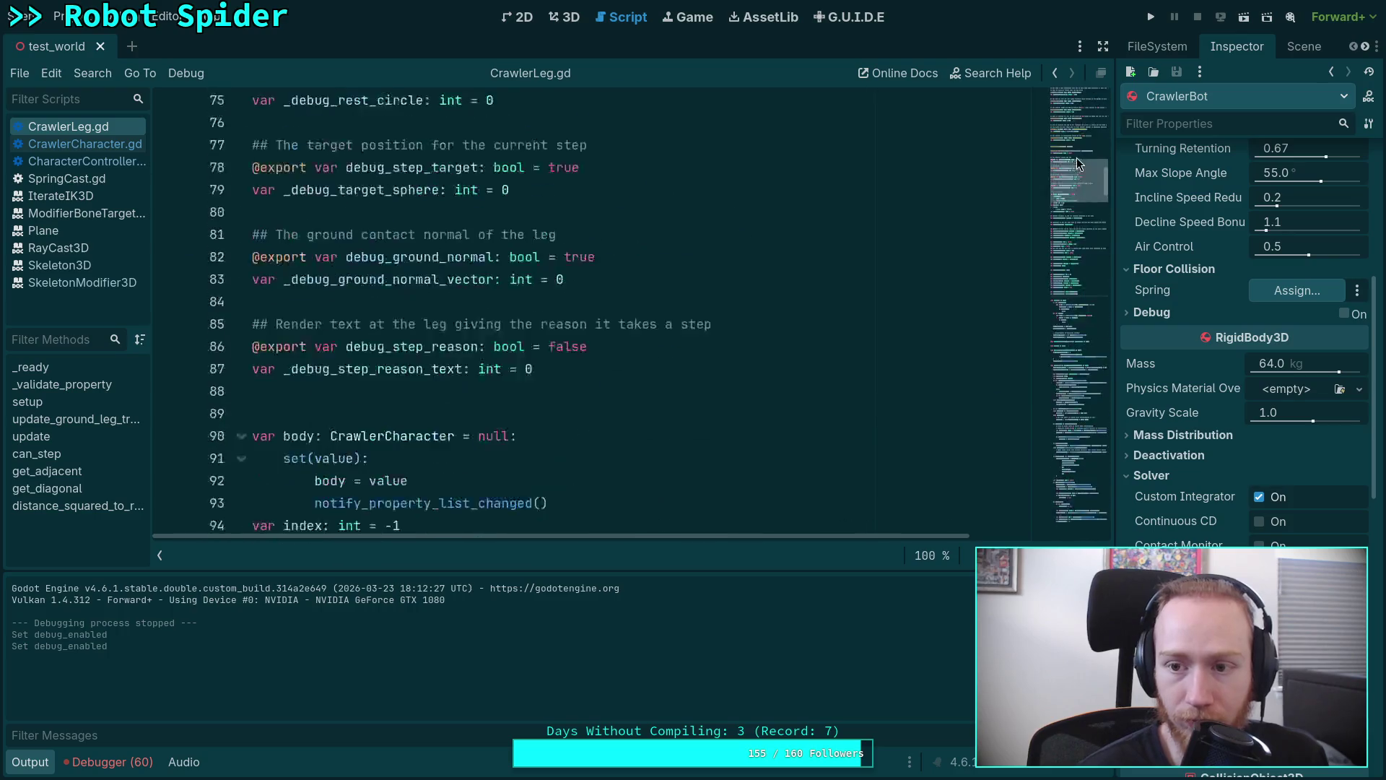
scroll(467, 325, up, 5)
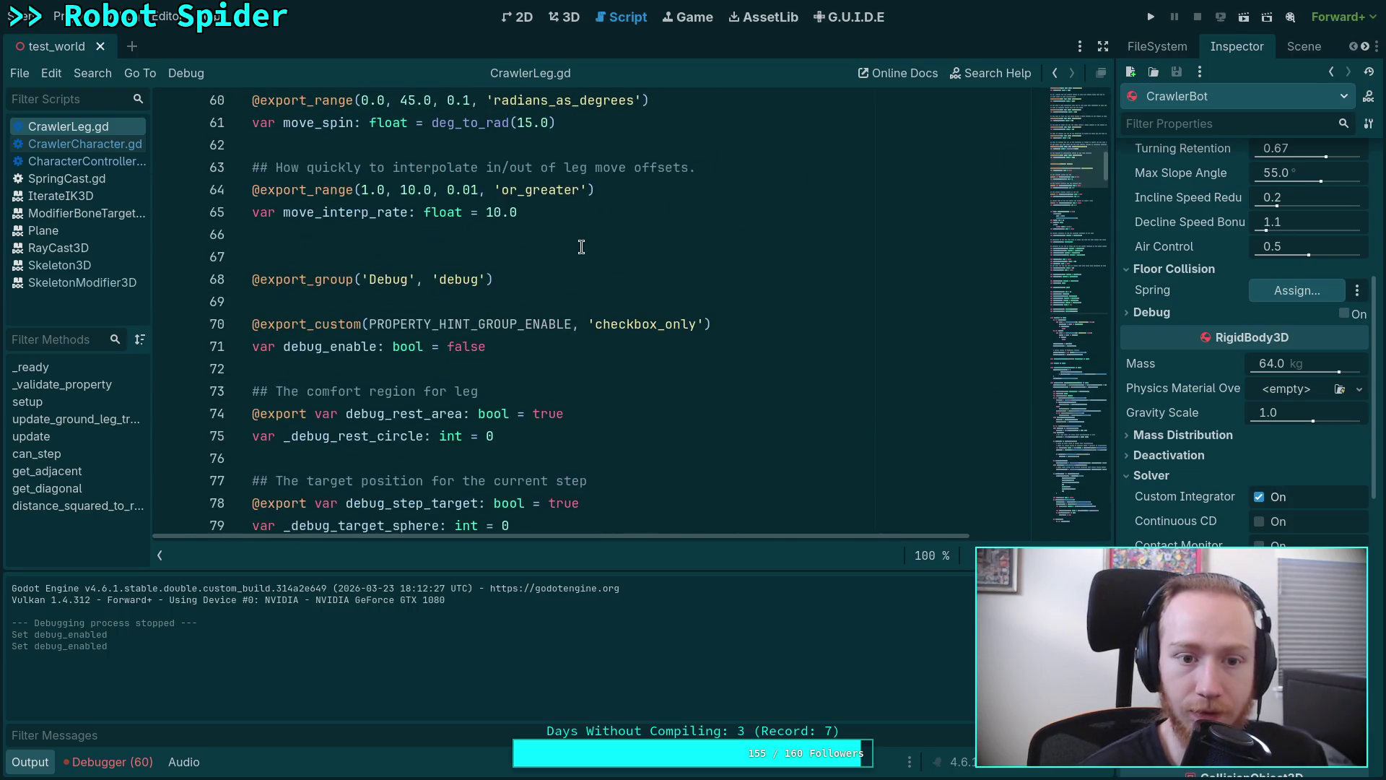
Default debug_enable and debug_step_reason to true in CrawlerLeg.gd and run the game.
click(464, 346)
text(true)
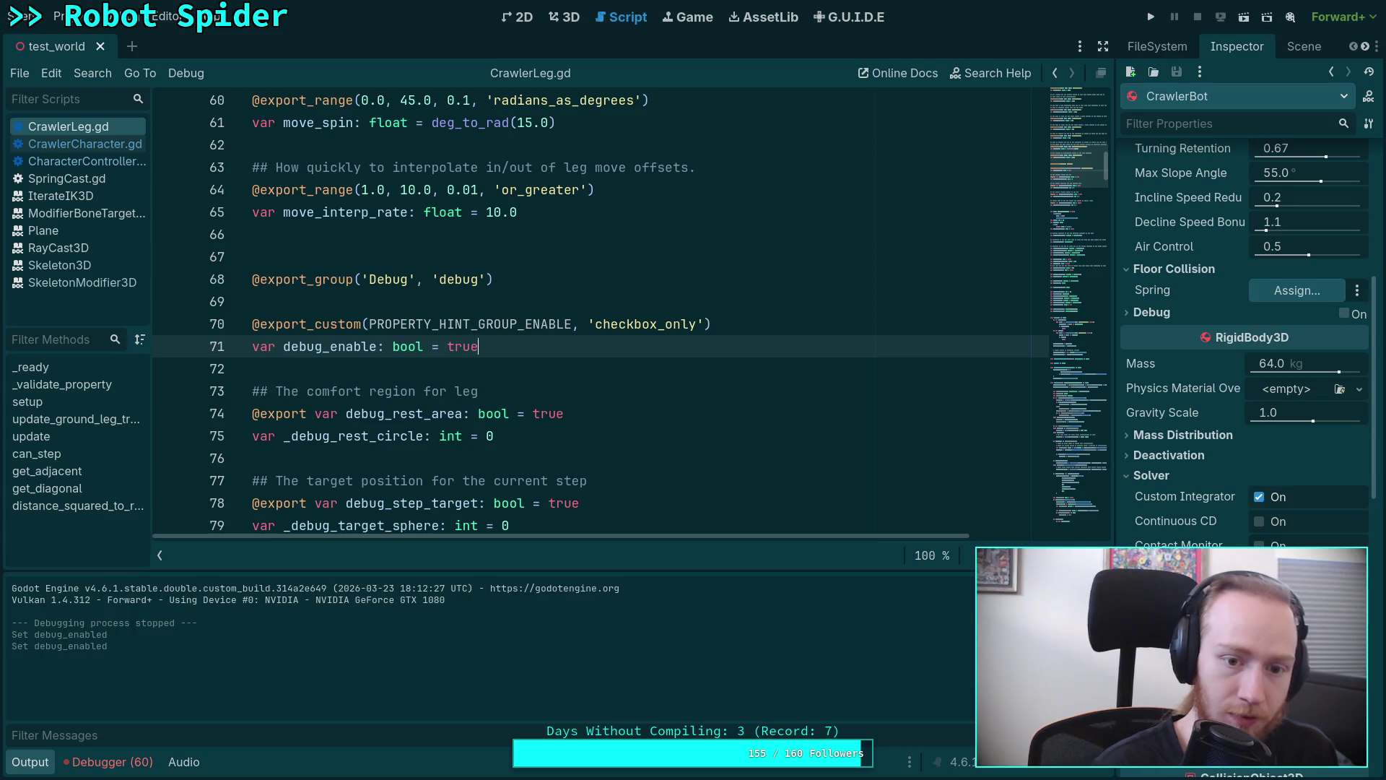
scroll(613, 344, down, 2)
scroll(613, 344, down, 2)
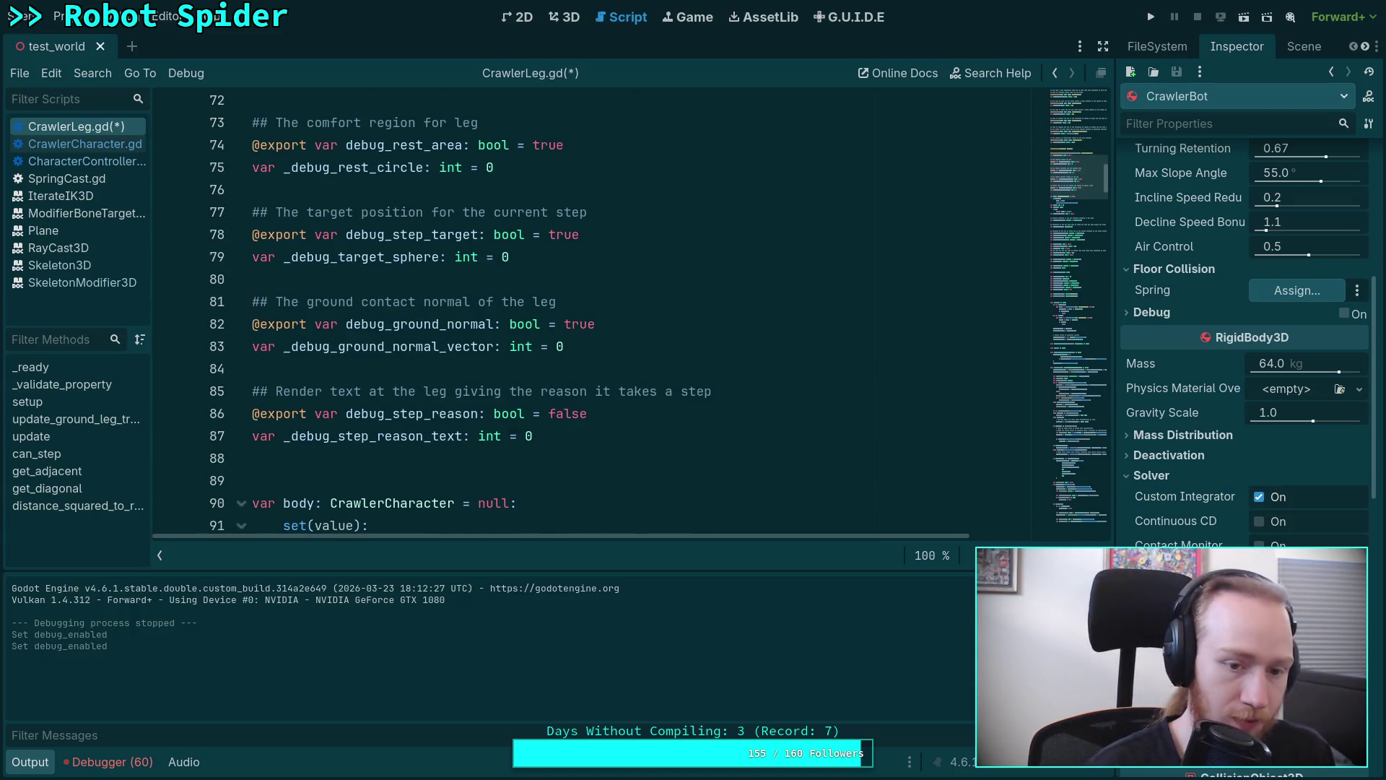
click(586, 413)
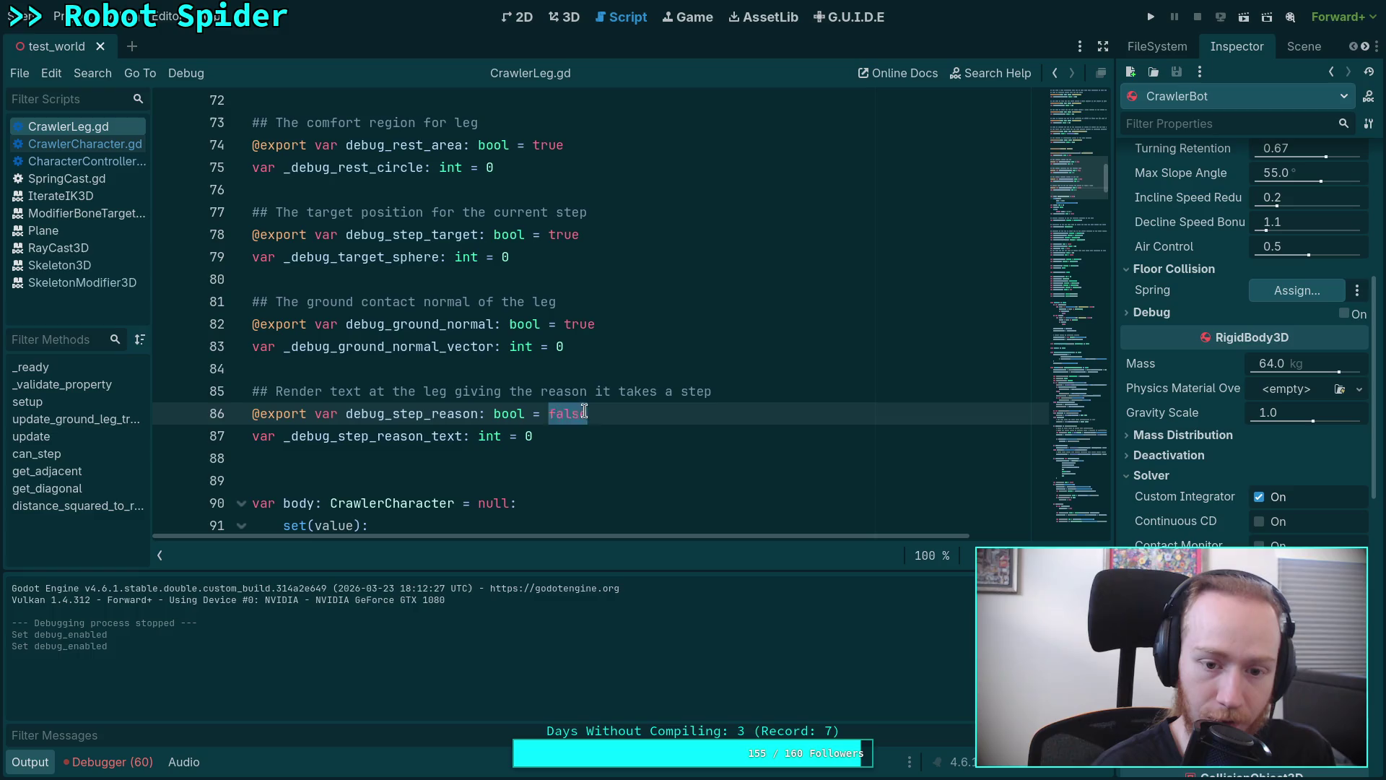
text(true)
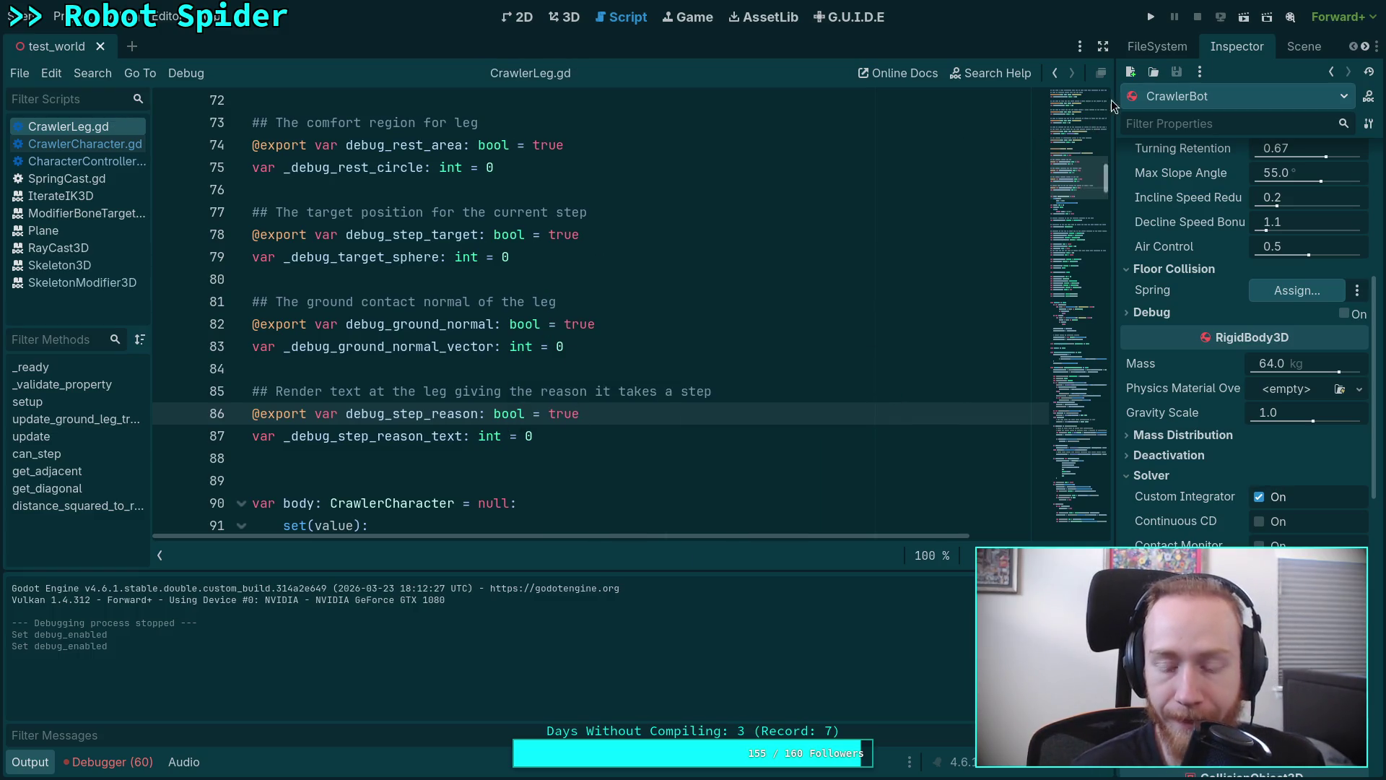
click(1151, 16)
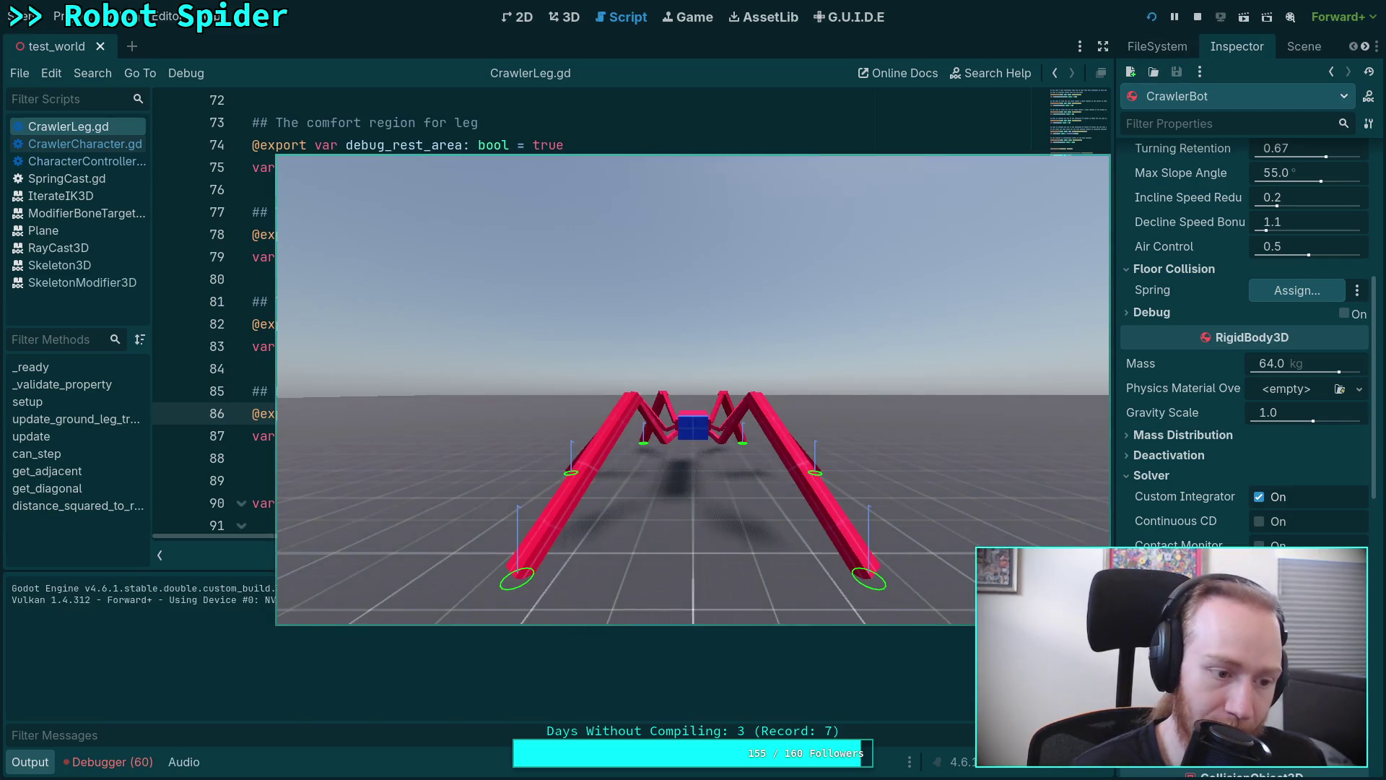
Walk the spider with W/S to watch its step-reason labels and leg circles, then stop the game.
key(w)
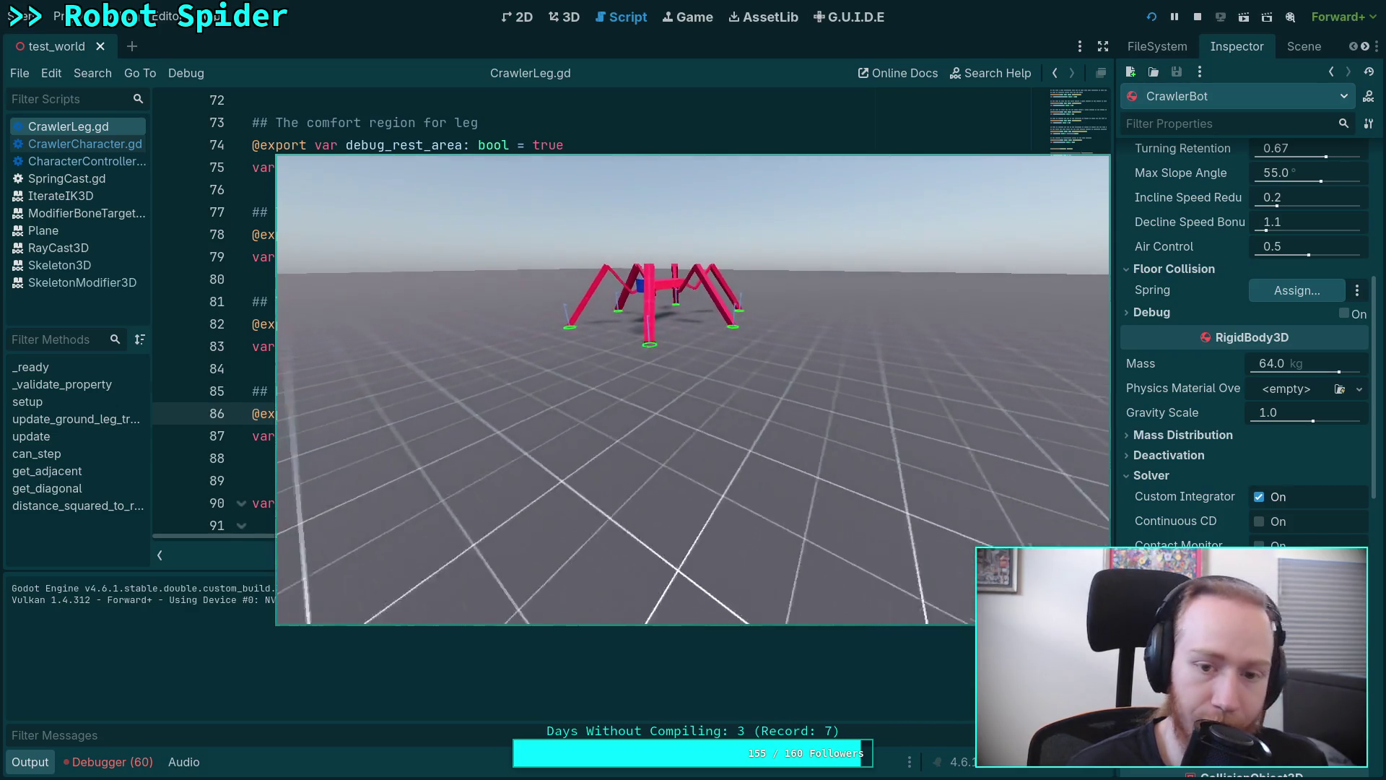
key(s)
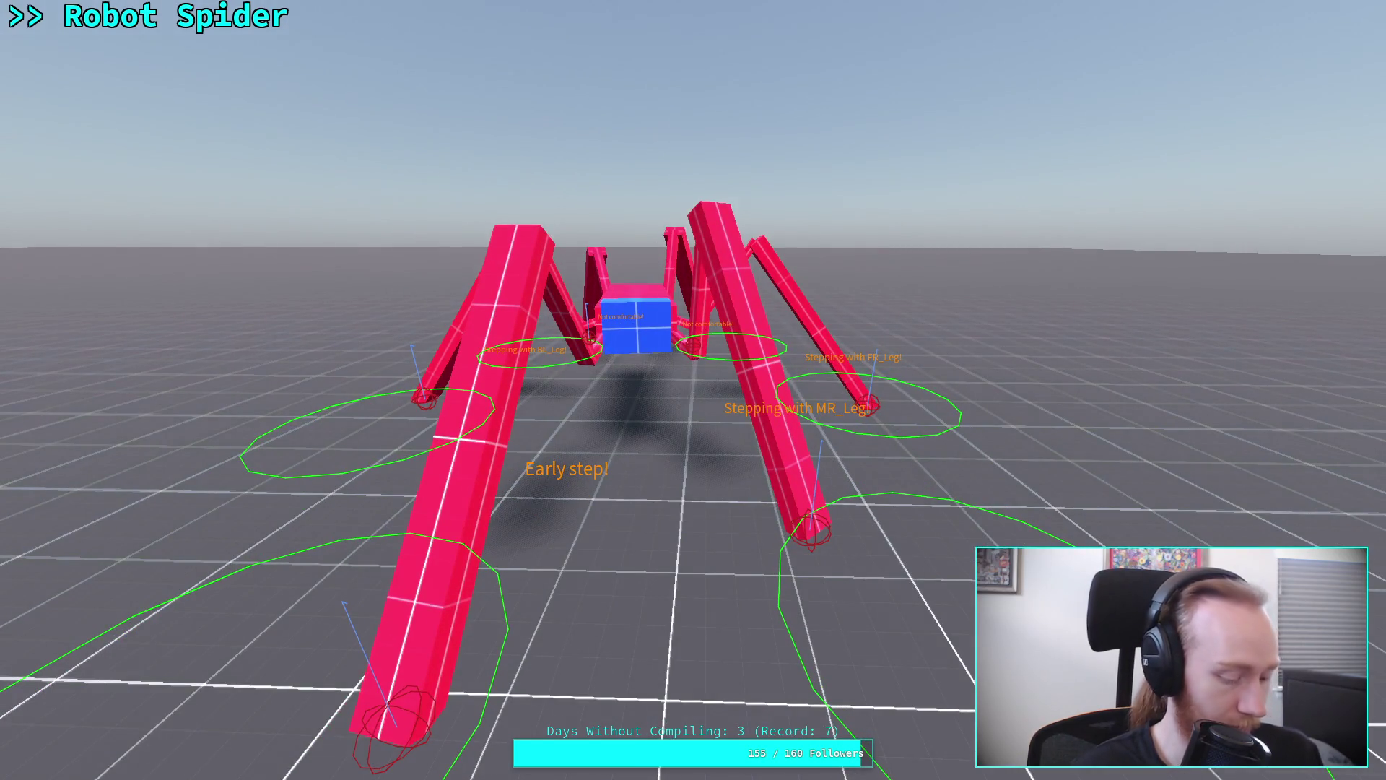
key(F8)
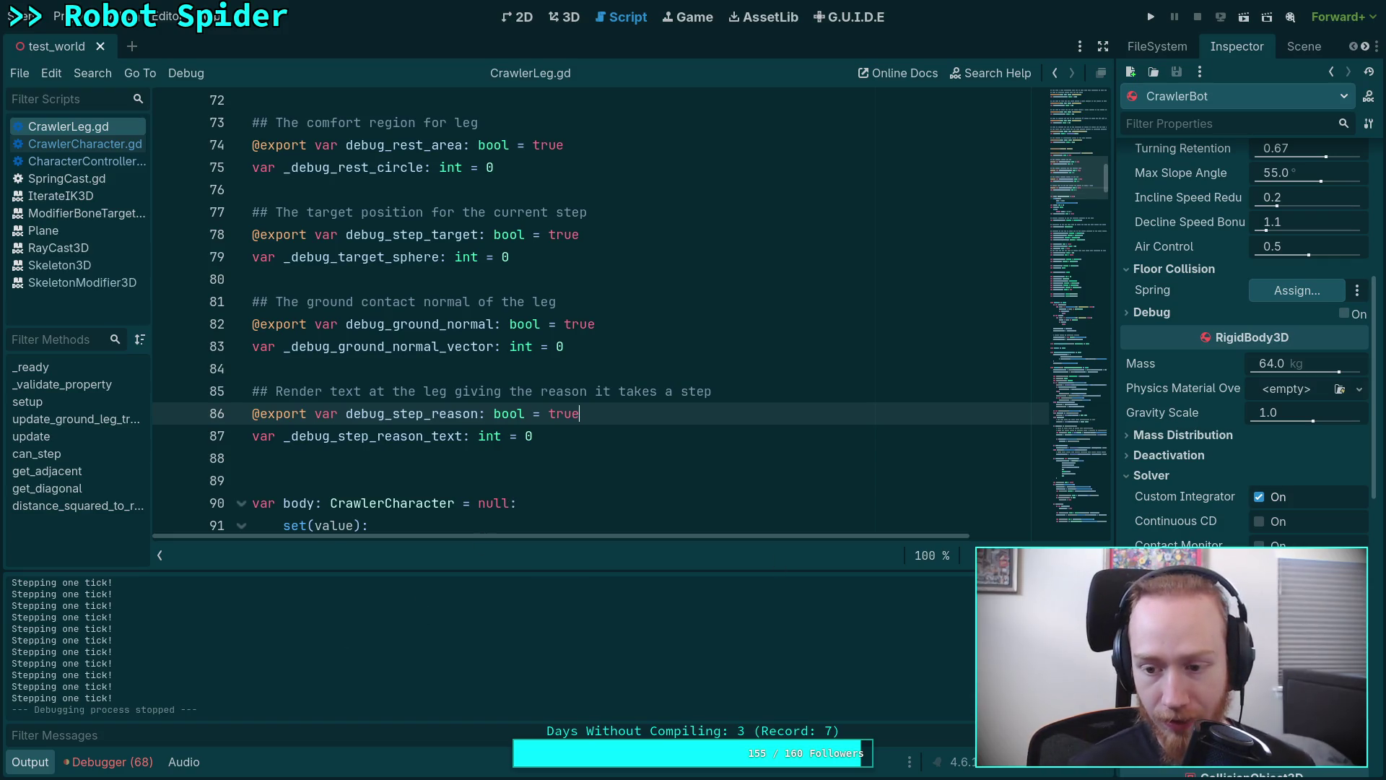
Clear and collapse the output panel, then move to the empty workspace 4.
key(F5)
click(49, 763)
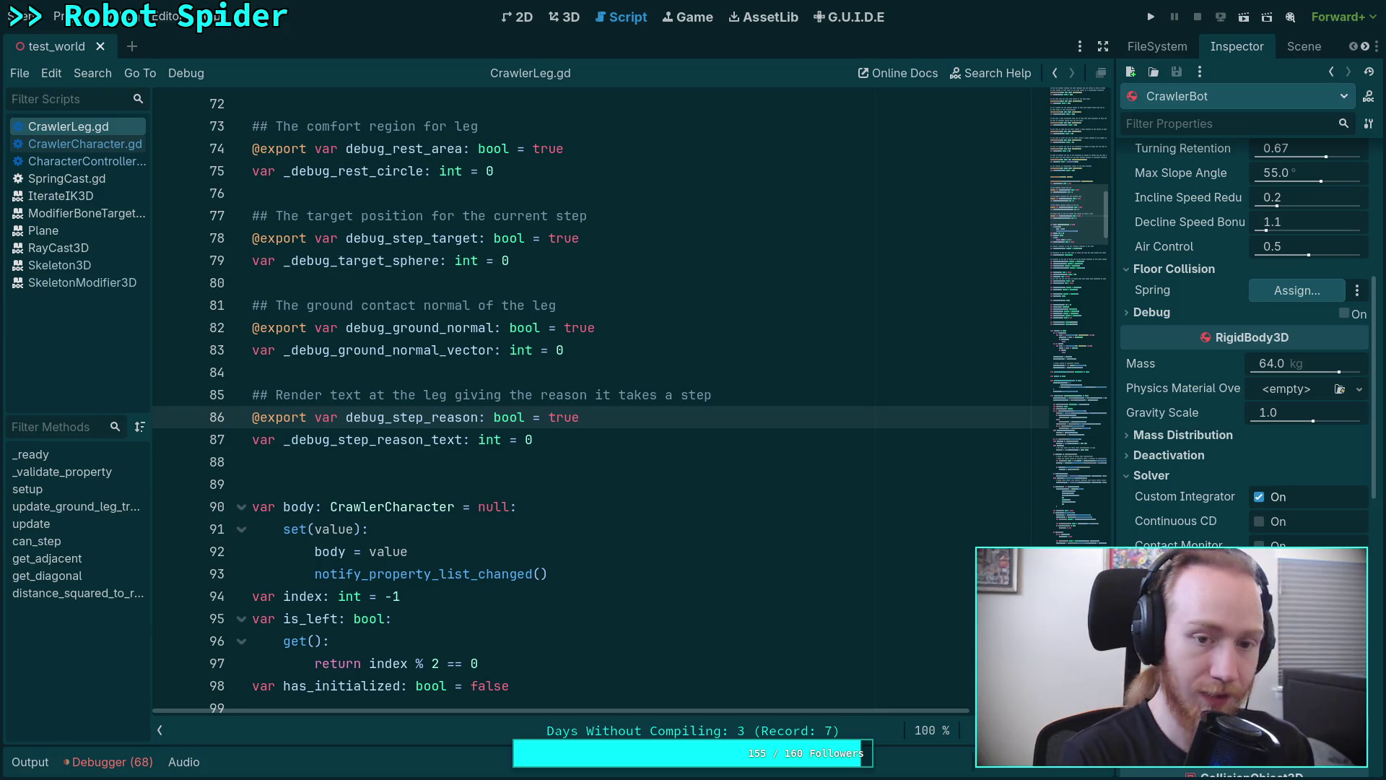
key(super+4)
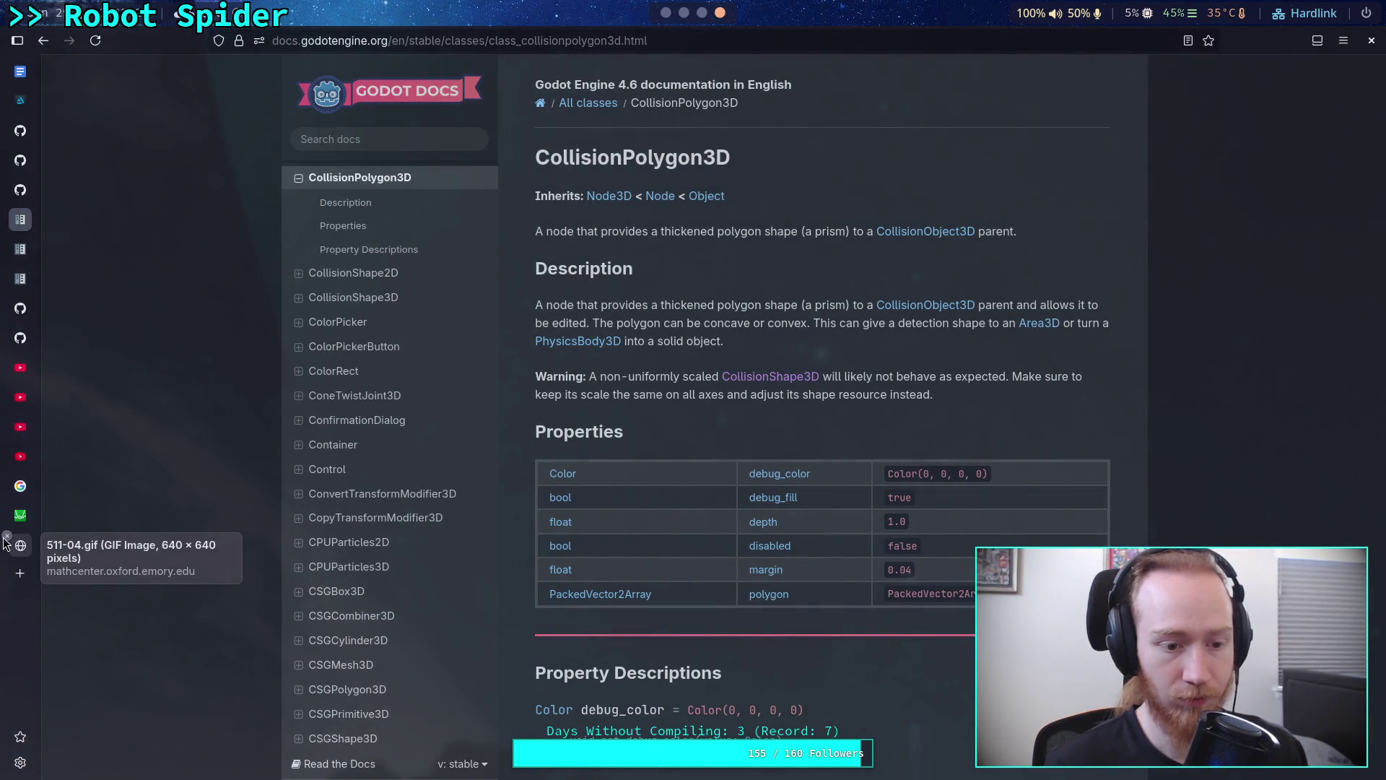
Close the GIF tab and the three GitHub tabs, leaving the ARC Raiders EP1 video playing.
click(9, 536)
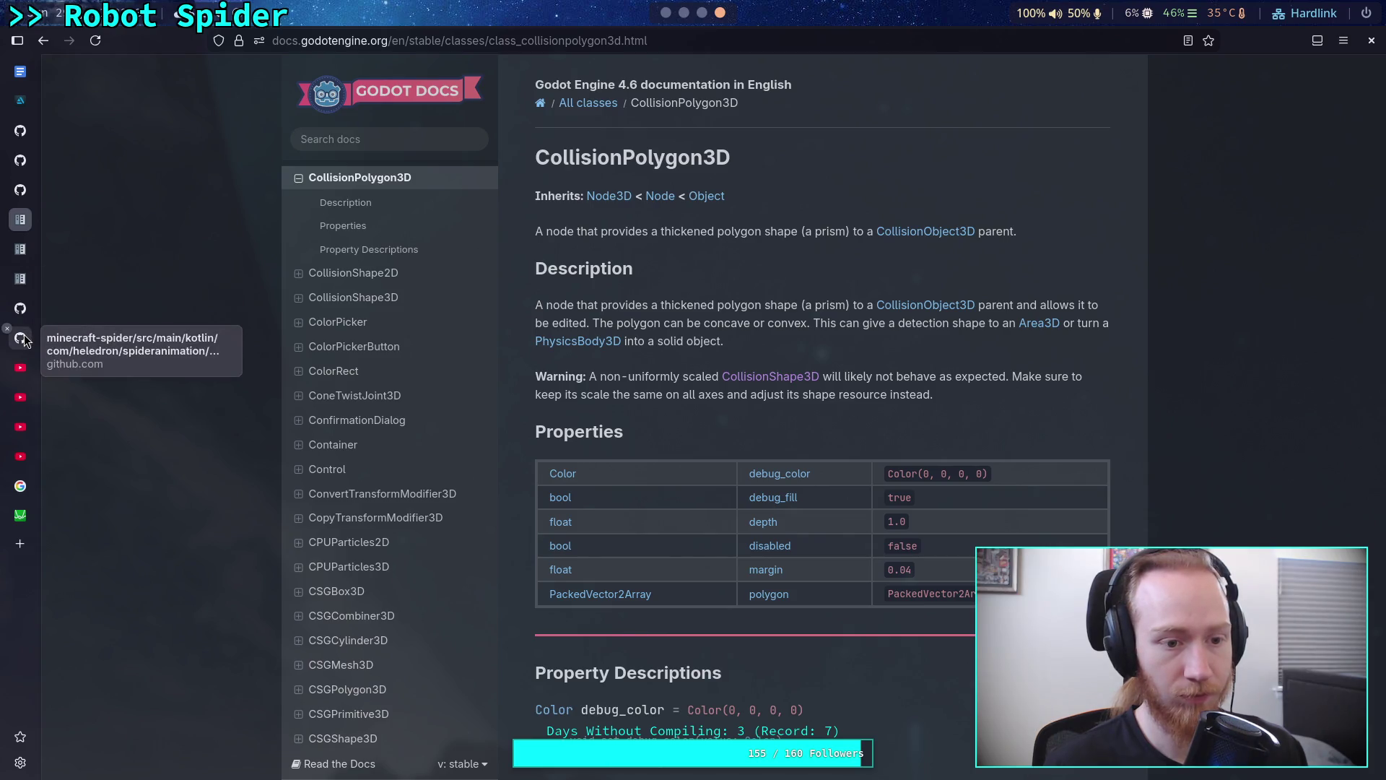
click(8, 329)
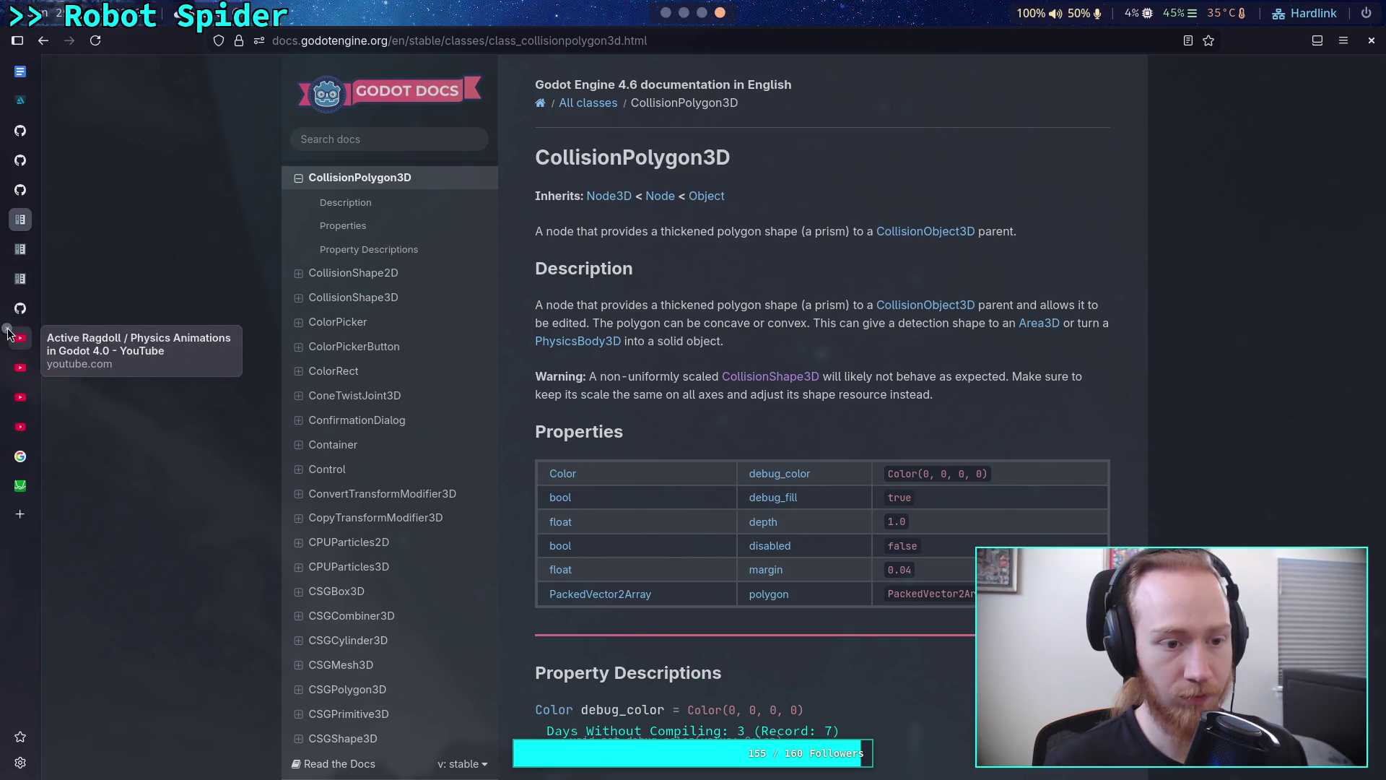
click(8, 308)
click(20, 487)
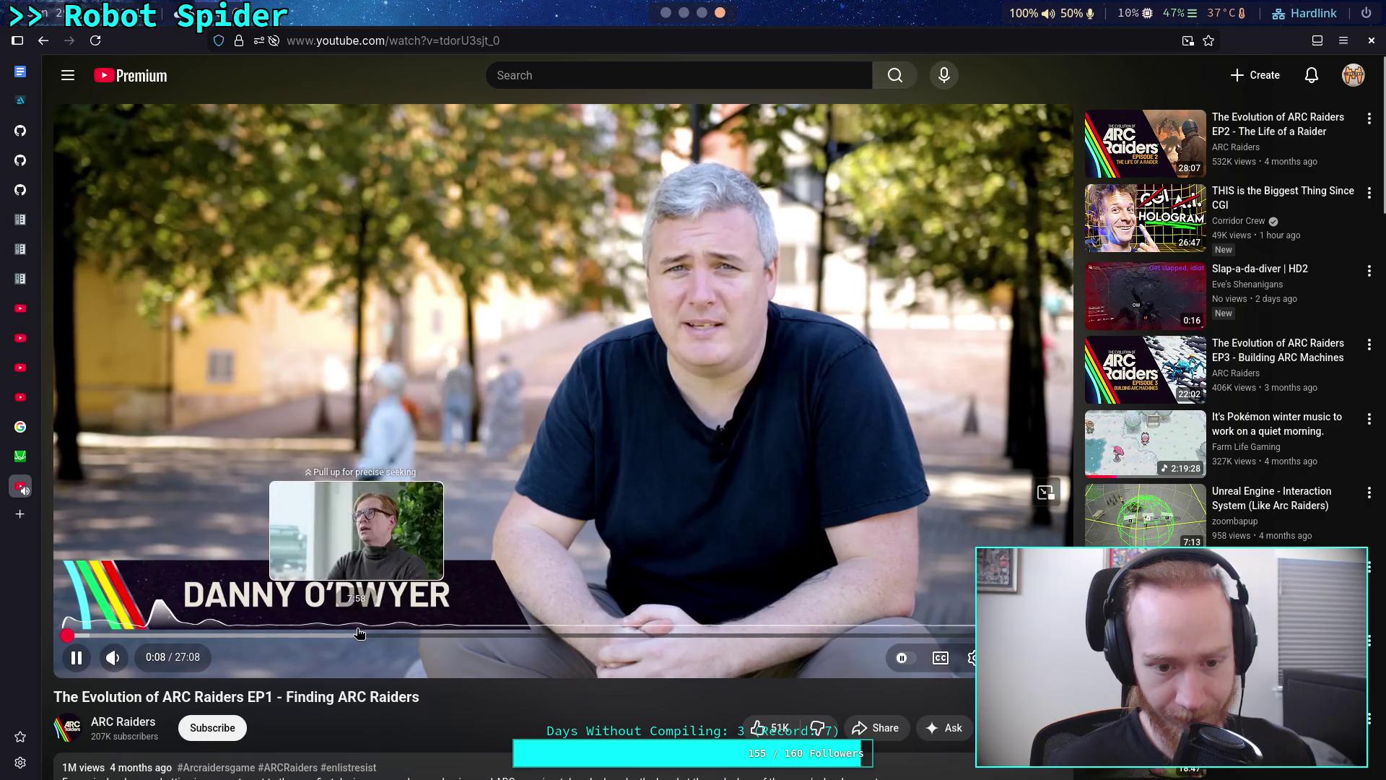
click(402, 331)
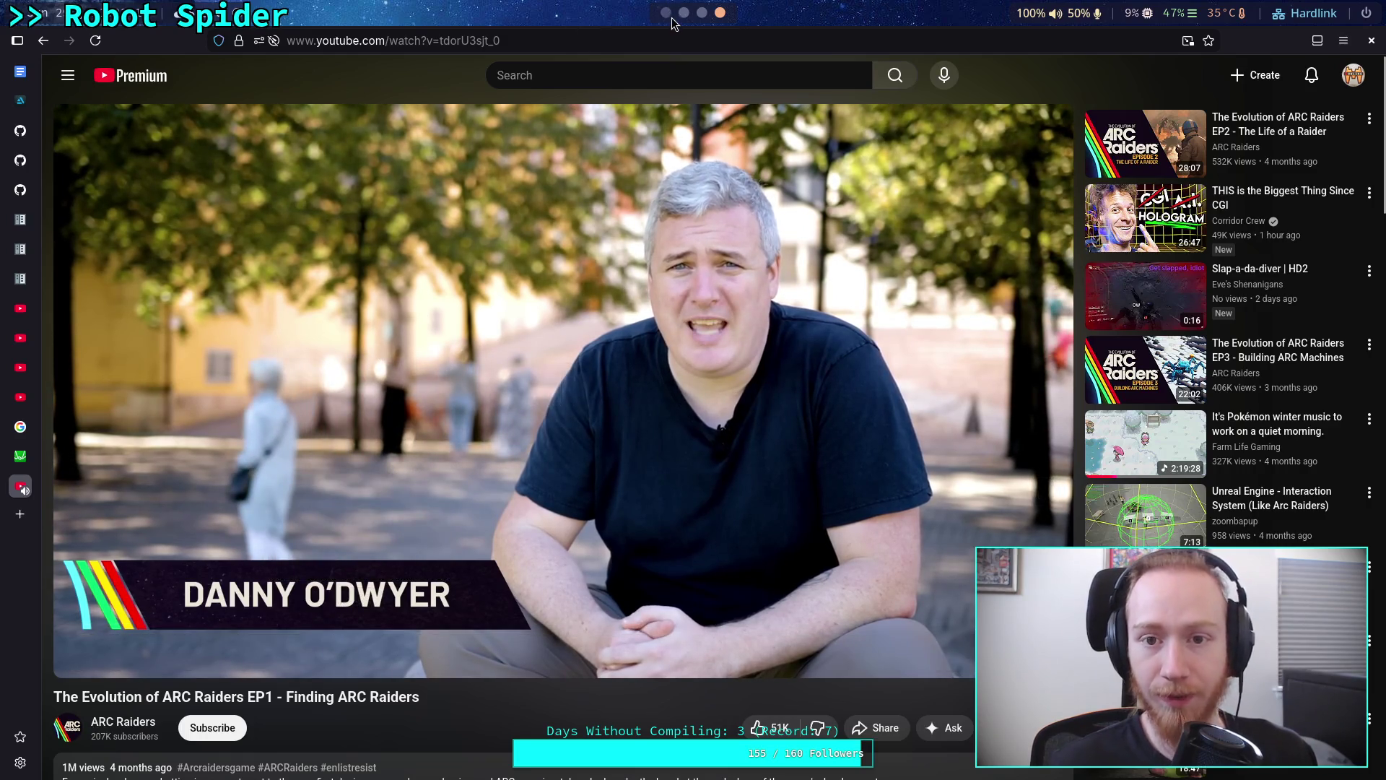
Return from the YouTube video to the Godot script editor window.
click(666, 12)
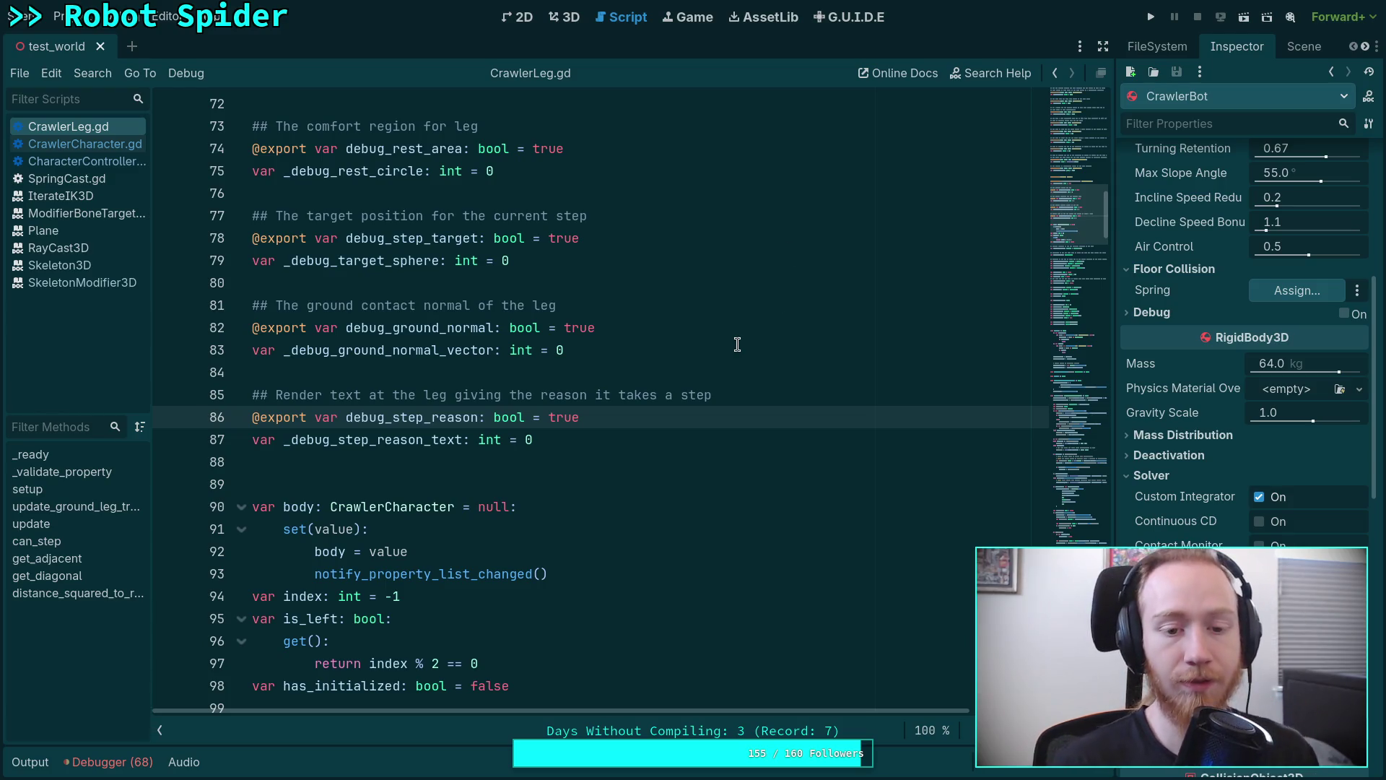
scroll(694, 411, down, 1)
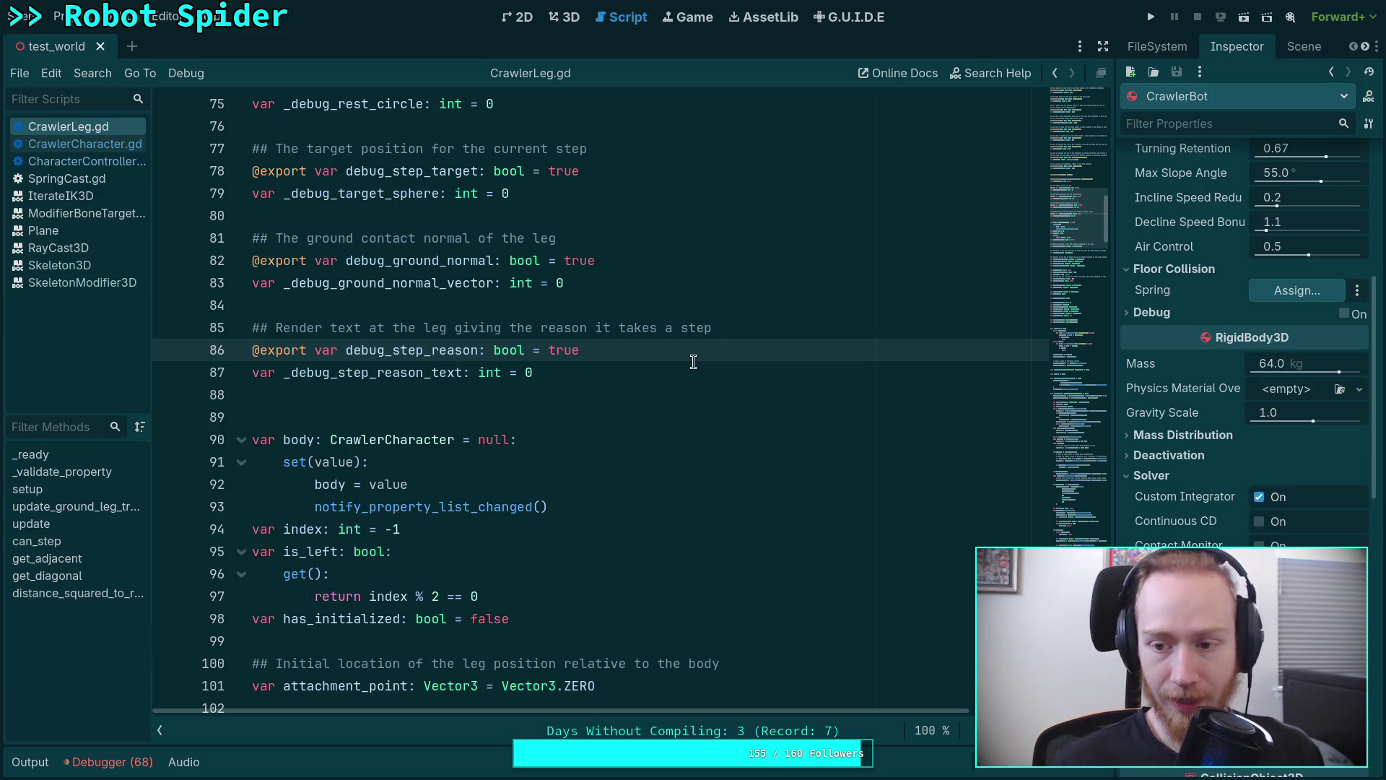
scroll(788, 331, up, 5)
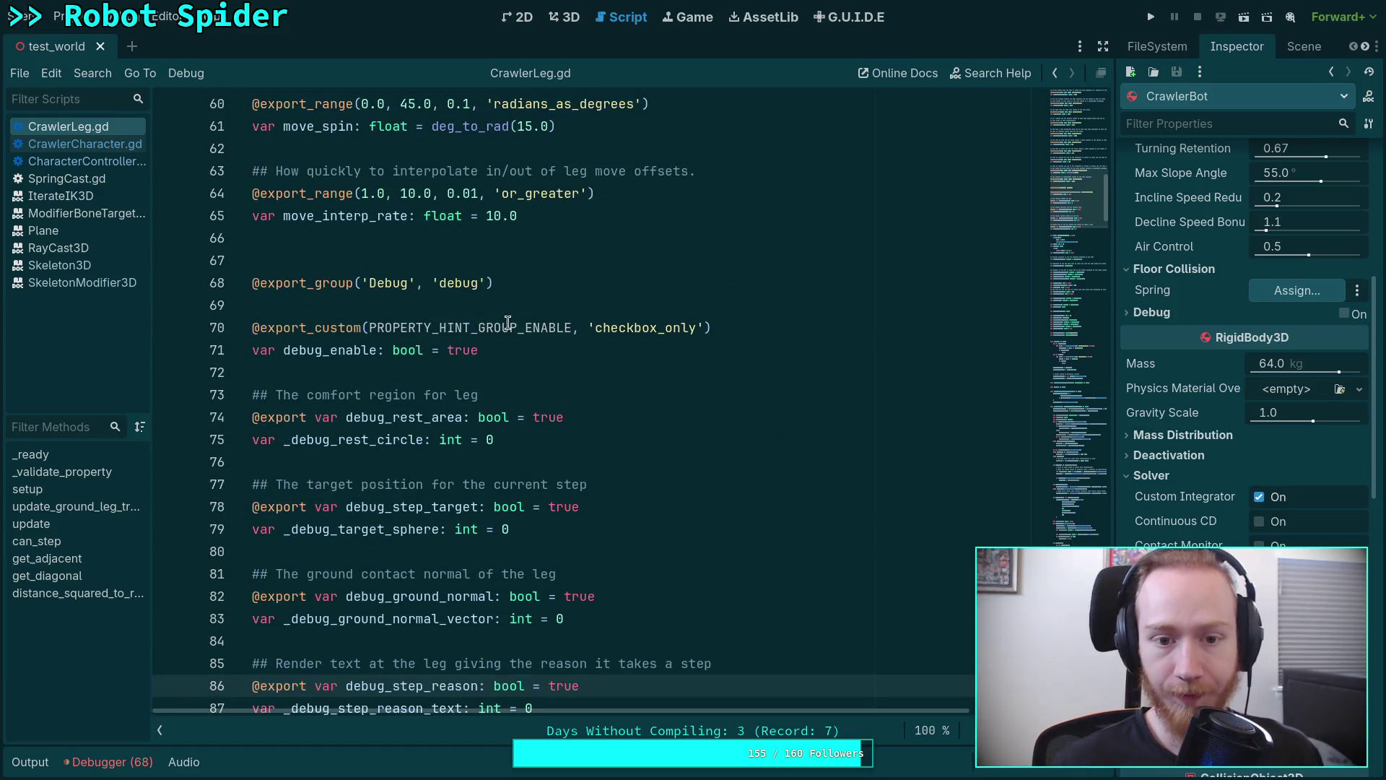
Change debug_enable (line 71) and debug_step_reason (line 86) to false and save CrawlerLeg.gd.
double_click(463, 349)
text(ga)
key(BackSpace)
key(BackSpace)
text(fal)
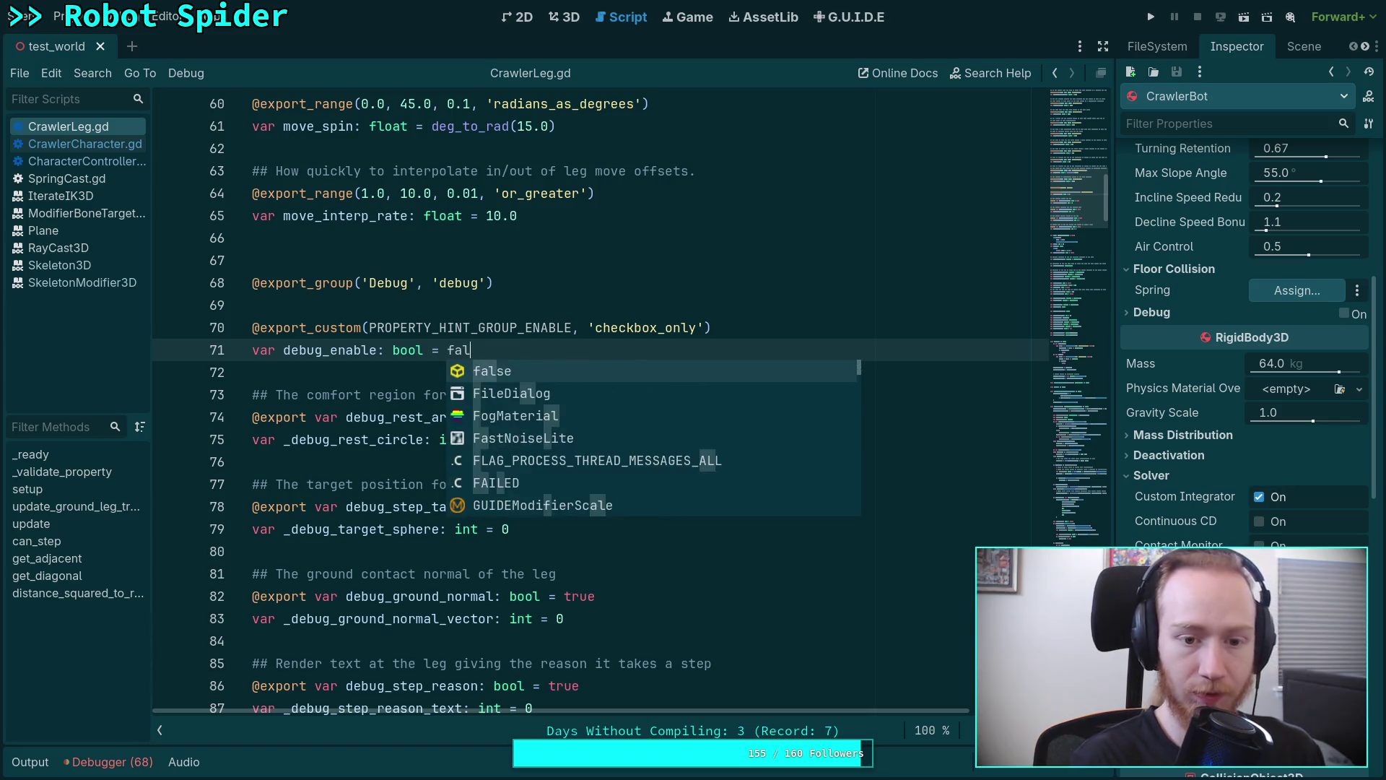
text(so)
key(BackSpace)
text(e)
scroll(687, 363, down, 3)
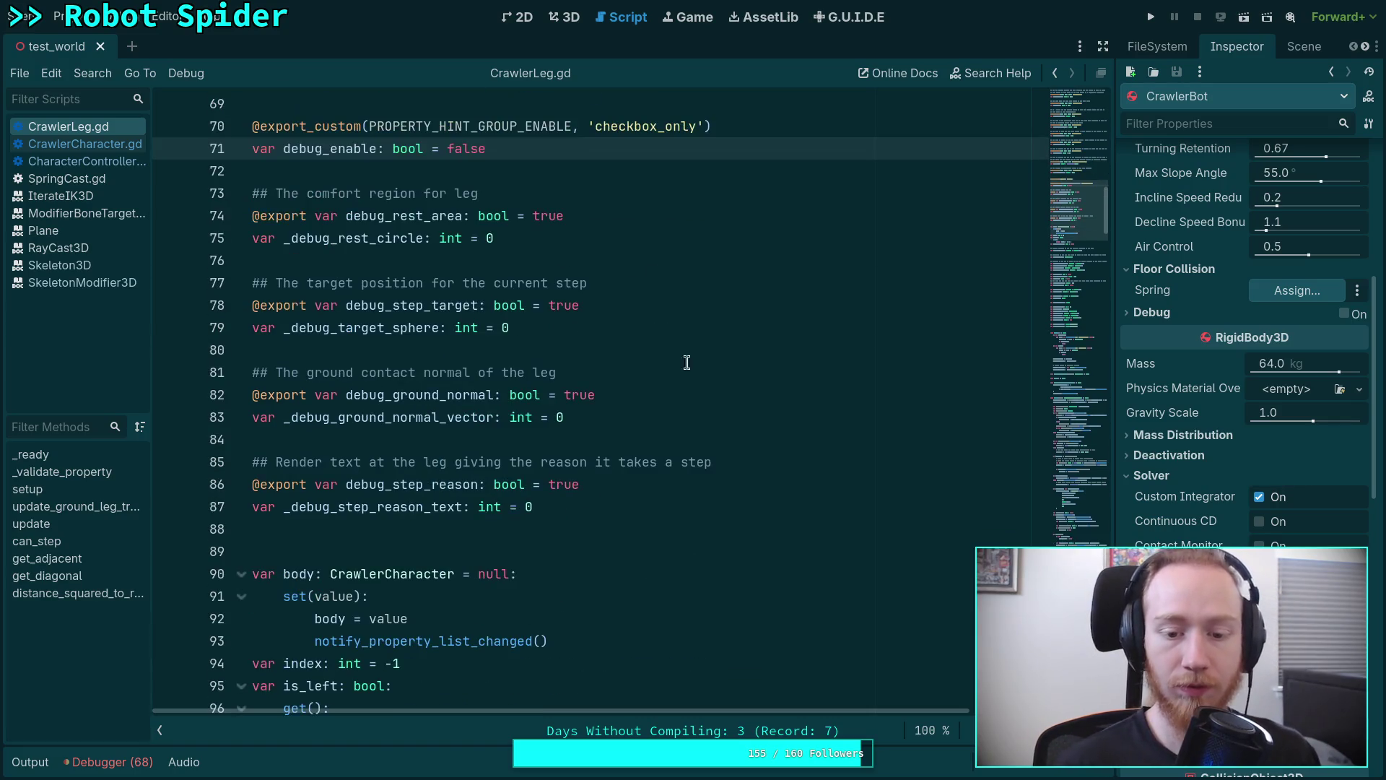
double_click(553, 486)
text(fals)
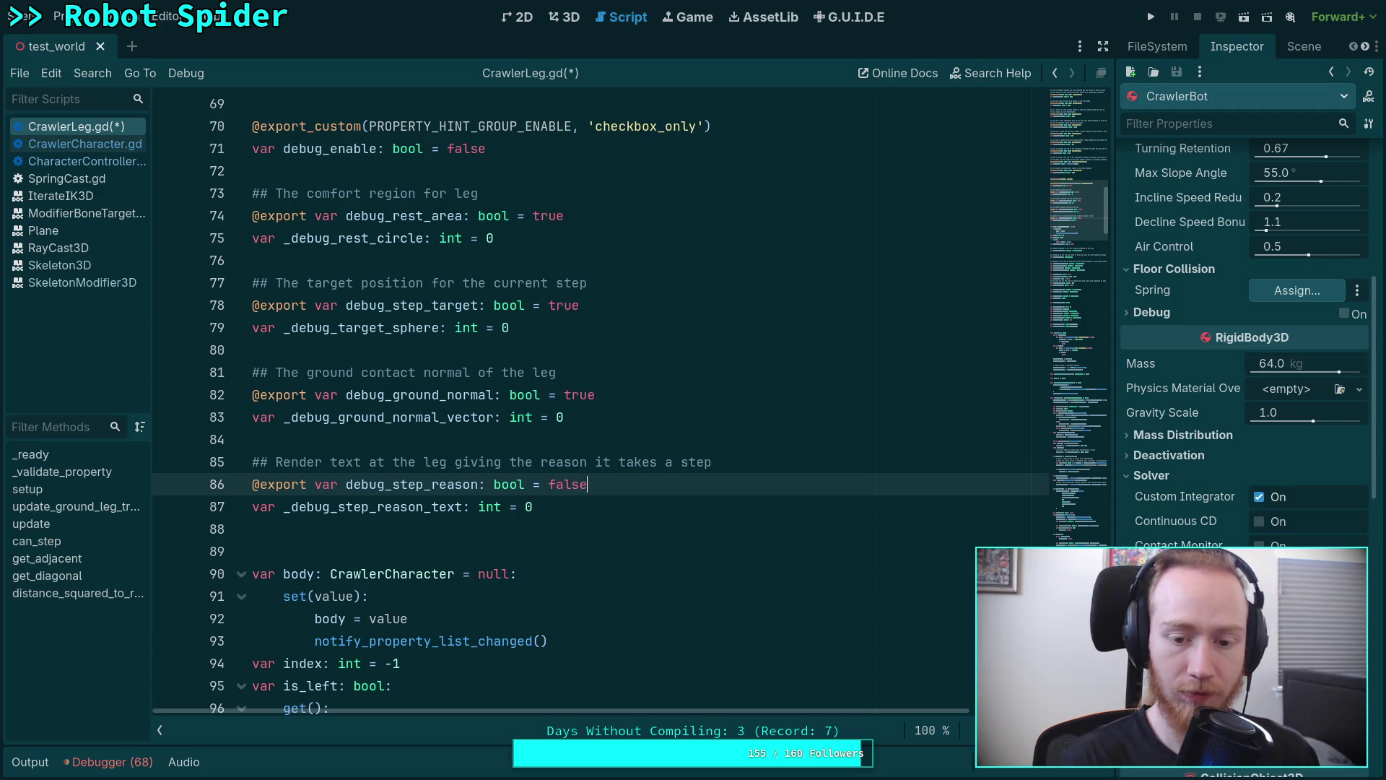
key(ctrl+s)
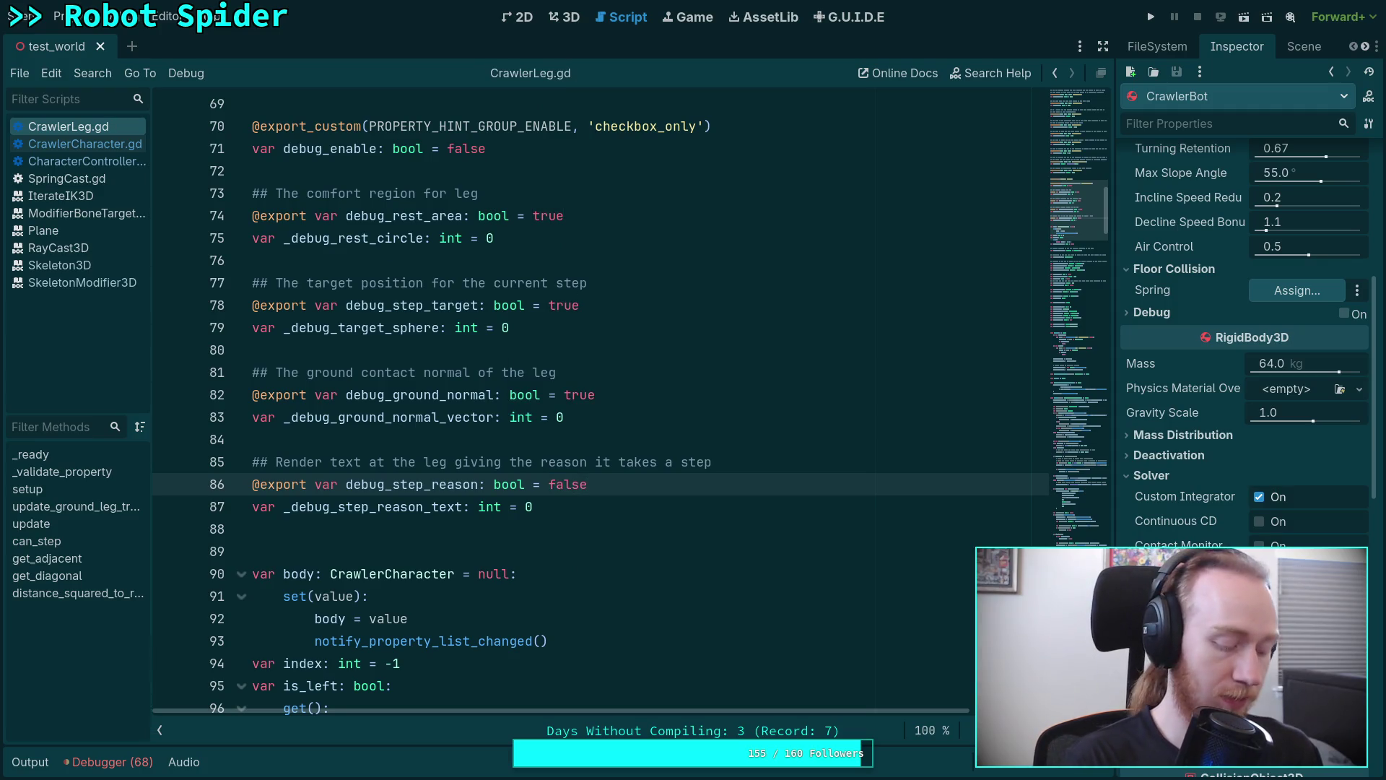
Run the spider on the ramp without leg debug visuals, stop it, and show the World scene tree.
key(F5)
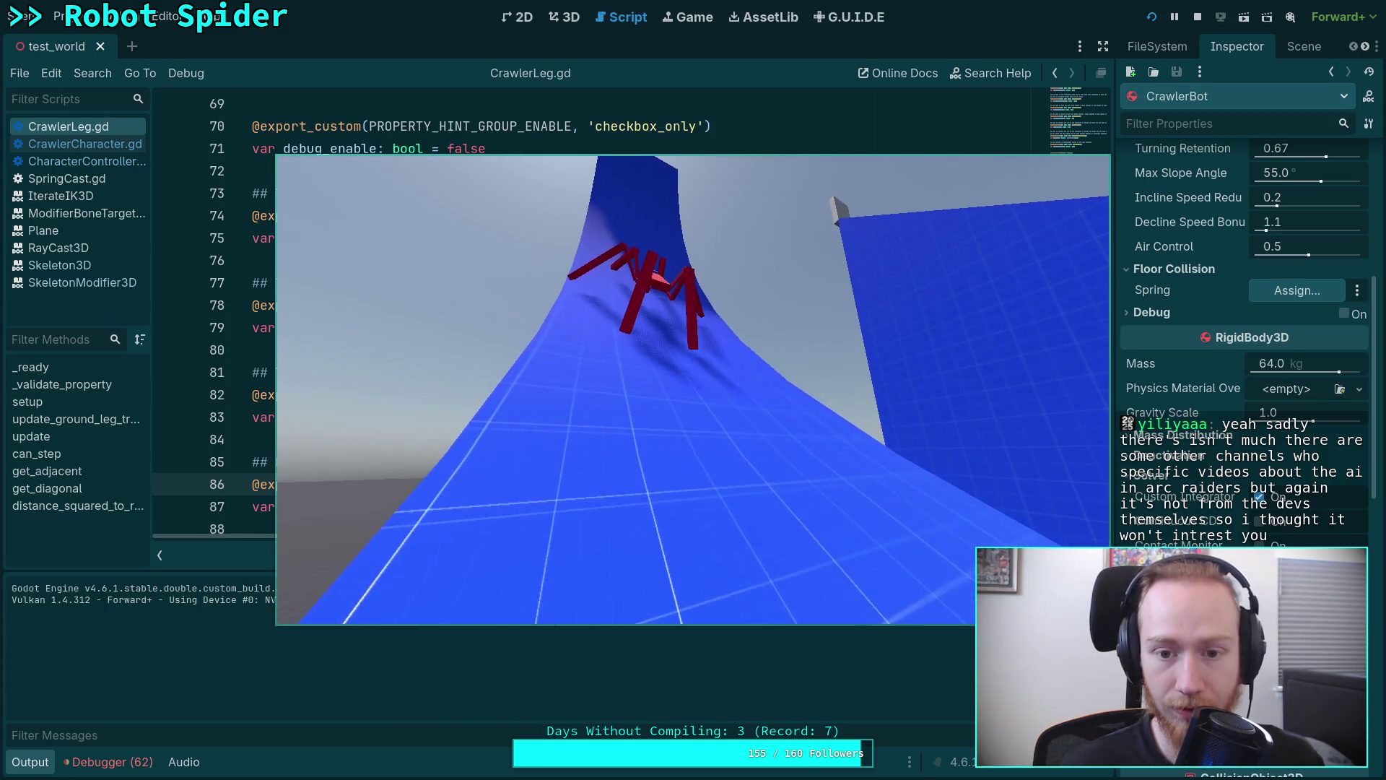
key(F8)
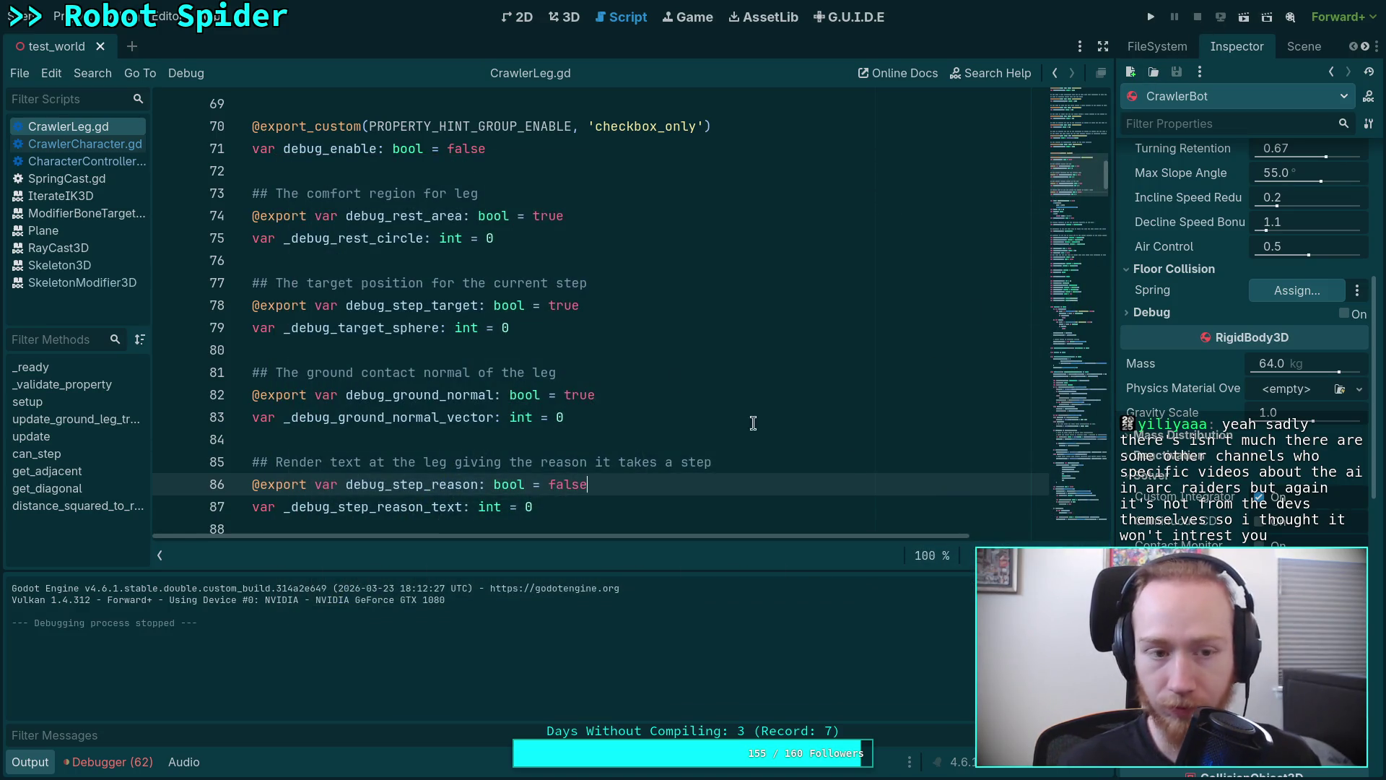
click(1289, 47)
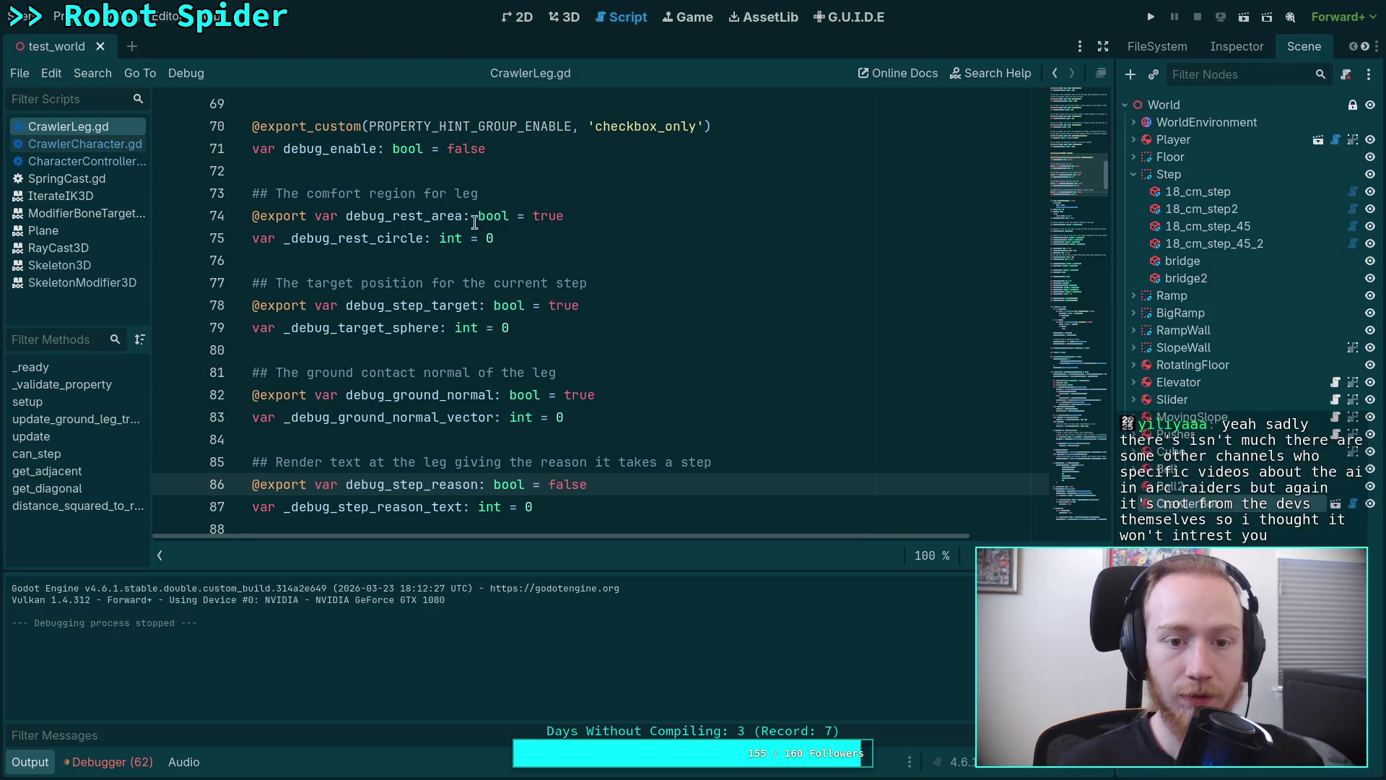
Set debug_enable and debug_step_reason on lines 71 and 86 back to true.
click(474, 147)
text(tru)
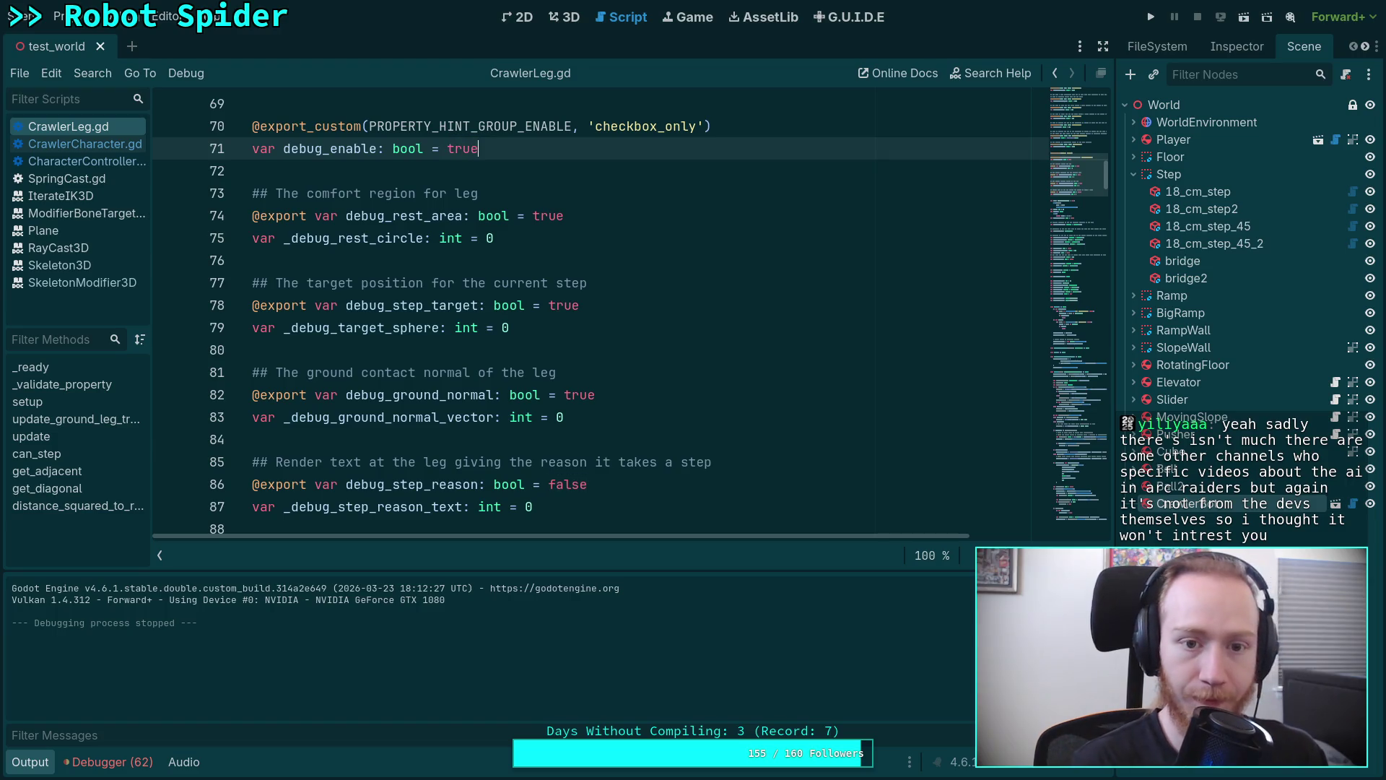
double_click(564, 485)
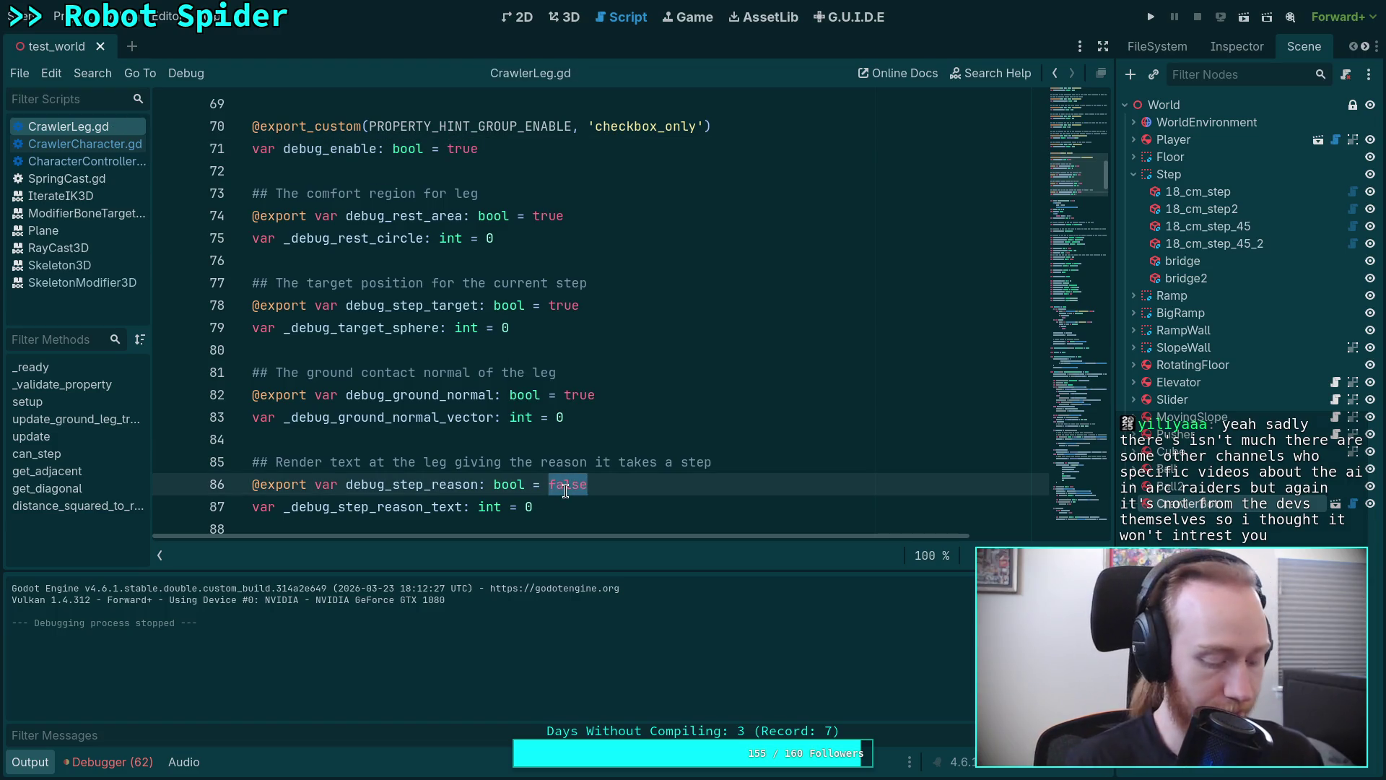
text(true)
scroll(790, 288, down, 1)
scroll(811, 300, down, 1)
scroll(811, 296, up, 2)
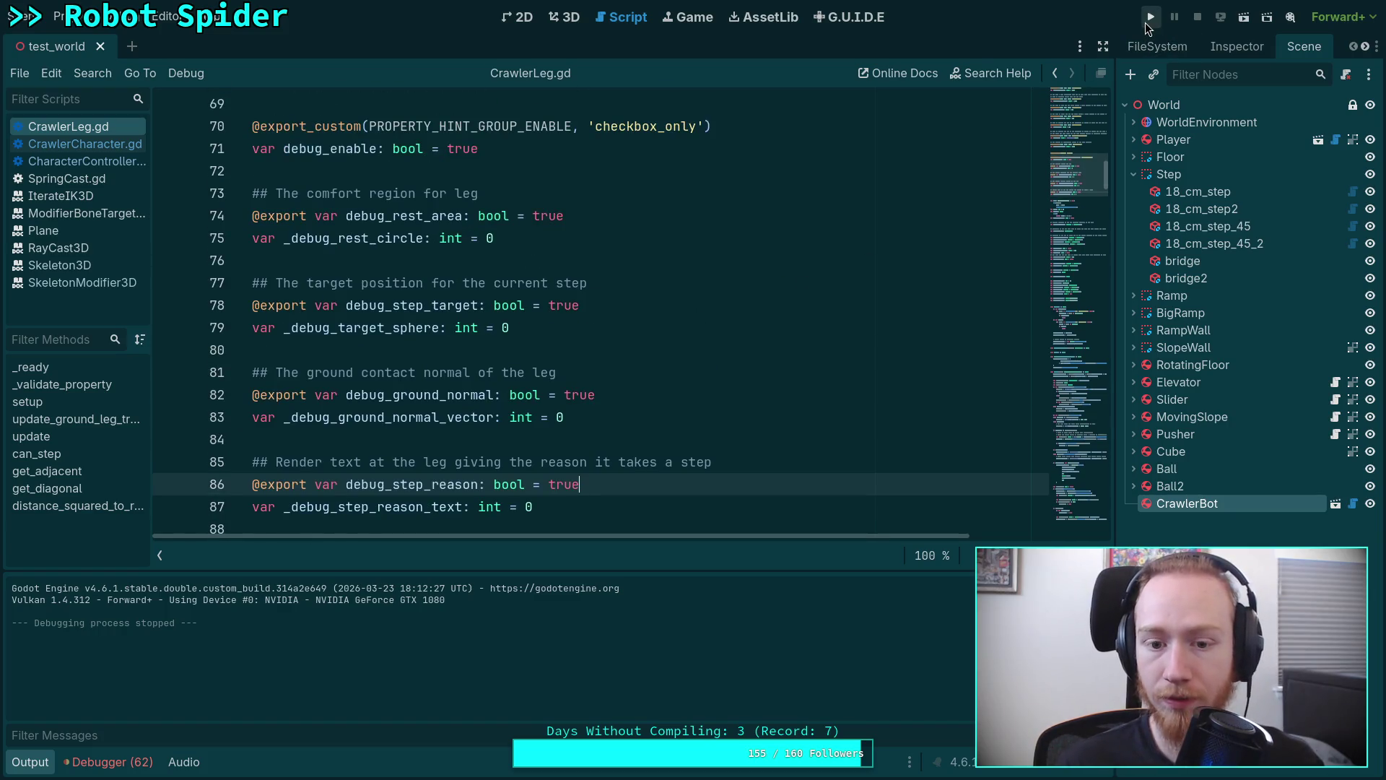
Run the project and walk the spider up the ramp with W to show the leg circles.
click(1146, 21)
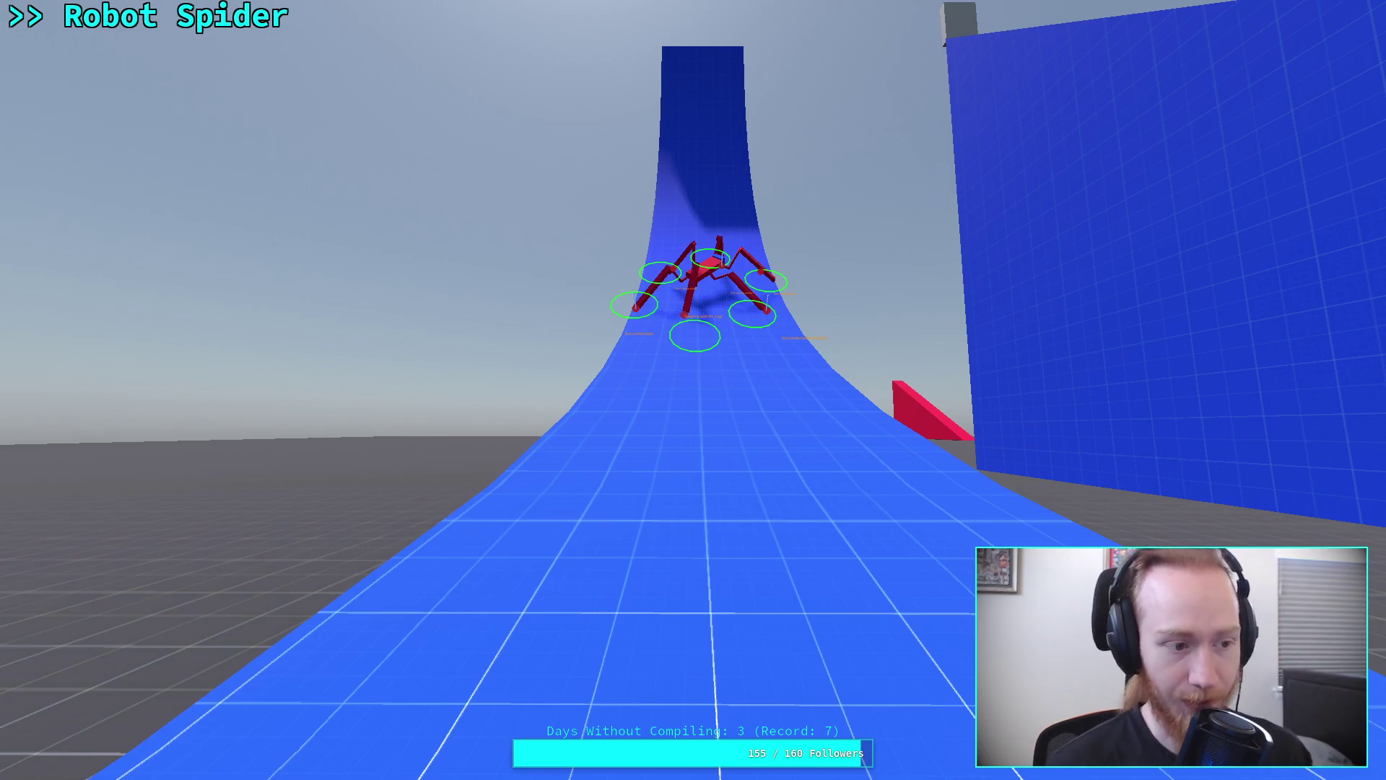
key(w)
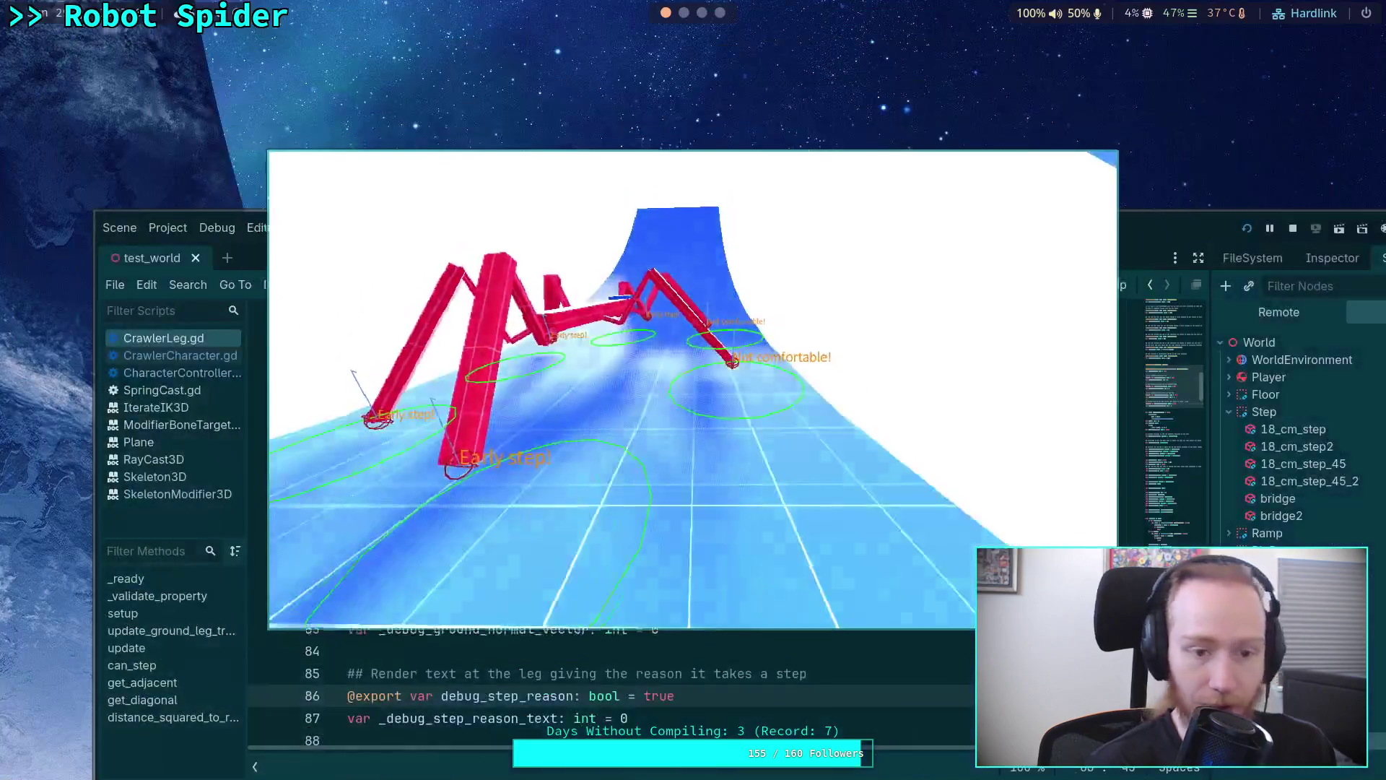
Stop the running game after watching the 'Early step!' leg labels.
key(F8)
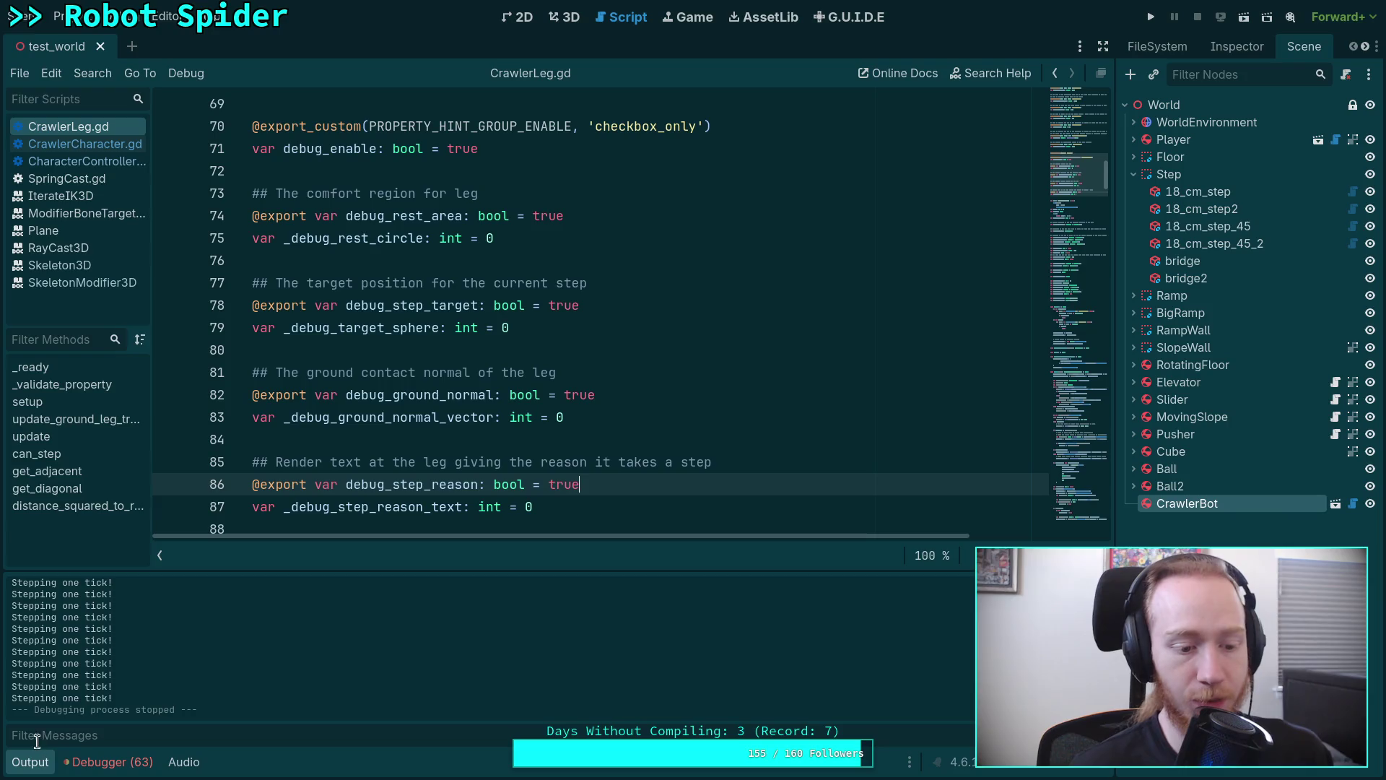
Hide the output log and highlight every use of is_grounded in can_step.
click(31, 762)
scroll(368, 686, down, 15)
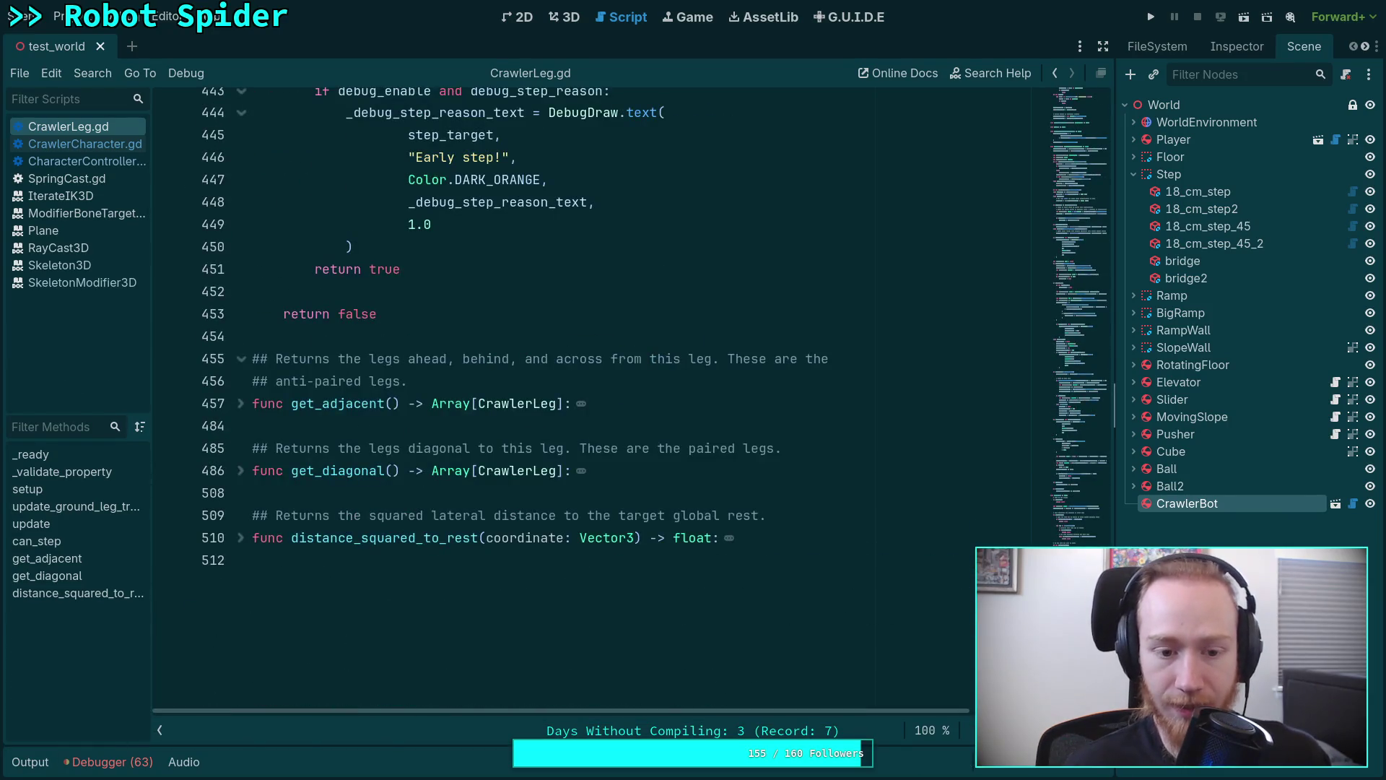
scroll(531, 485, up, 3)
scroll(533, 496, up, 3)
scroll(537, 499, up, 3)
scroll(547, 507, up, 5)
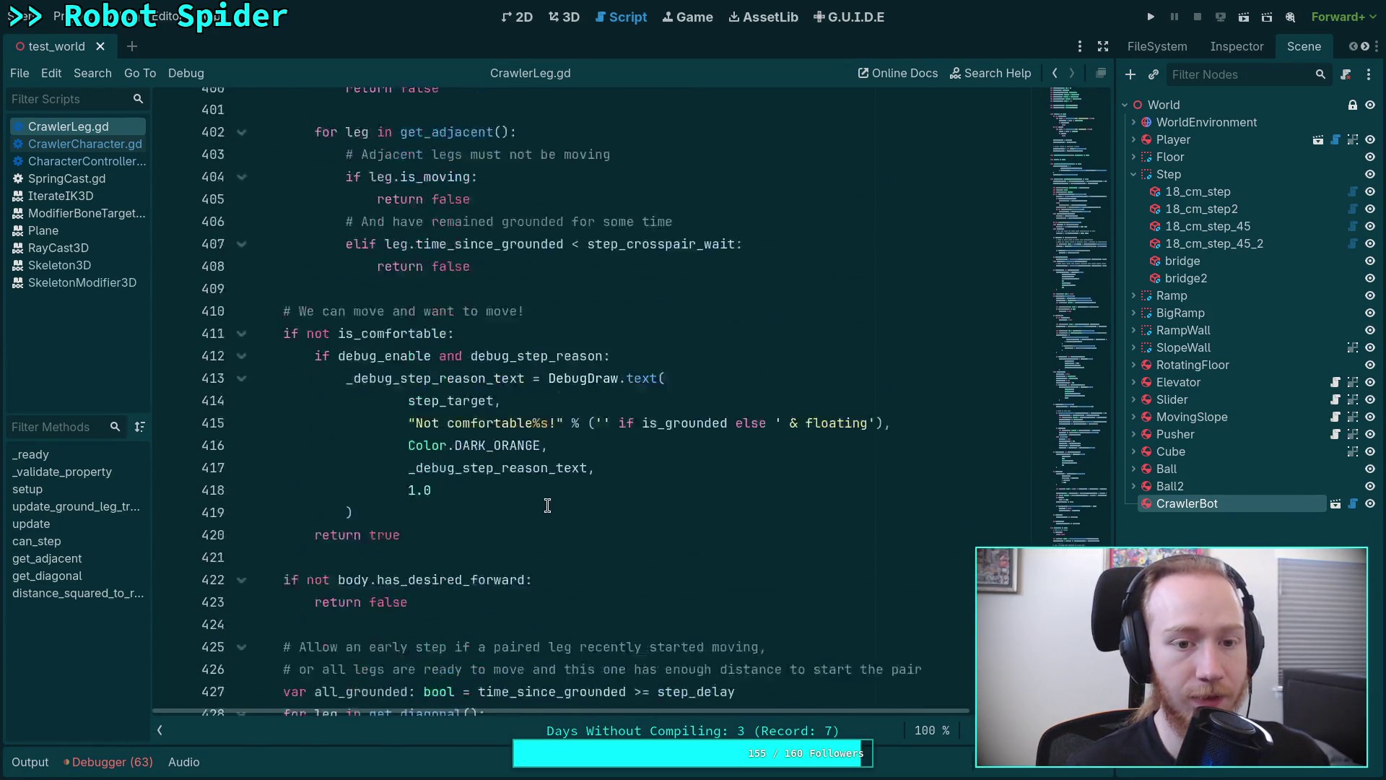
scroll(548, 506, up, 5)
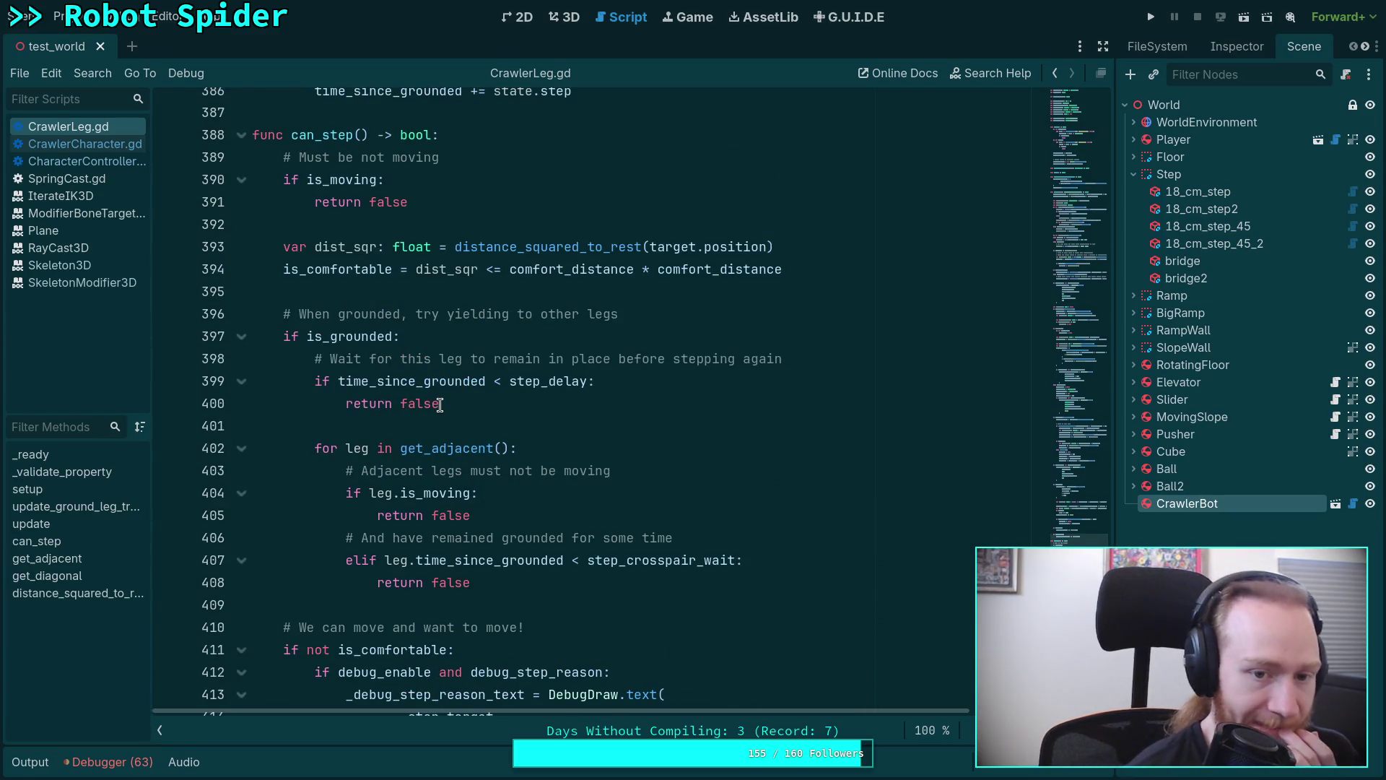
double_click(361, 336)
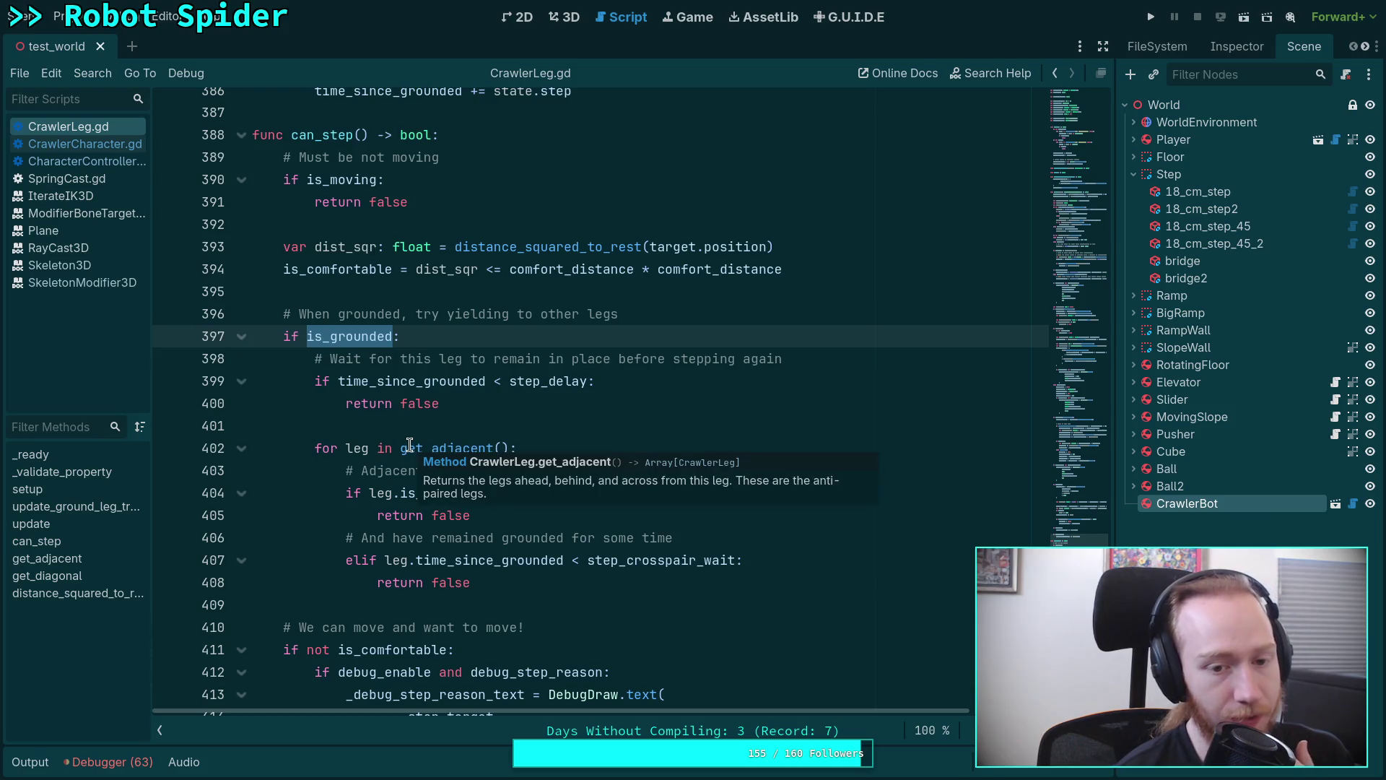
scroll(406, 440, up, 1)
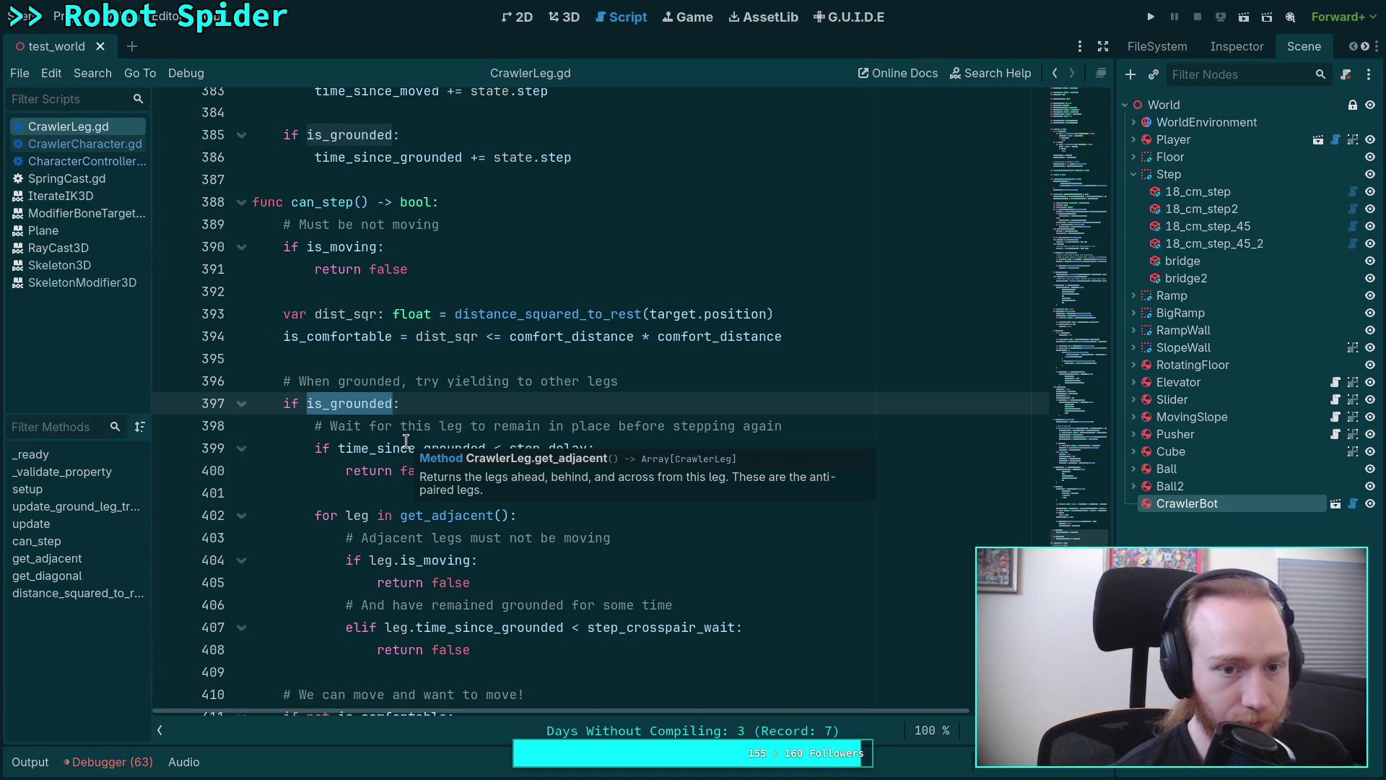
scroll(406, 439, up, 1)
scroll(405, 439, up, 2)
scroll(405, 440, up, 3)
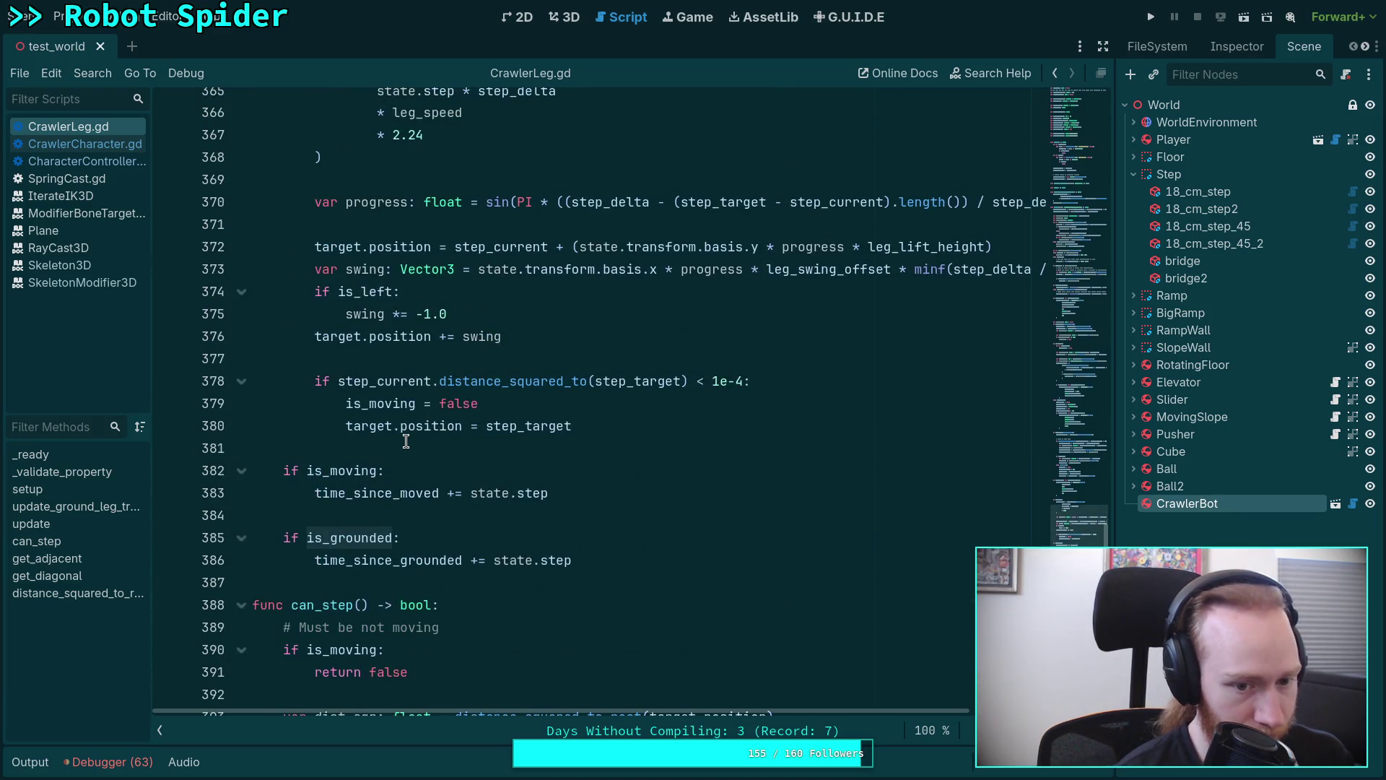
scroll(405, 441, up, 4)
scroll(406, 441, up, 3)
scroll(406, 441, up, 4)
scroll(406, 440, up, 5)
scroll(405, 441, up, 2)
scroll(405, 441, up, 2)
scroll(406, 441, up, 2)
scroll(405, 440, up, 4)
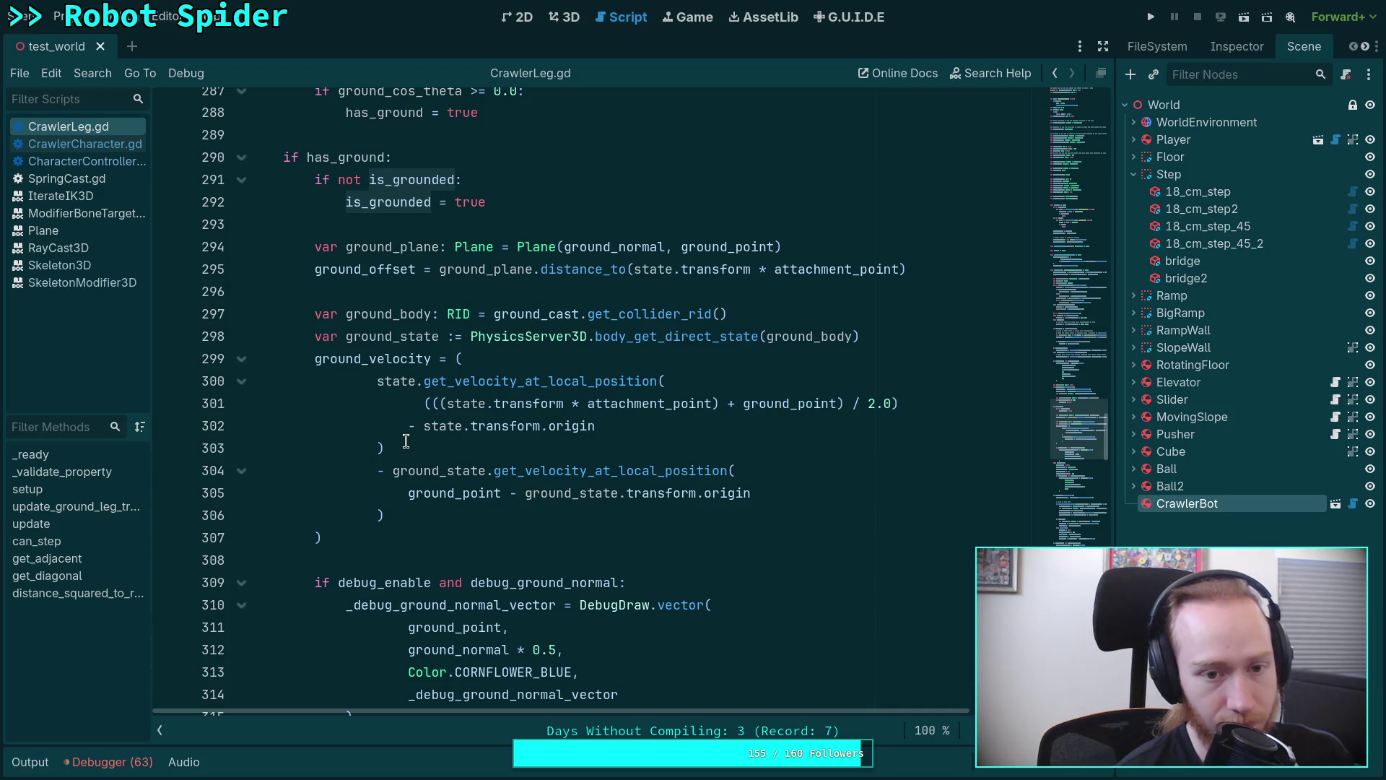
scroll(405, 439, down, 4)
scroll(405, 440, down, 2)
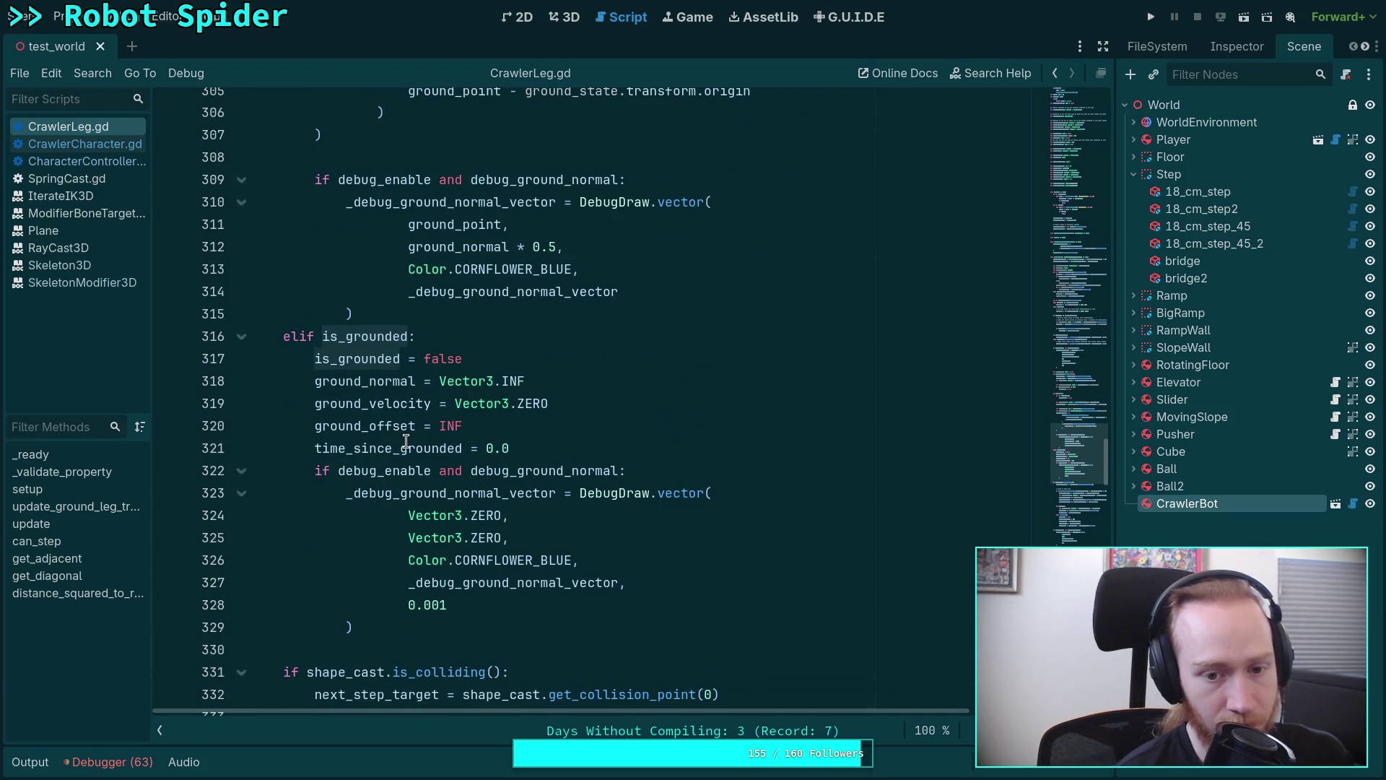
scroll(406, 440, up, 5)
scroll(405, 440, up, 5)
double_click(365, 426)
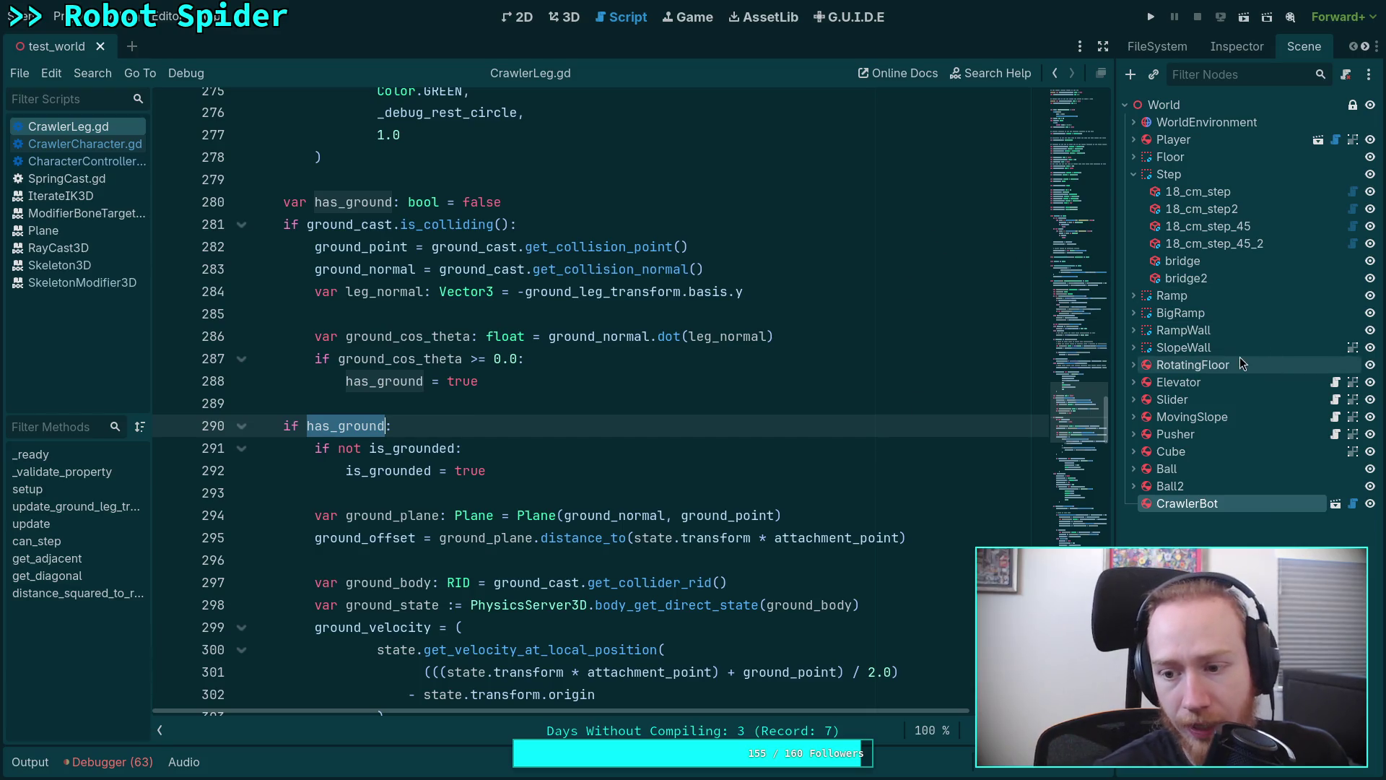
Show big_crawler_bot in 3D, hide the box under FrontRightTarsus, and save the scene.
click(1336, 504)
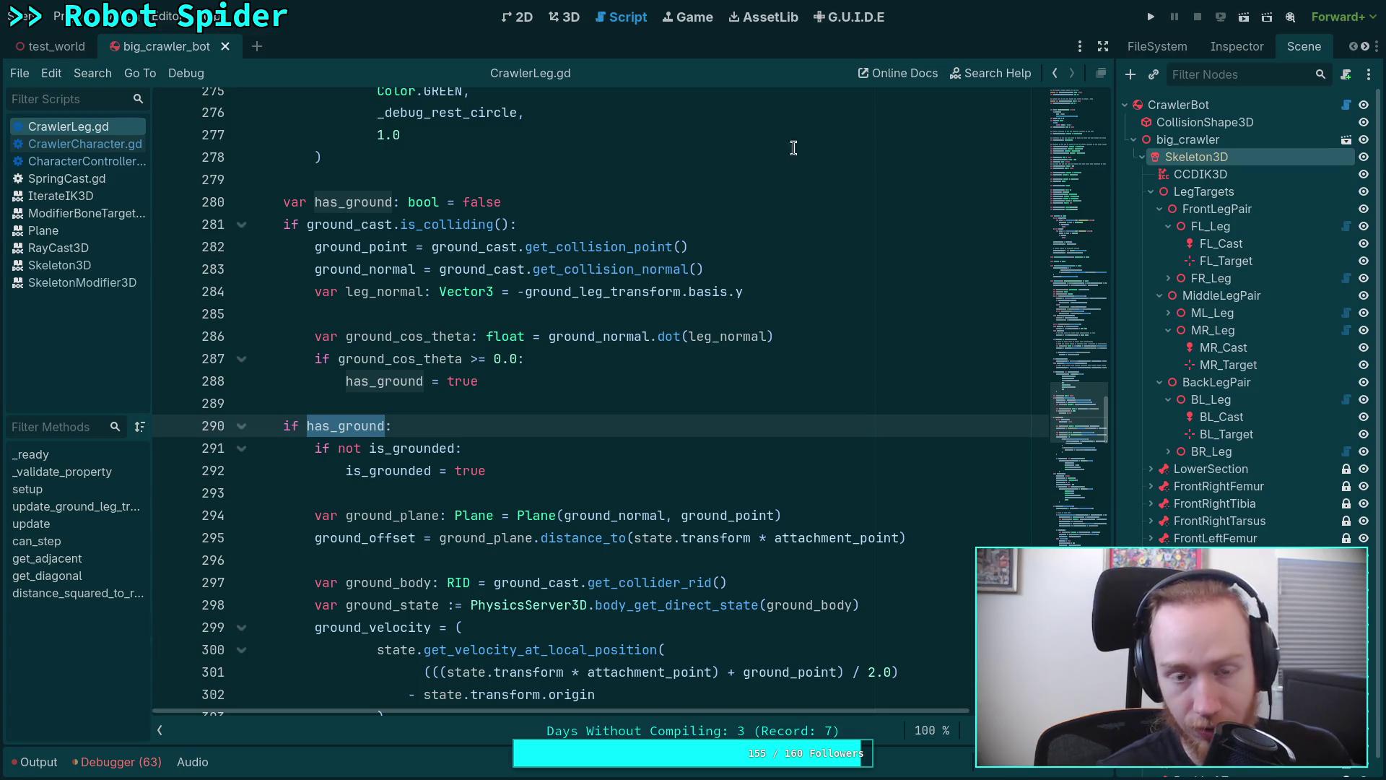
click(568, 18)
scroll(1191, 412, down, 1)
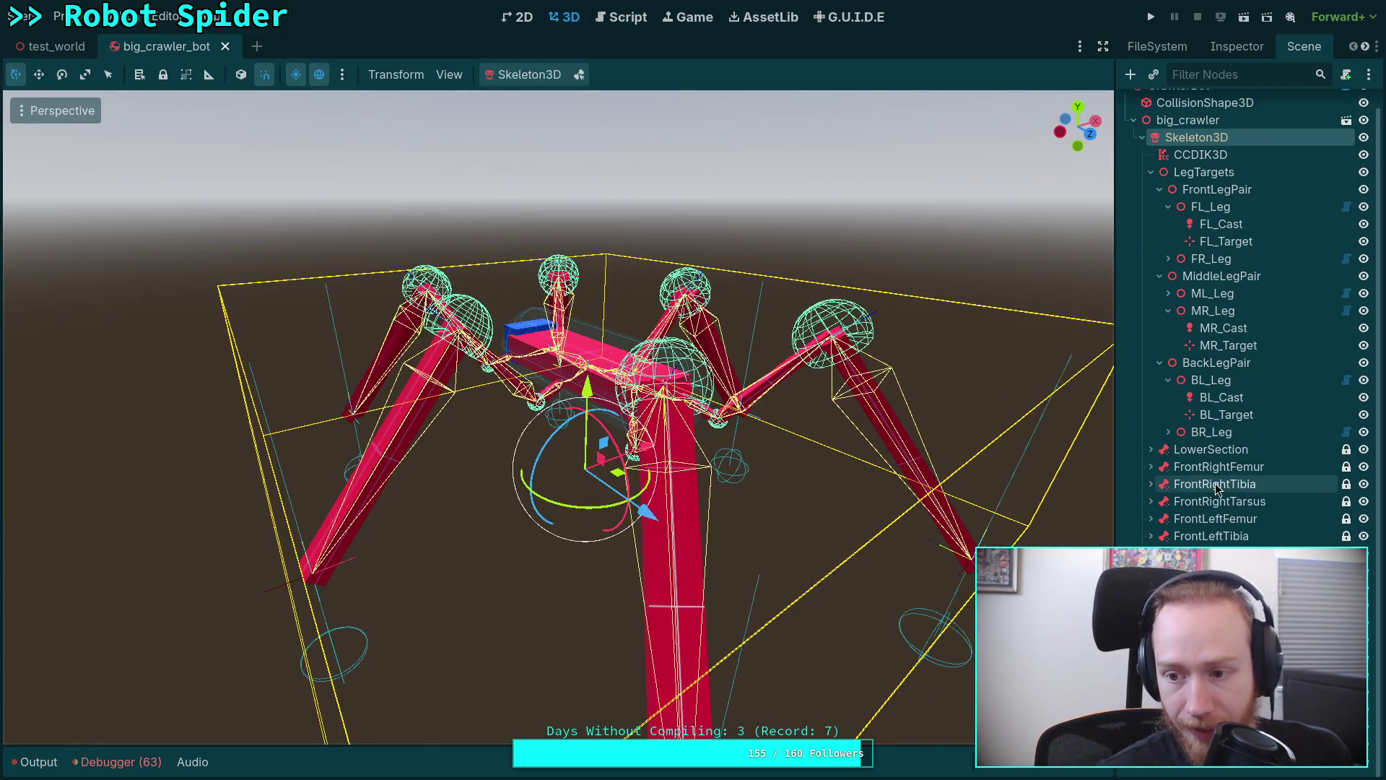
click(1154, 501)
click(1365, 519)
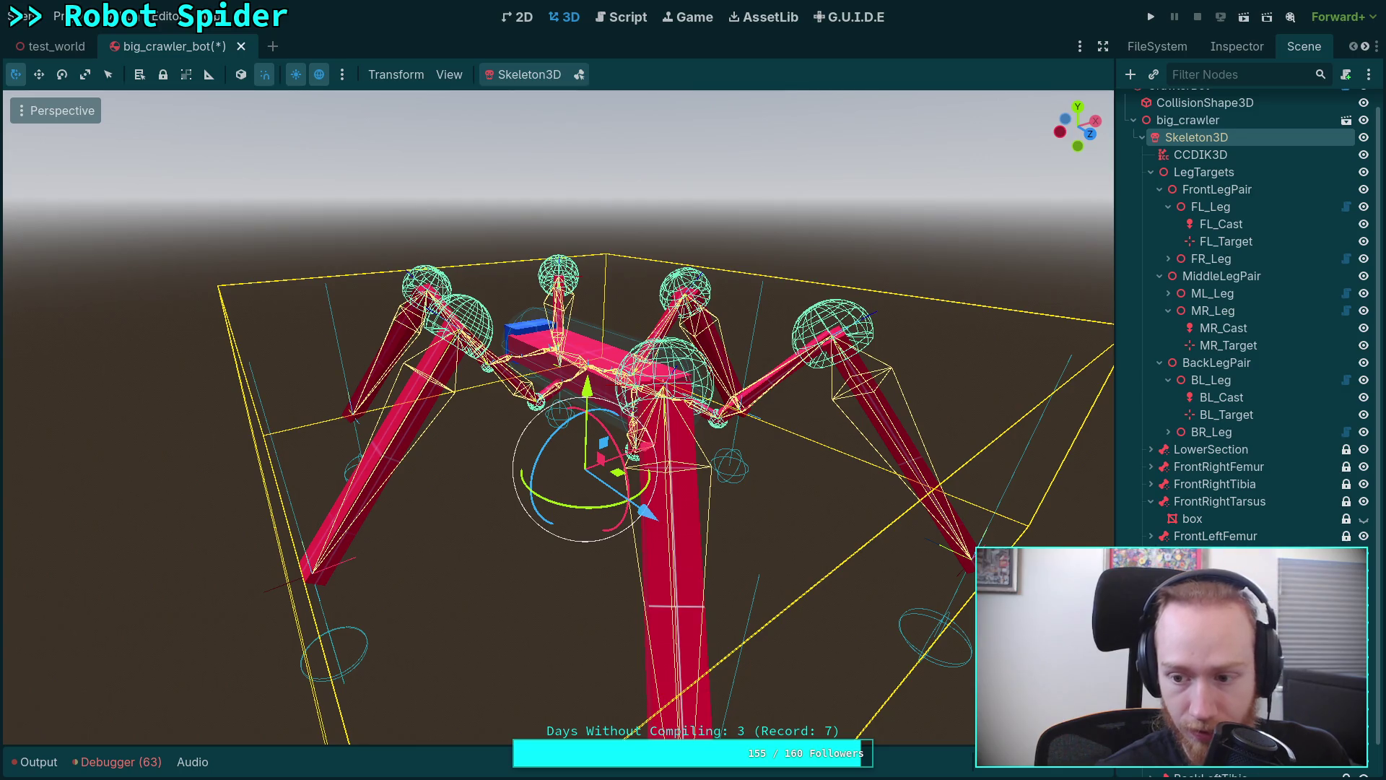
scroll(1246, 314, down, 1)
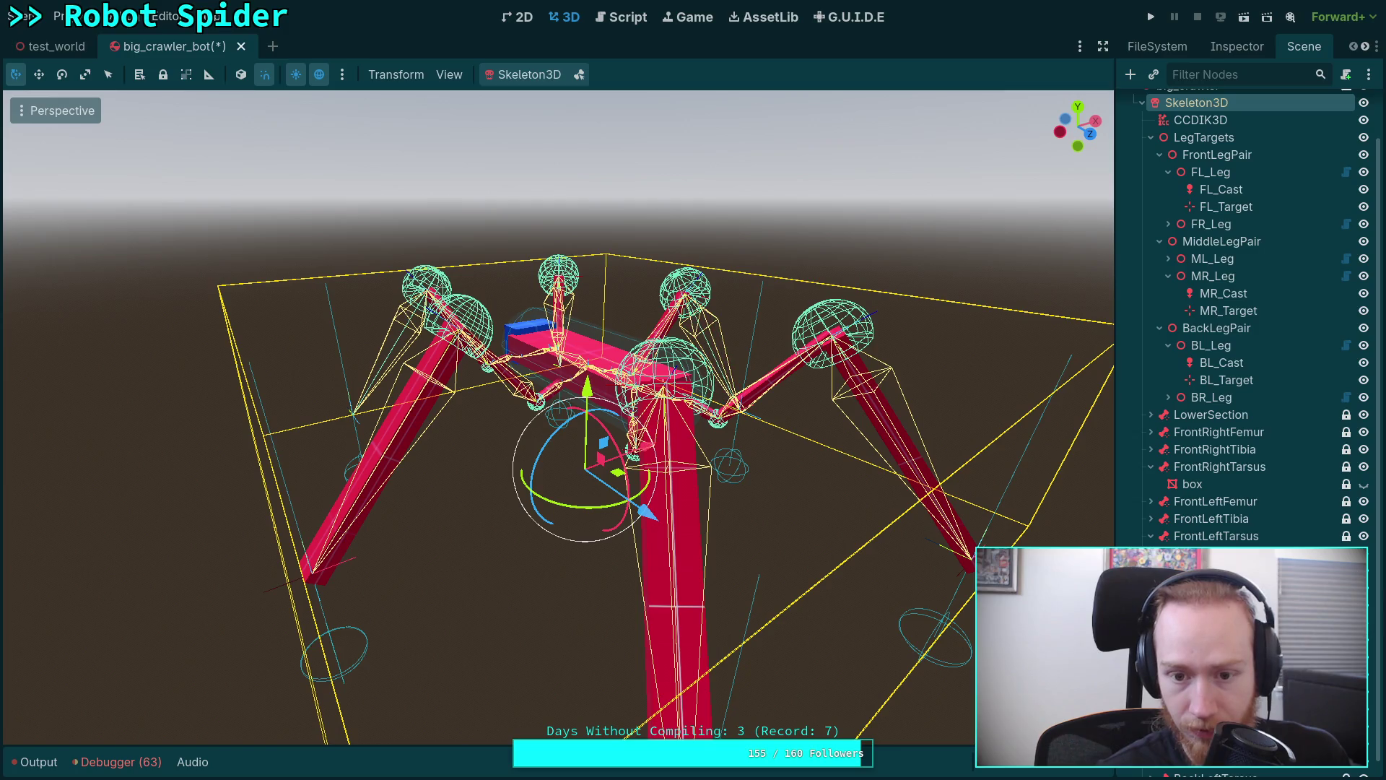
scroll(1245, 315, down, 1)
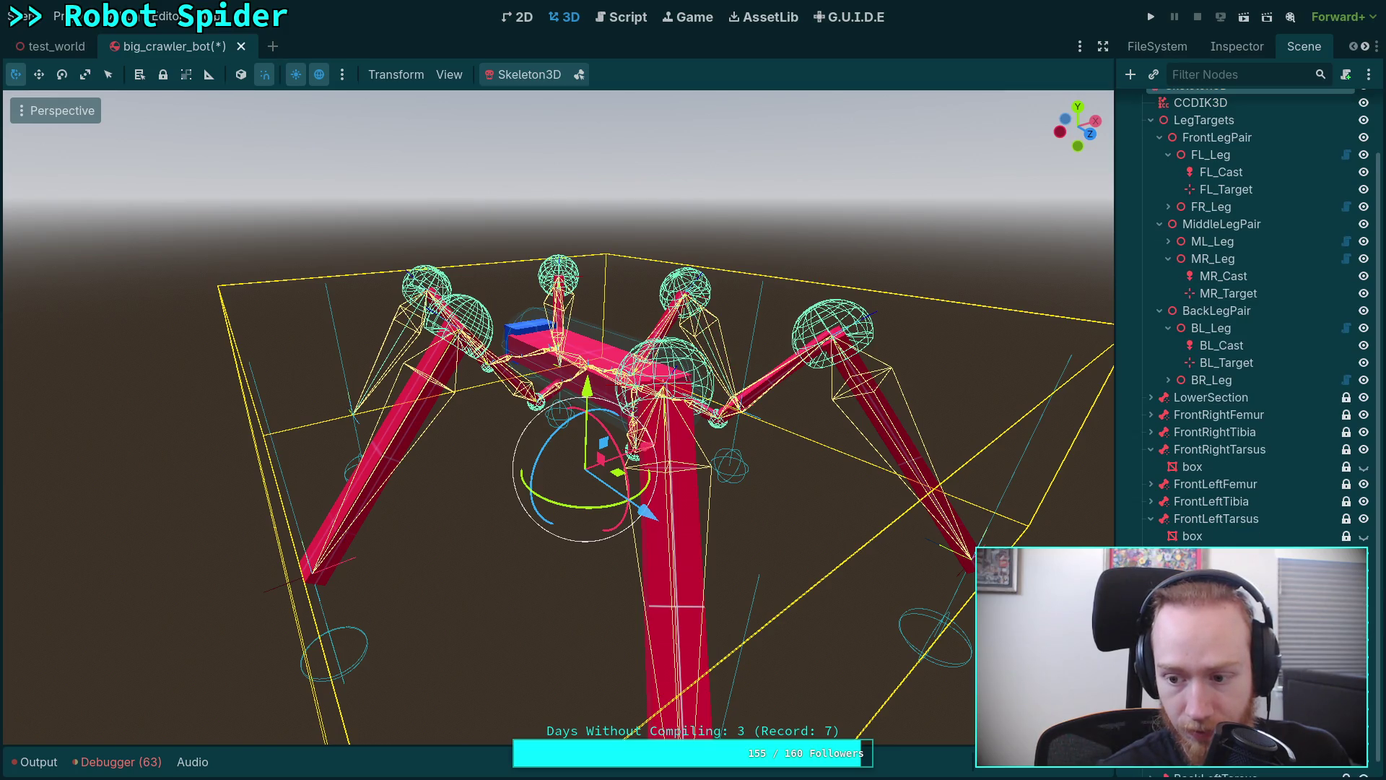
scroll(1246, 314, down, 1)
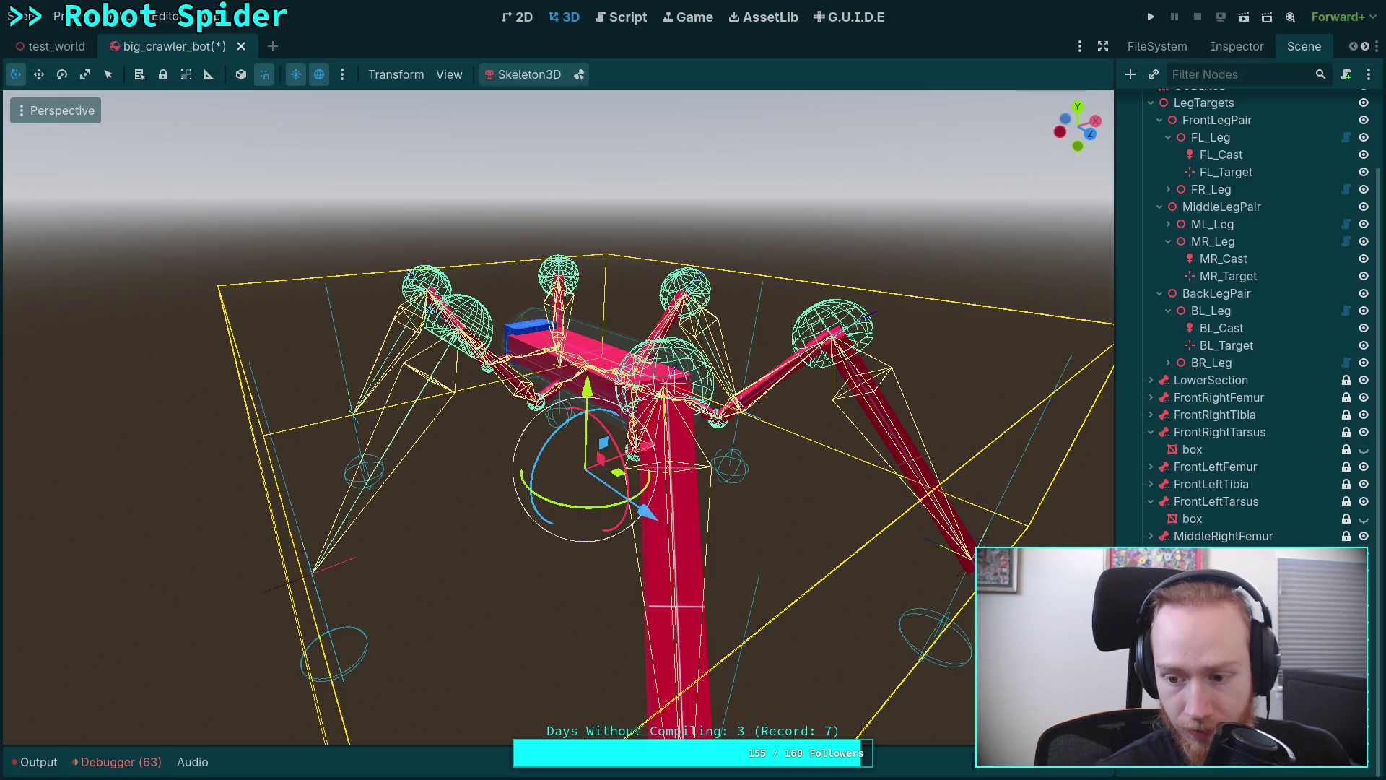
scroll(1354, 736, down, 1)
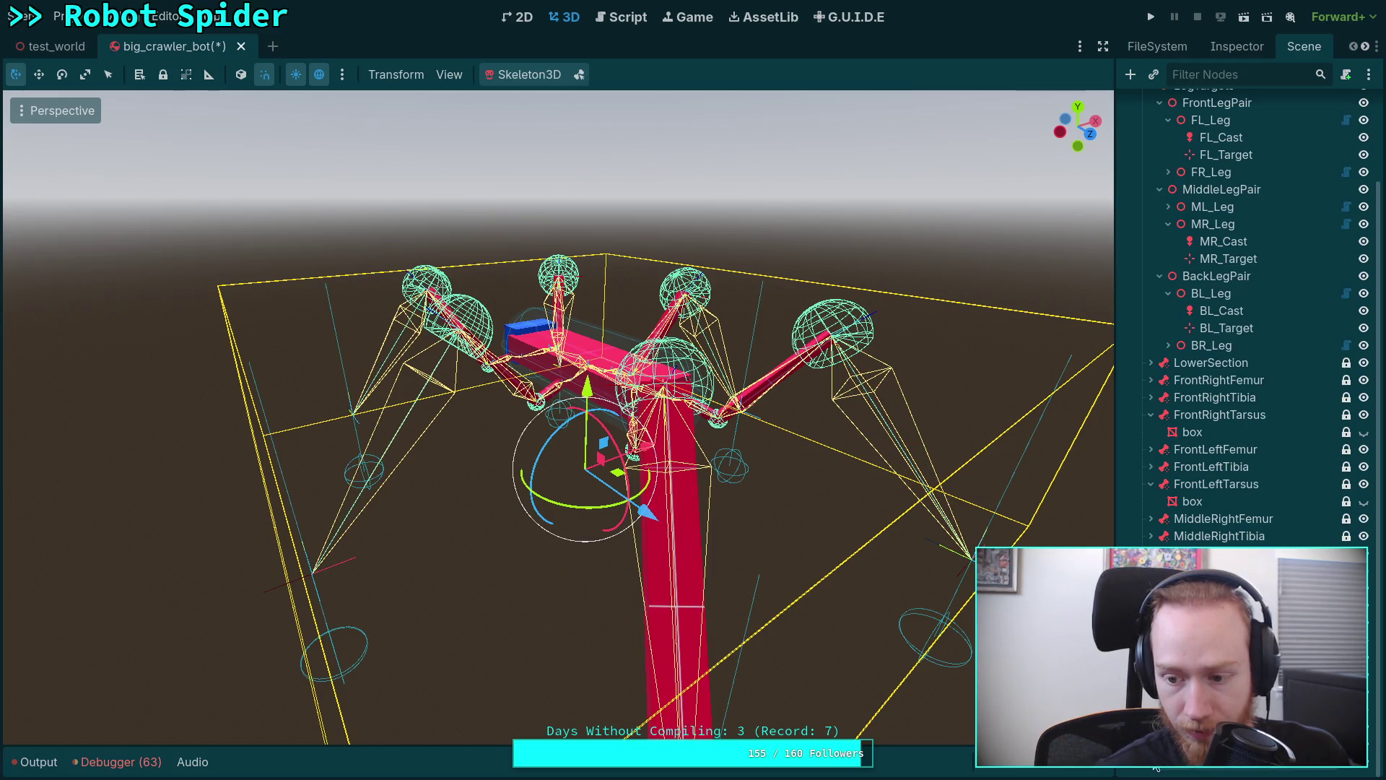
scroll(1246, 315, down, 1)
drag(730, 424, 636, 492)
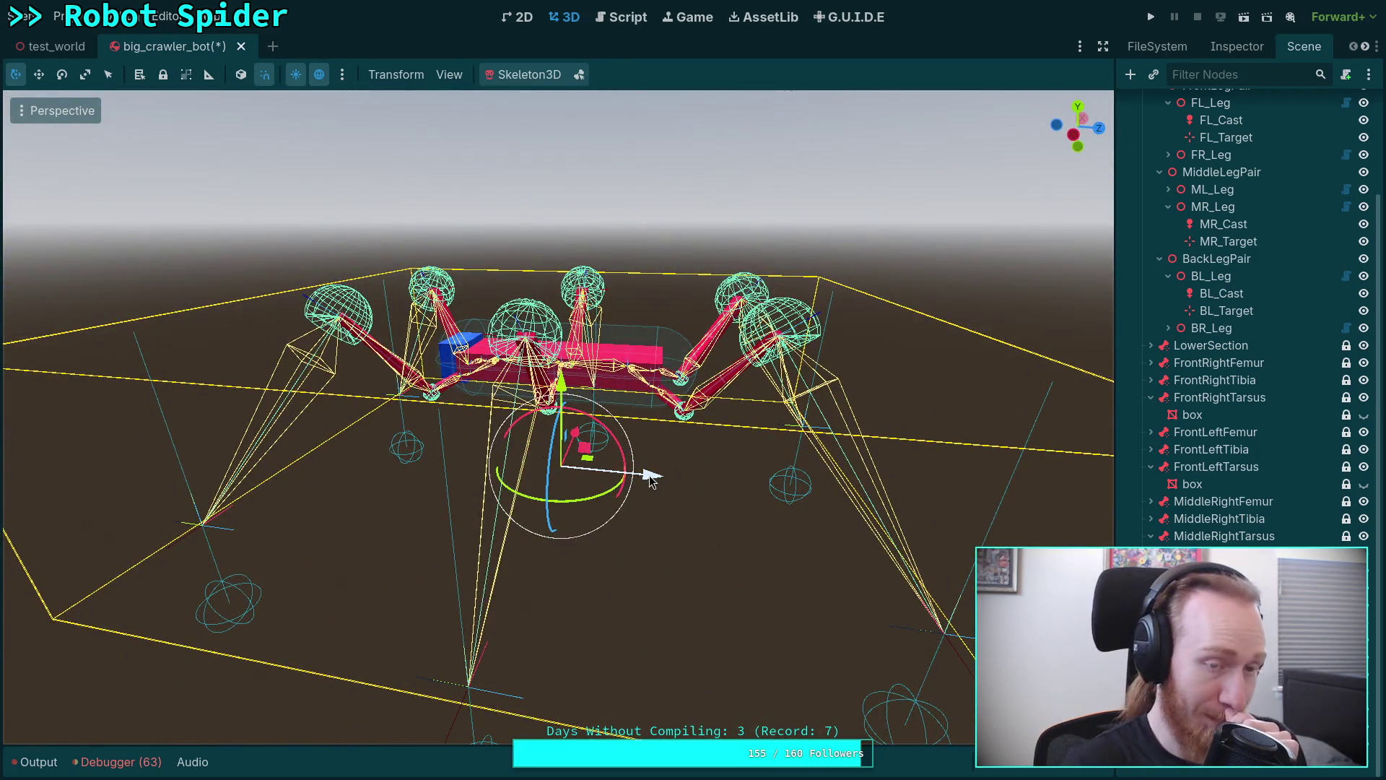
key(ctrl+s)
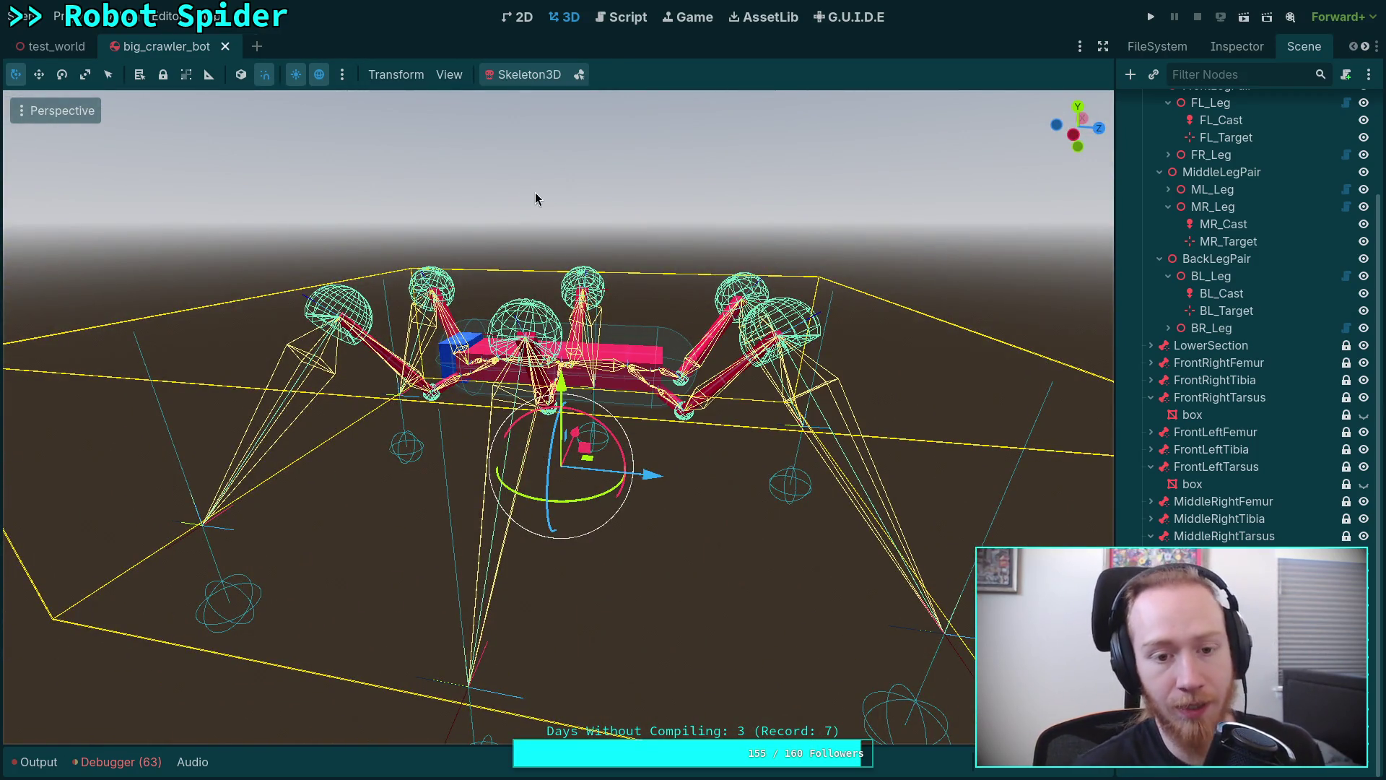
Check the Debug menu unchanged, run the spider with leg circles, then close the game.
click(122, 17)
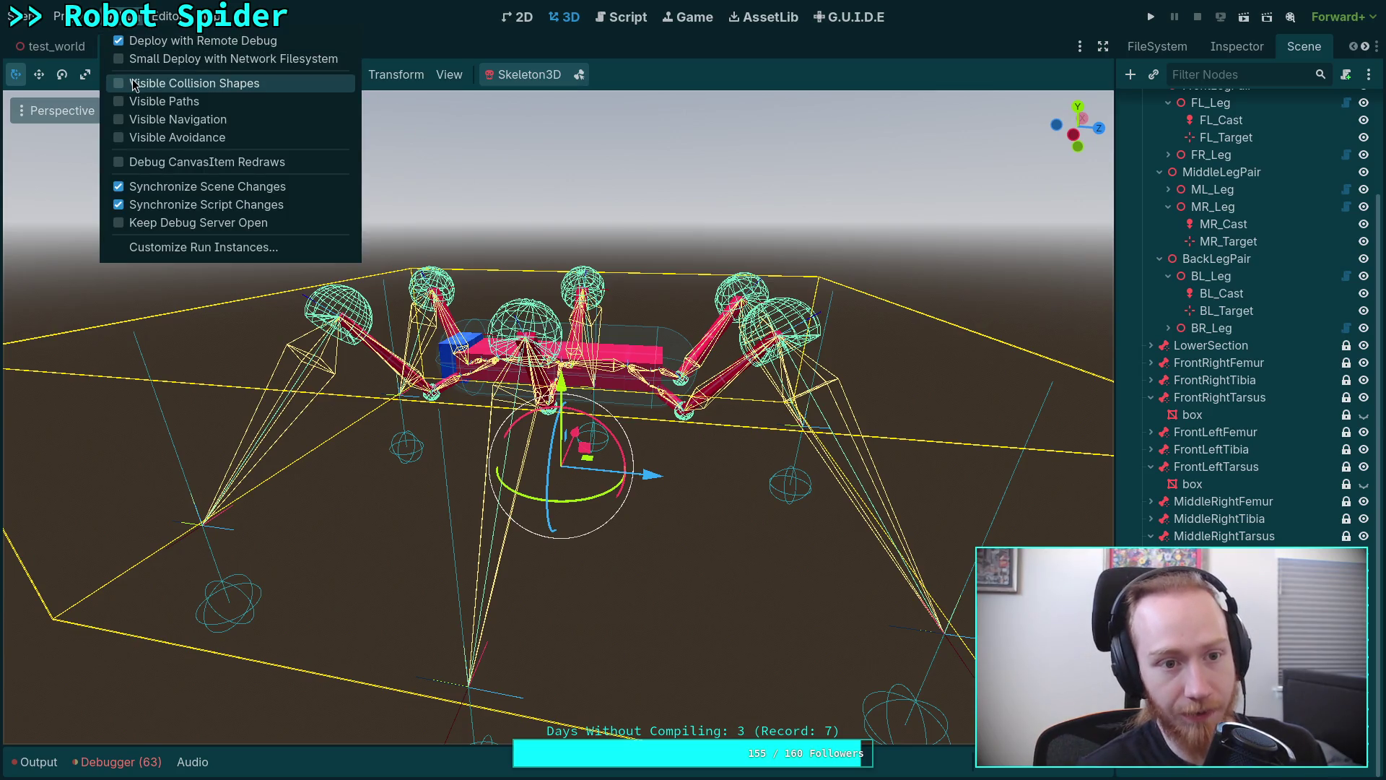
click(497, 41)
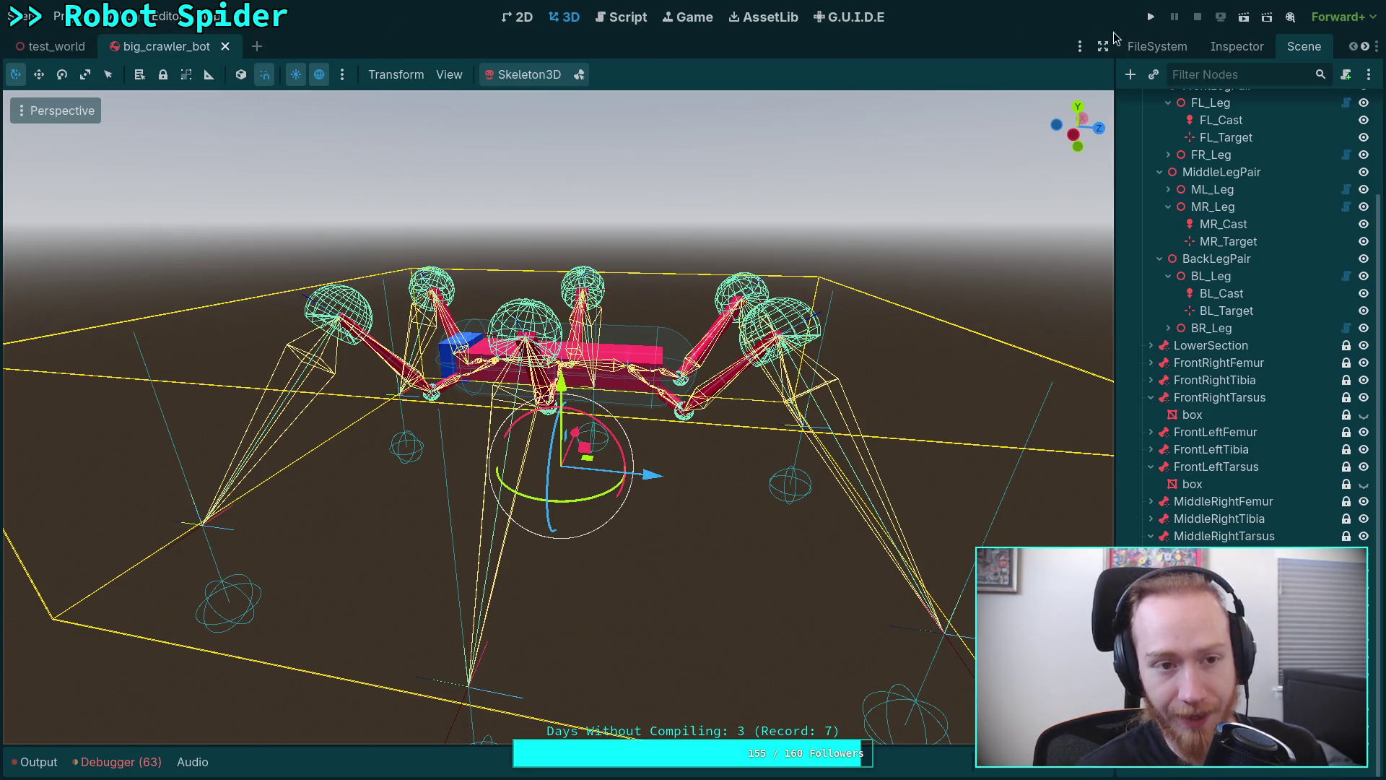
click(1152, 18)
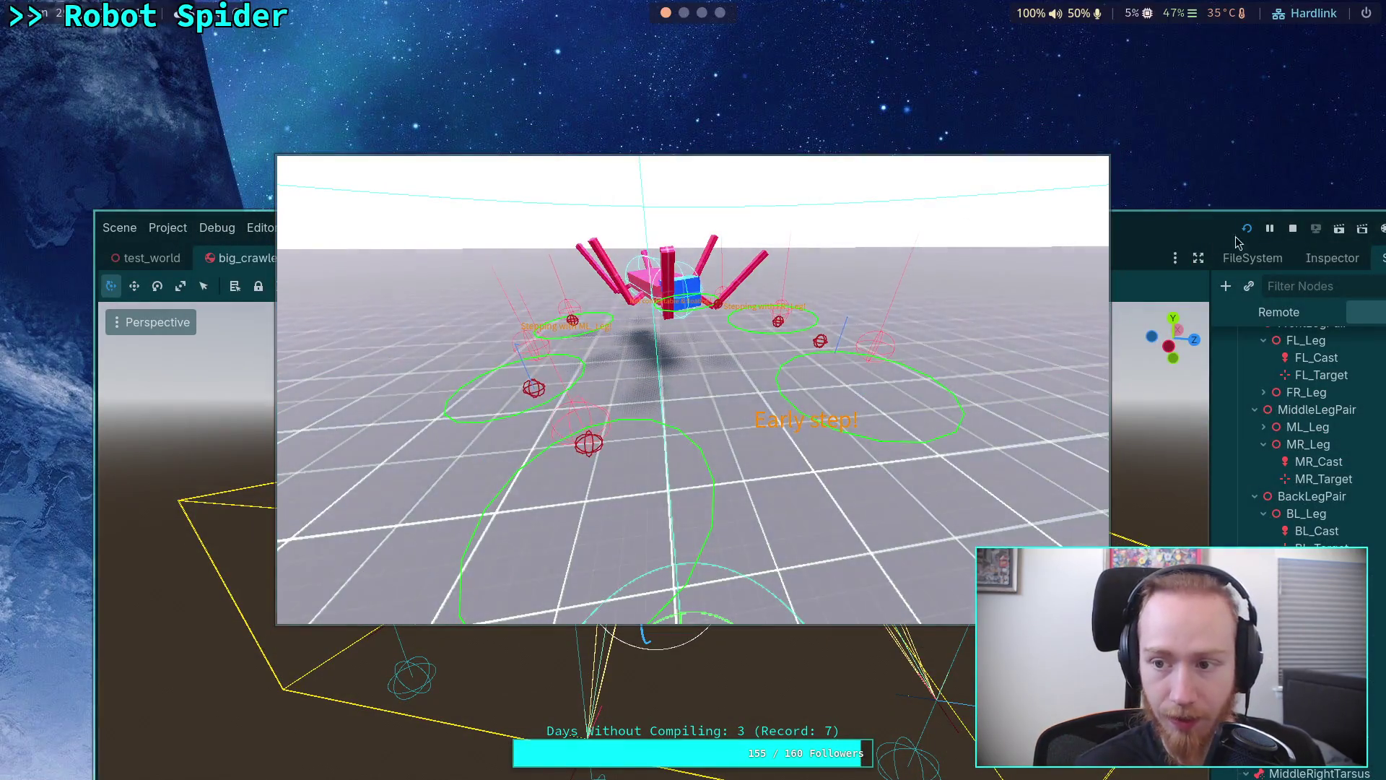
click(1292, 229)
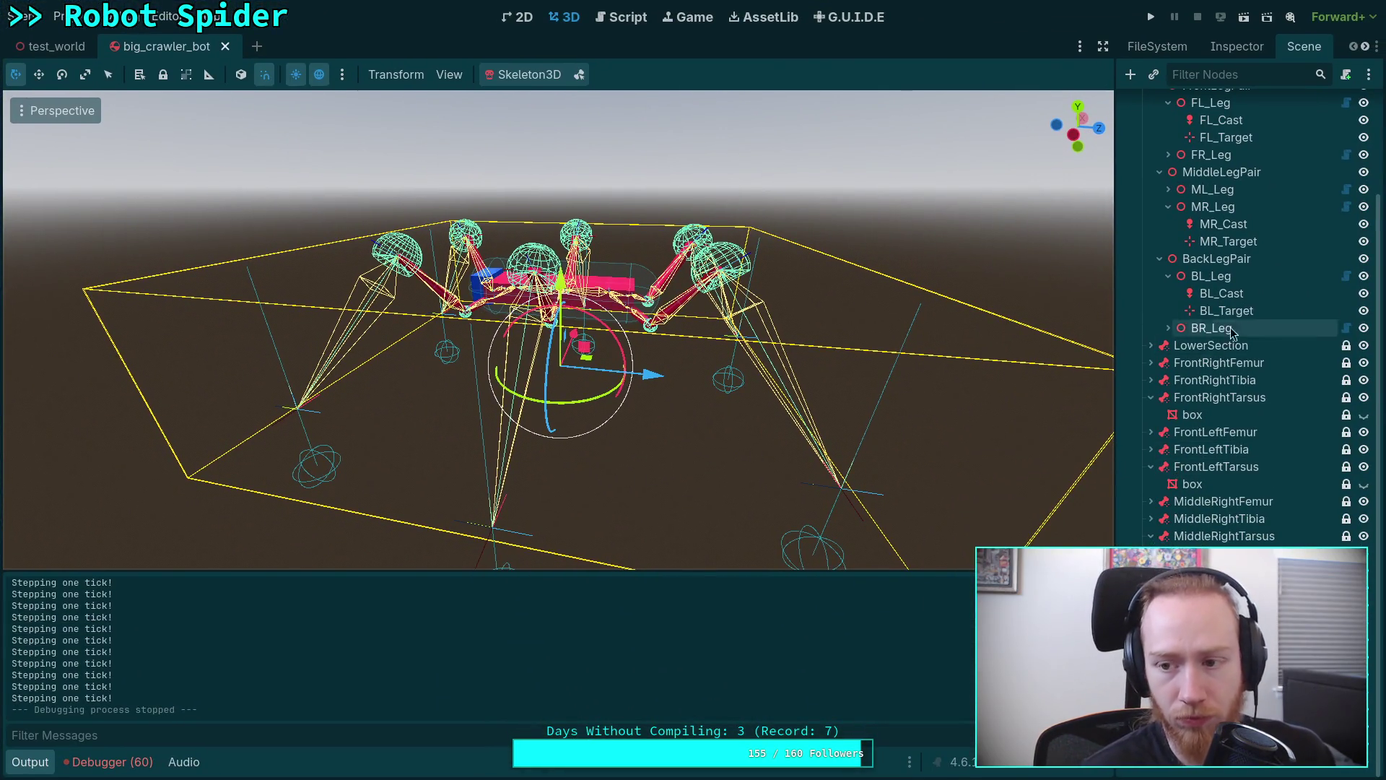
Select the BL_Cast node, peek at BR_Leg's children, then return to the CrawlerLeg.gd script.
click(1223, 293)
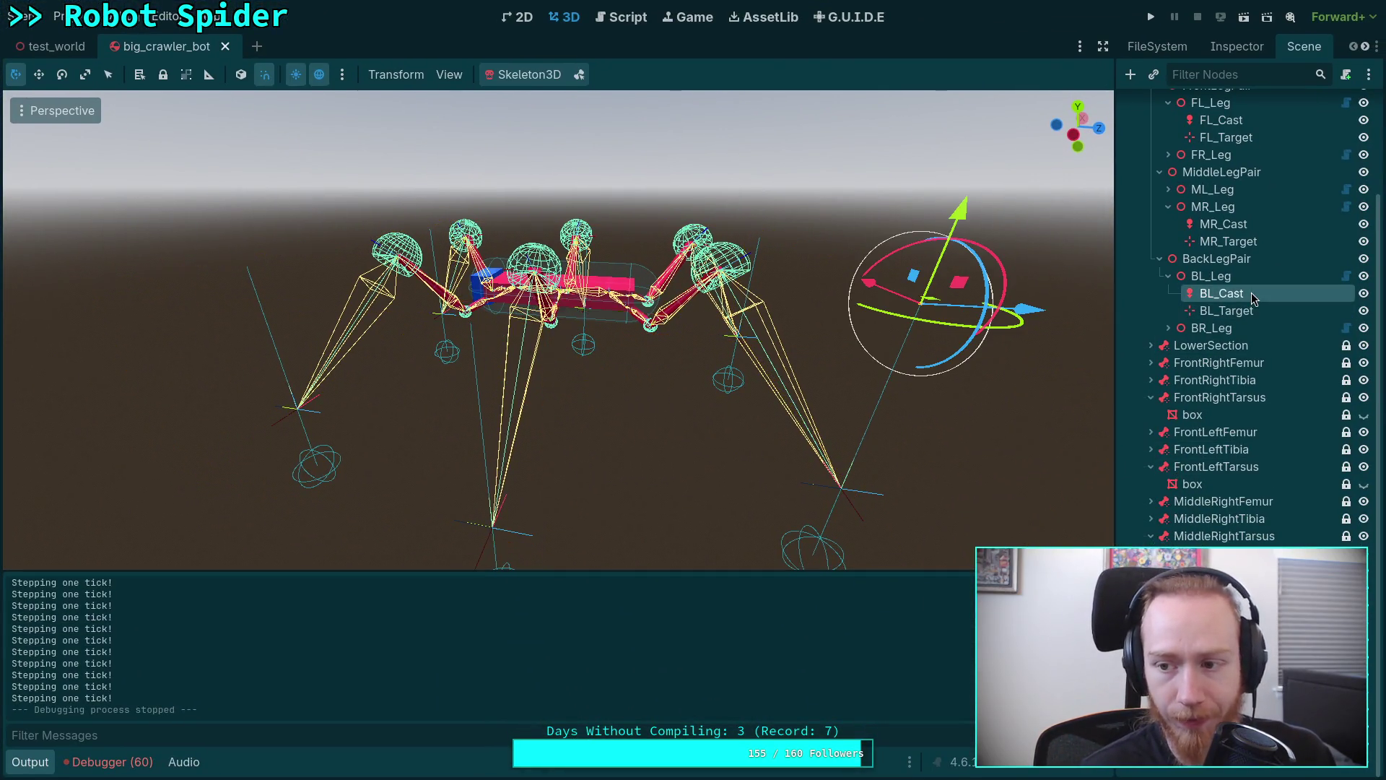
click(1167, 327)
click(1167, 327)
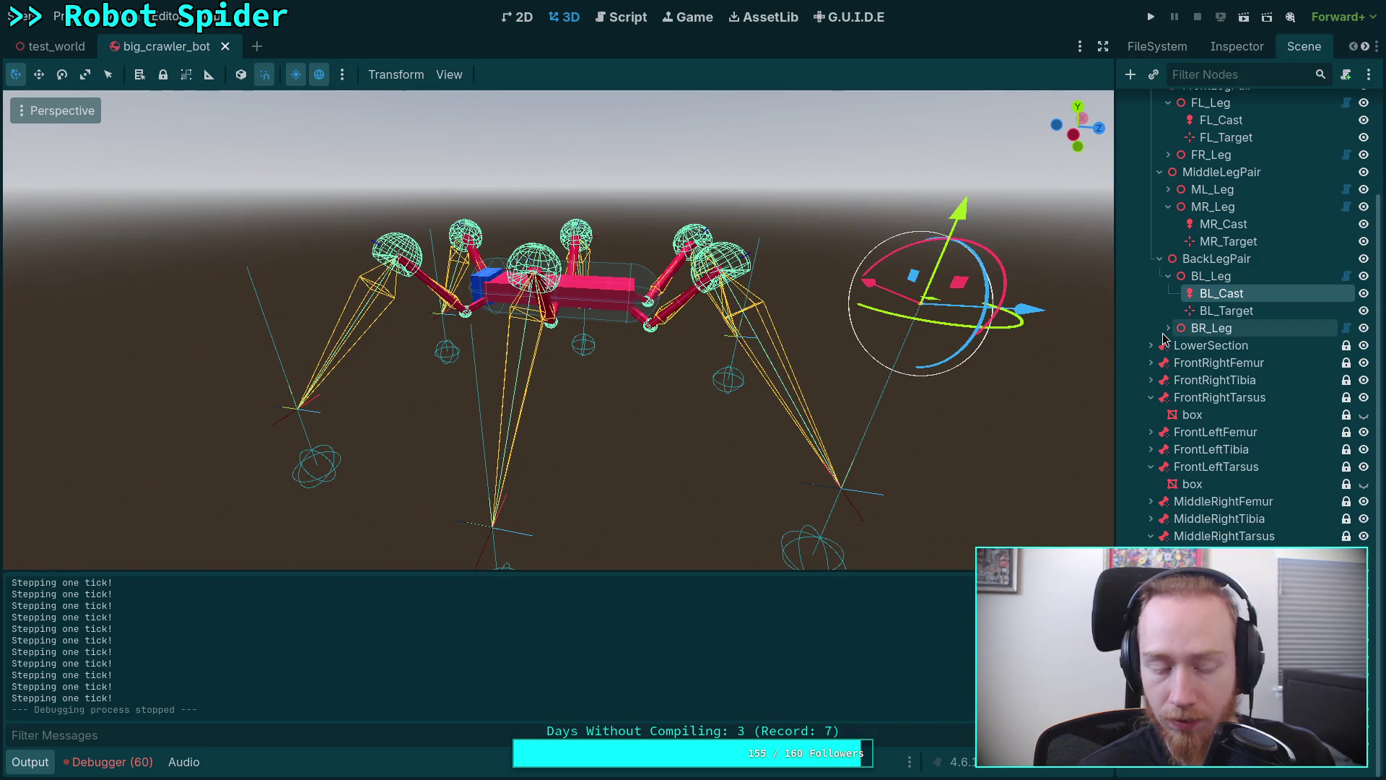
scroll(1164, 340, up, 3)
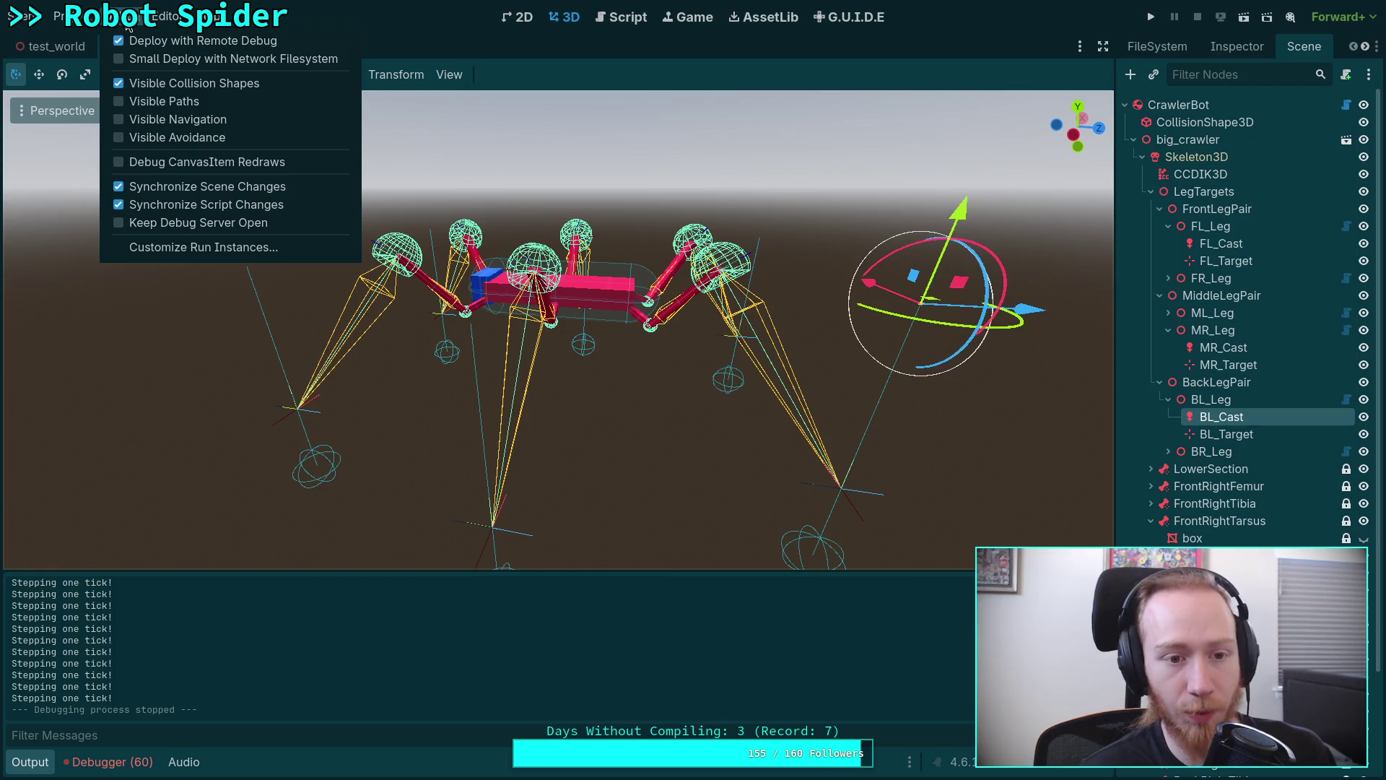
click(628, 18)
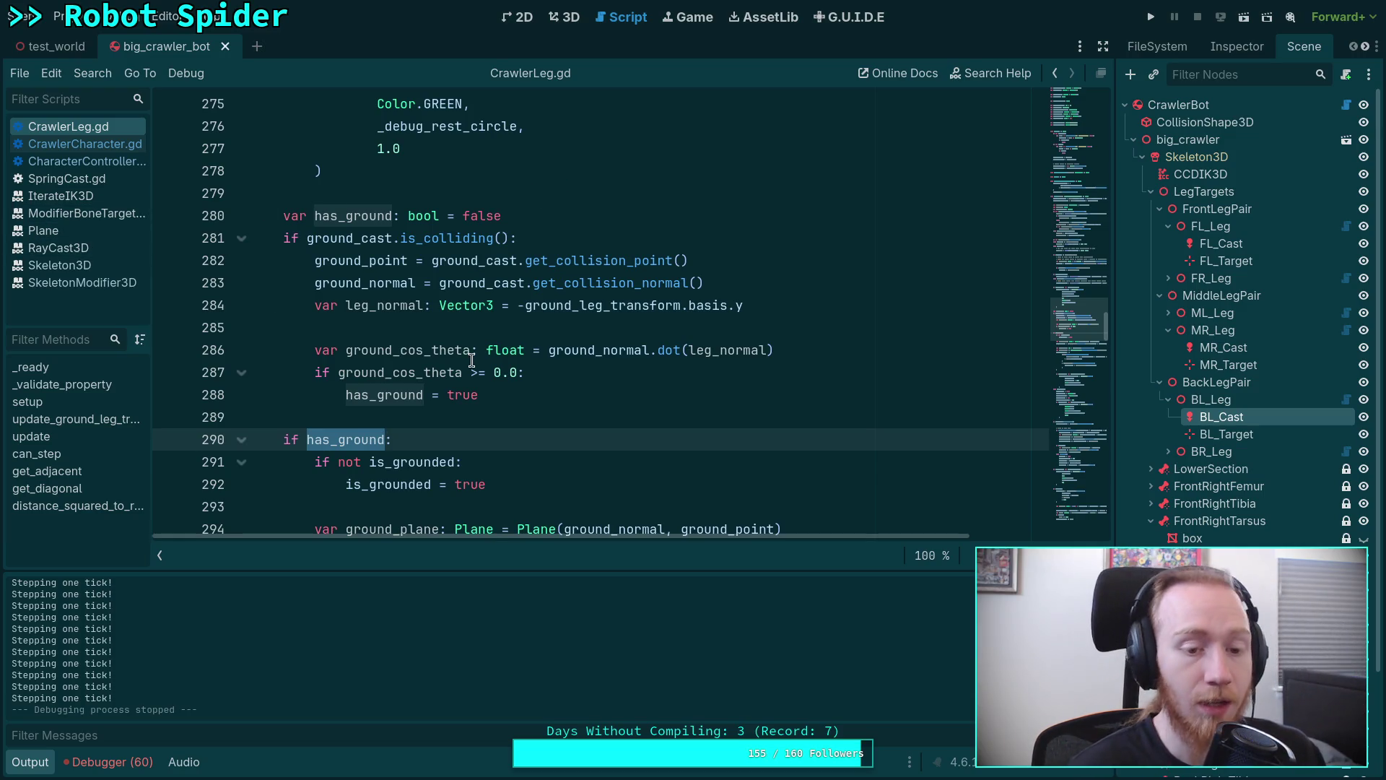
click(13, 768)
scroll(468, 414, up, 3)
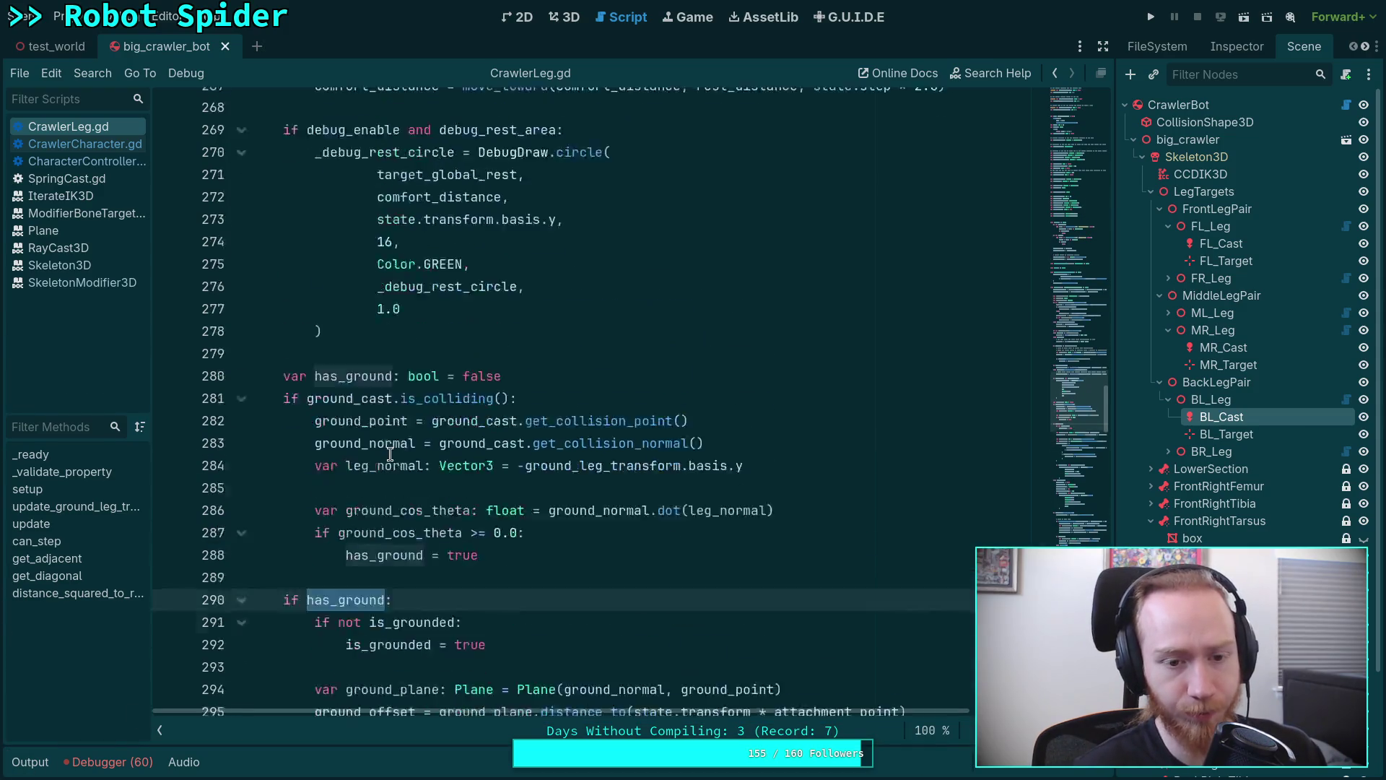
scroll(468, 415, up, 3)
scroll(468, 414, up, 5)
scroll(489, 409, up, 5)
scroll(516, 404, up, 5)
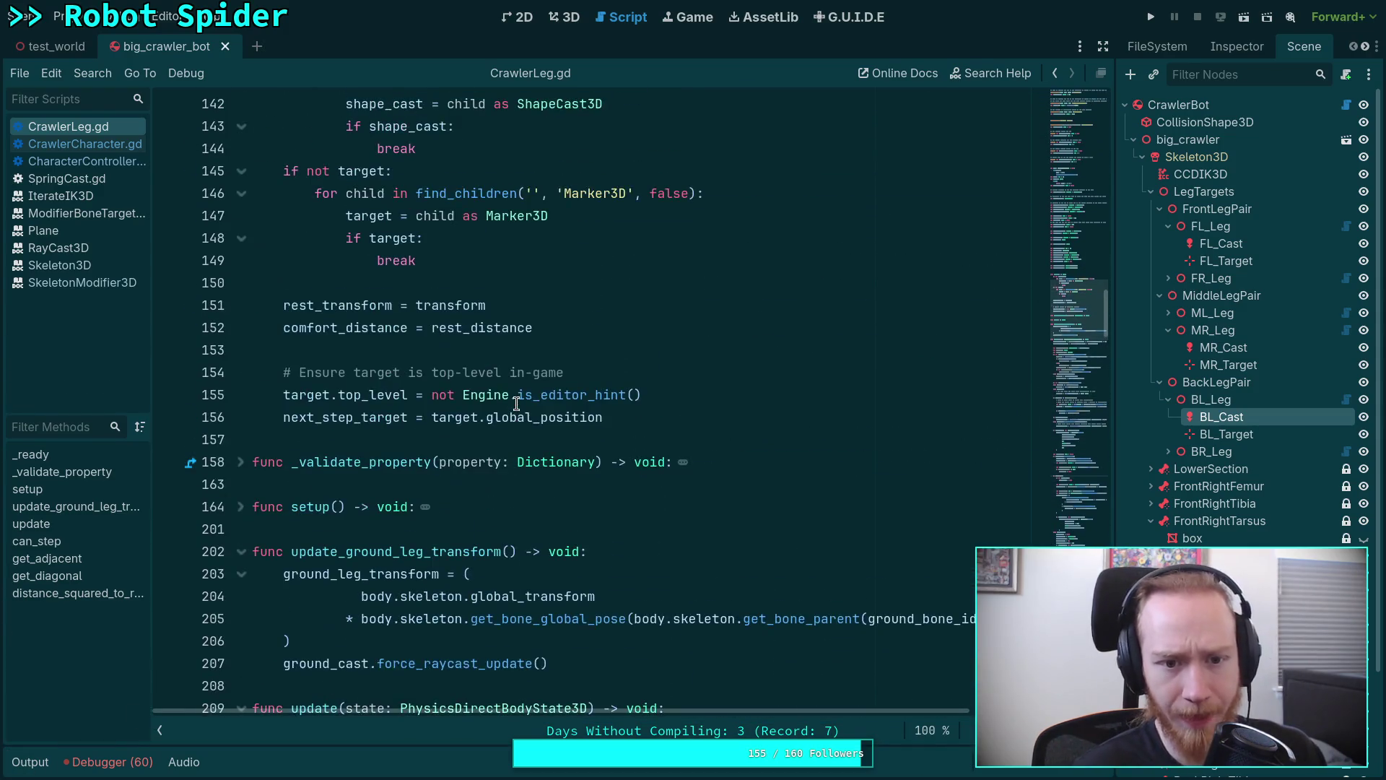
scroll(514, 403, up, 4)
scroll(513, 403, up, 3)
scroll(513, 403, down, 7)
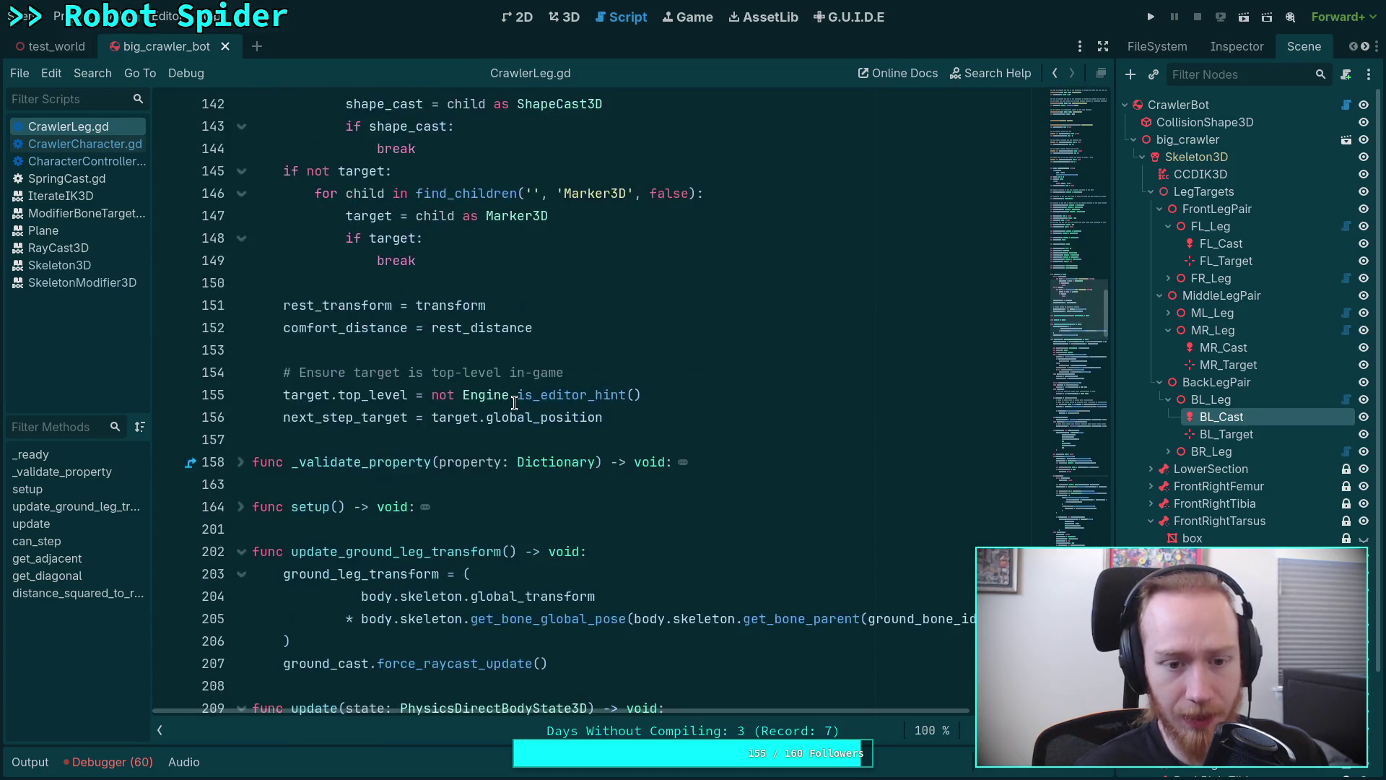
scroll(512, 403, down, 5)
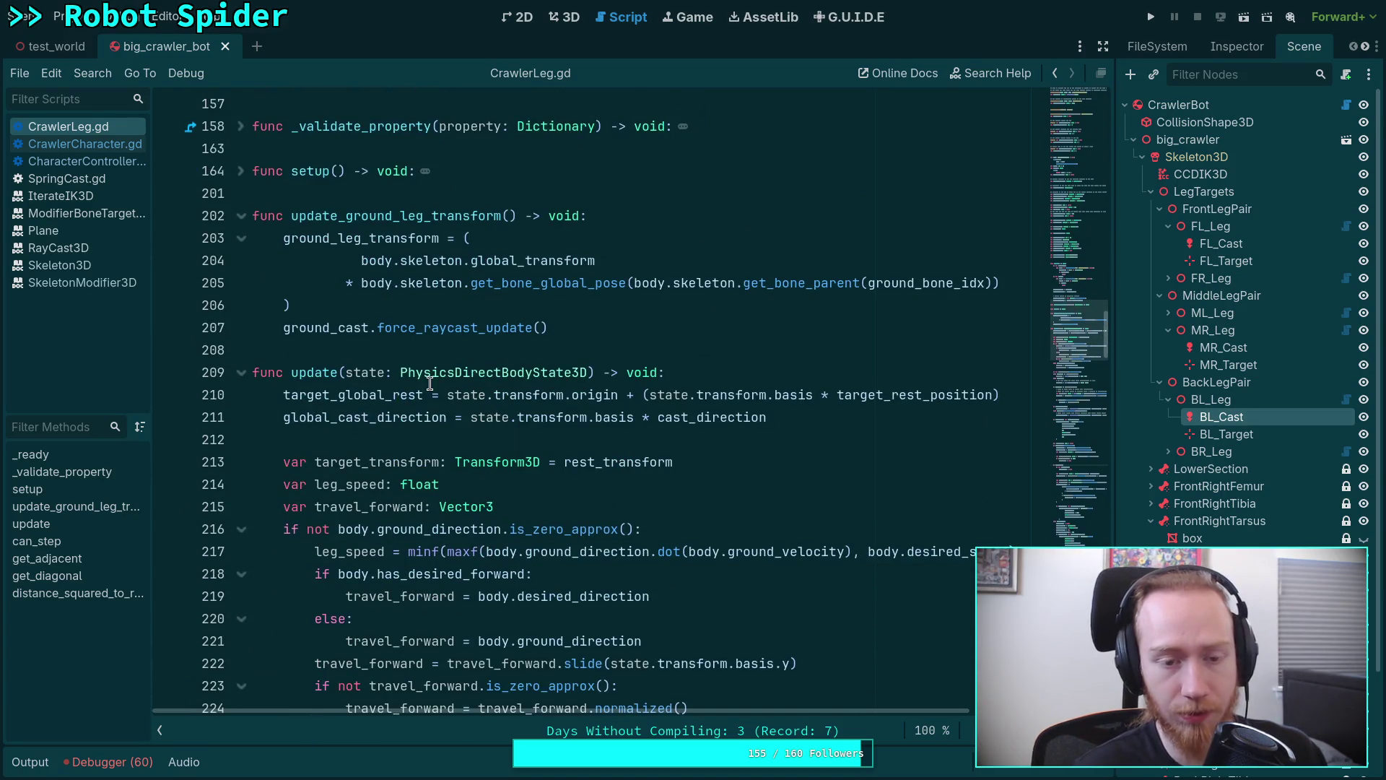
scroll(403, 369, up, 1)
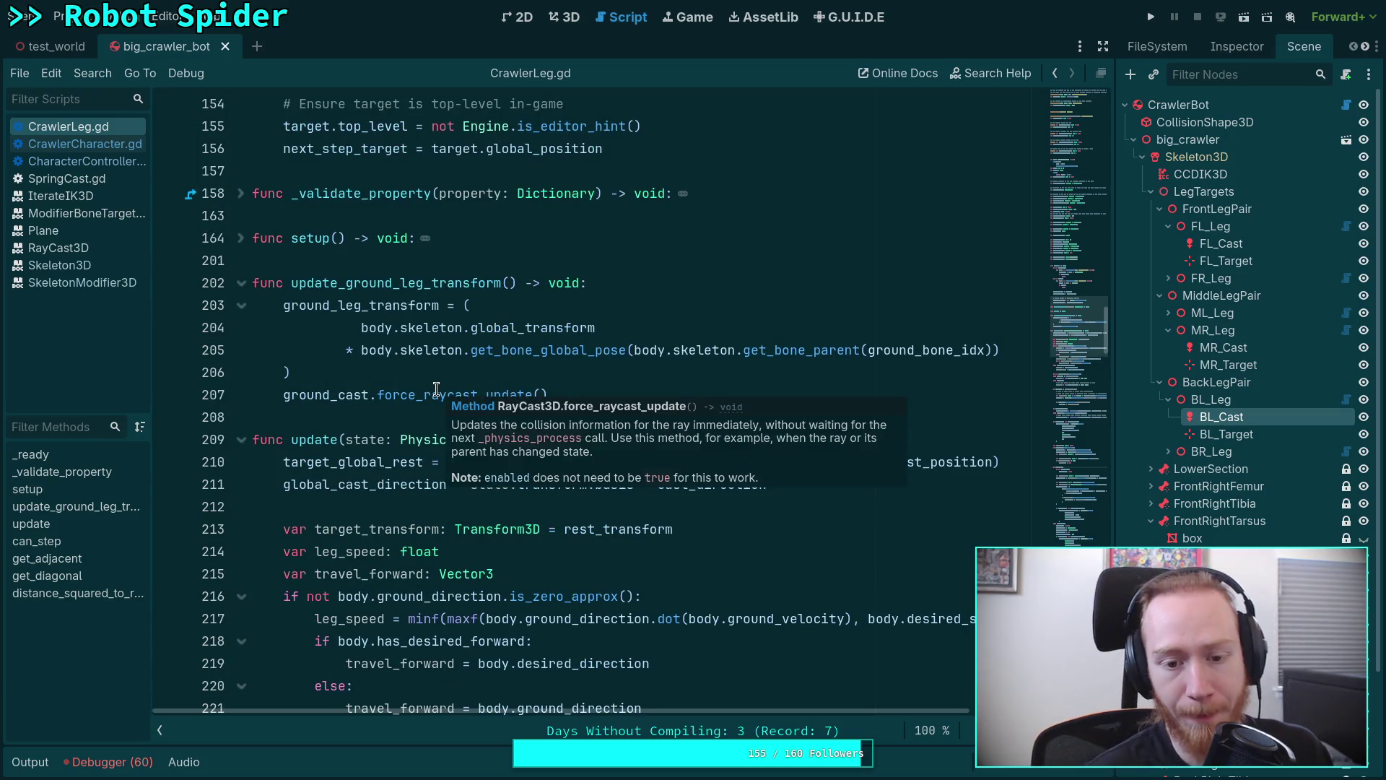
mouse_move(463, 327)
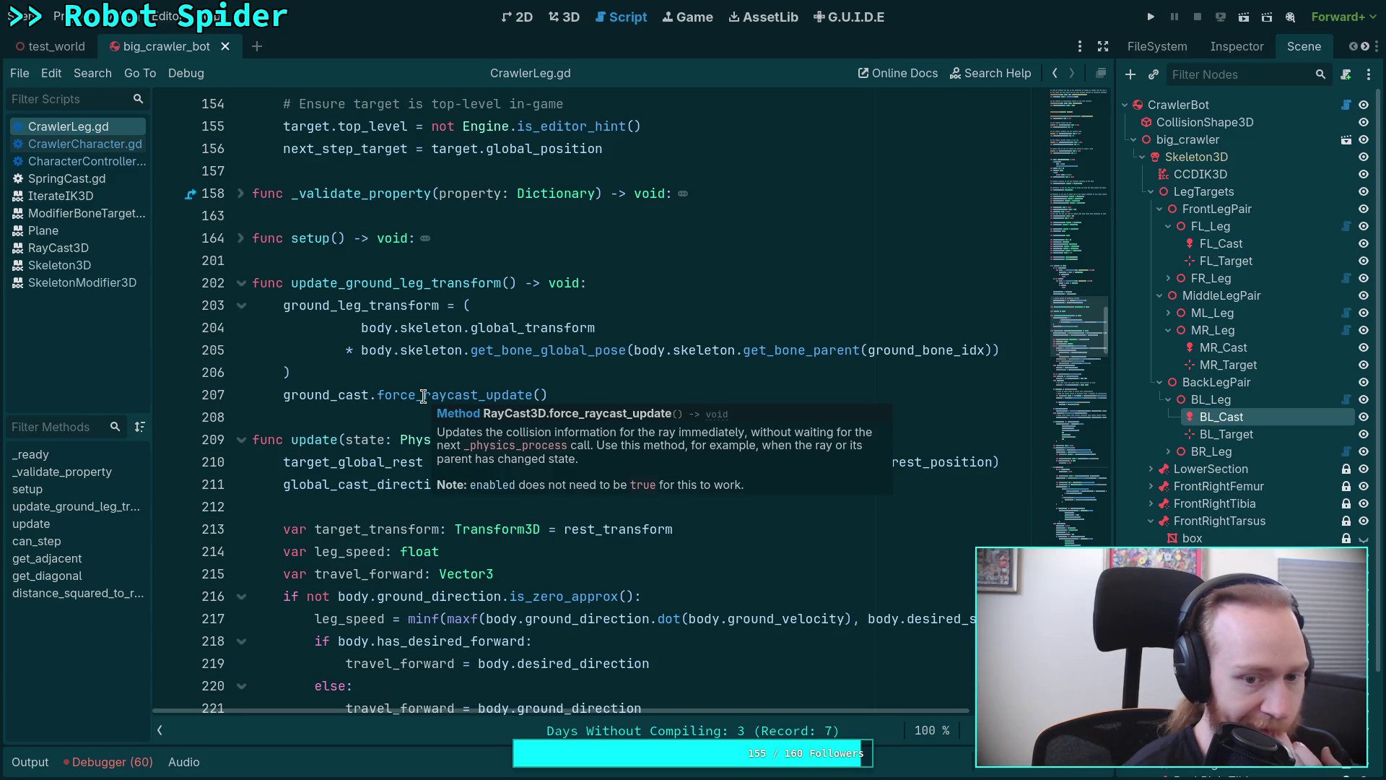
scroll(423, 395, up, 2)
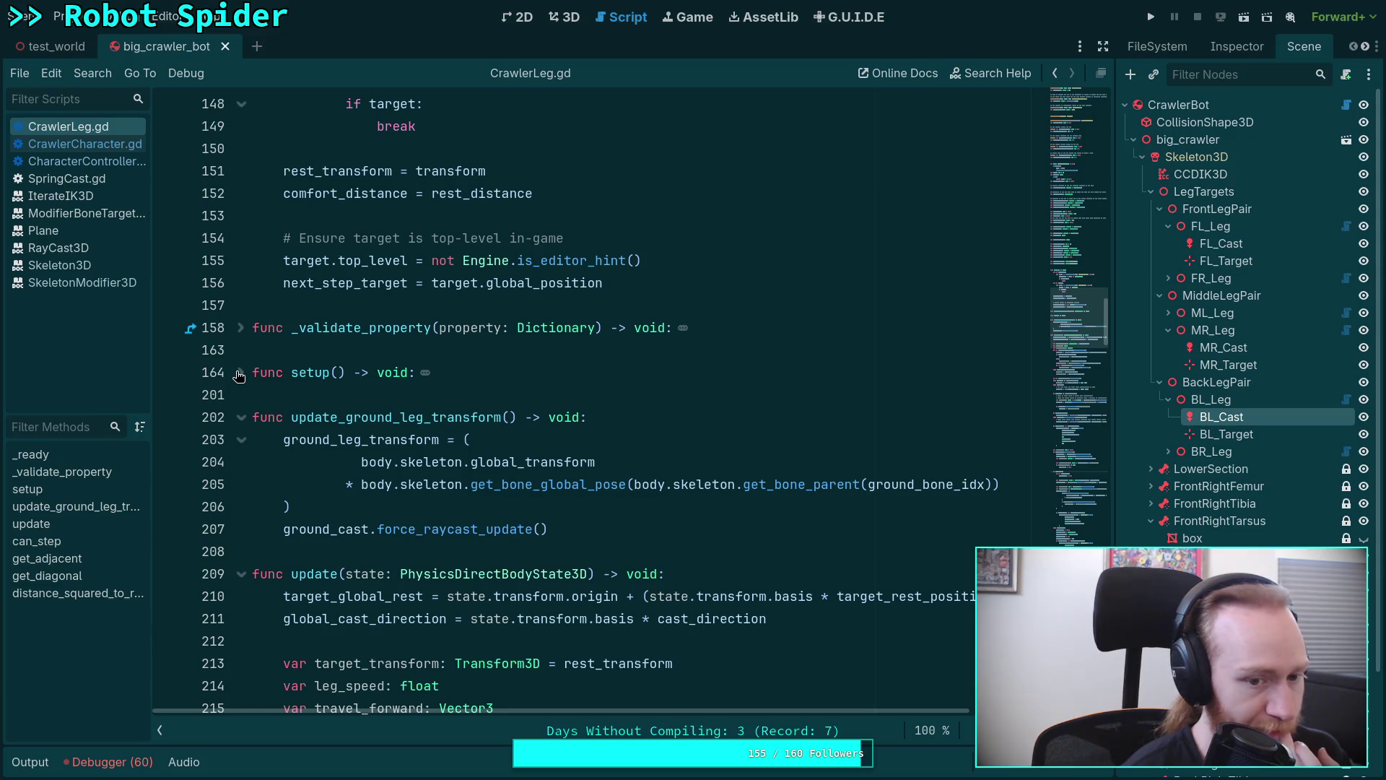
scroll(321, 371, up, 3)
scroll(322, 372, up, 2)
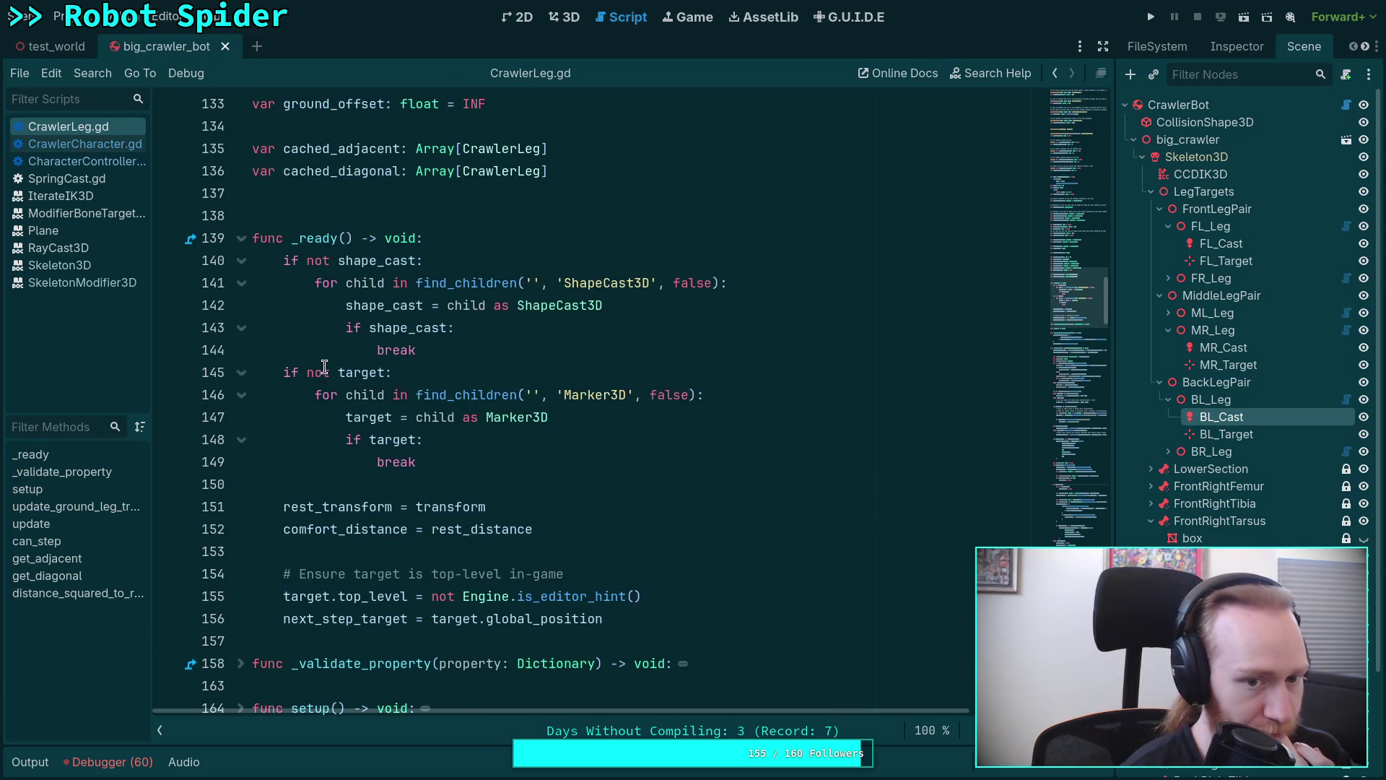
scroll(324, 364, down, 4)
scroll(323, 365, down, 1)
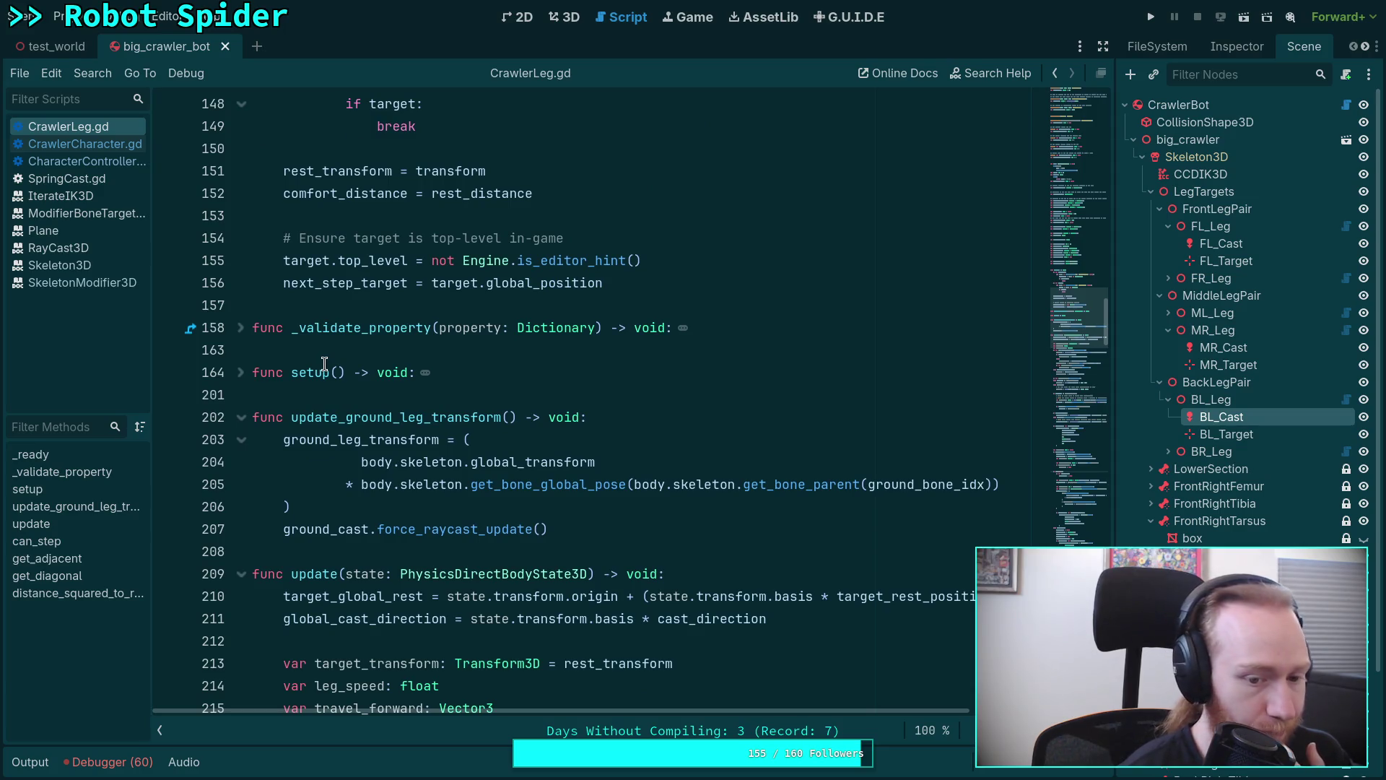
scroll(322, 365, down, 1)
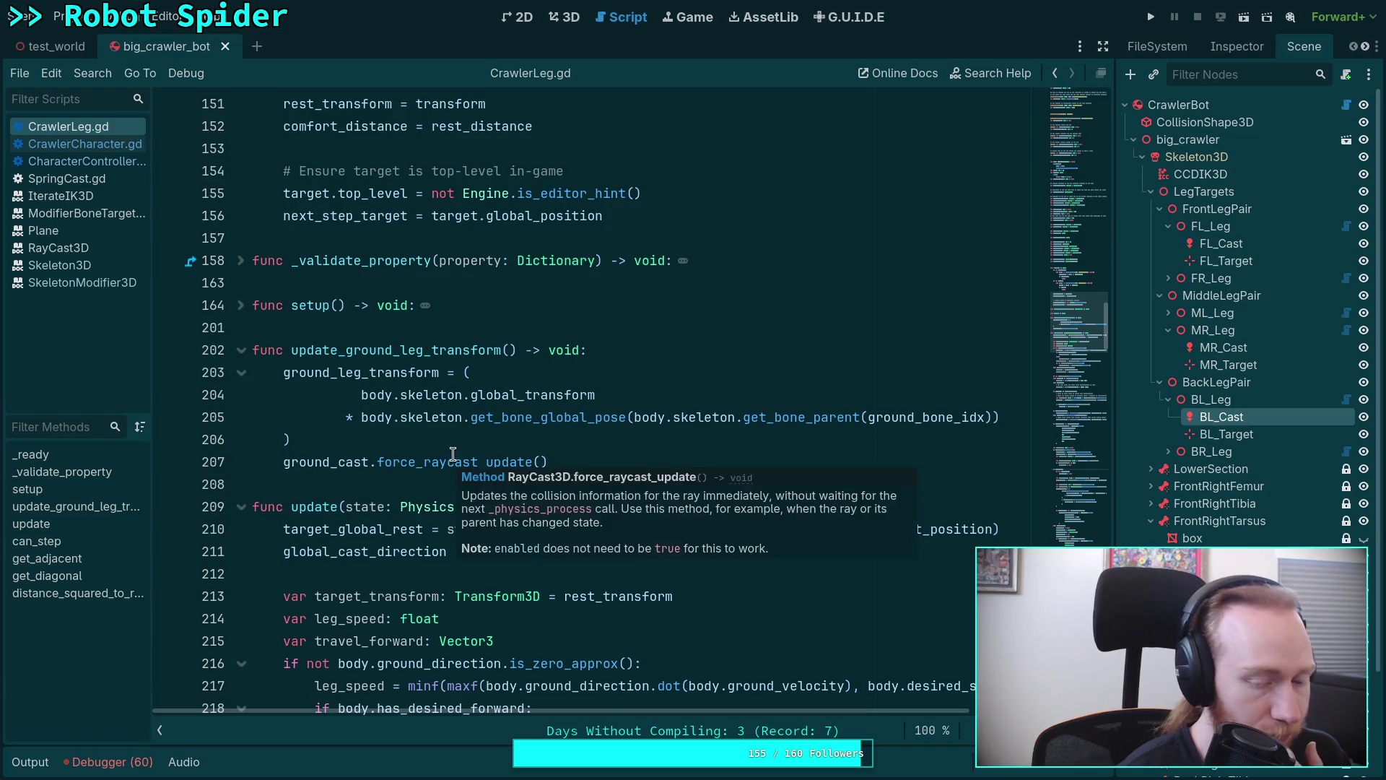
scroll(450, 457, down, 4)
scroll(455, 450, down, 5)
scroll(457, 448, up, 1)
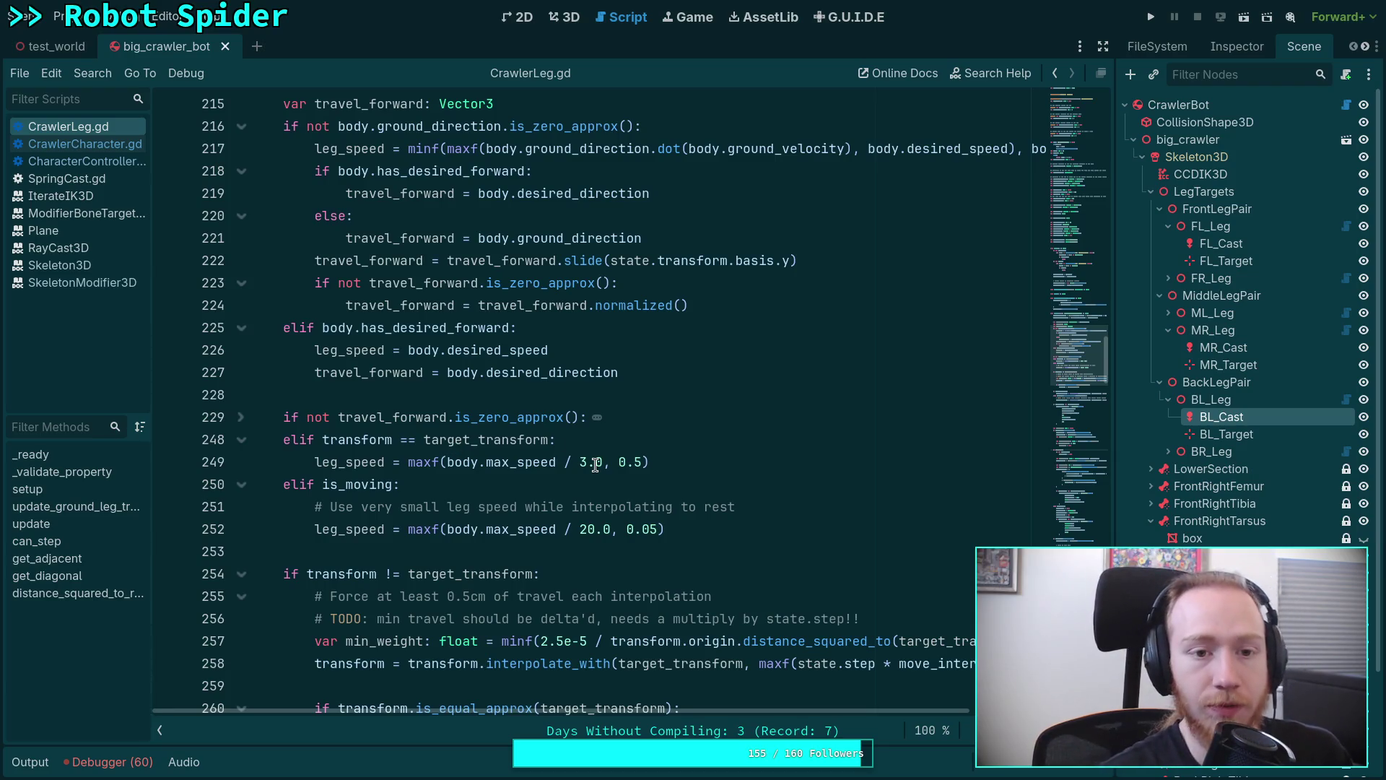
scroll(576, 424, up, 1)
scroll(577, 423, up, 4)
scroll(613, 403, up, 3)
click(647, 399)
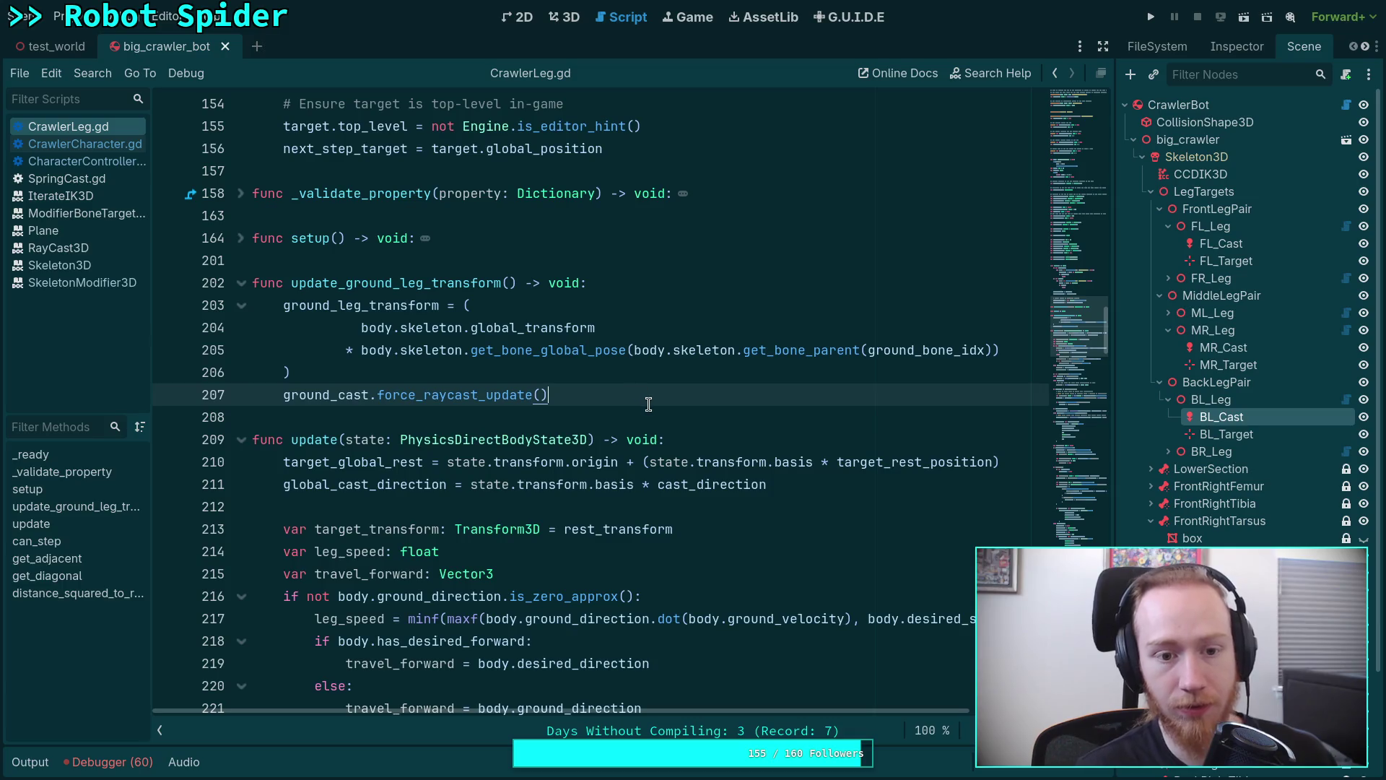
scroll(648, 404, up, 4)
scroll(647, 401, up, 3)
scroll(645, 379, up, 5)
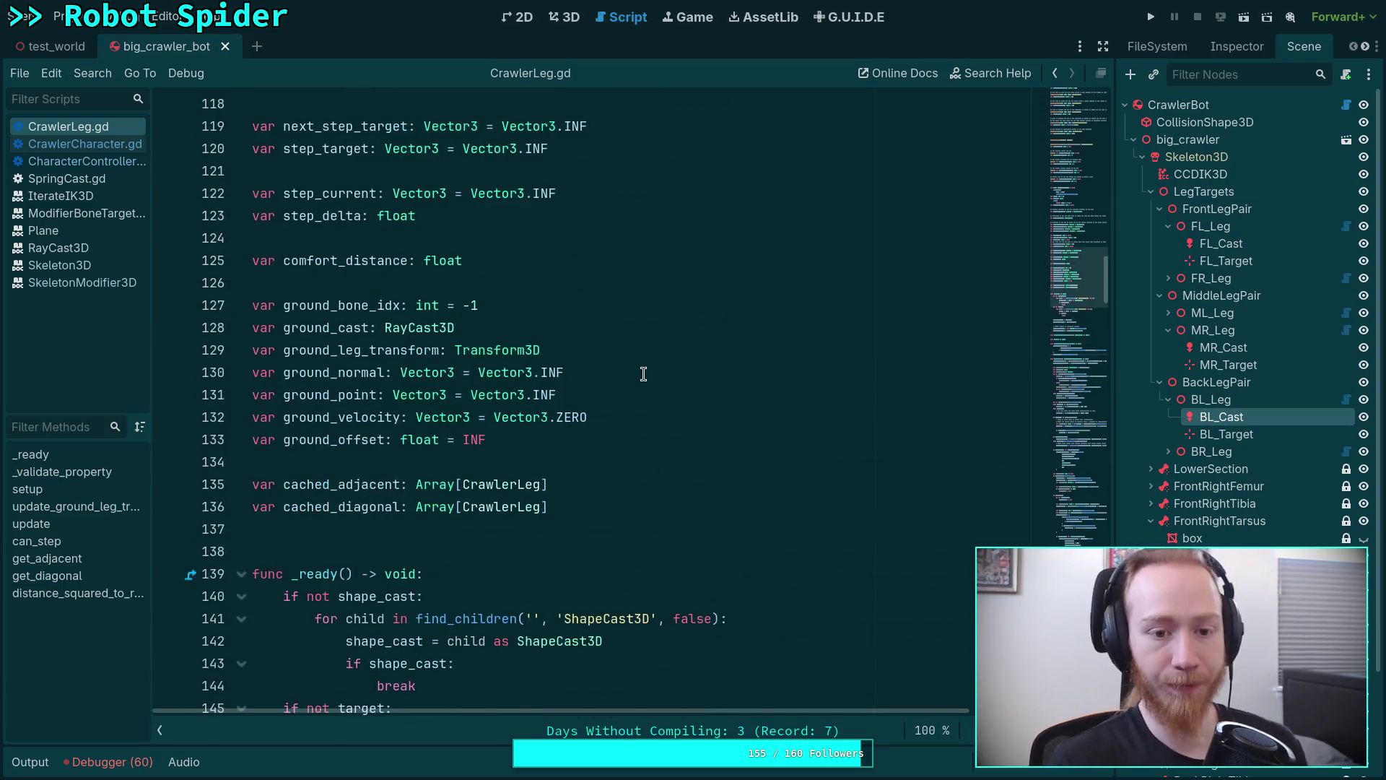
scroll(643, 373, up, 5)
scroll(642, 375, up, 4)
scroll(642, 374, up, 5)
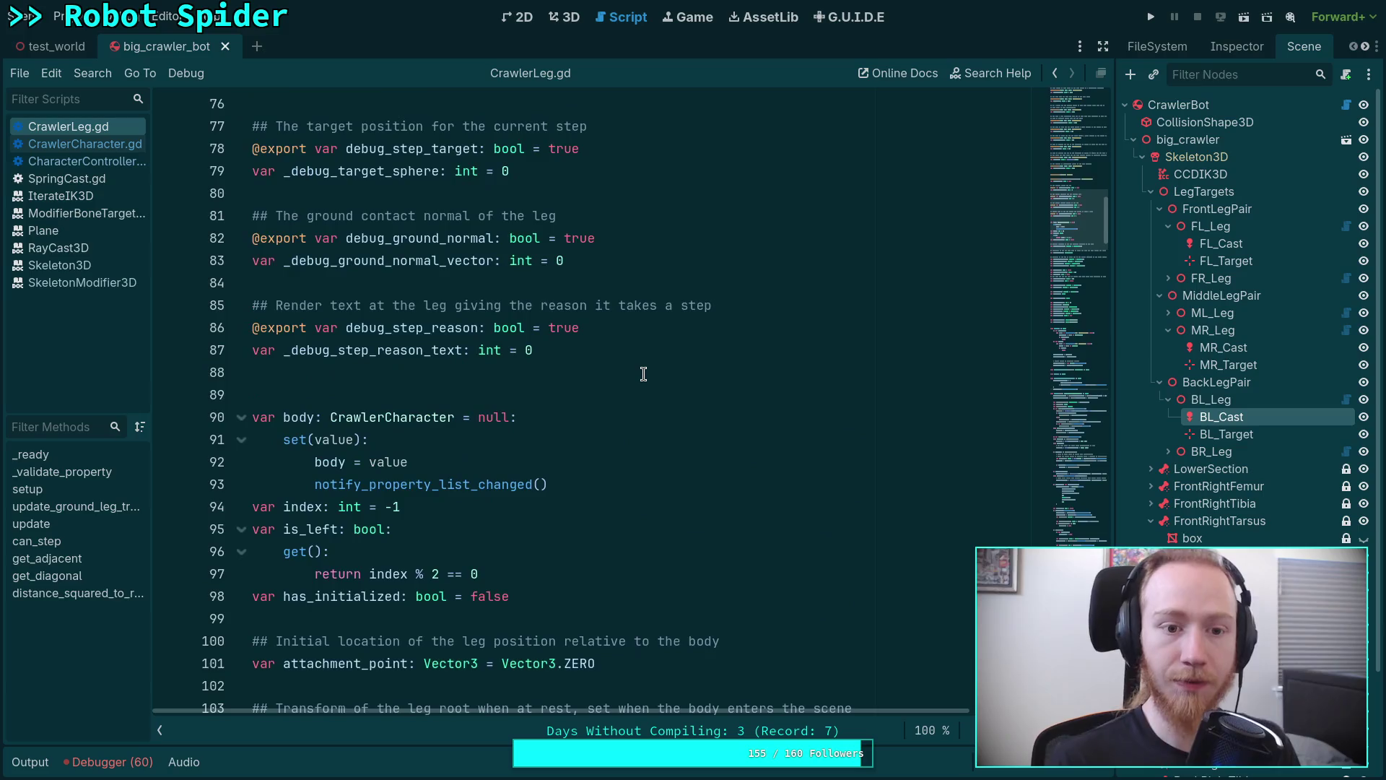
scroll(643, 374, up, 2)
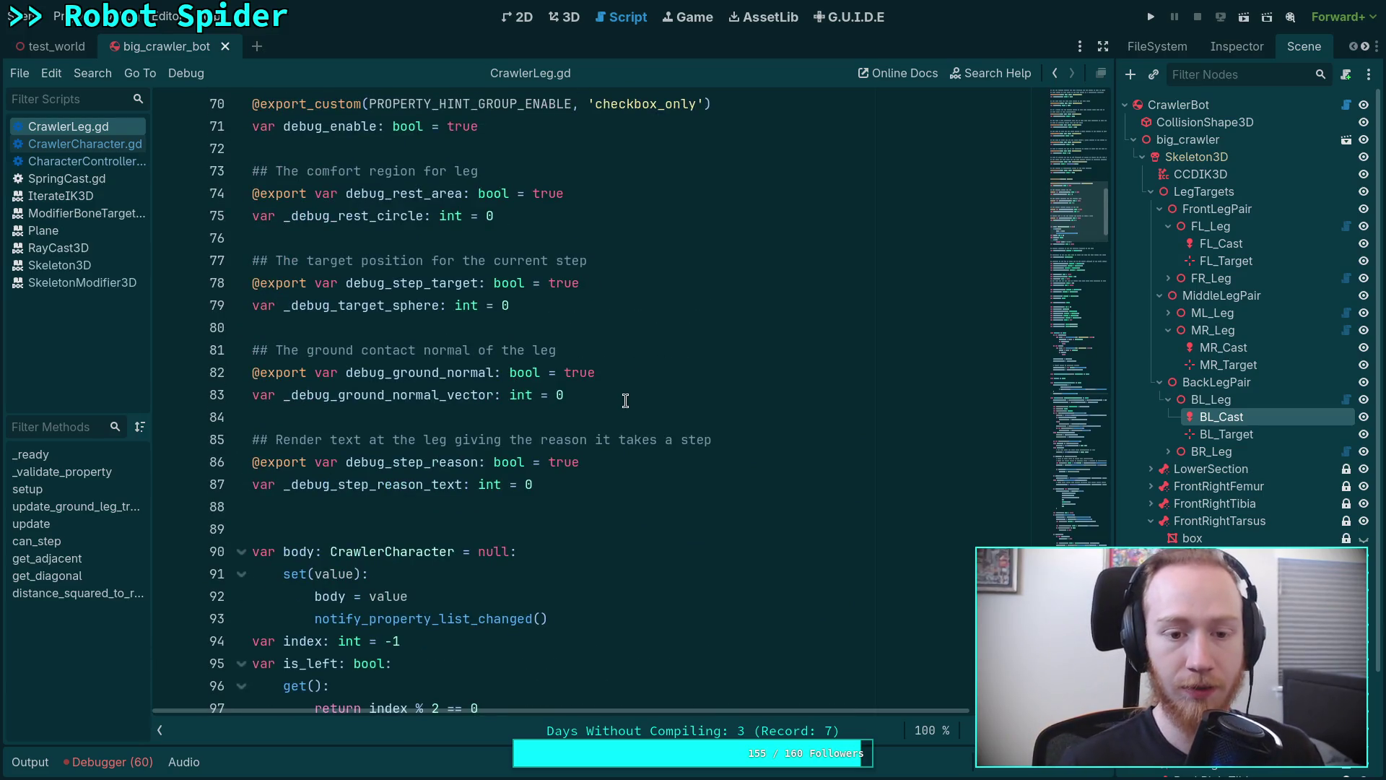
click(696, 394)
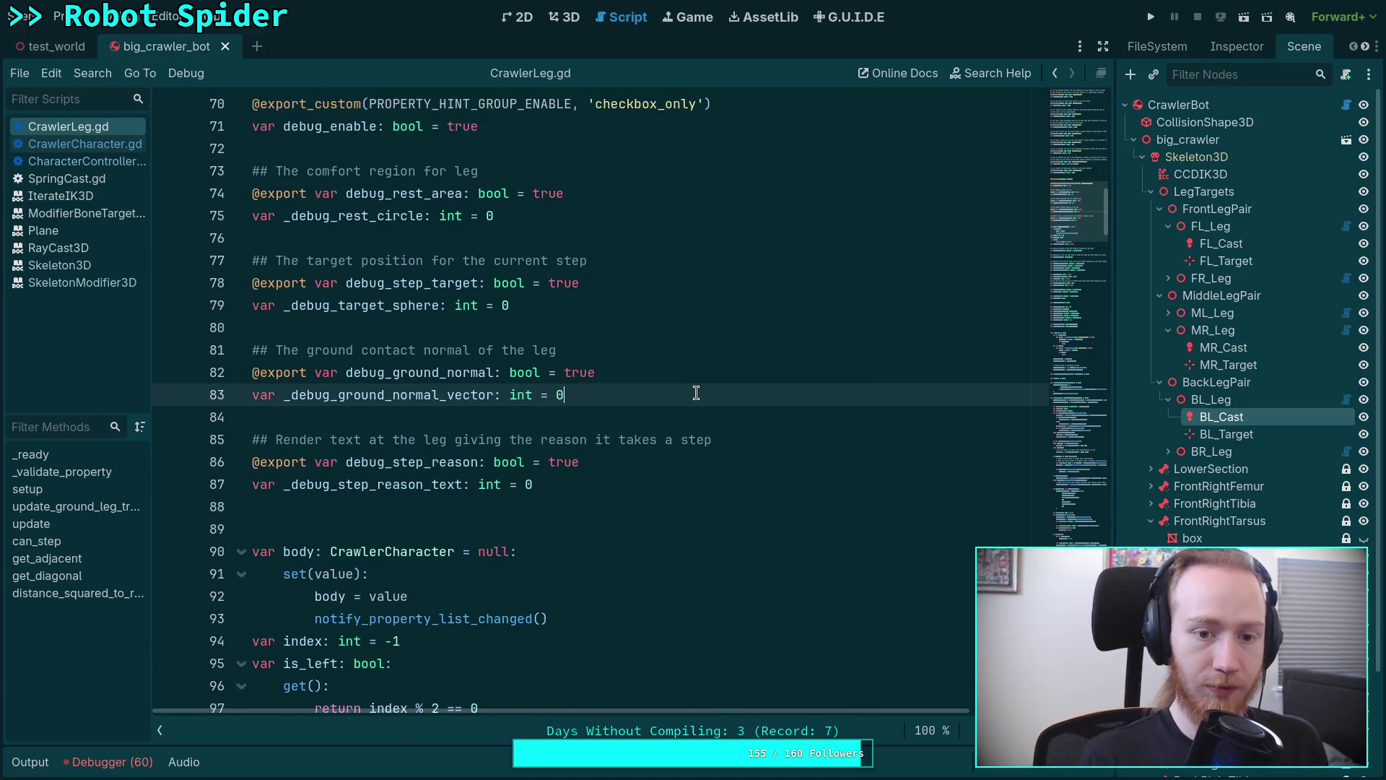
key(Return)
key(Return)
text(#)
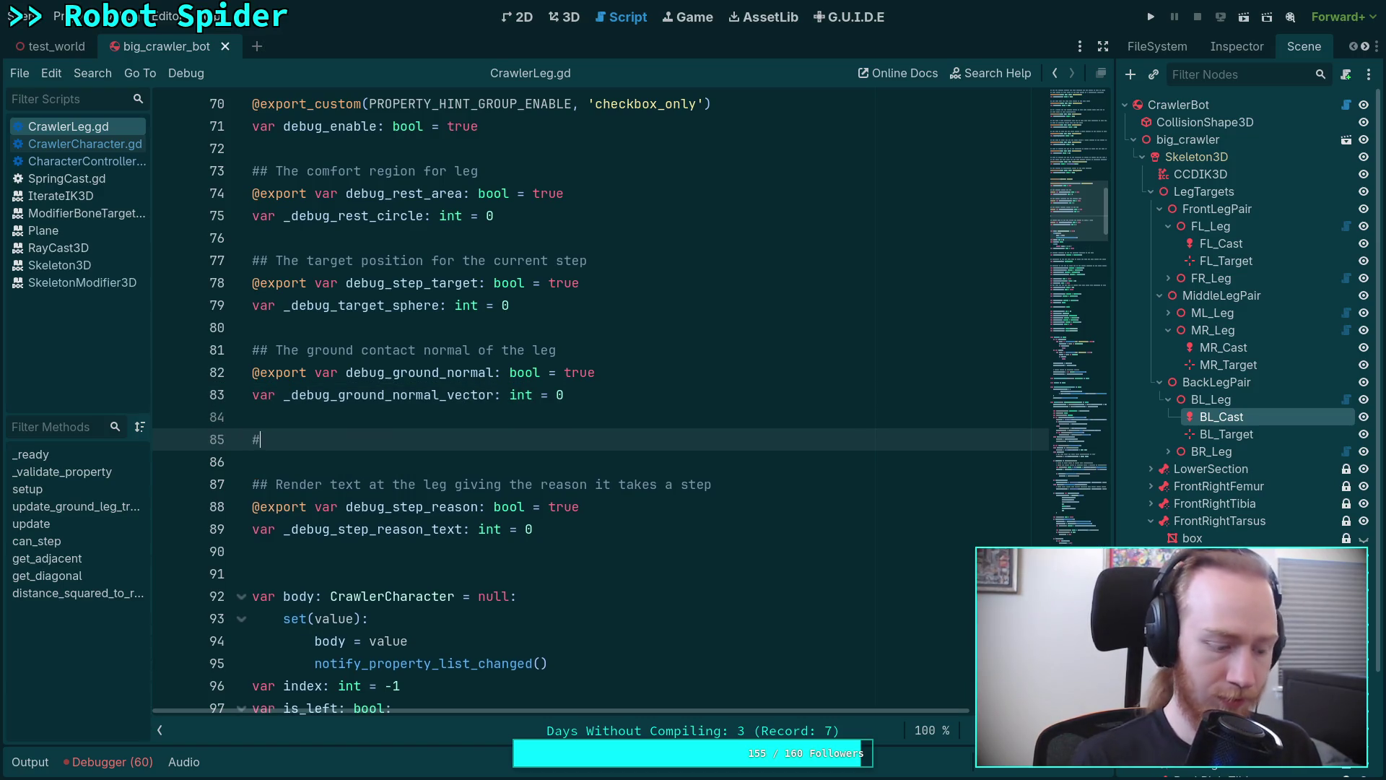
text(export var debug_ground_rayc)
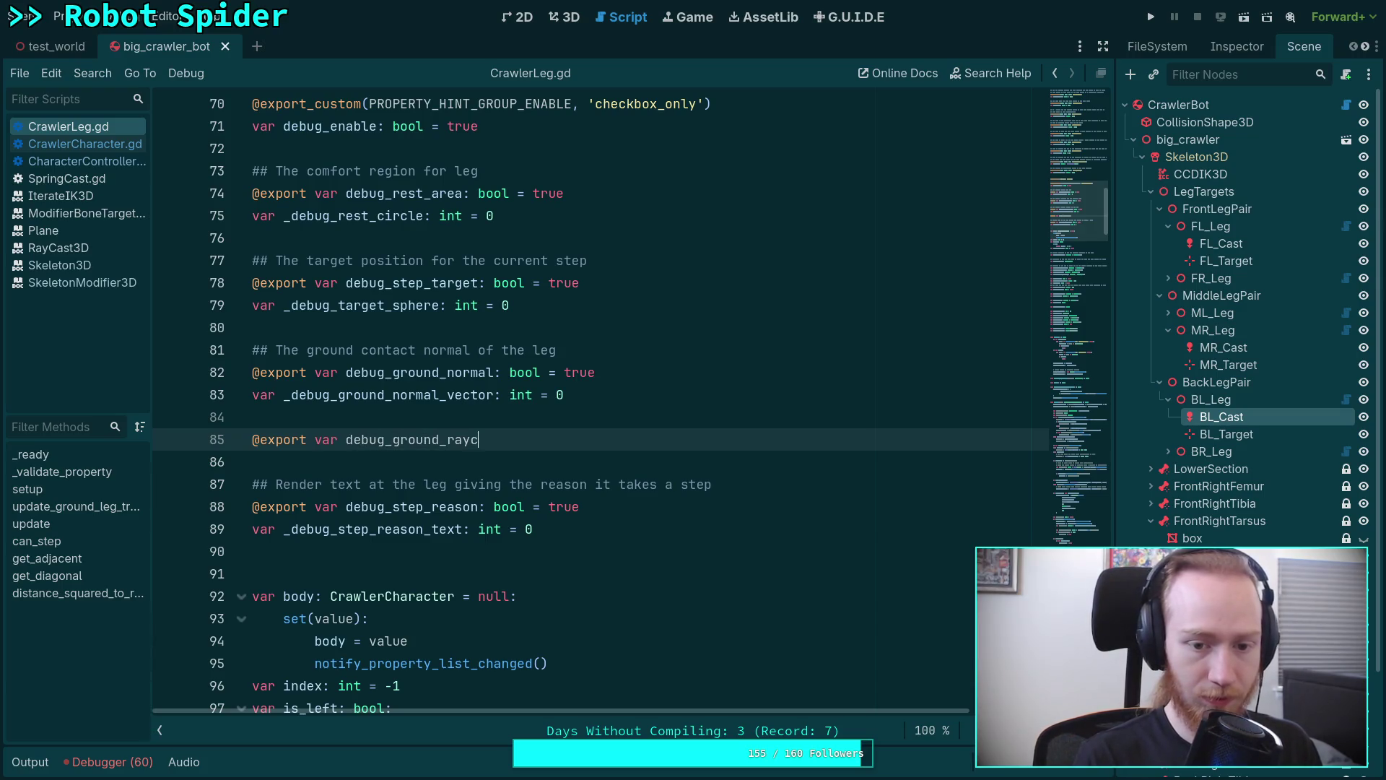
text(ast: bool = true)
key(Return)
text(var _debug_ground_raycast_vec)
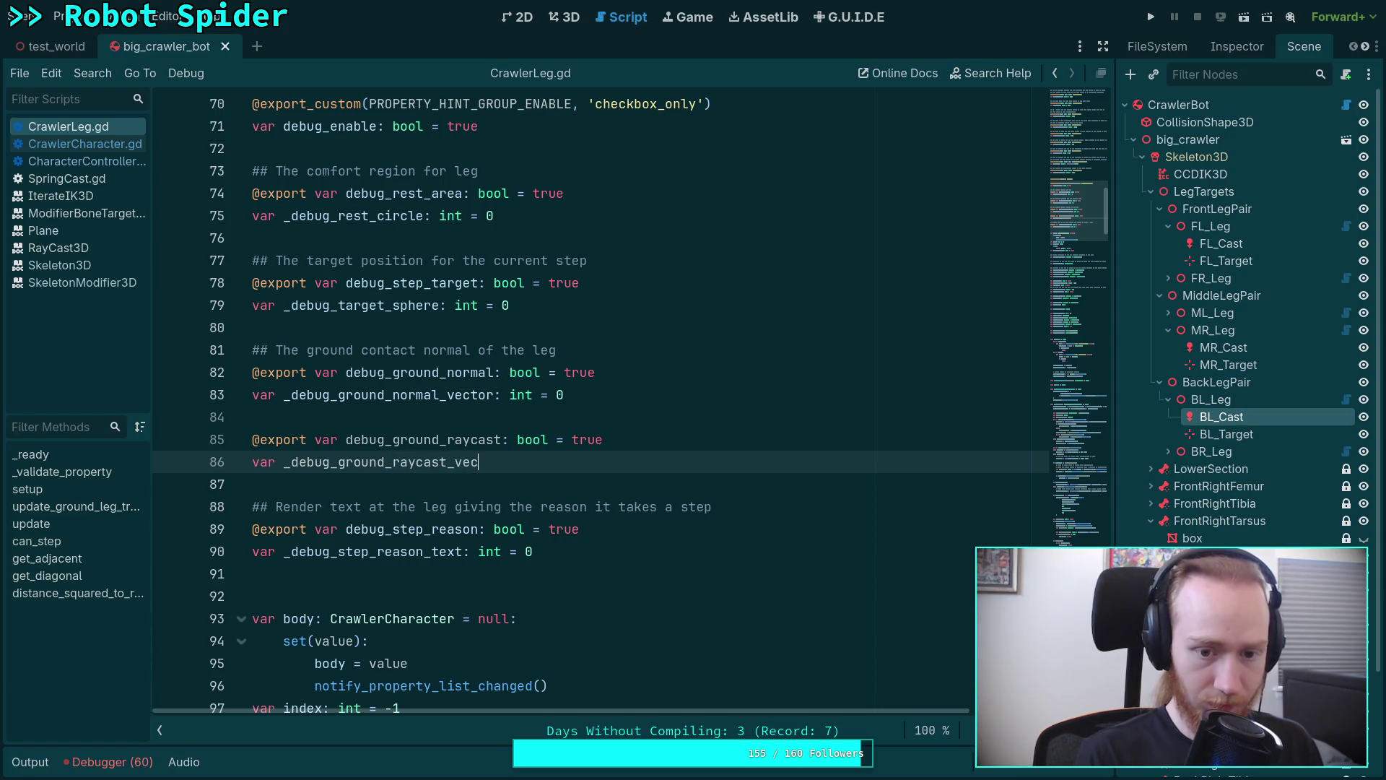
text(tor: int = 0)
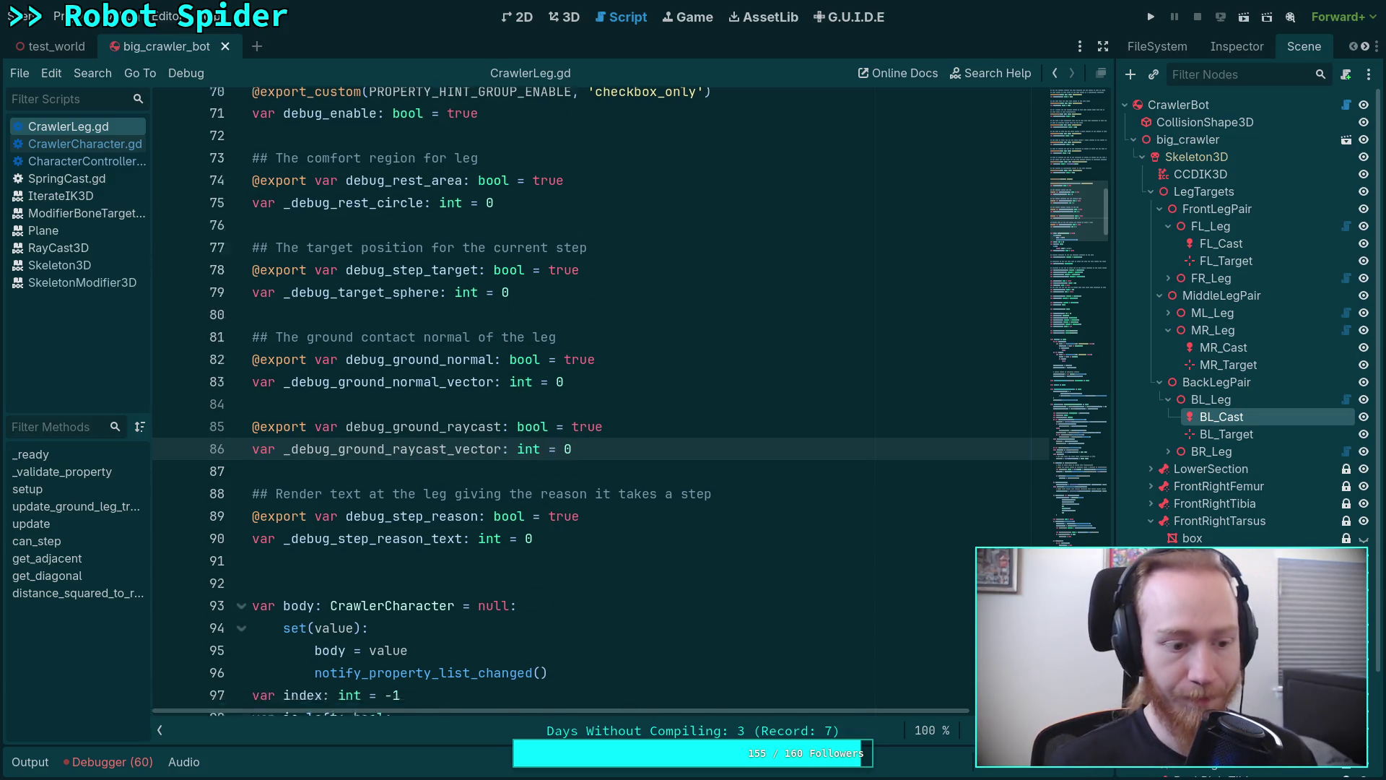
scroll(661, 468, down, 6)
scroll(661, 468, down, 6)
scroll(661, 468, down, 7)
scroll(660, 468, down, 6)
scroll(648, 472, down, 1)
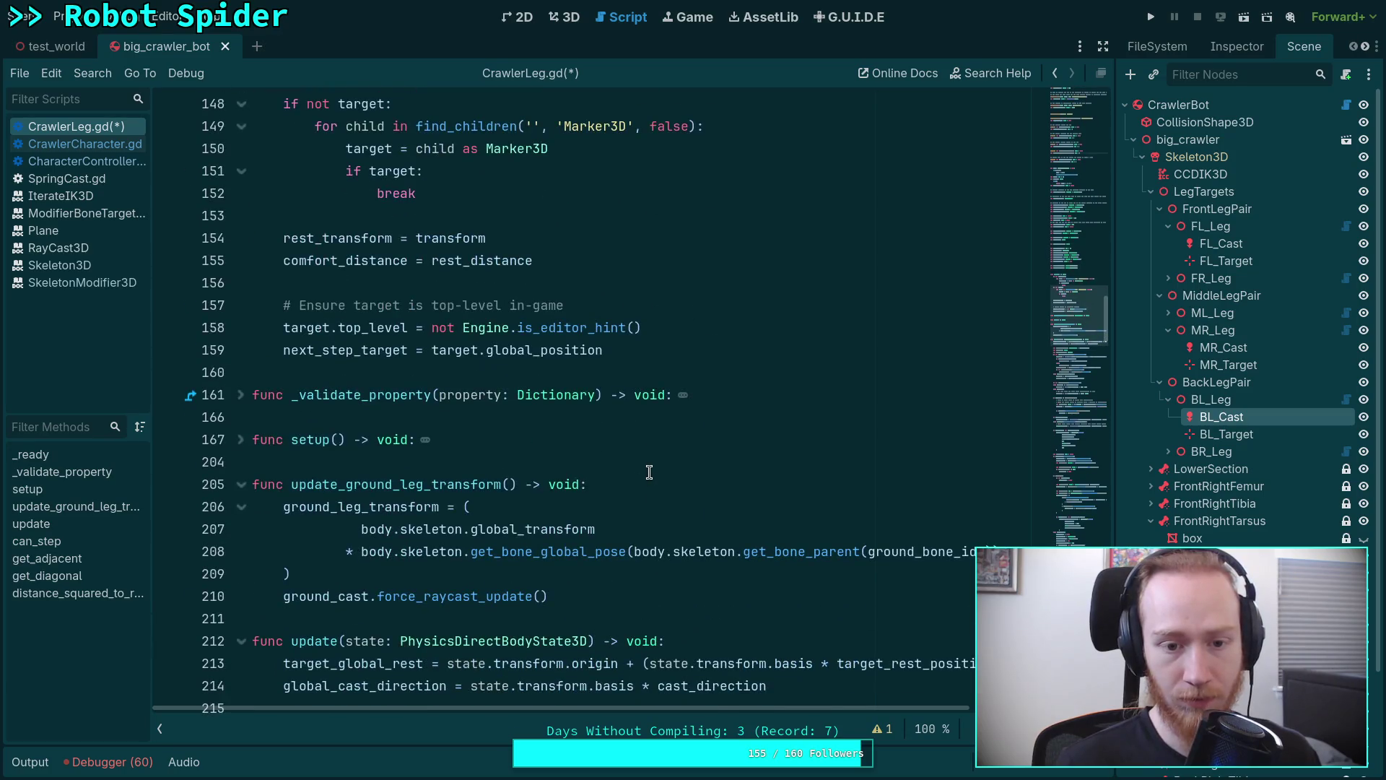
scroll(577, 467, up, 6)
scroll(577, 467, up, 8)
scroll(390, 403, up, 5)
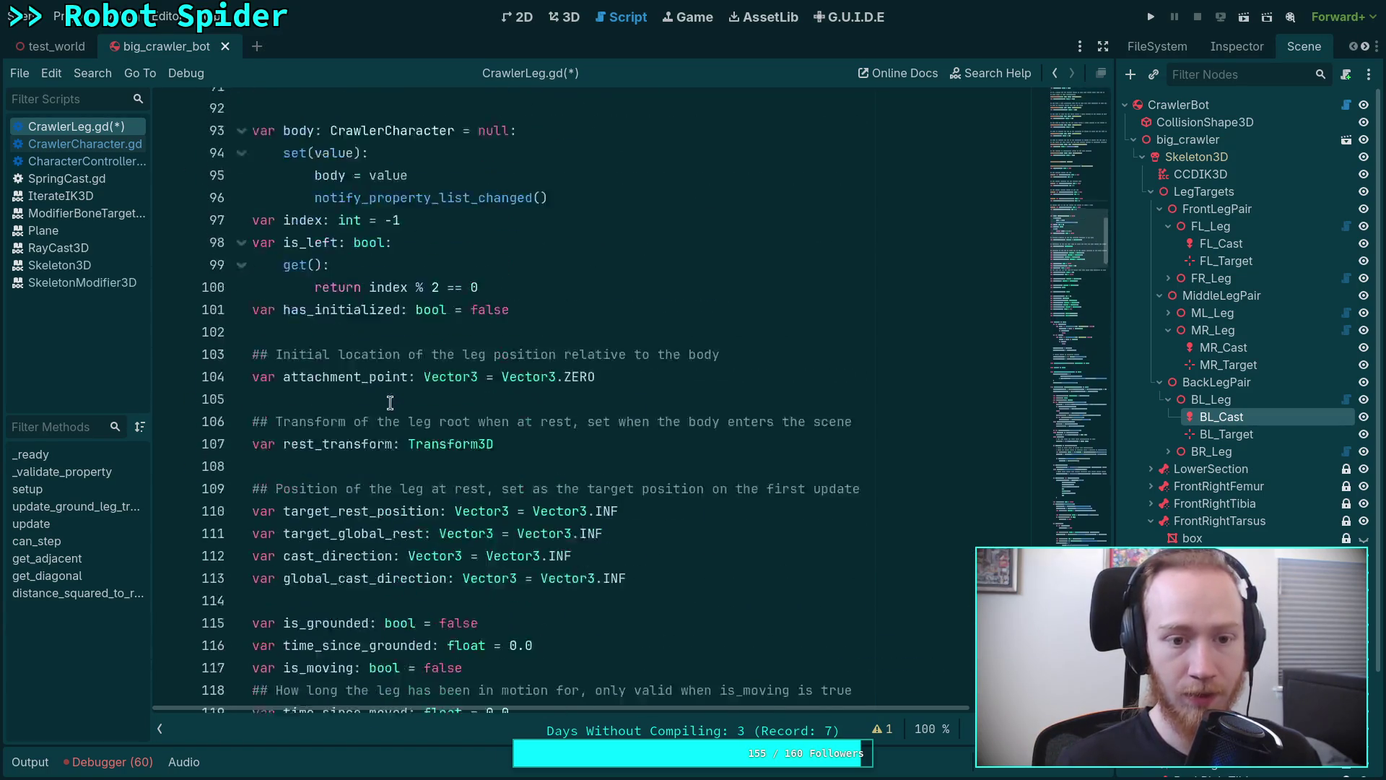
scroll(390, 402, up, 6)
click(349, 357)
key(Return)
text(##)
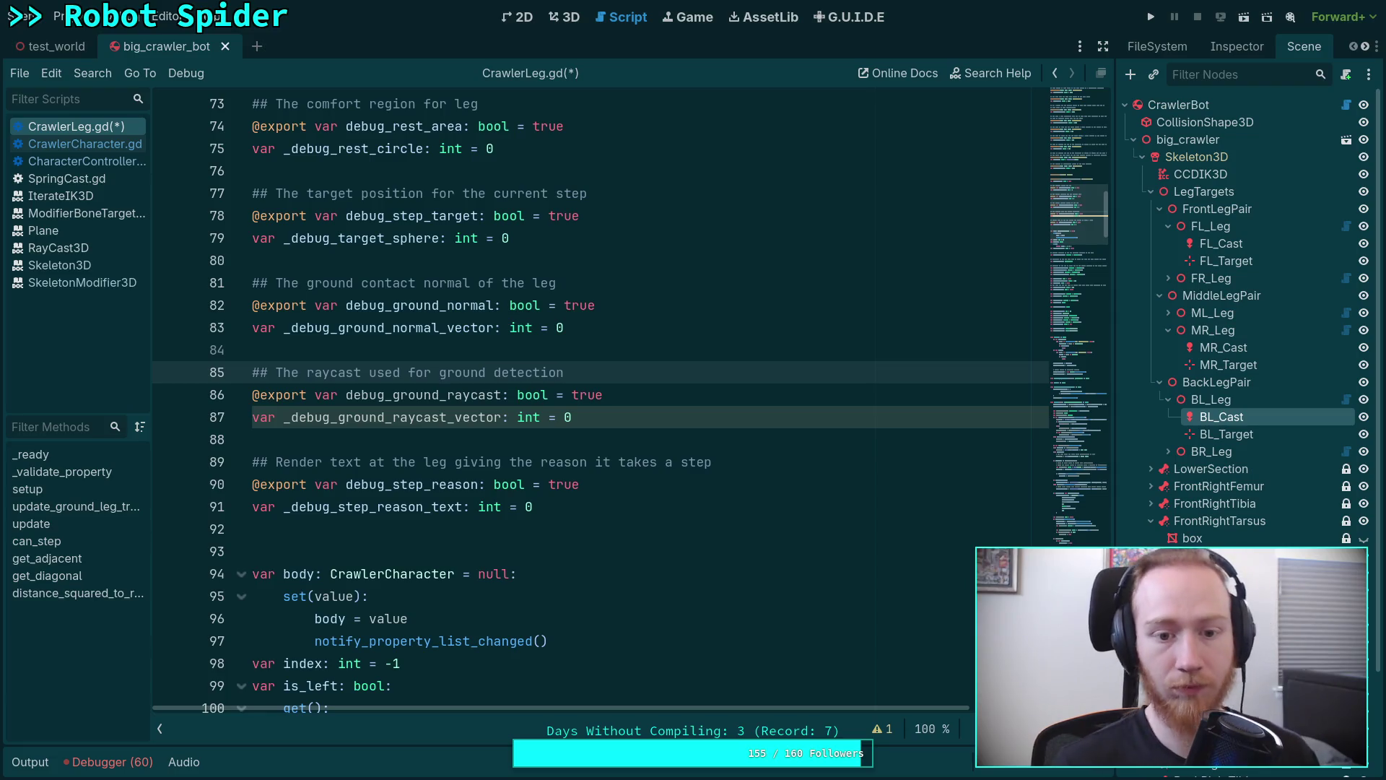
scroll(491, 449, down, 8)
scroll(490, 450, down, 8)
scroll(491, 450, down, 6)
scroll(490, 450, down, 4)
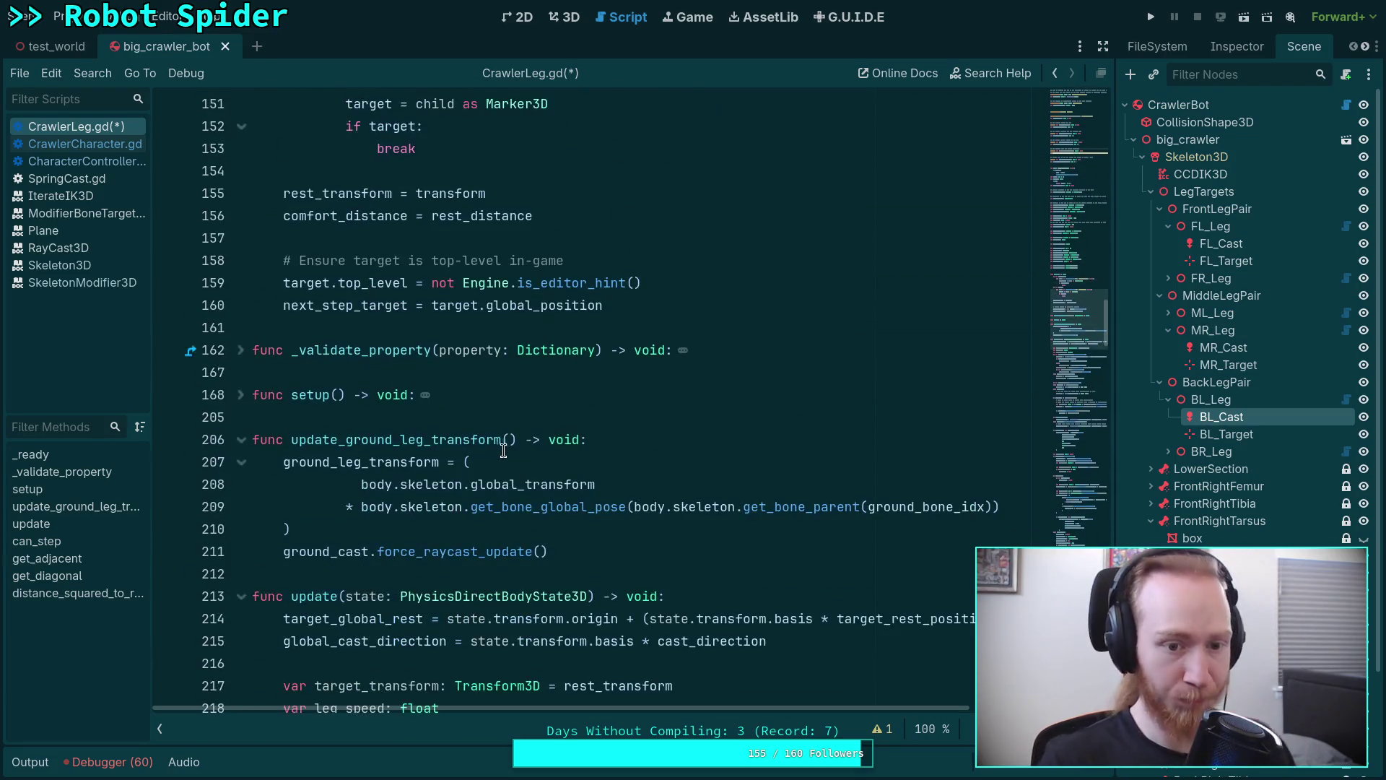
scroll(491, 450, down, 3)
Open new lines after ground_cast.force_raycast_update() in update_ground_leg_transform.
click(628, 352)
key(Return)
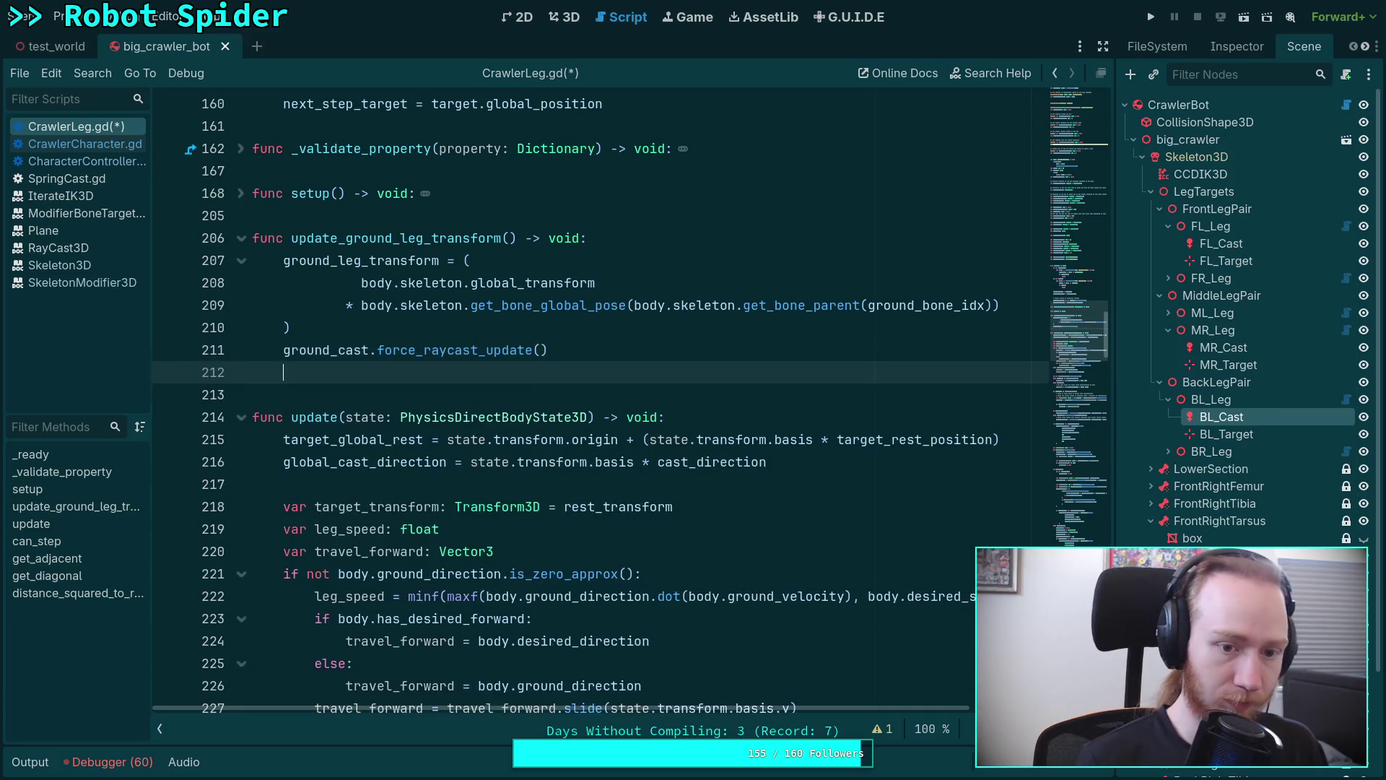
Add 'if debug_enable and debug_ground_raycast:' with a nested 'if ground_cast.is_colliding():' branch.
key(Return)
text(if debug)
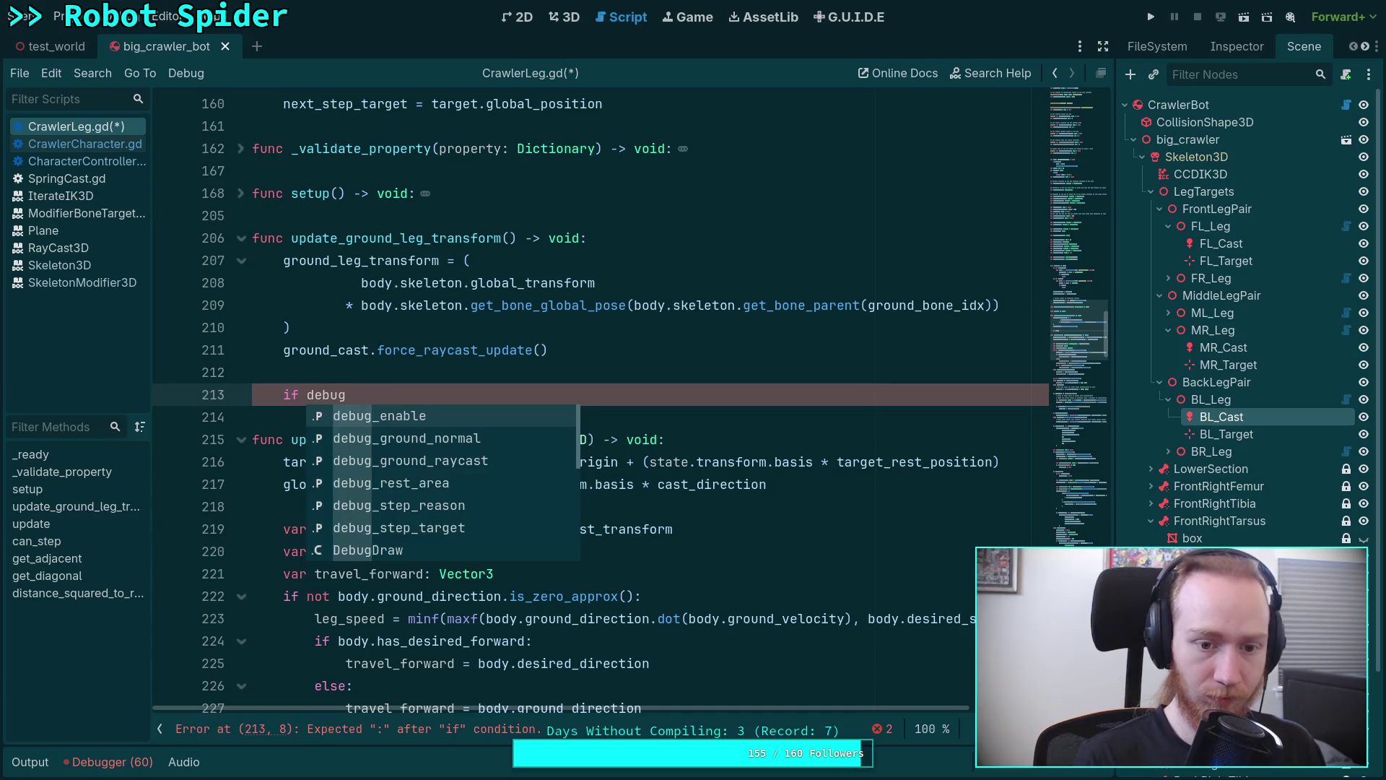
key(Return)
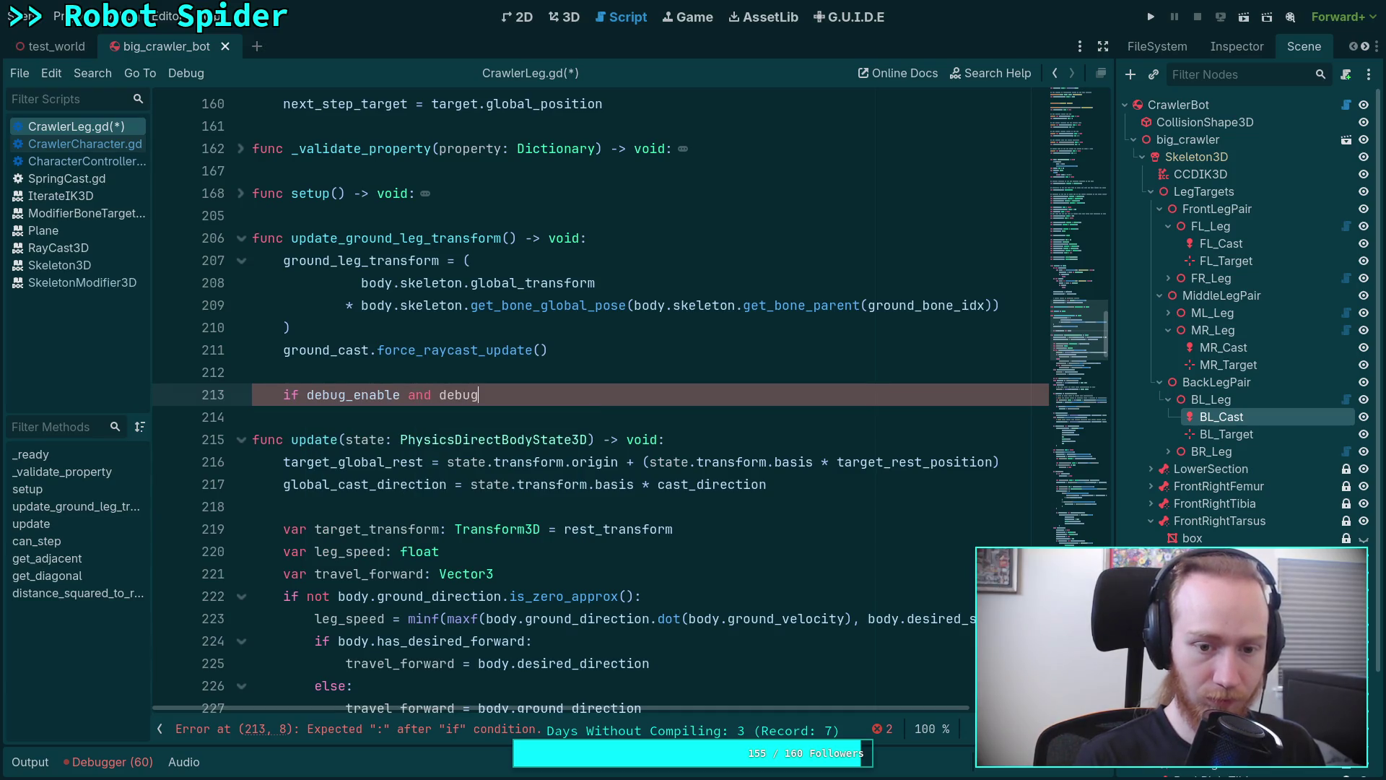
text(_gr)
key(Return)
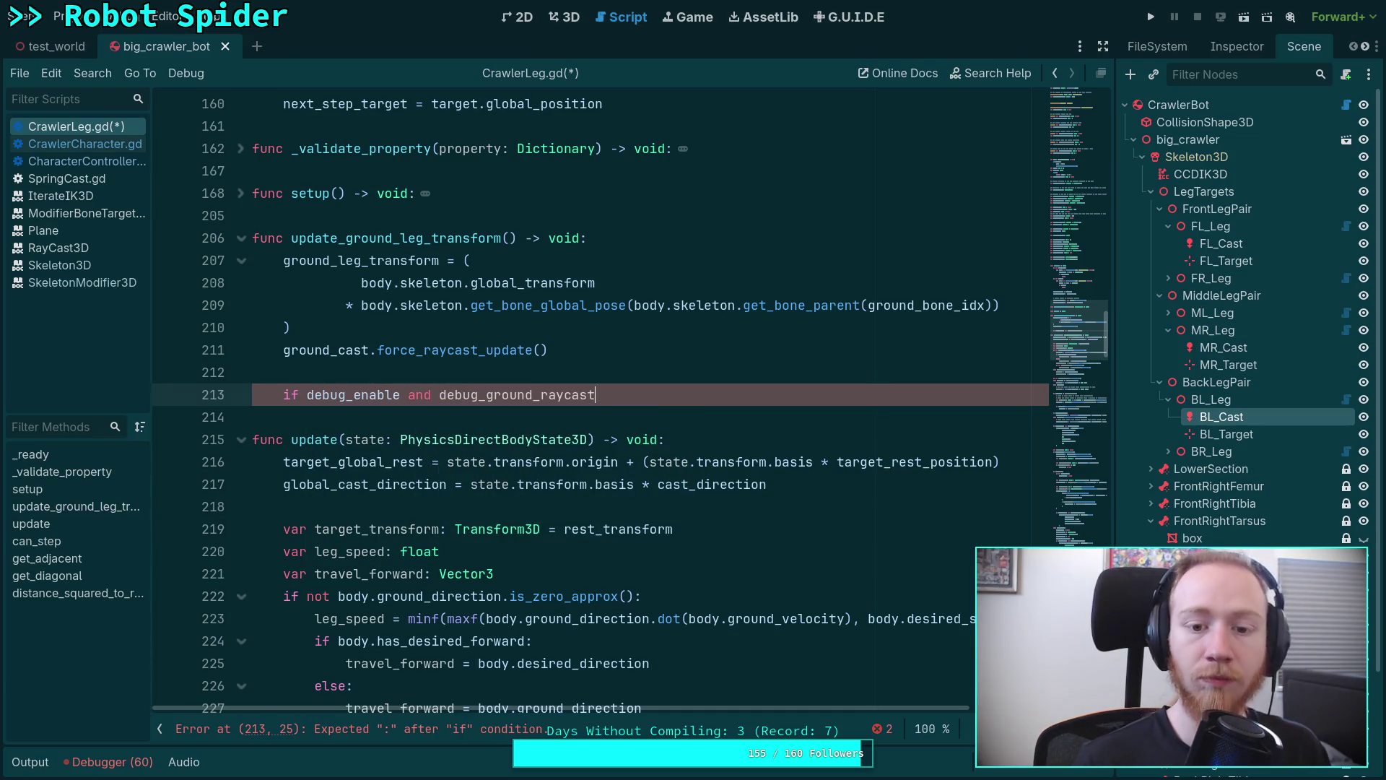
text(:)
key(Return)
text(if )
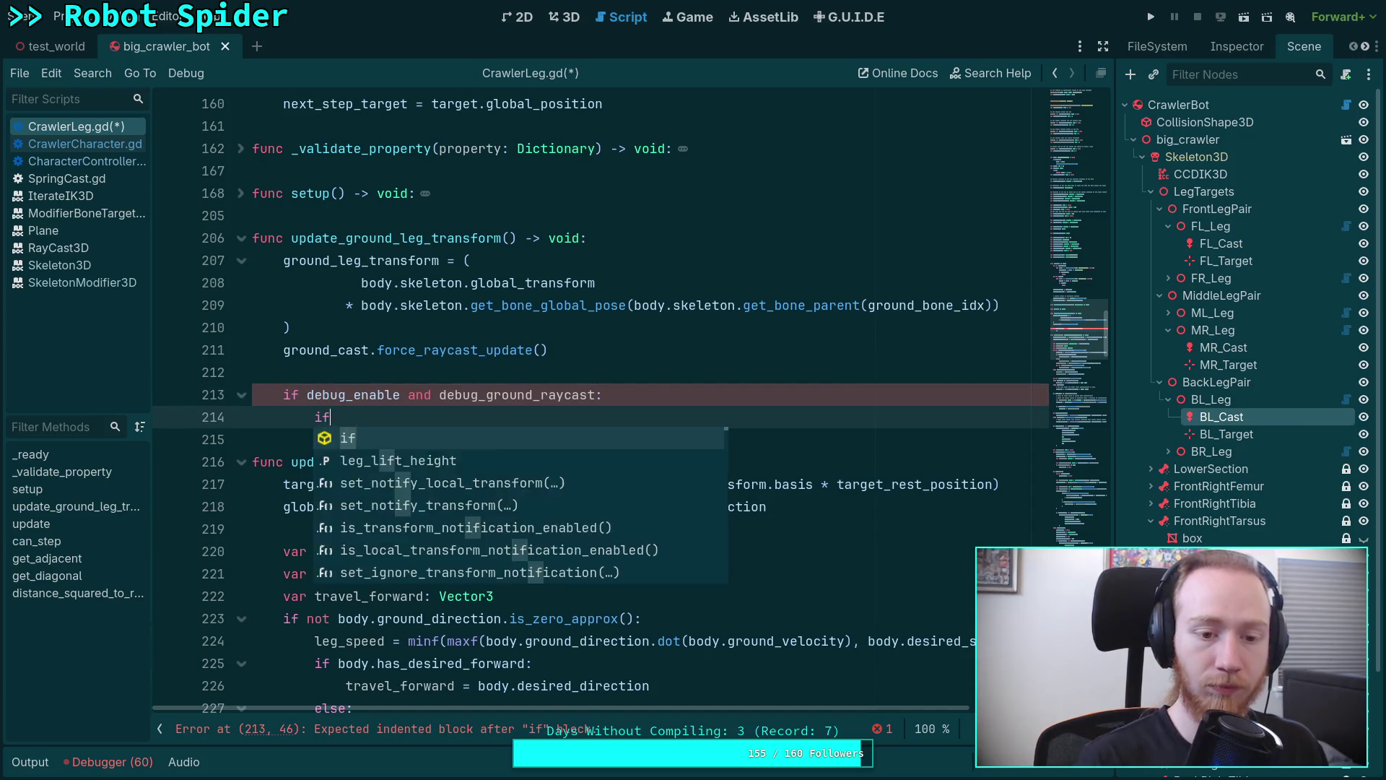
text(gr)
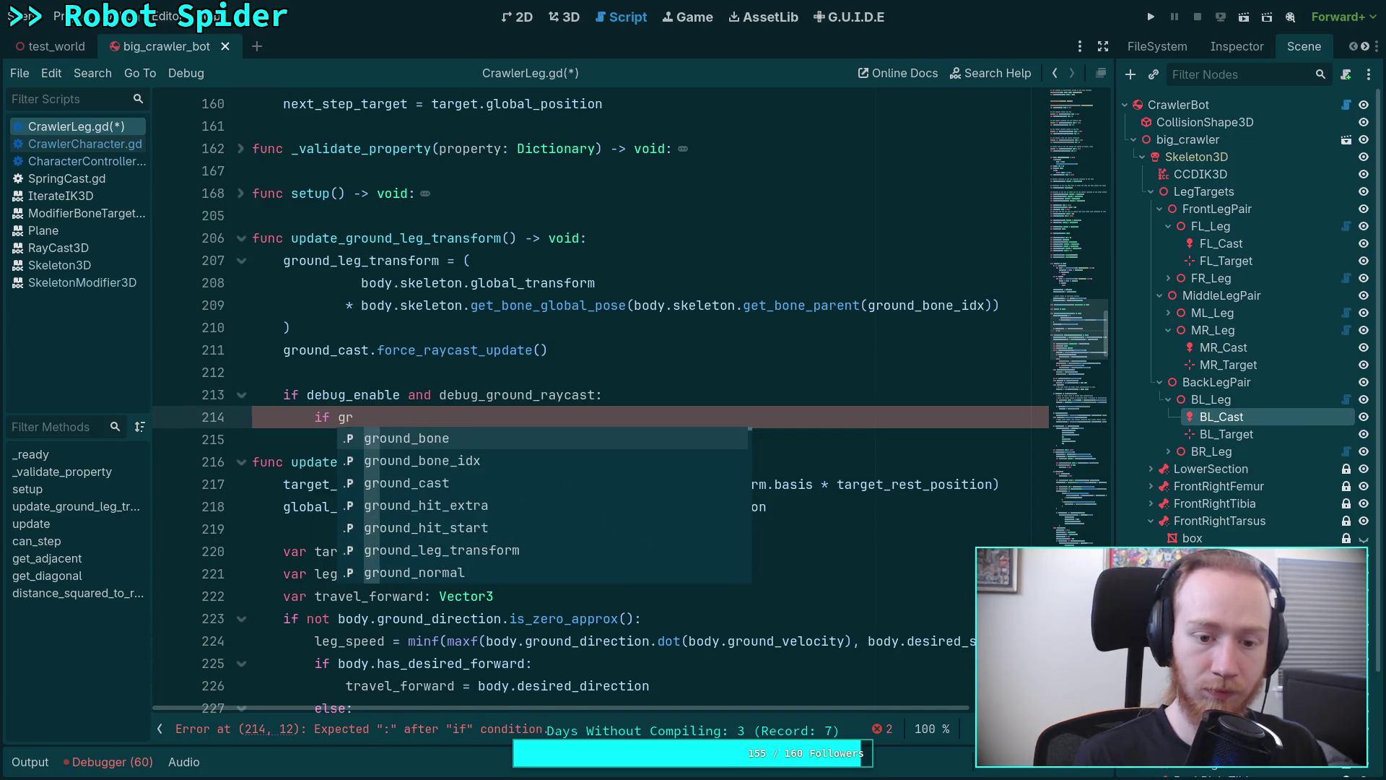
text(ound_cast.)
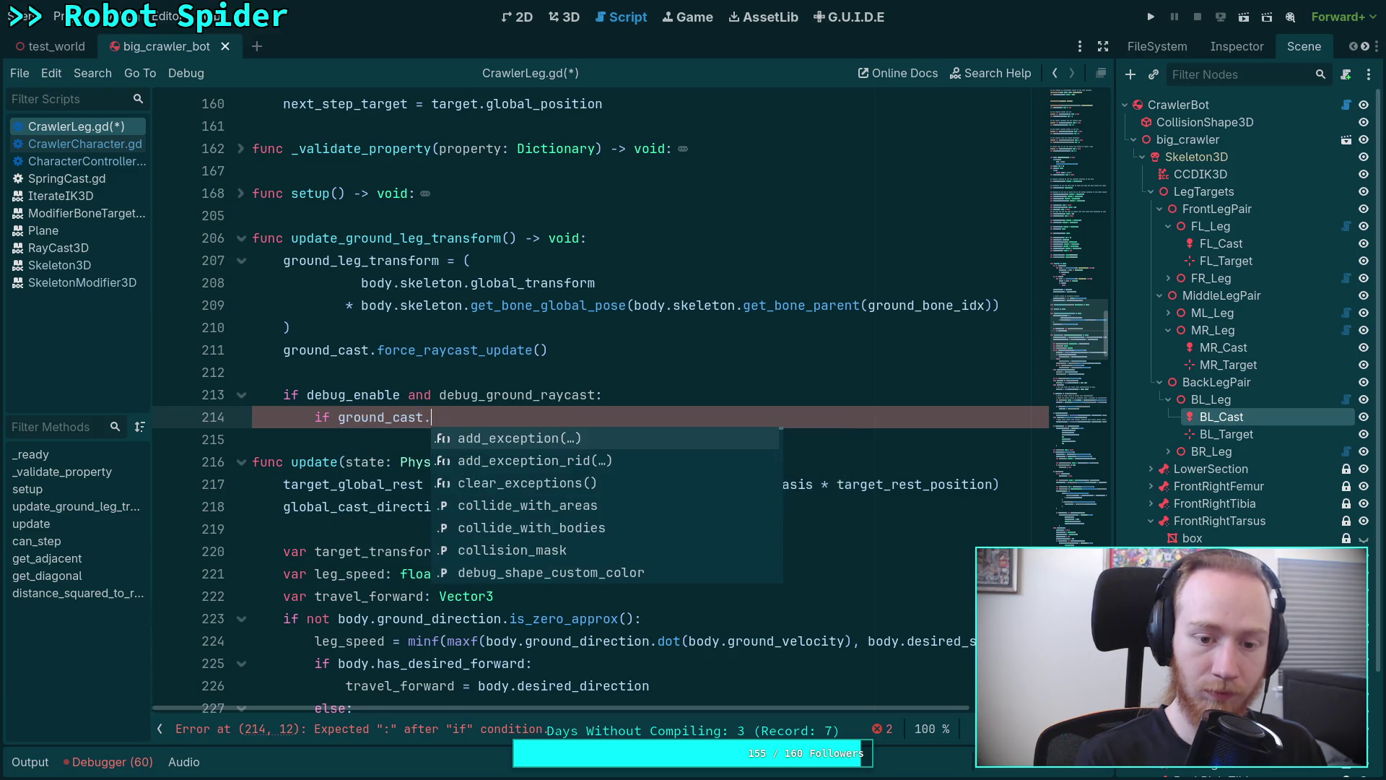
text(is_col)
key(Return)
text(:)
key(Return)
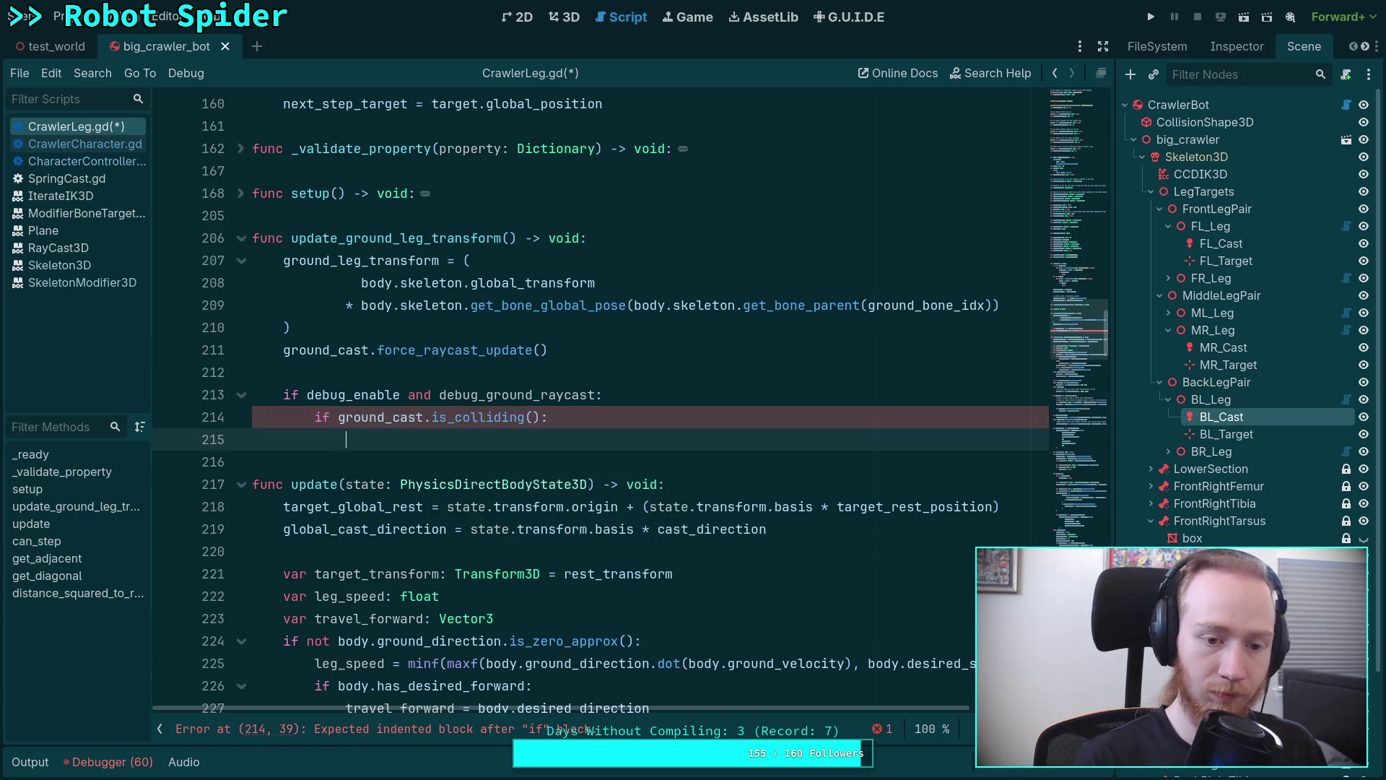
text(_deb)
Begin the assignment '_debug_ground_raycast_vector = DebugDraw.vector(' inside the colliding branch.
key(Down)
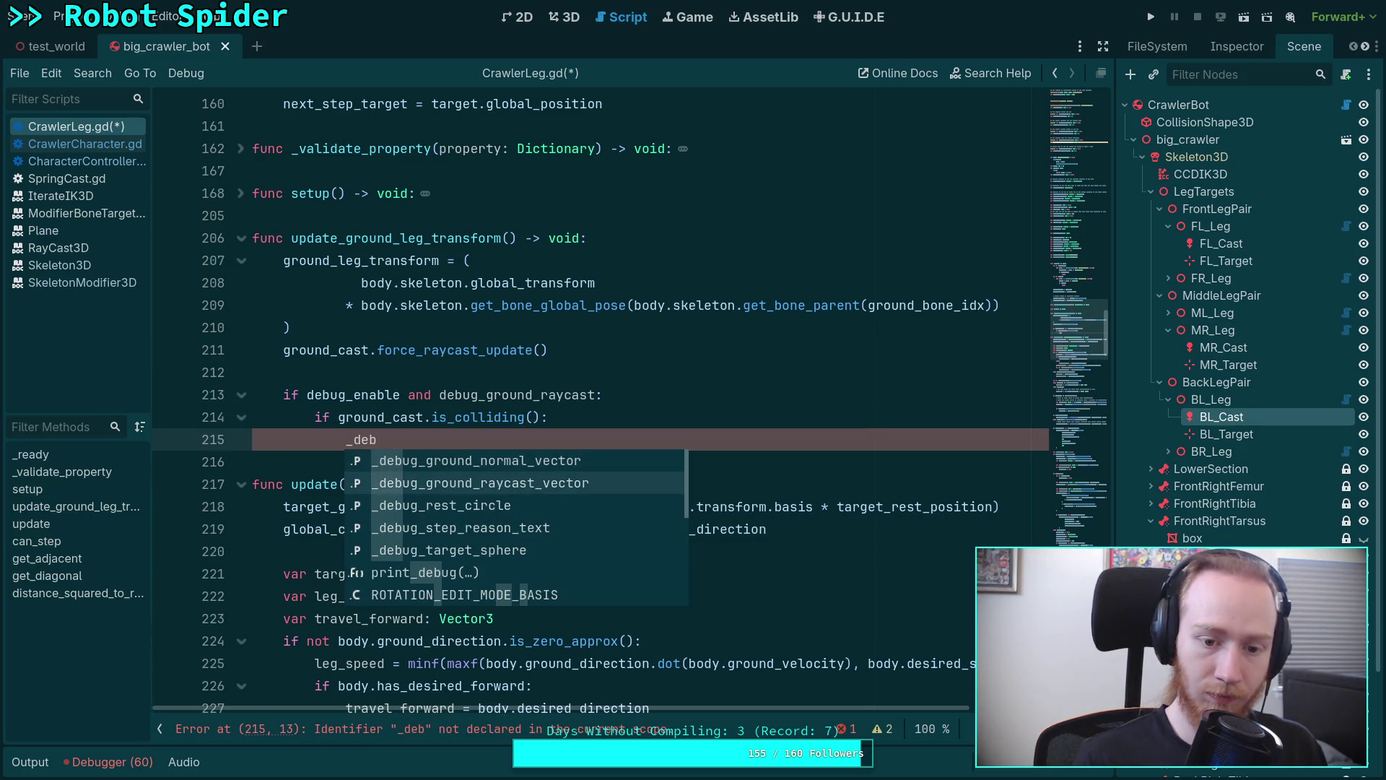
key(Return)
text(= DebugDraw.v)
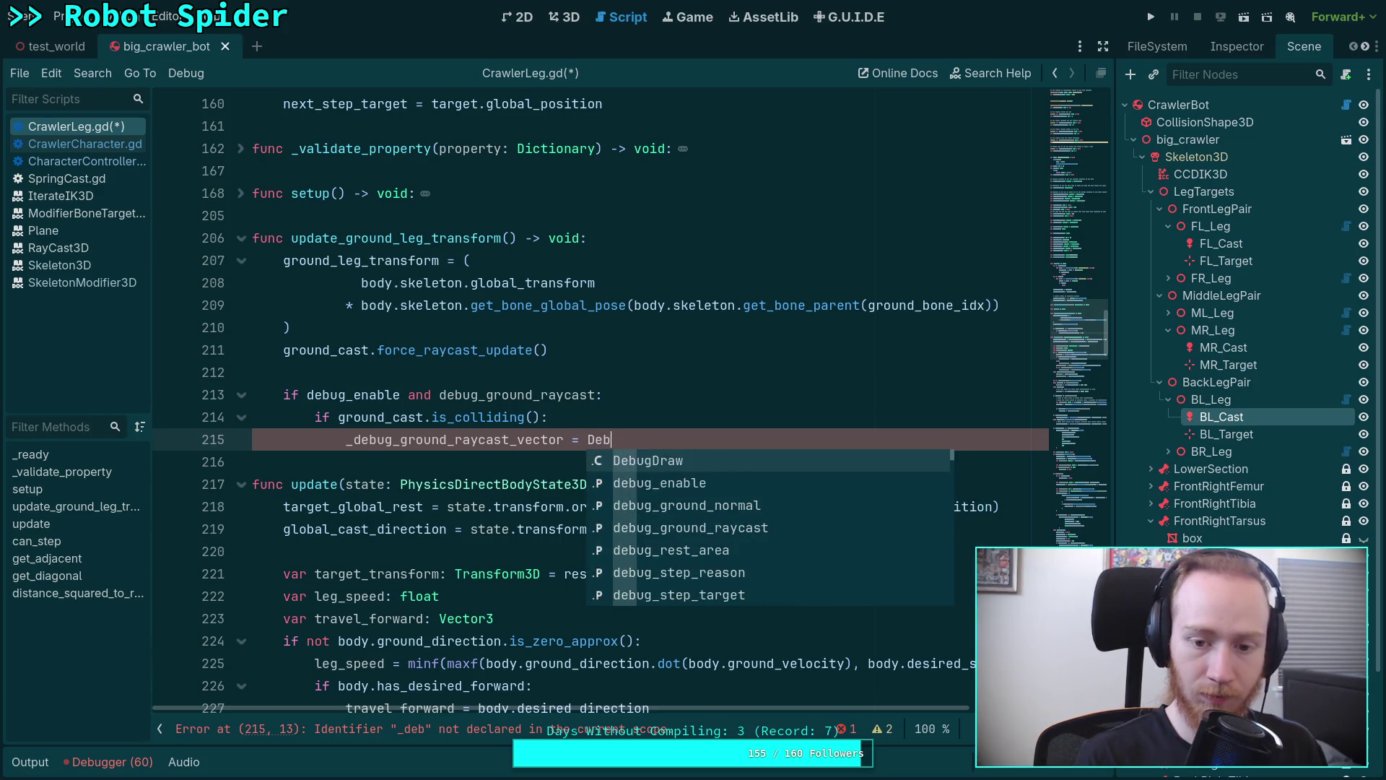
key(Return)
text(.vector()
key(Return)
key(Return)
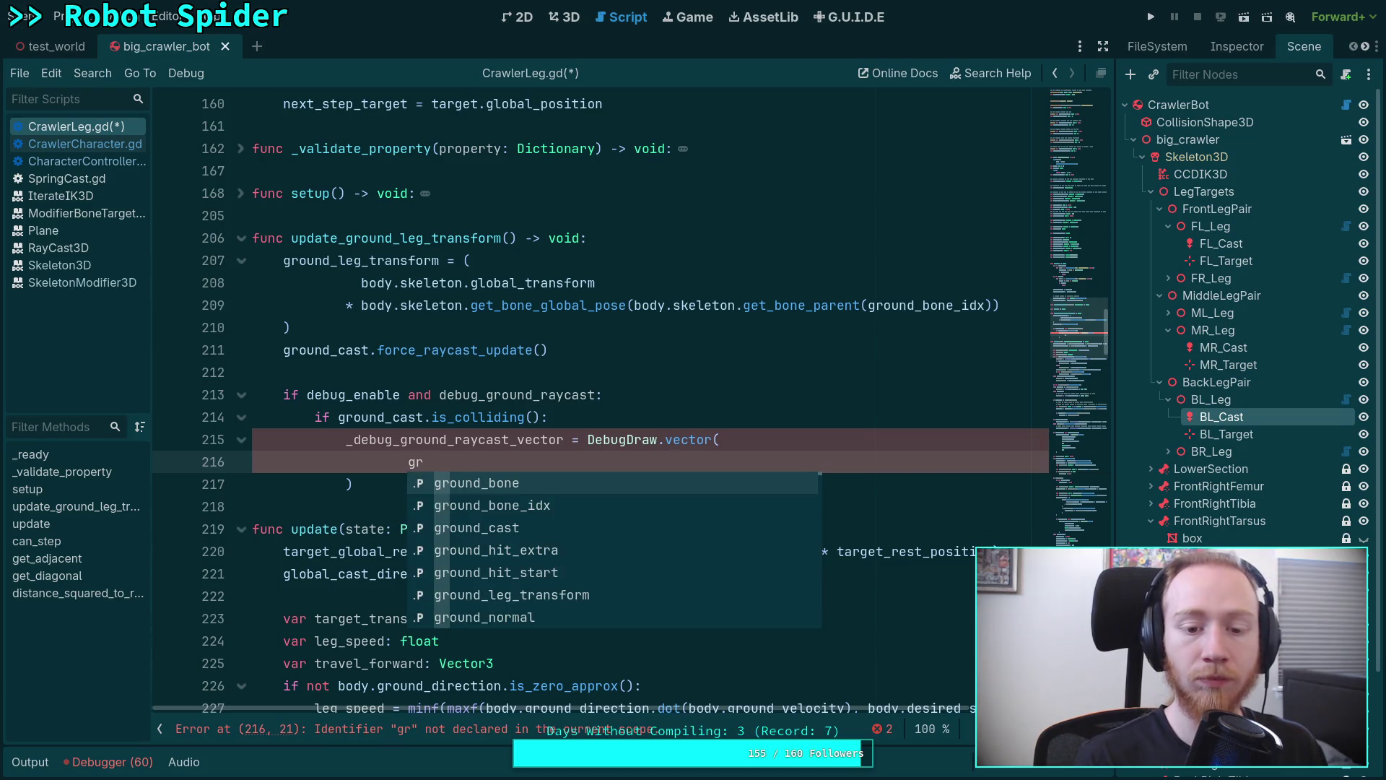
Pass ground_cast.global_position as the vector's first argument.
key(Down)
key(Down)
key(Return)
text(.)
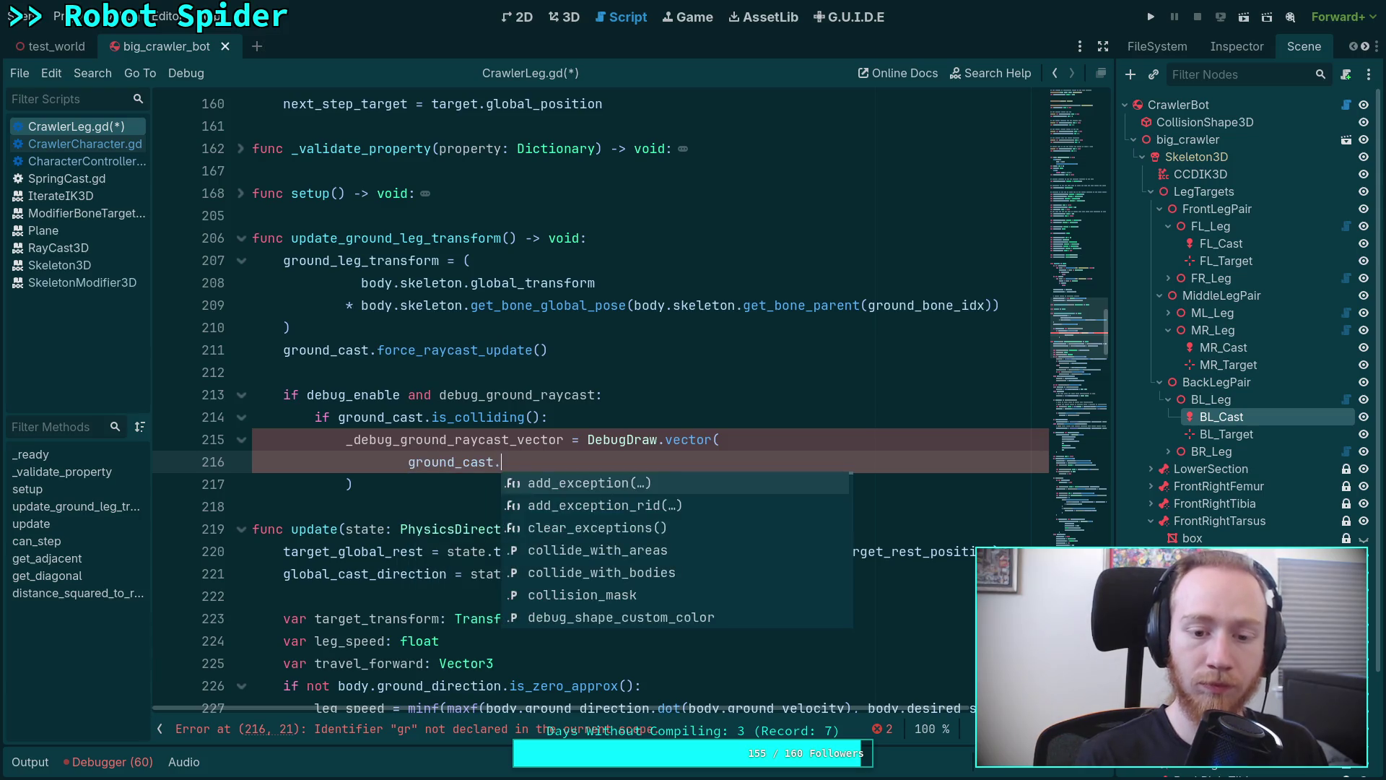
text(glo)
key(Down)
key(Return)
text(,)
key(Return)
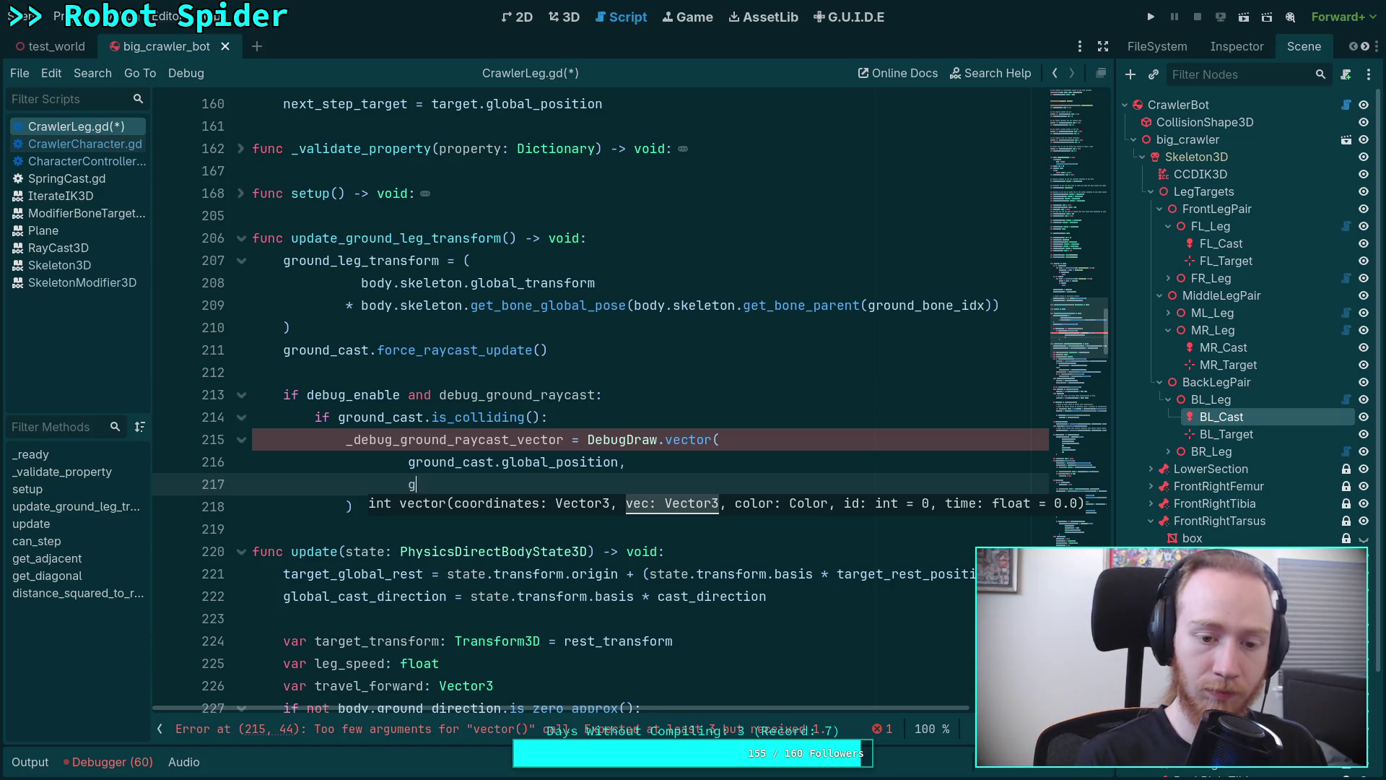
text(_c)
Make the second argument ground_cast.get_collision_point(), removing the mistaken target_position term.
key(Down)
key(Down)
key(Return)
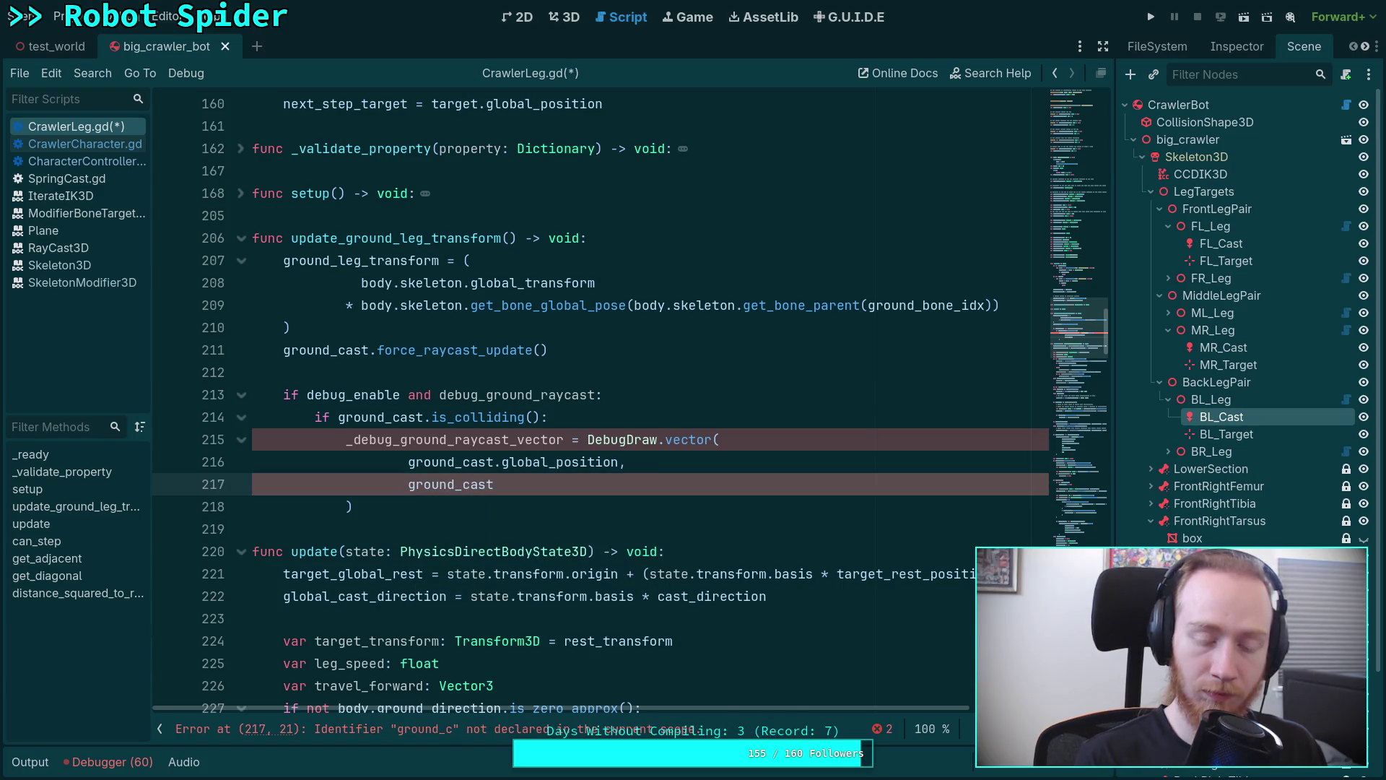
text(.tar)
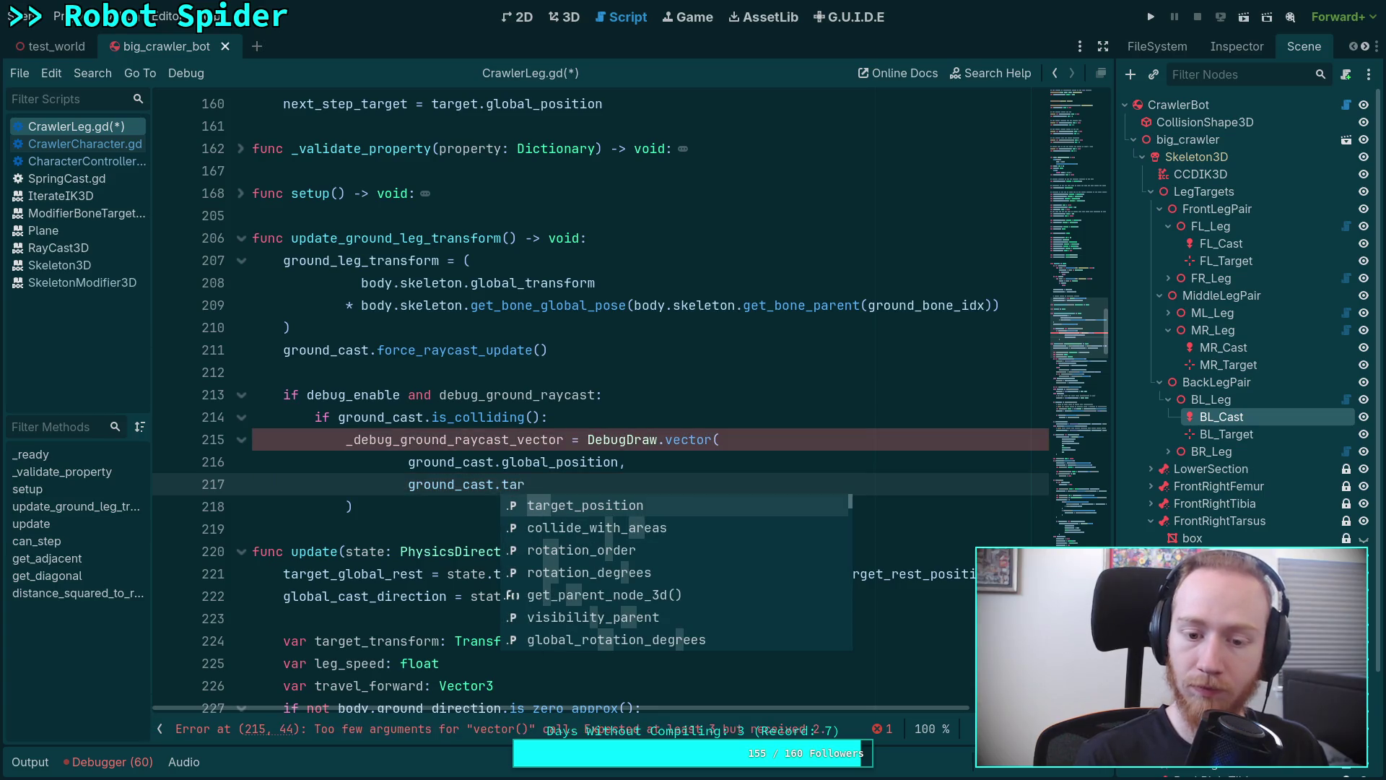
key(Return)
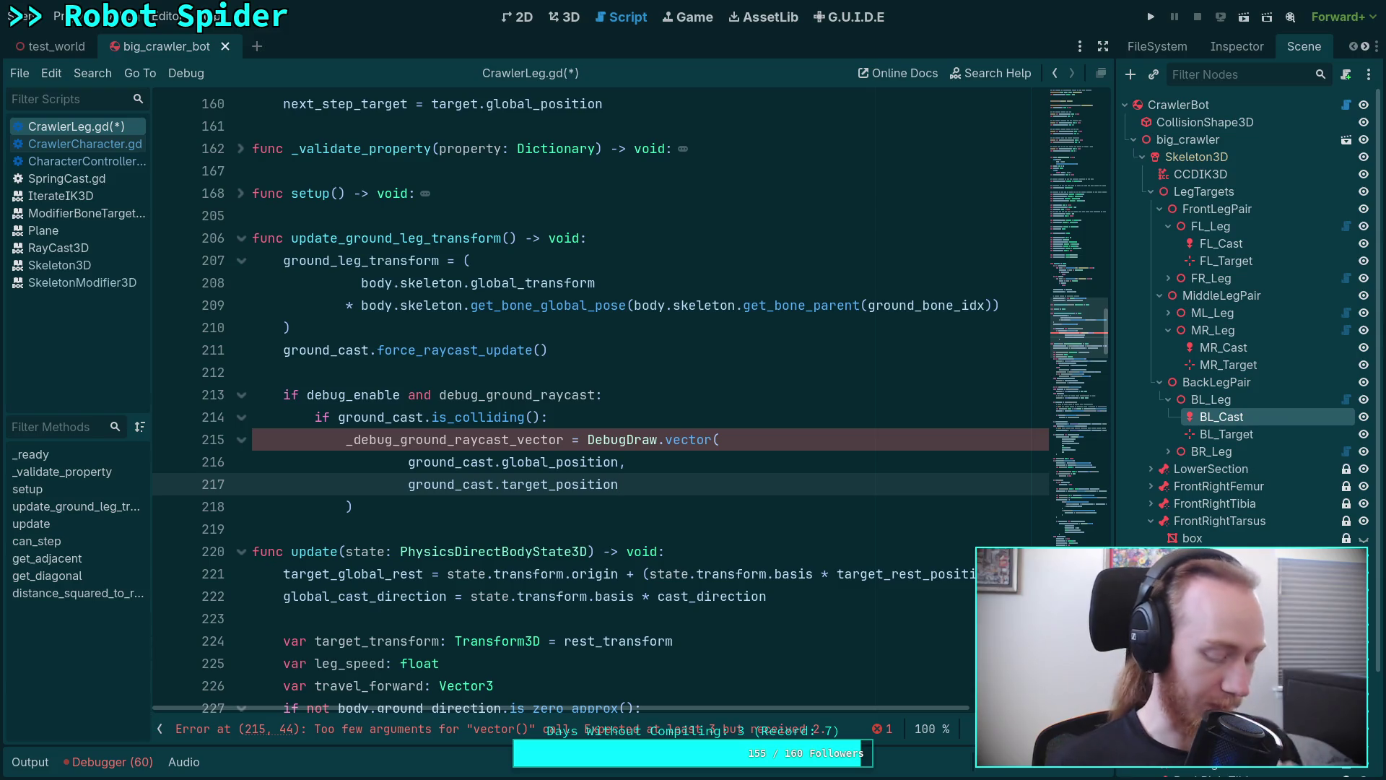
text( & )
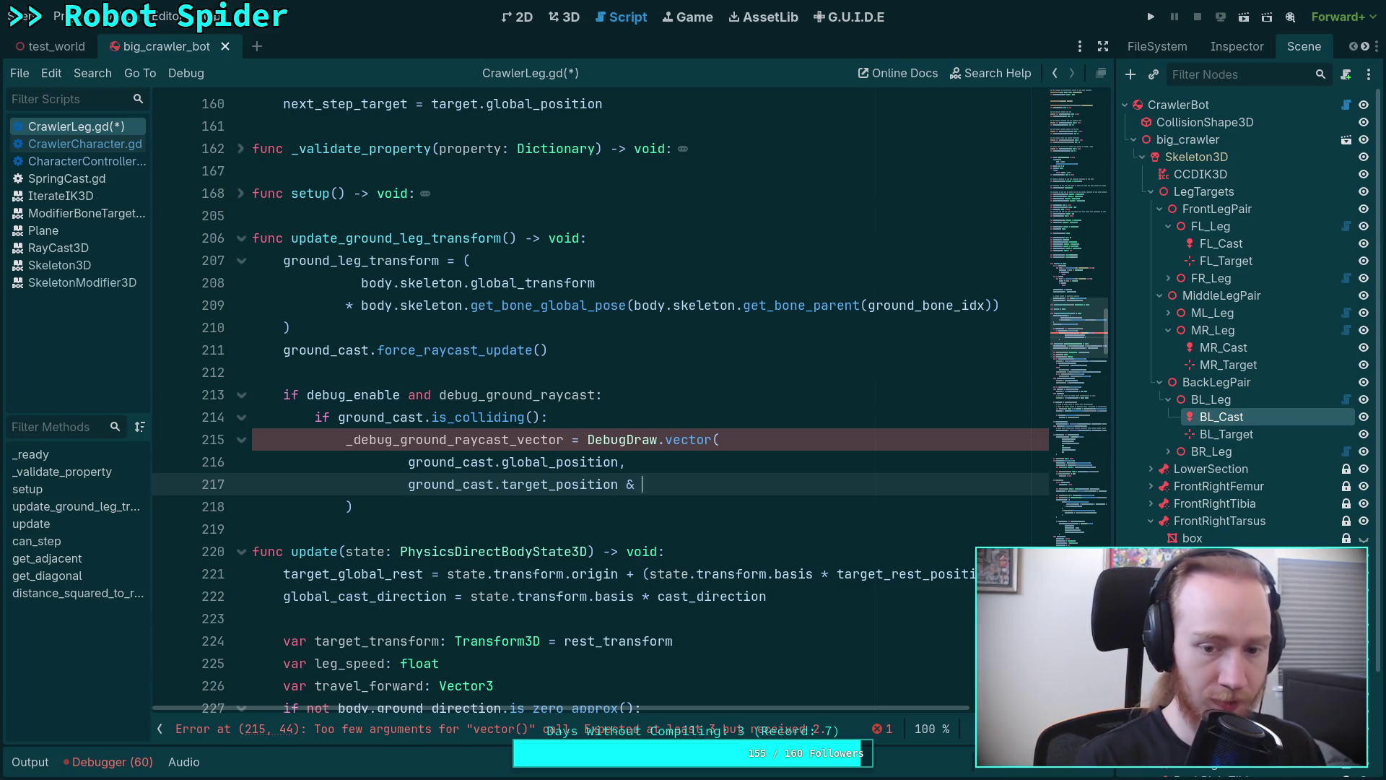
key(BackSpace)
key(BackSpace)
text(* ground_cast)
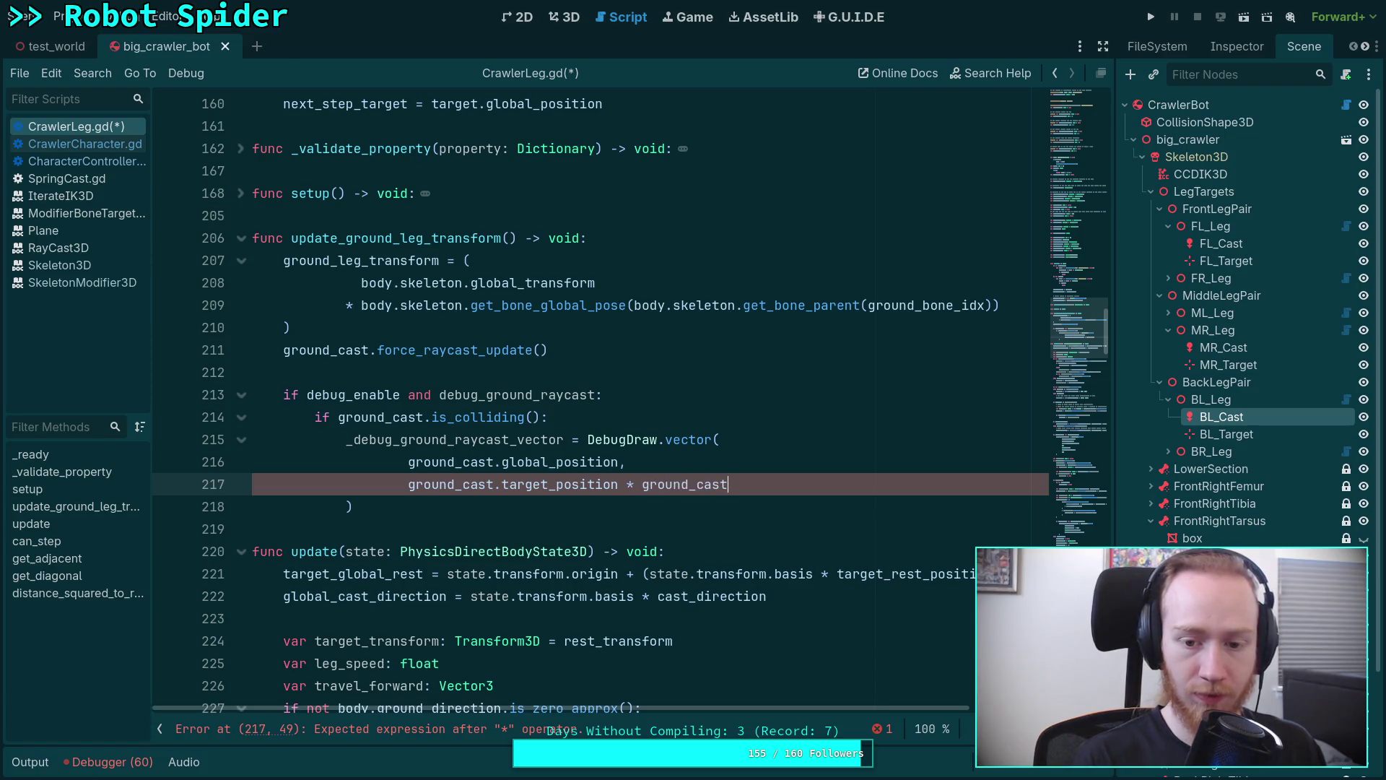
text(.saf)
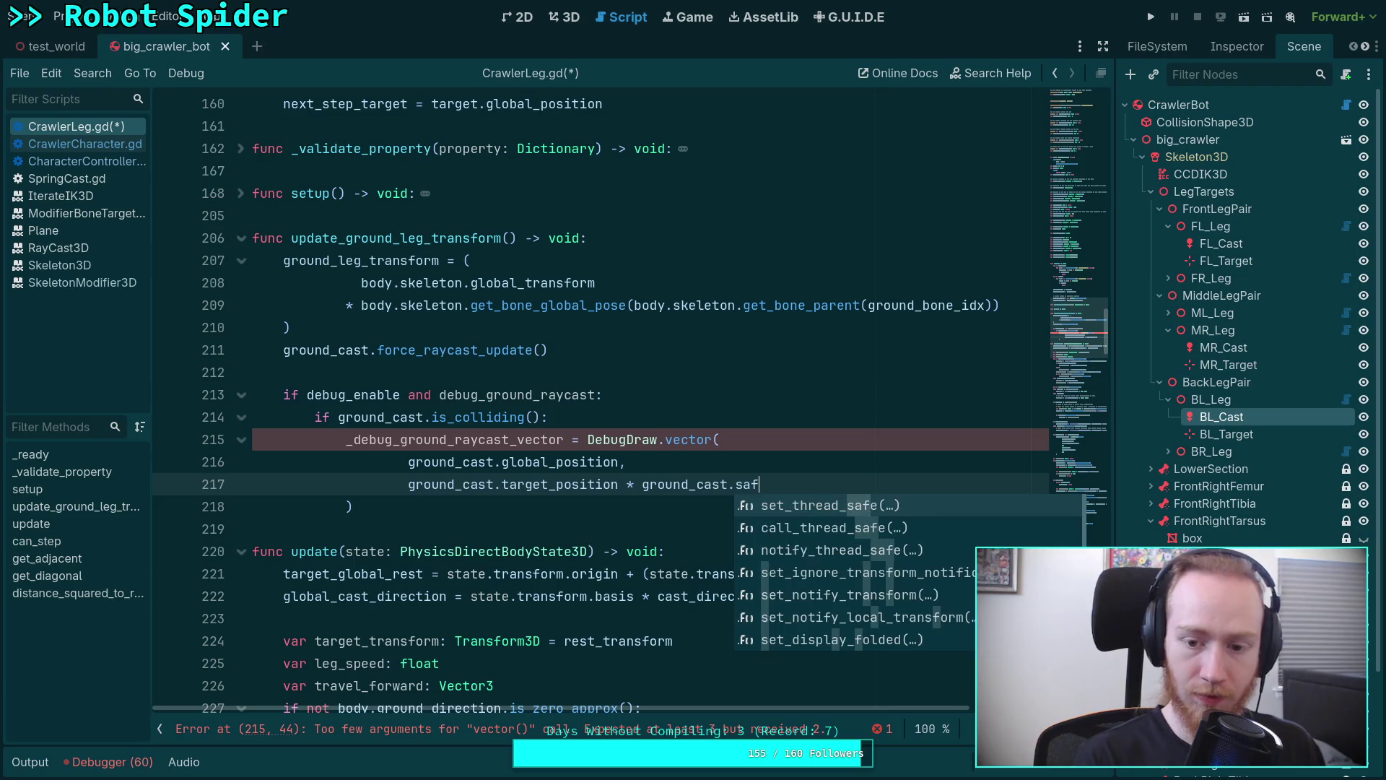
key(BackSpace)
key(BackSpace)
key(BackSpace)
text(co)
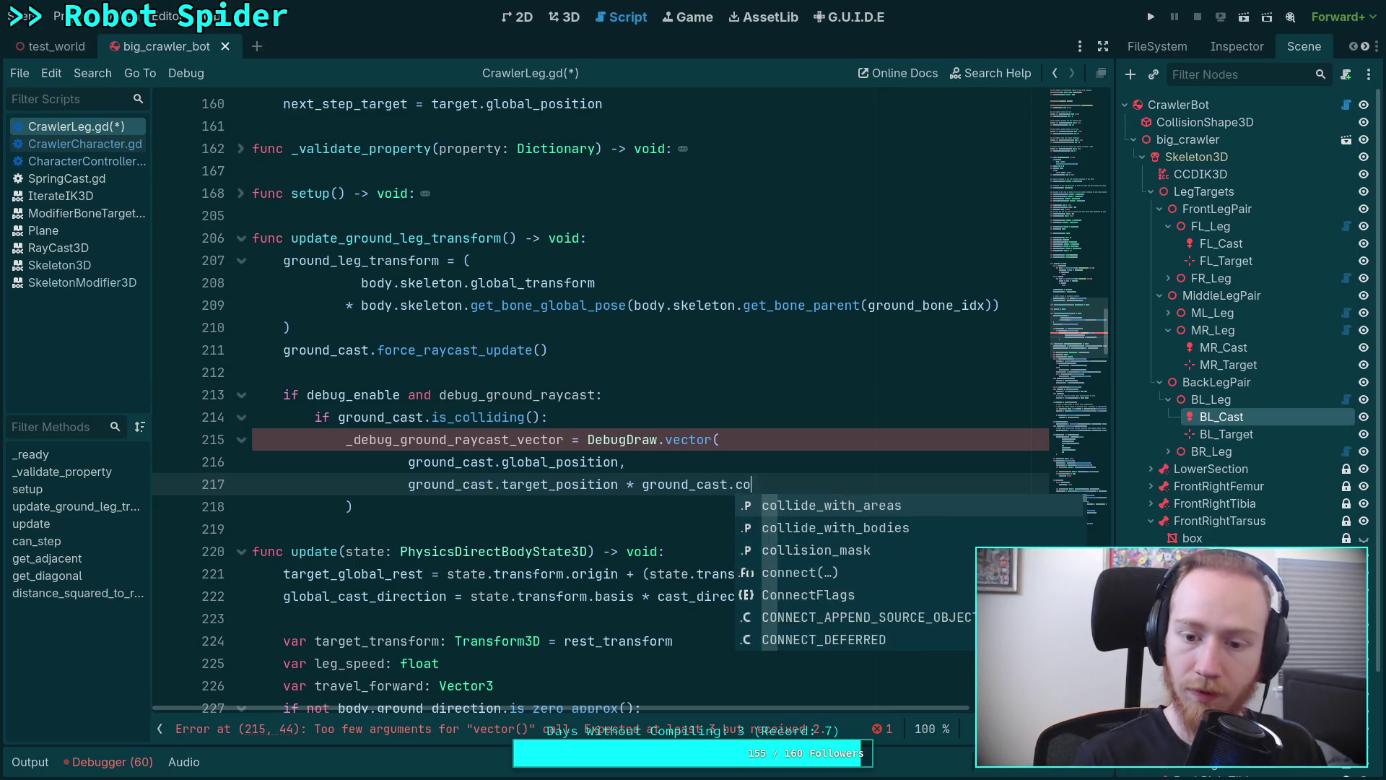
text(ll)
key(Down)
key(Down)
key(Down)
key(Down)
key(Down)
key(Down)
key(Down)
key(Down)
key(Down)
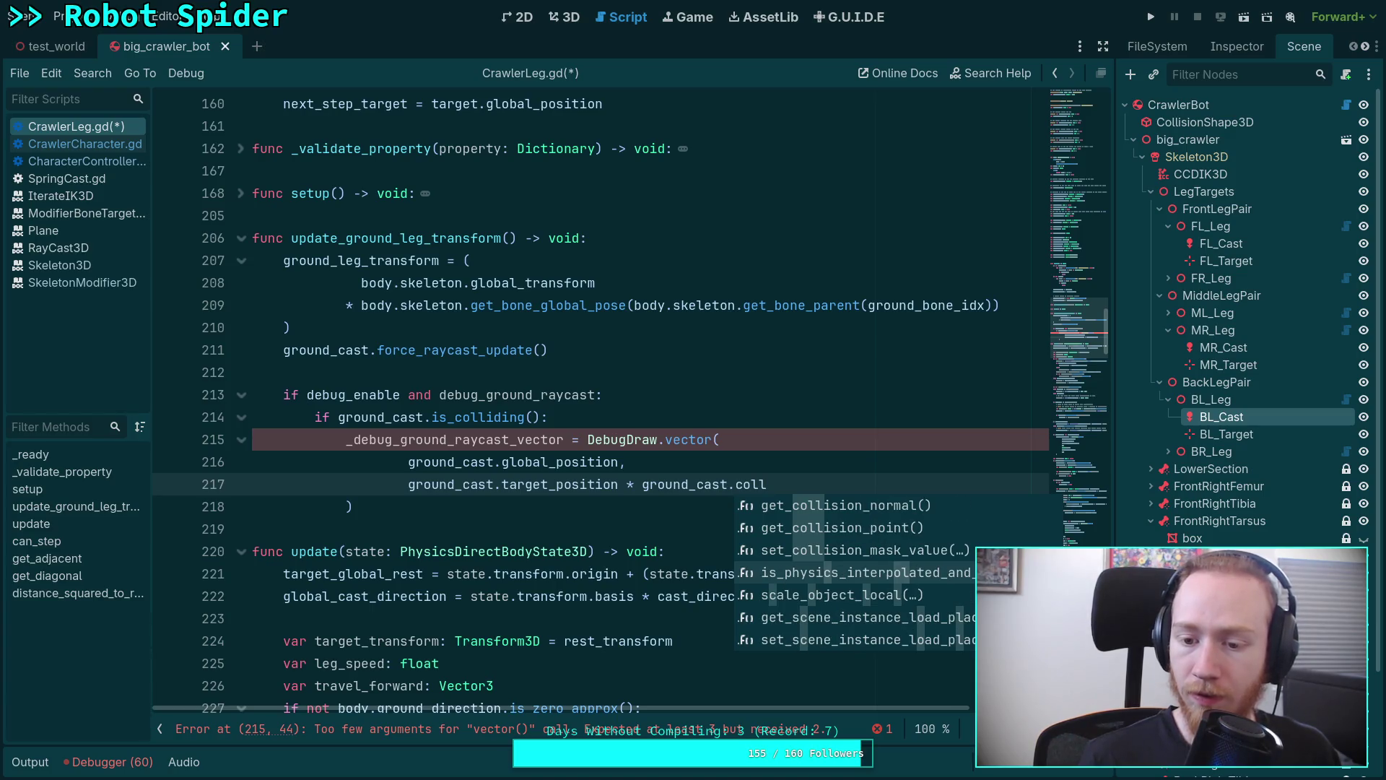
key(Up)
key(Up)
key(Up)
key(Up)
key(Down)
key(Down)
key(Down)
key(Down)
key(Down)
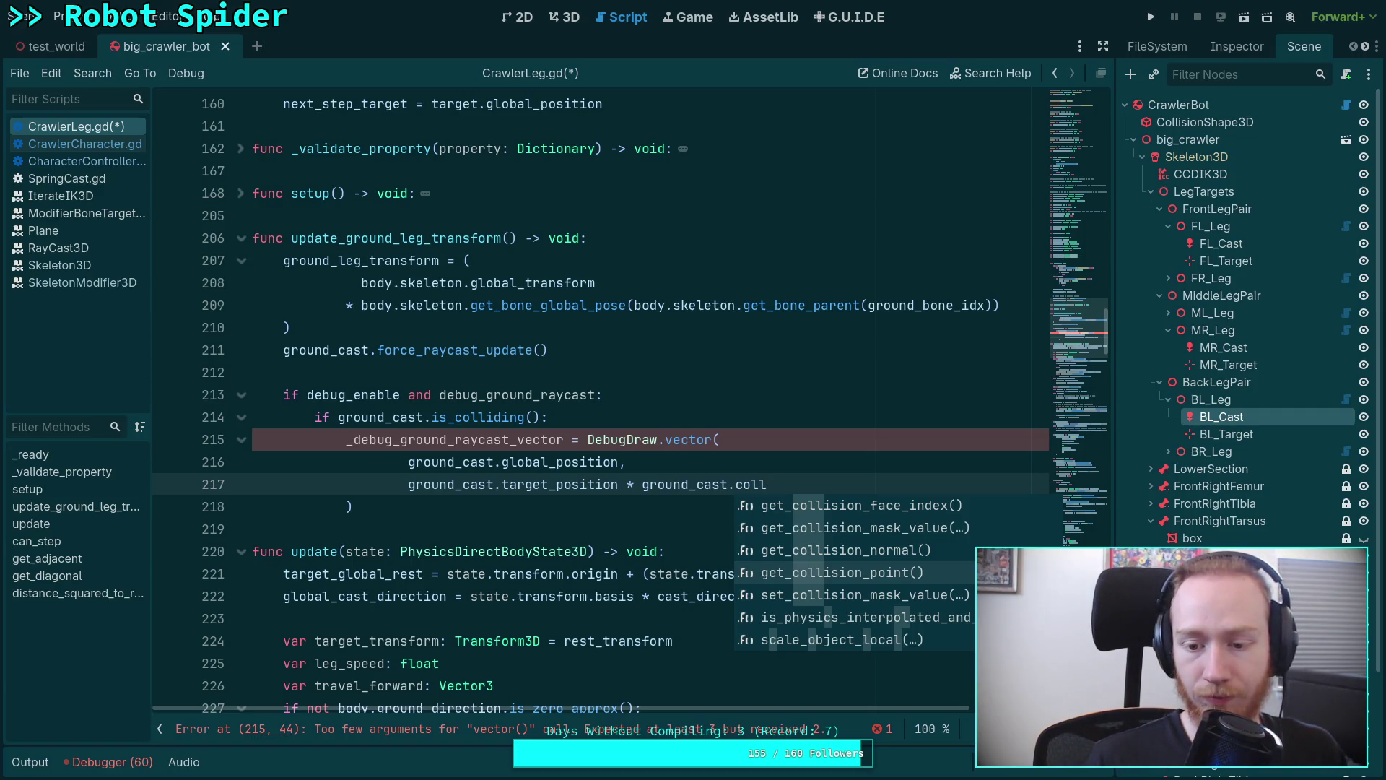
key(Return)
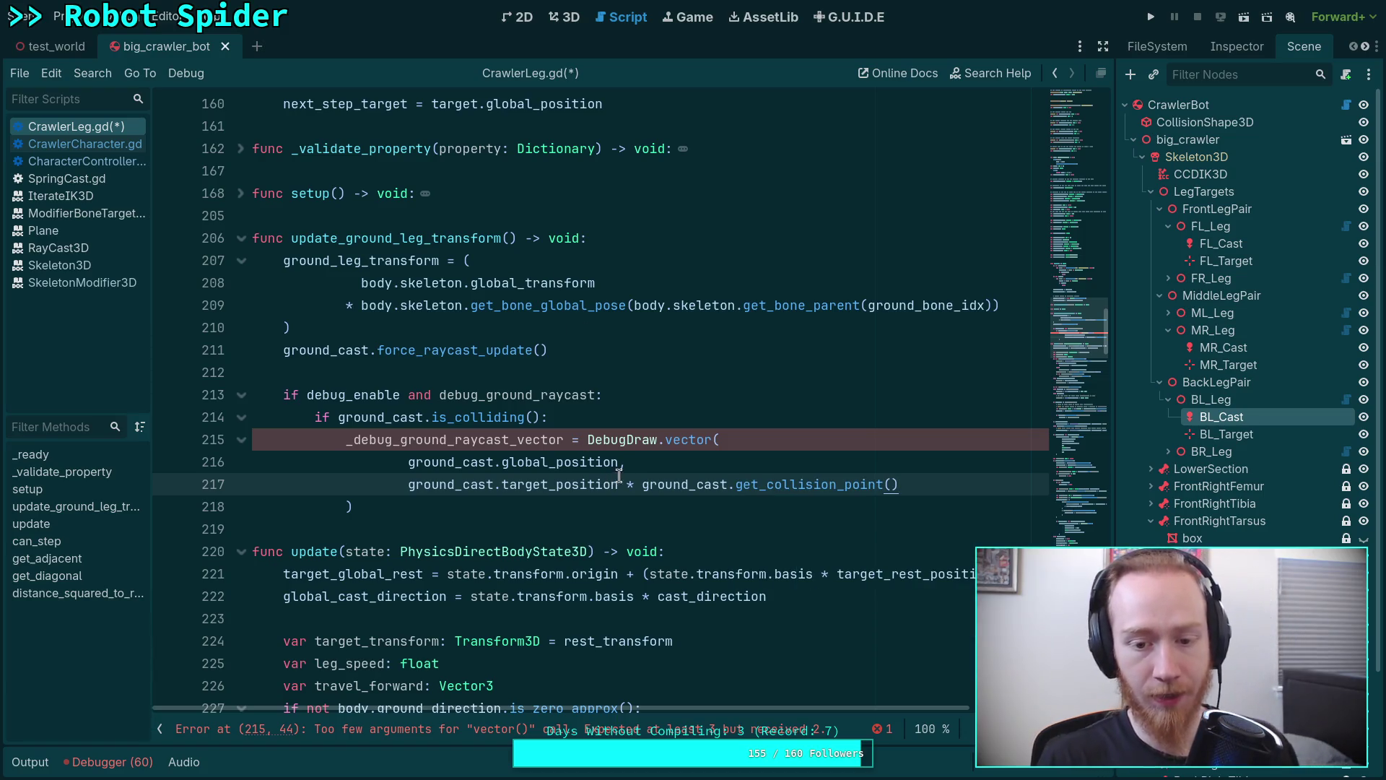
drag(640, 484, 408, 484)
key(BackSpace)
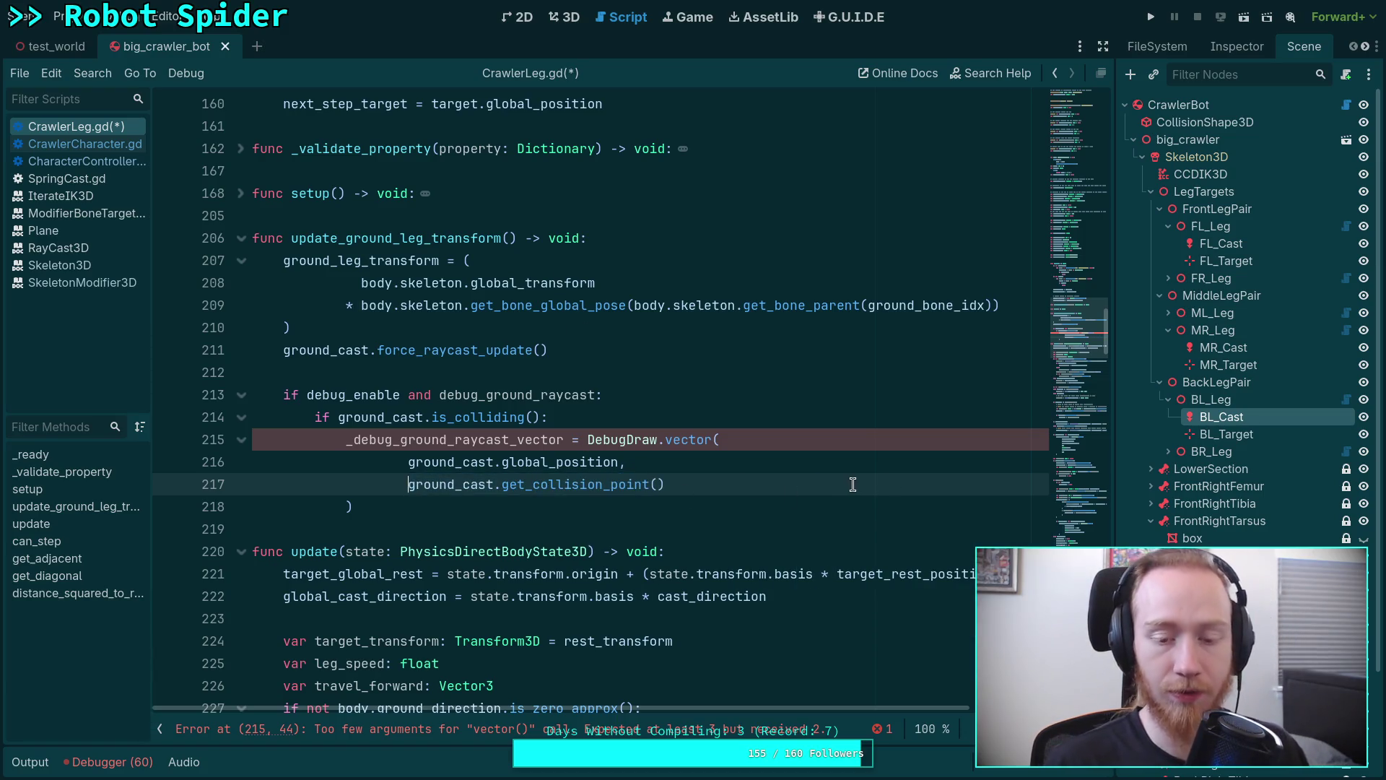
text(- ground_cast)
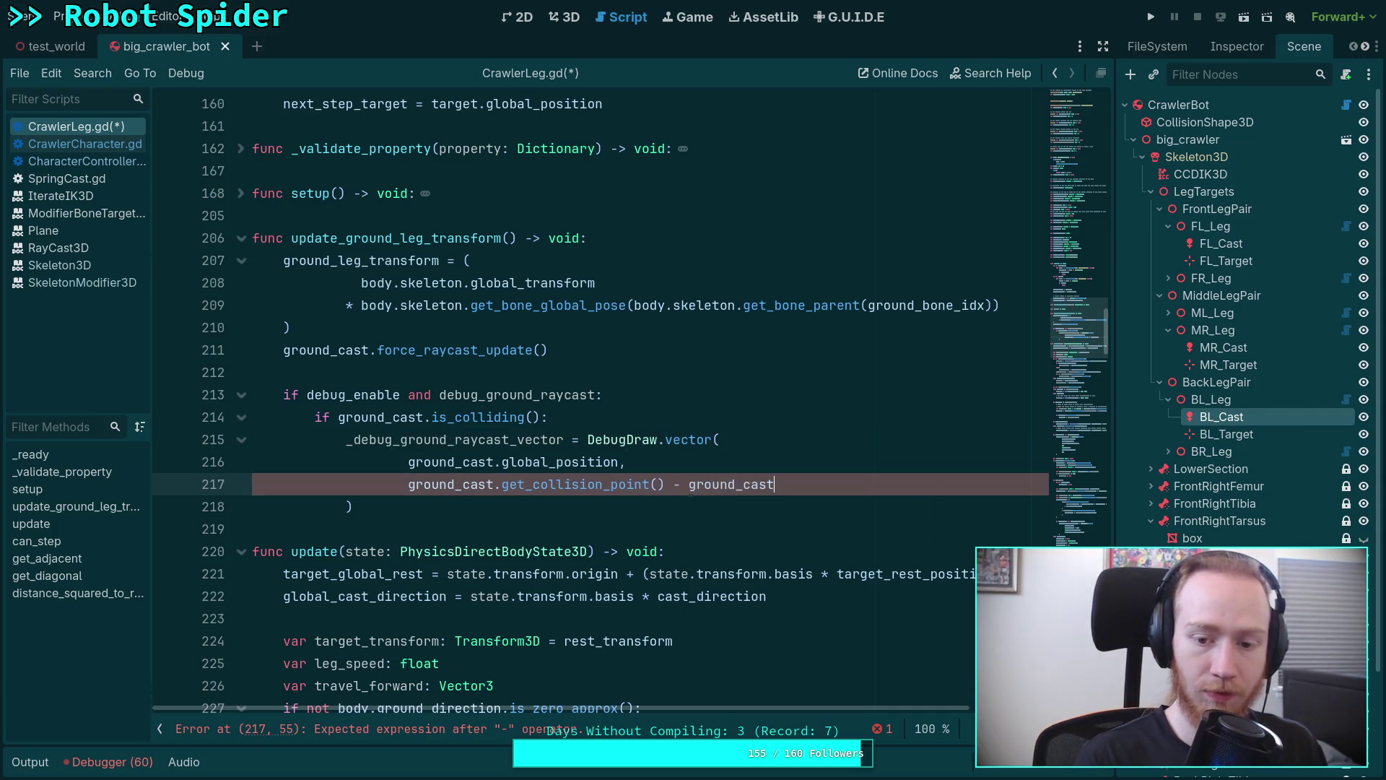
text(.gl)
Subtract ground_cast.global_position from the collision point argument.
key(Down)
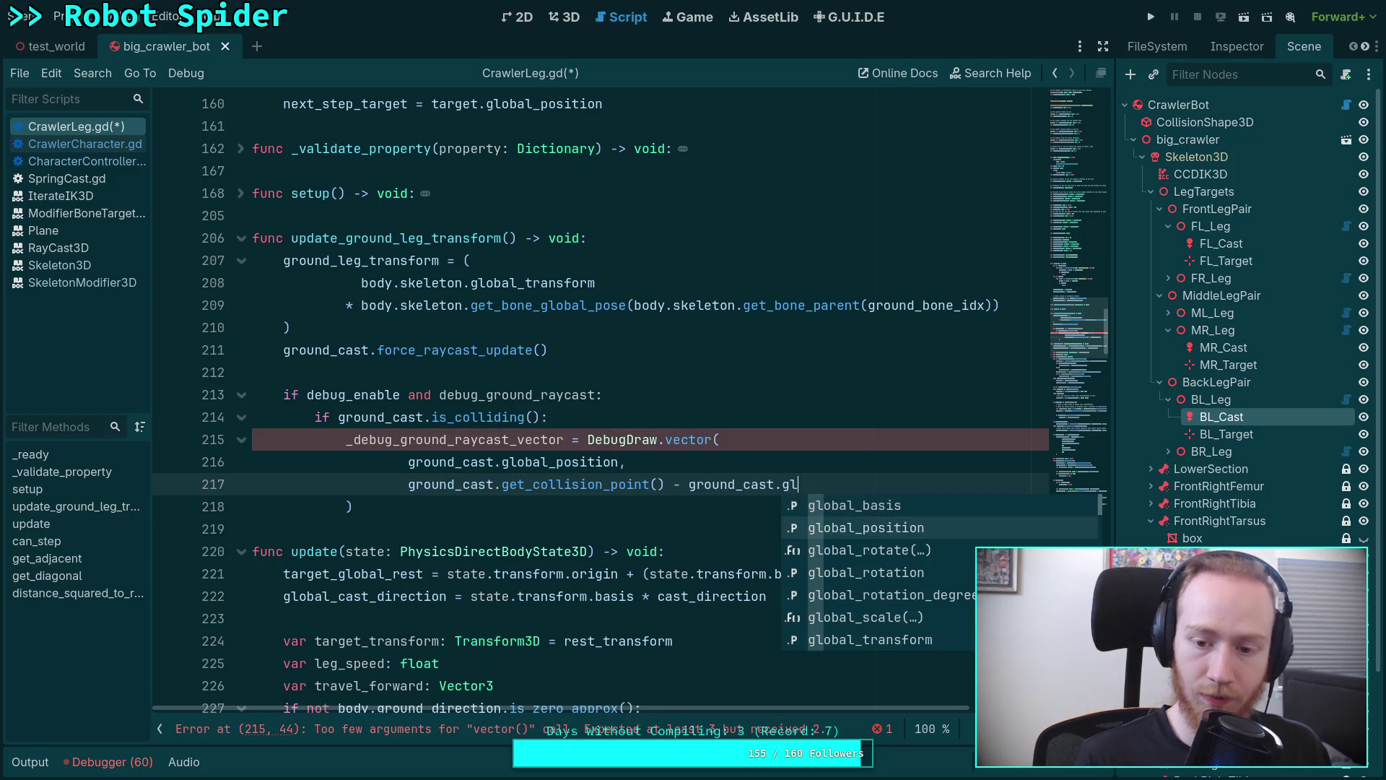
key(Return)
text(,)
key(Return)
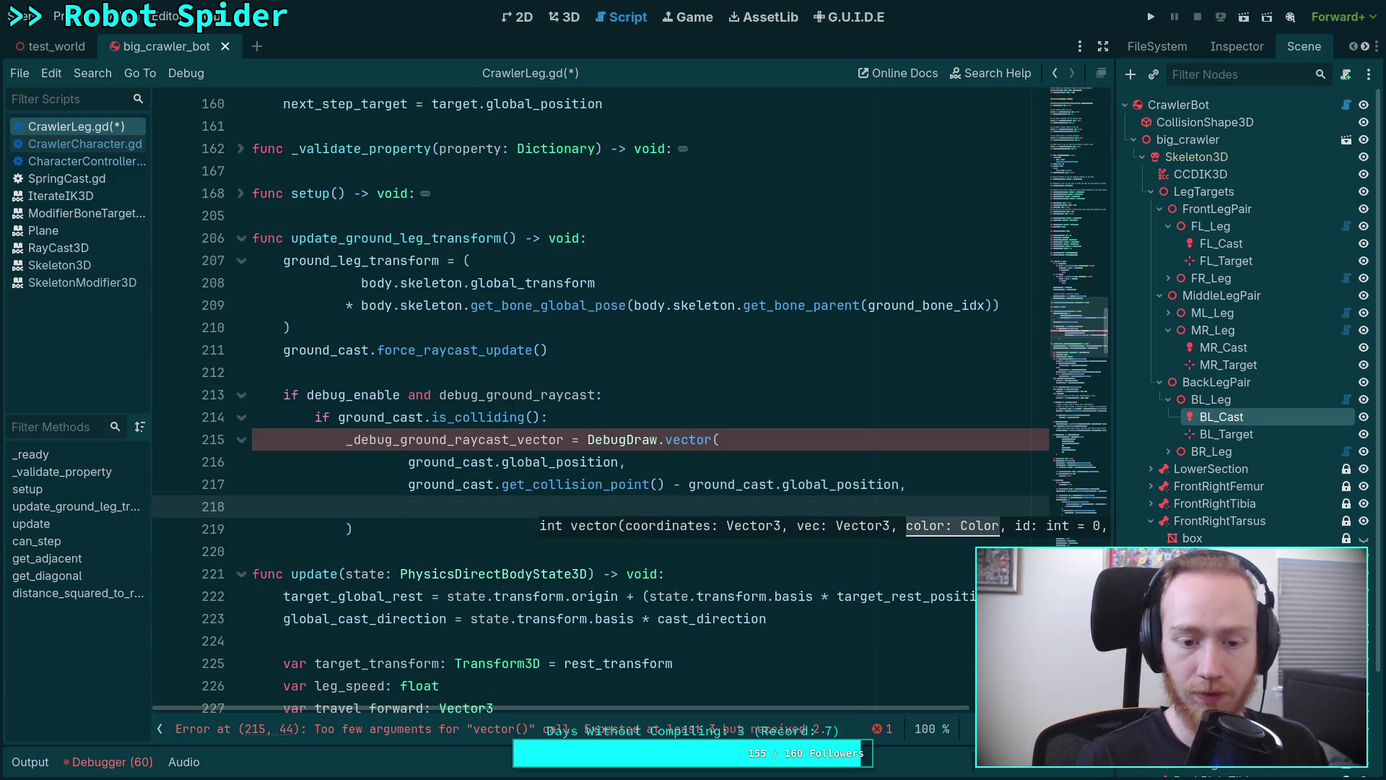
text(Color.)
Close the call with Color.DARK_SLATE_BLUE, _debug_ground_raycast_vector and 0.01 as remaining arguments.
key(Down)
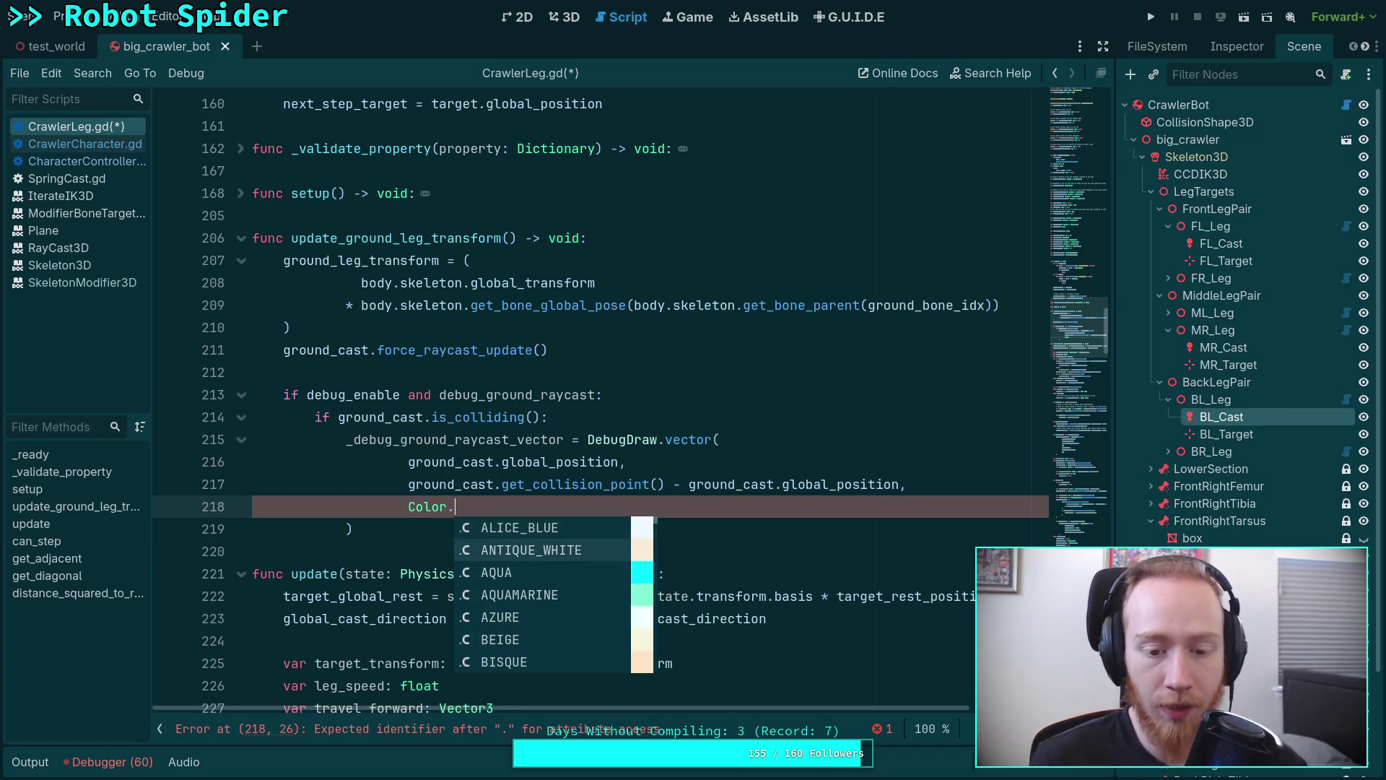
key(Down)
key(Down)
key(Down)
key(Down)
key(Down)
key(Down)
key(Down)
key(Down)
key(Up)
key(Up)
key(Down)
key(Down)
key(Down)
key(Down)
key(Down)
key(Down)
key(Down)
key(Down)
key(Down)
key(Down)
key(Down)
key(Down)
key(Down)
key(Down)
key(Down)
key(Down)
key(Down)
key(Down)
key(Down)
key(Down)
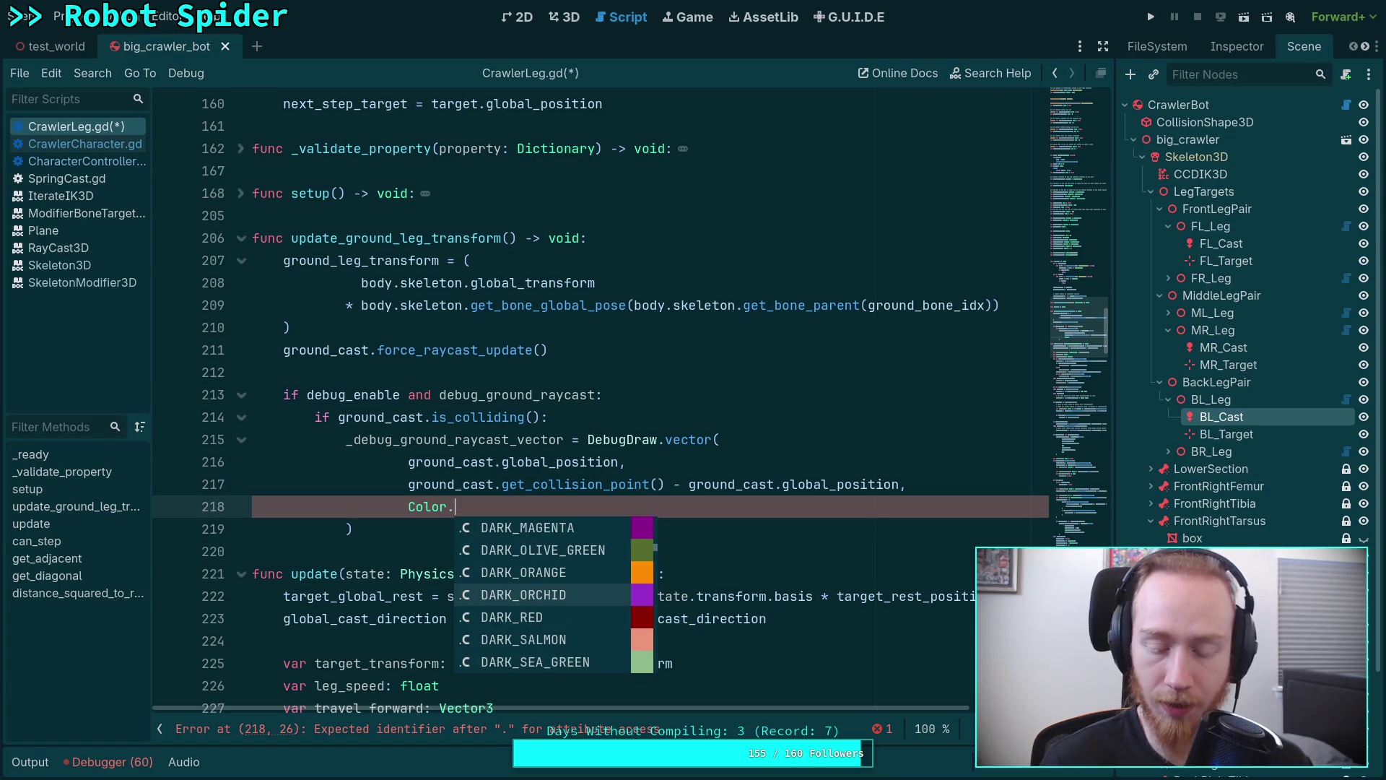
key(Down)
key(Down)
key(Down)
key(Down)
key(Down)
key(Up)
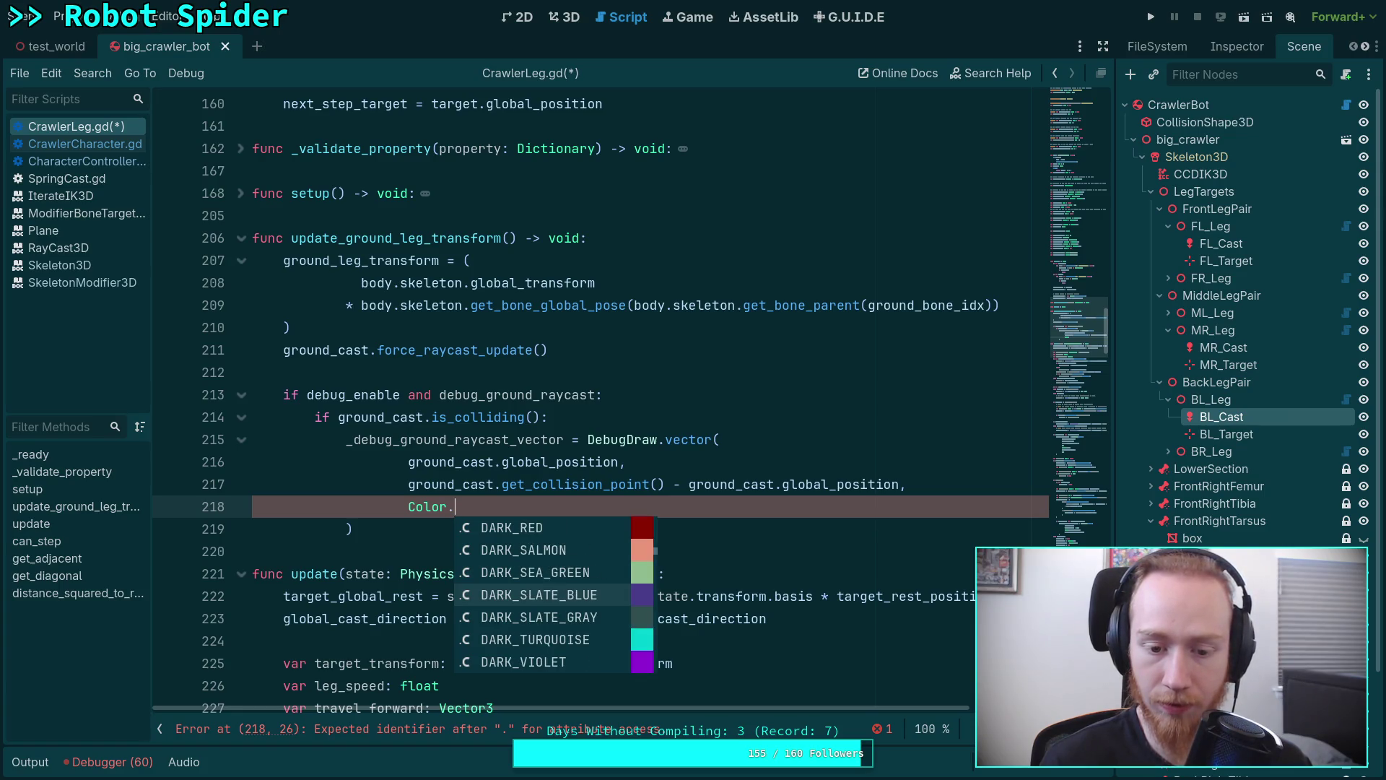
key(Return)
text(,)
key(Return)
text(_debug)
key(Down)
key(Return)
text(,)
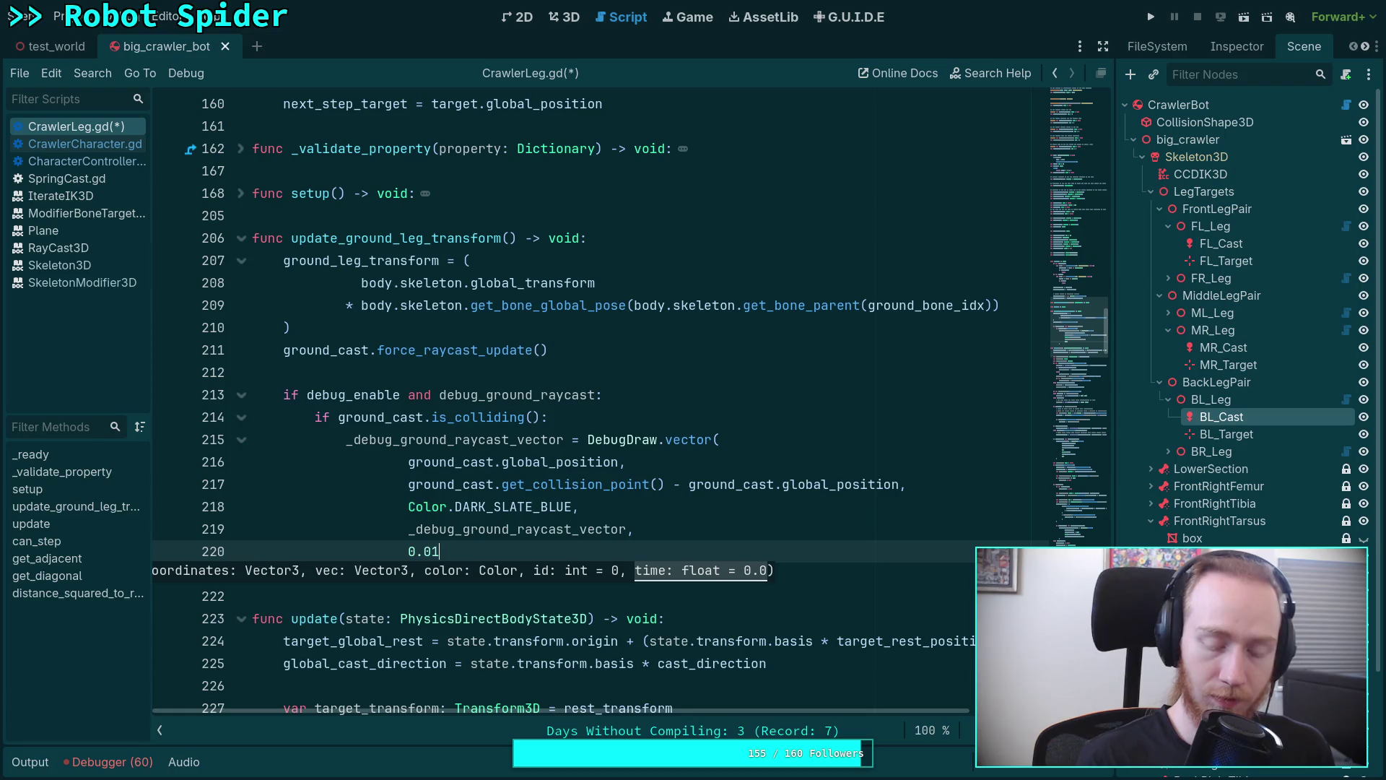
key(Down)
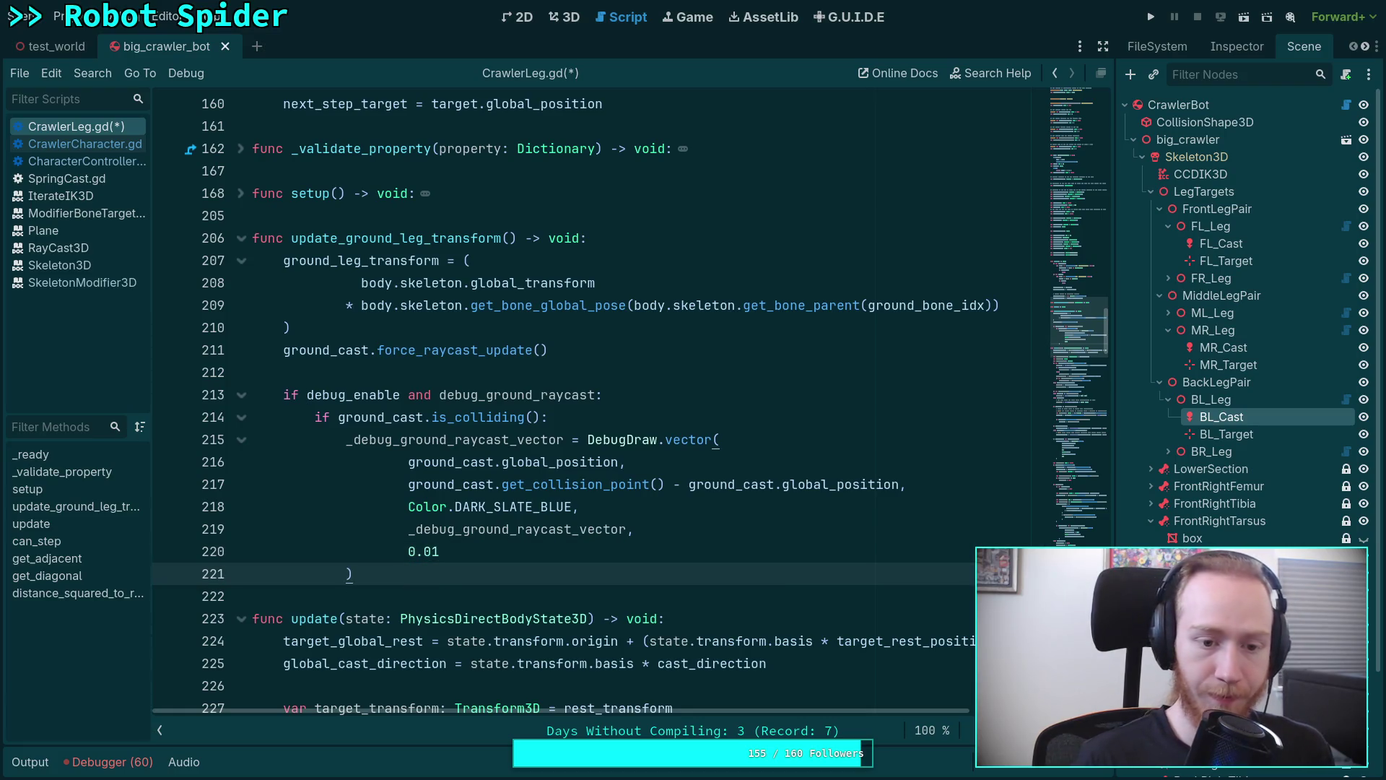
Add an 'else:' branch after the DebugDraw.vector call.
key(Return)
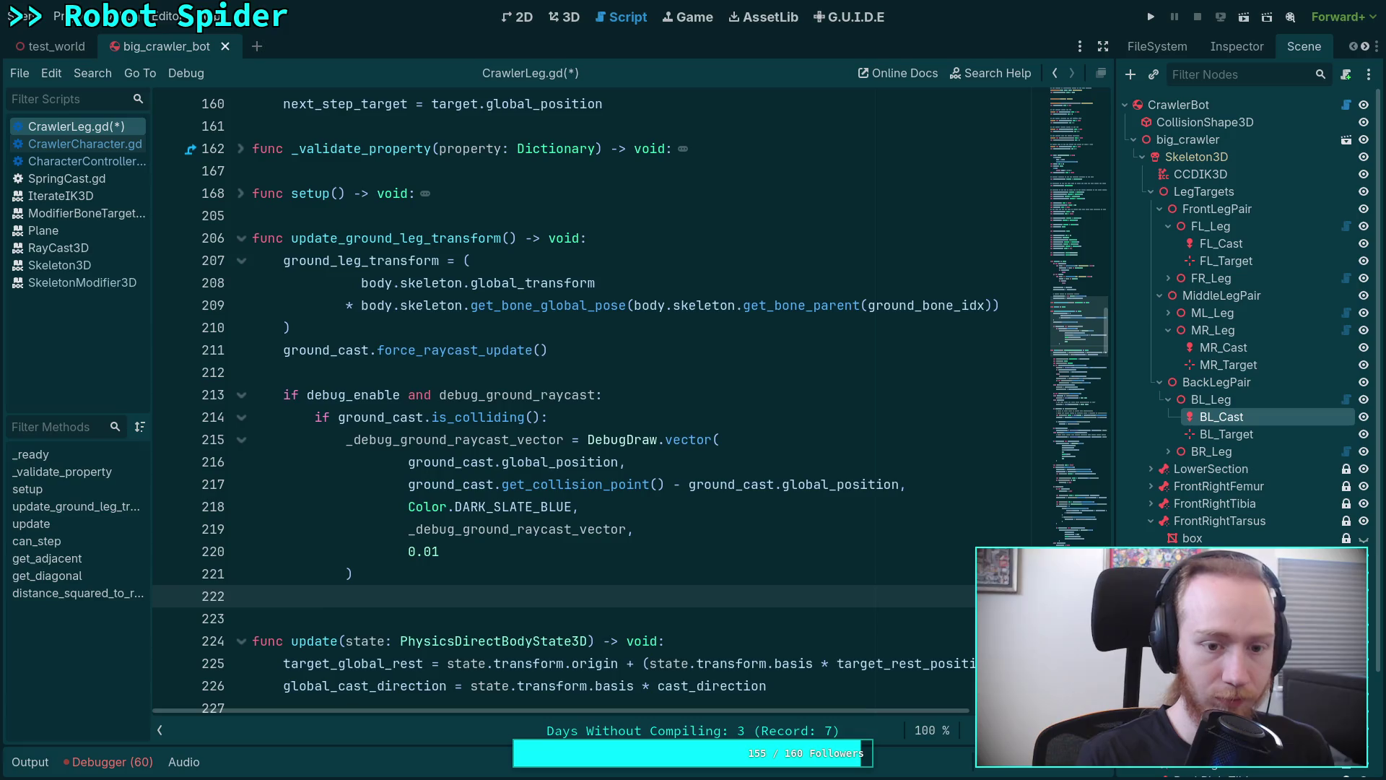
text(erne)
key(BackSpace)
key(BackSpace)
key(BackSpace)
text(lse:)
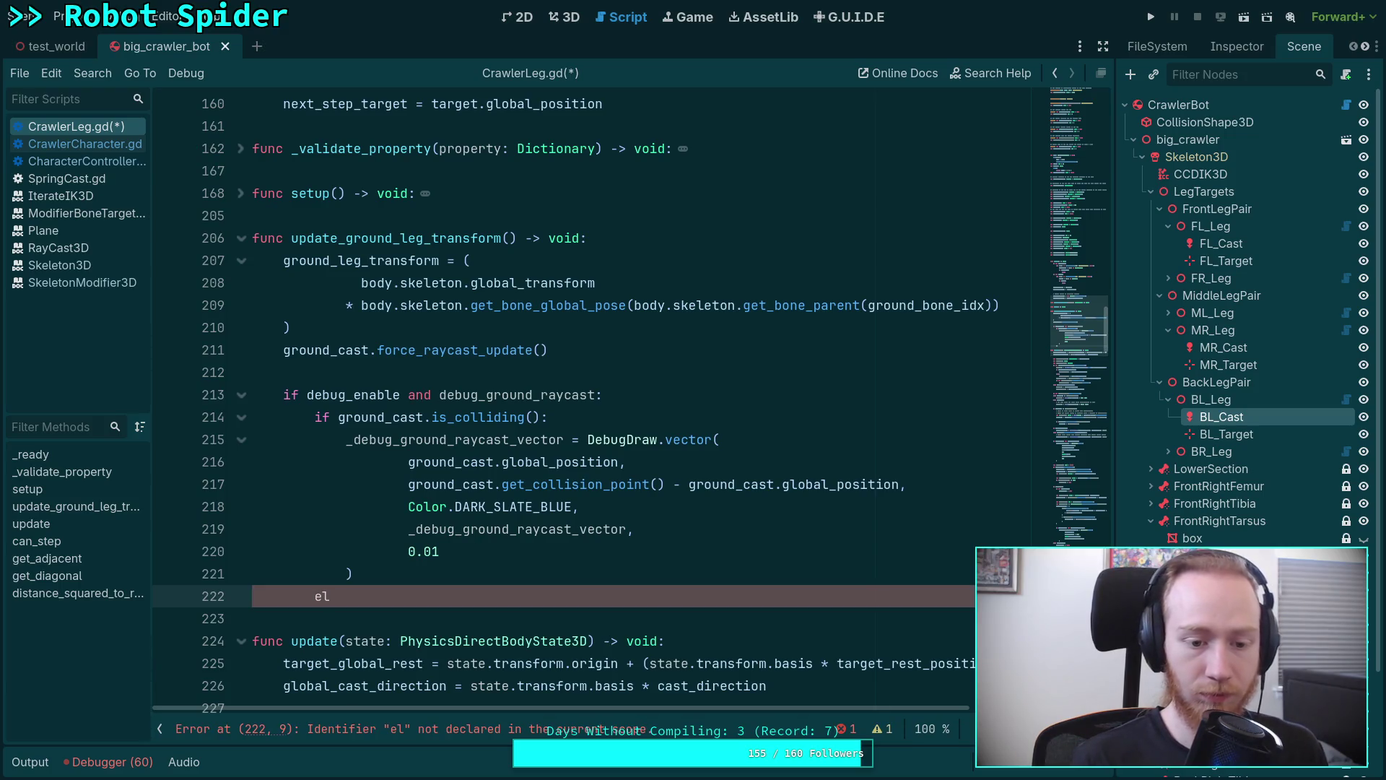
text(:)
key(Return)
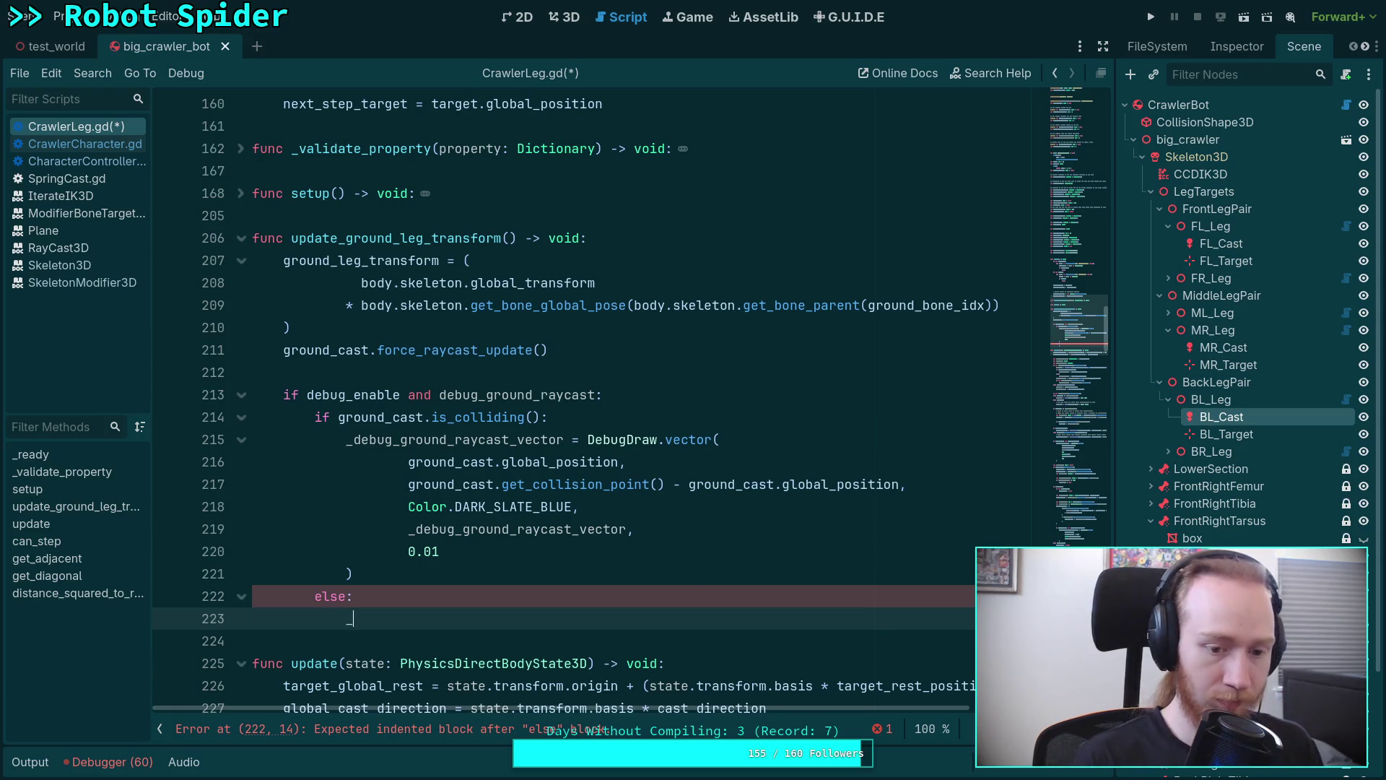
text(debu)
Start '_debug_ground_raycast_vector = DebugDraw.vector()' in the else branch and drop the first call's 0.01 argument.
key(Down)
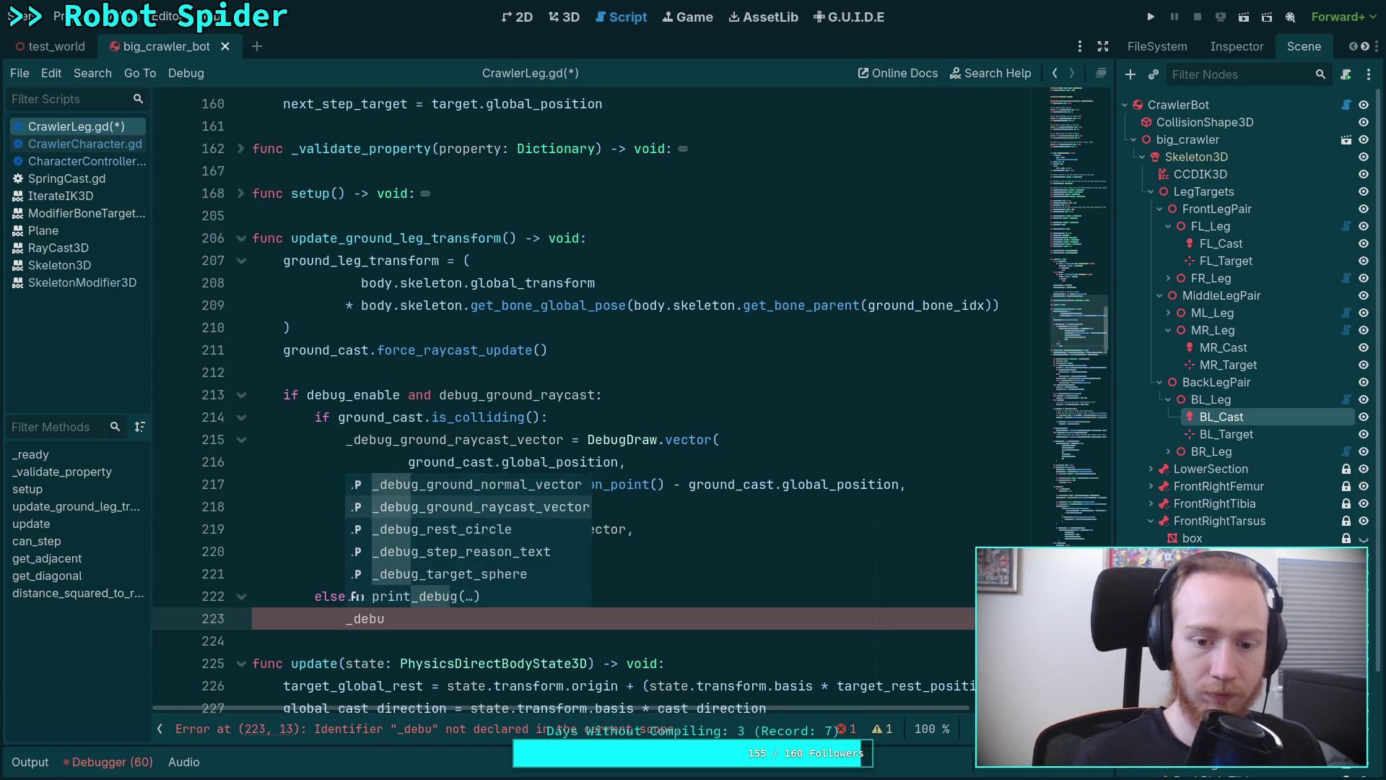
key(Return)
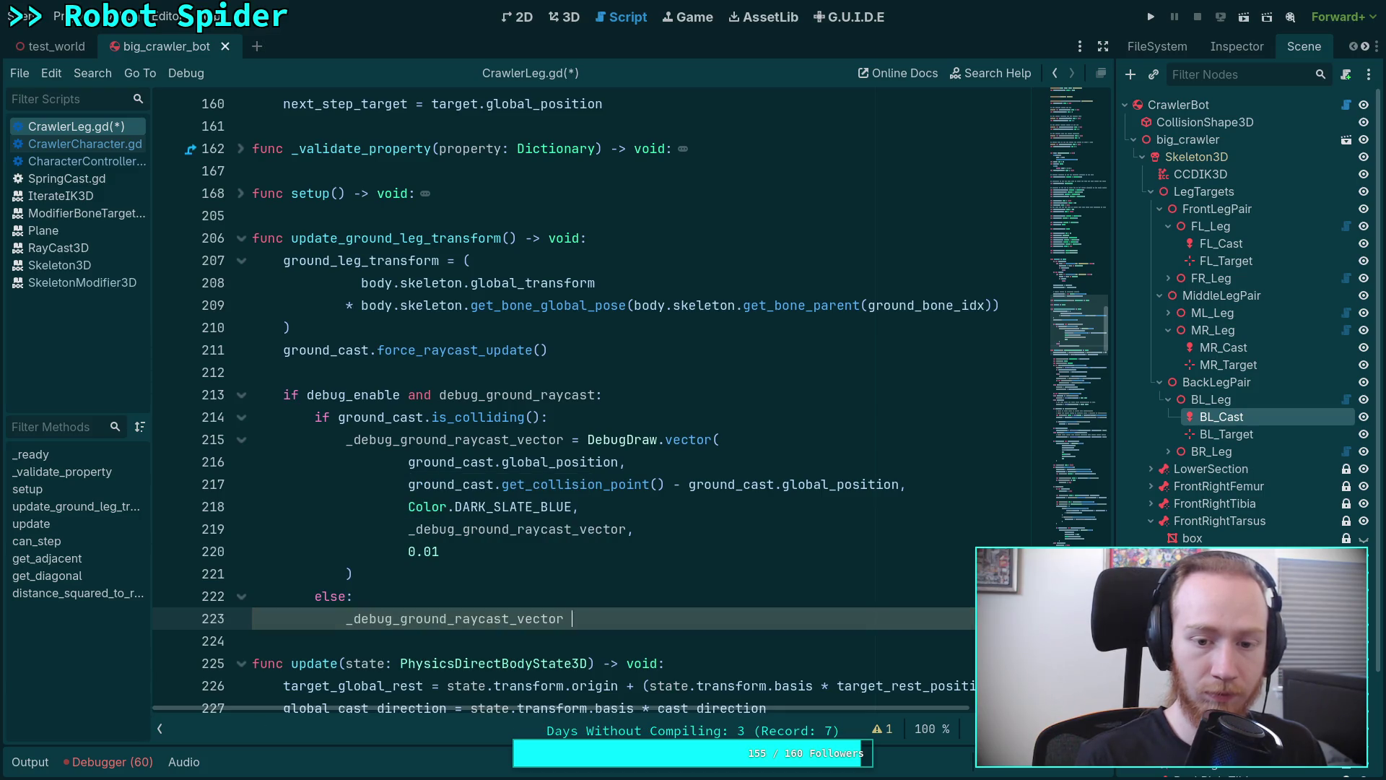
text(= Deb)
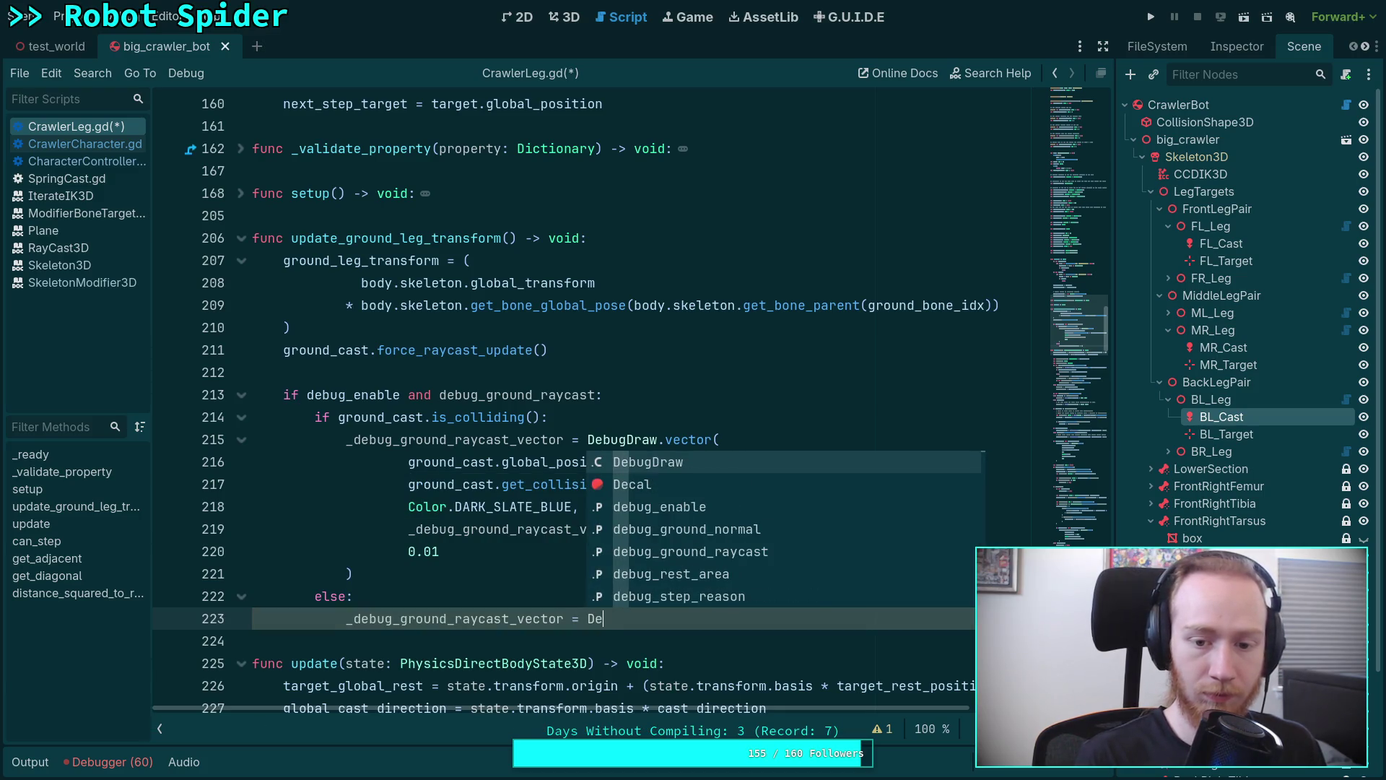
key(Return)
text(.ve)
key(Return)
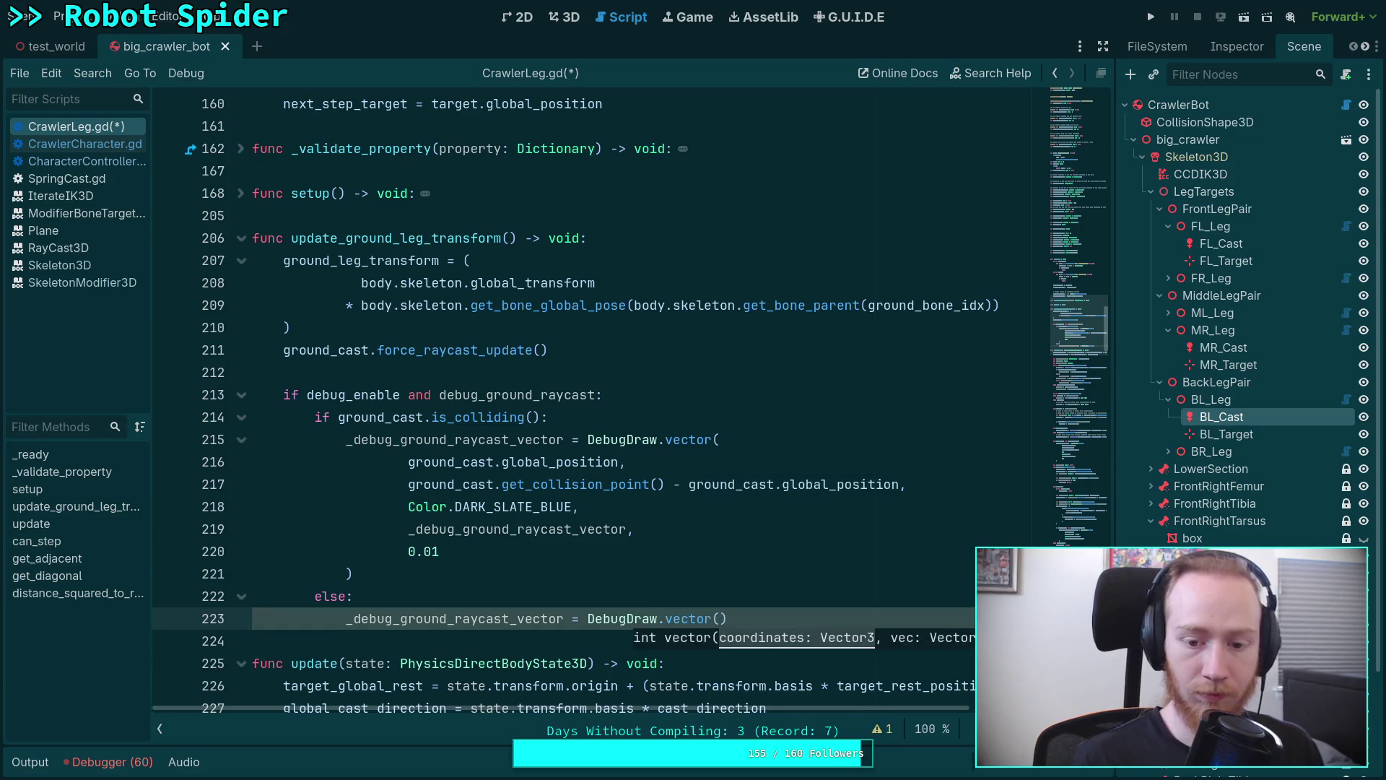
key(Up)
key(Up)
key(Up)
key(BackSpace)
key(BackSpace)
key(BackSpace)
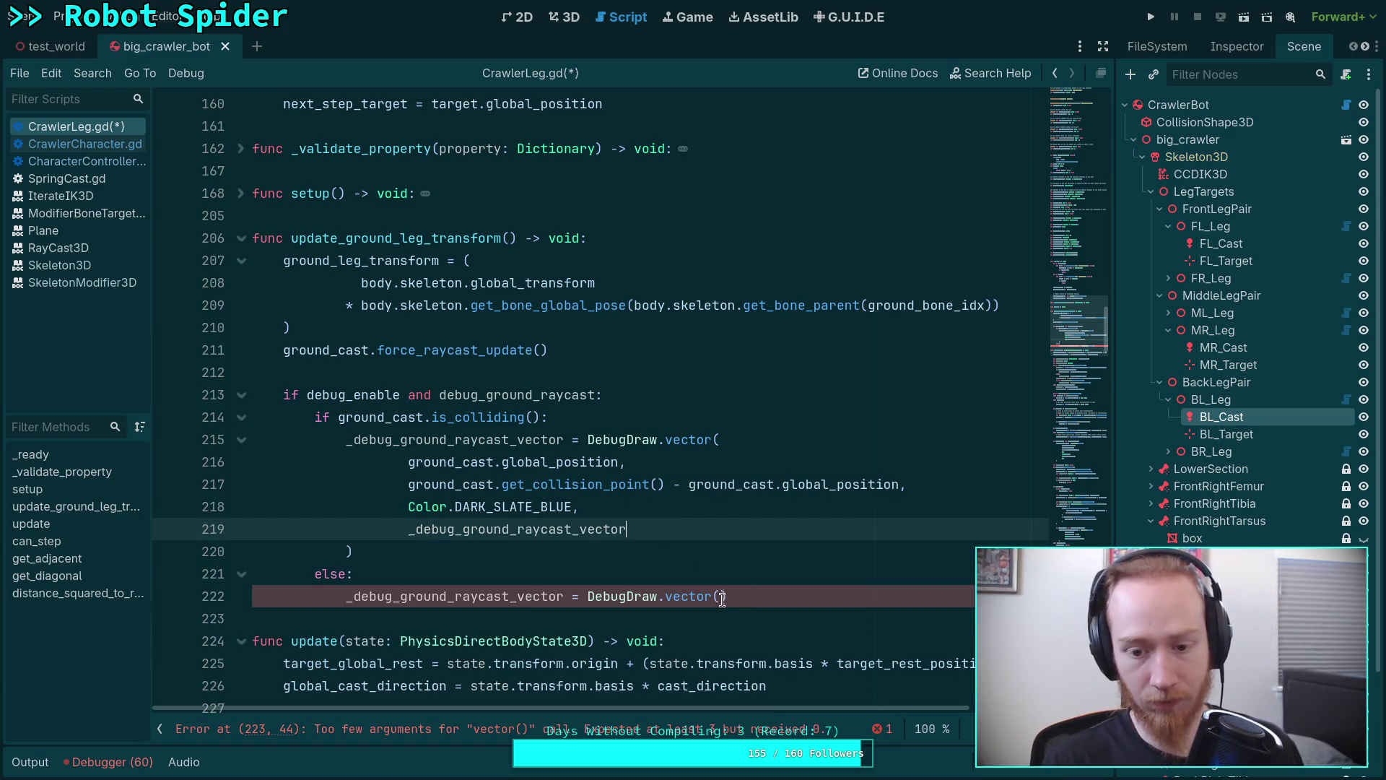
Give the else-branch call Vector3.ZERO, Vector3.ZERO as its position arguments.
click(722, 597)
key(Return)
text(ground_)
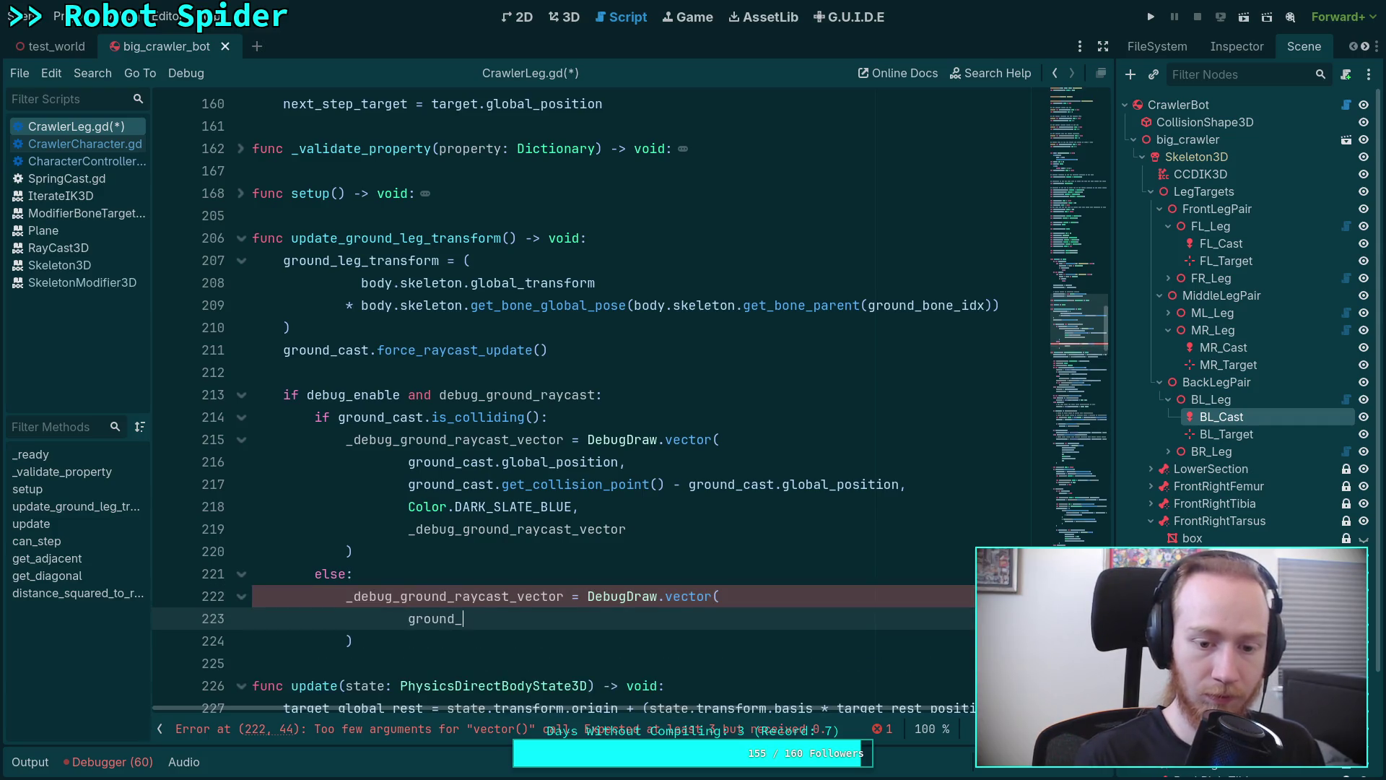
text(ca)
key(Return)
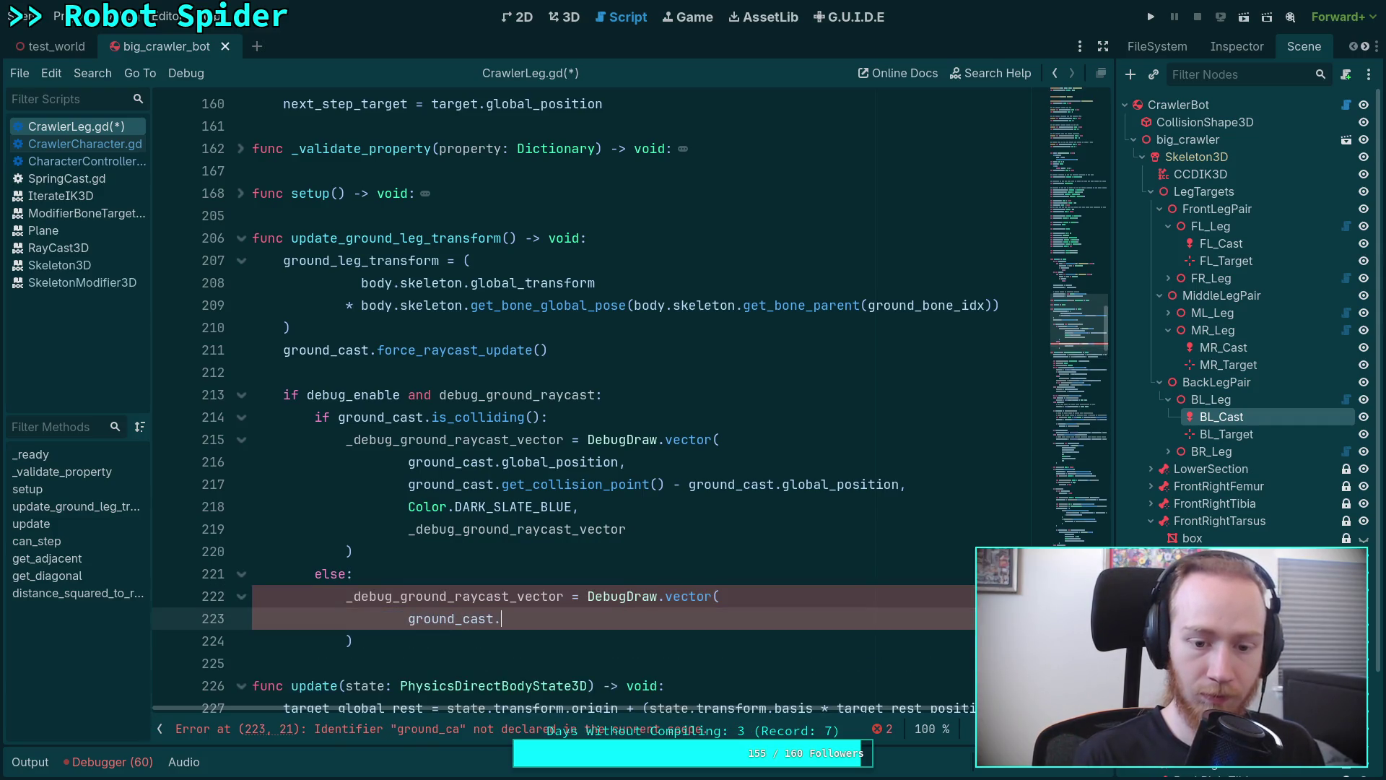
text(gl)
key(BackSpace)
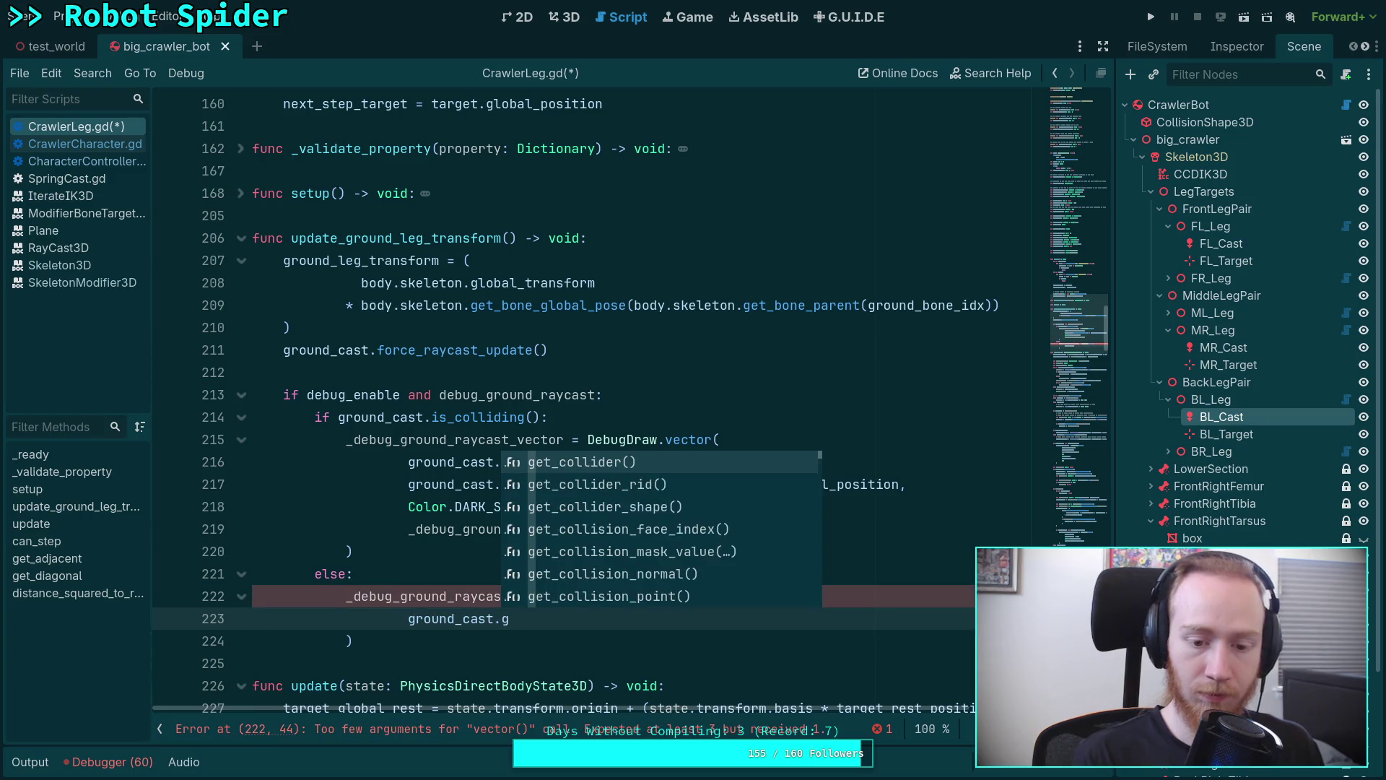
key(BackSpace)
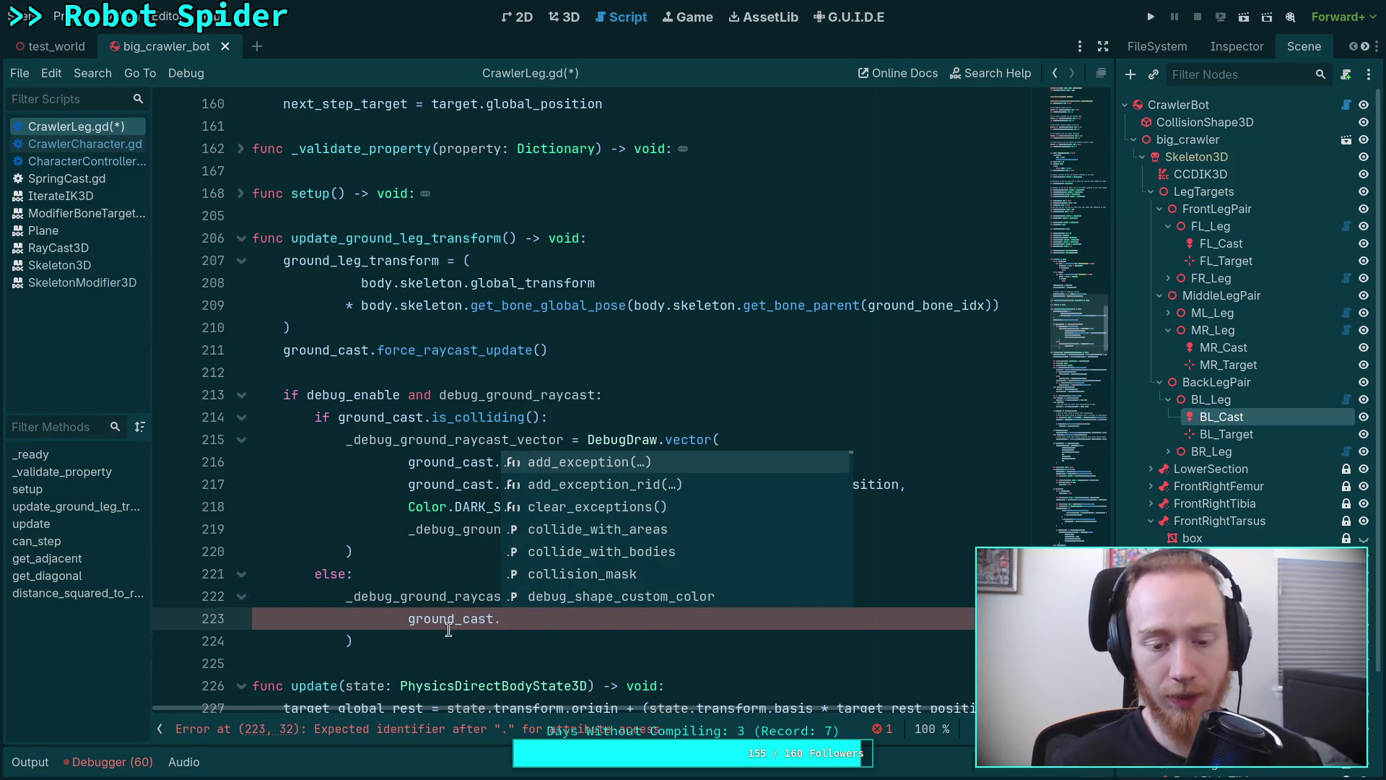
key(Escape)
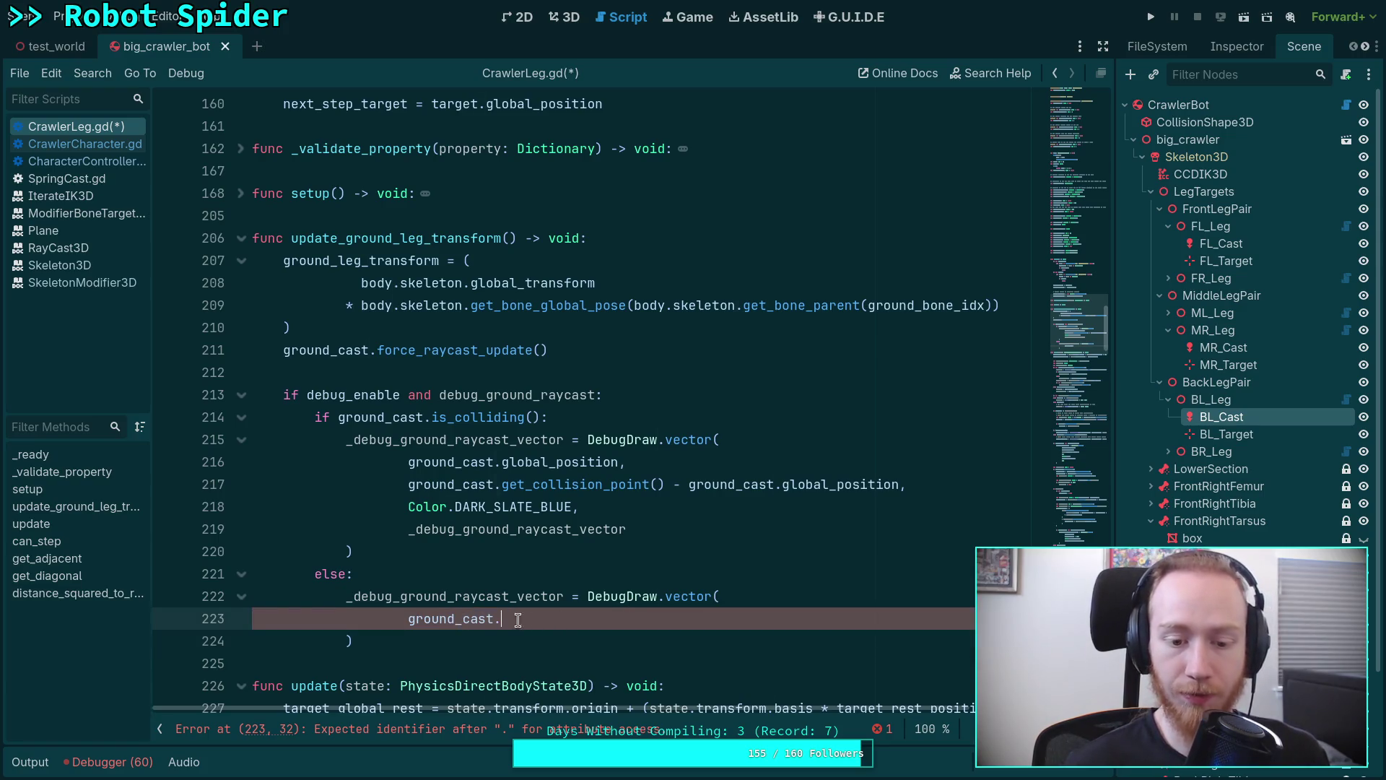
drag(500, 618, 409, 619)
text(Vector)
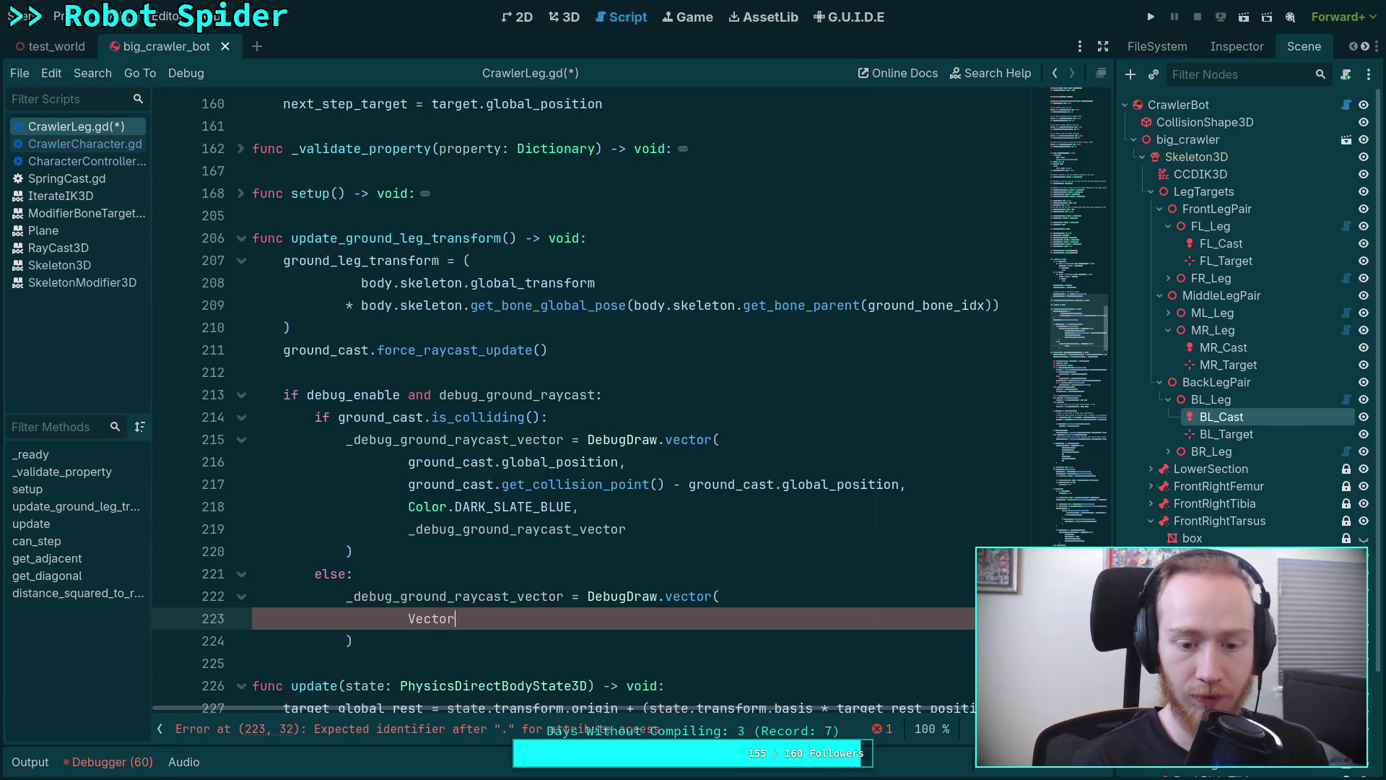
text(3.ZERO,)
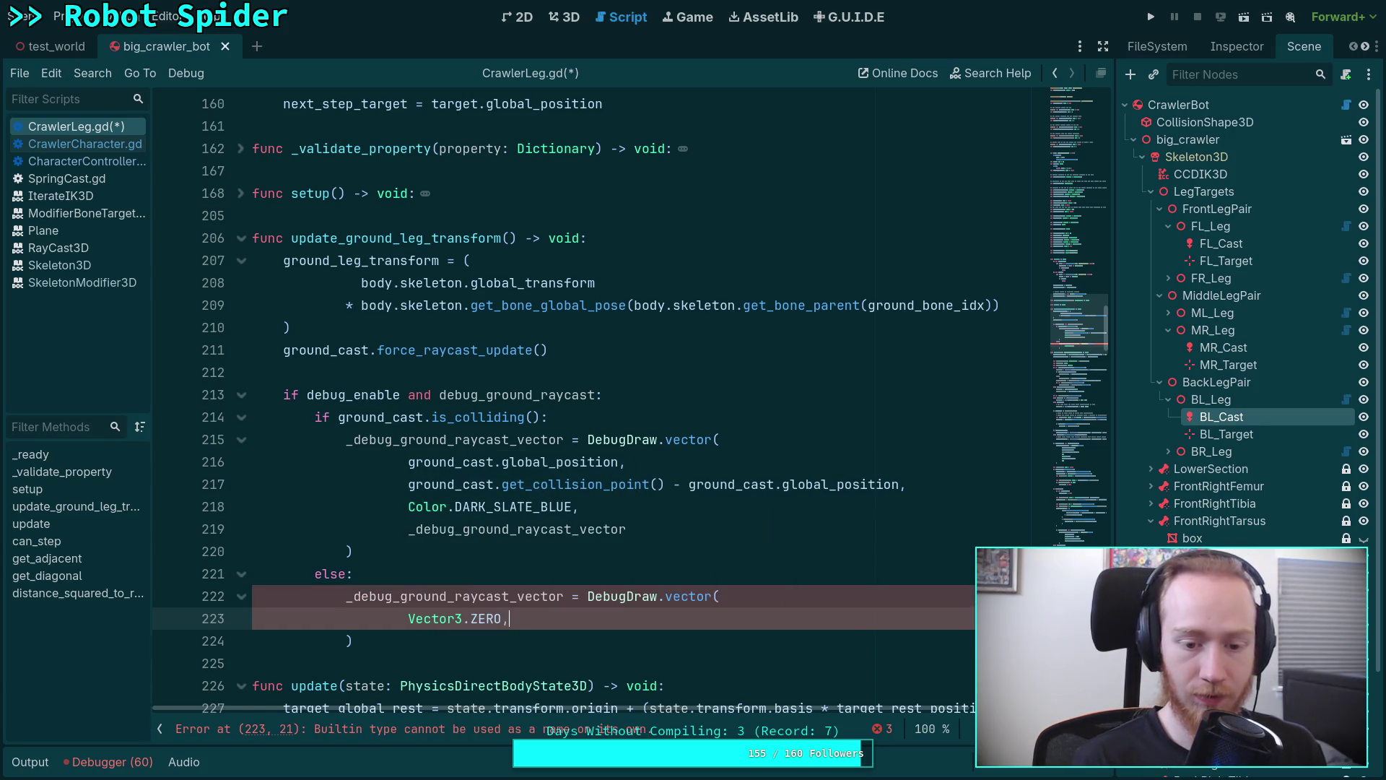
key(Return)
text(V)
key(BackSpace)
text(3.ZERO,)
Finish it with Color.DARK_SLATE_BLUE and _debug_ground_raycast_vector, then save CrawlerLeg.gd.
key(Return)
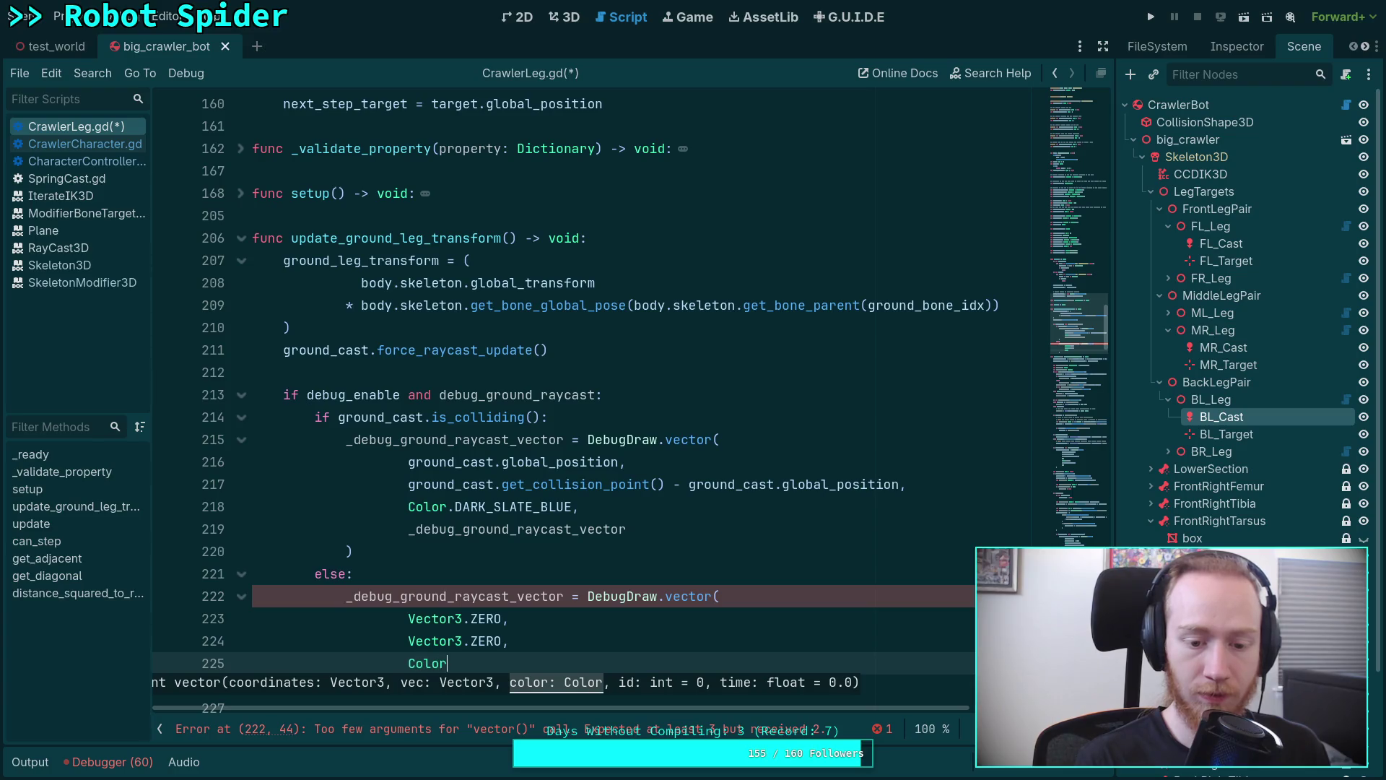
text(.DAR)
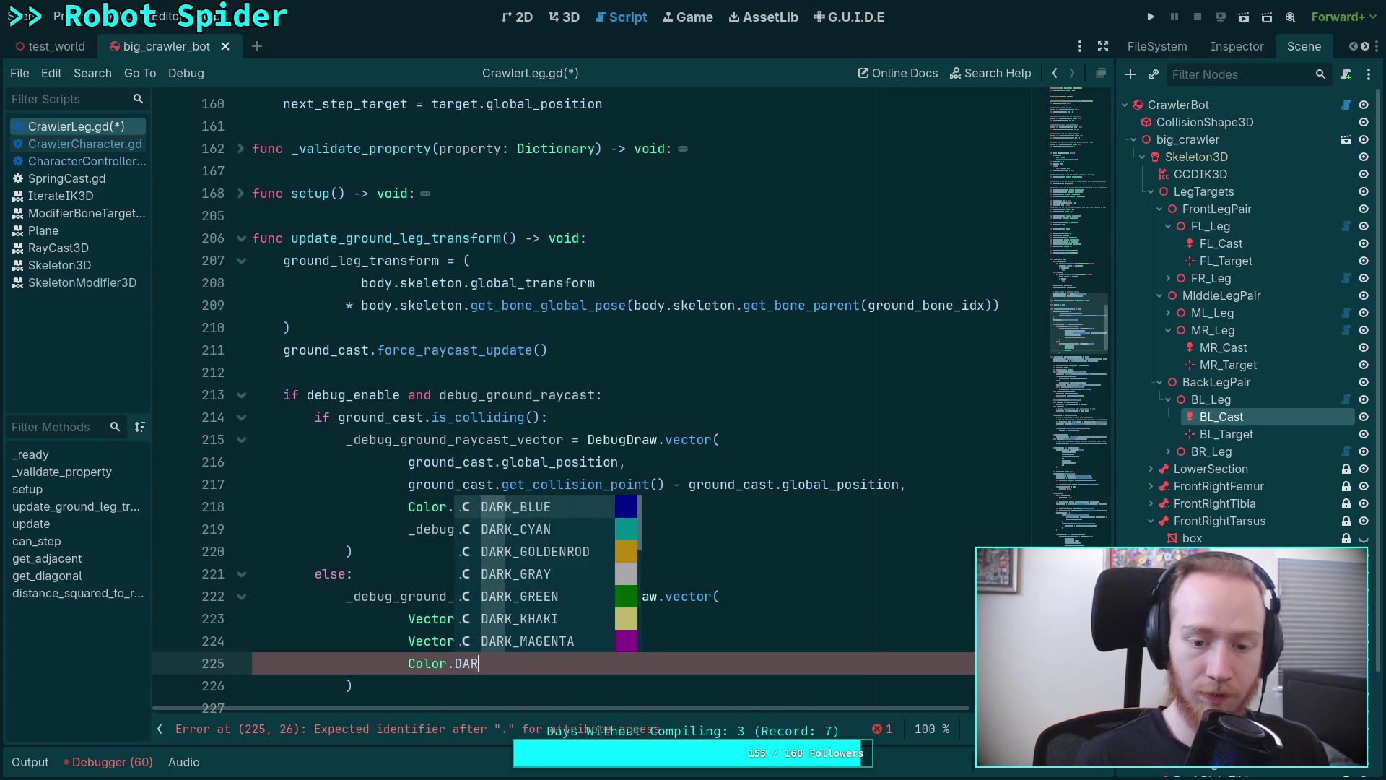
key(Down)
key(Down)
key(Down)
key(Down)
key(Down)
key(Down)
key(Down)
key(Down)
key(Down)
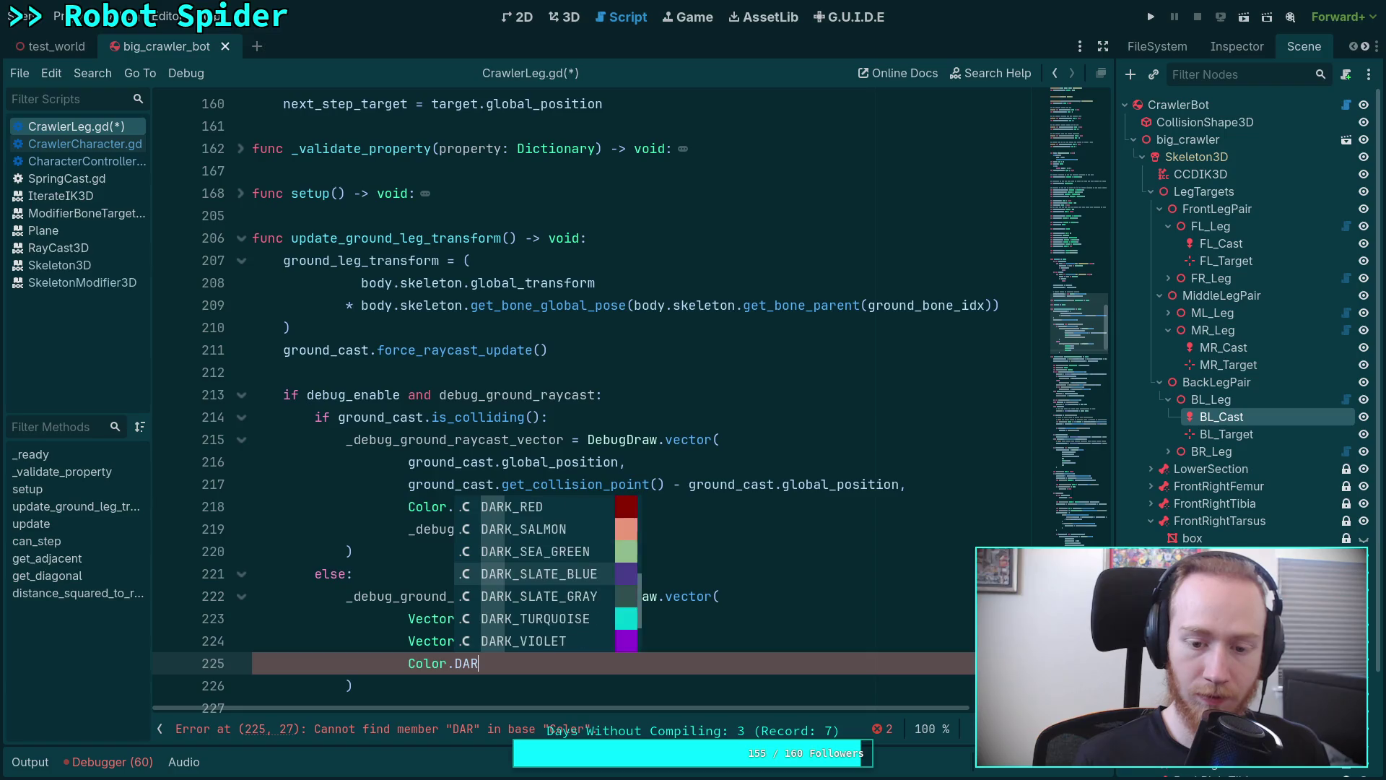
key(Return)
text(,)
key(Return)
text(_debug_gr)
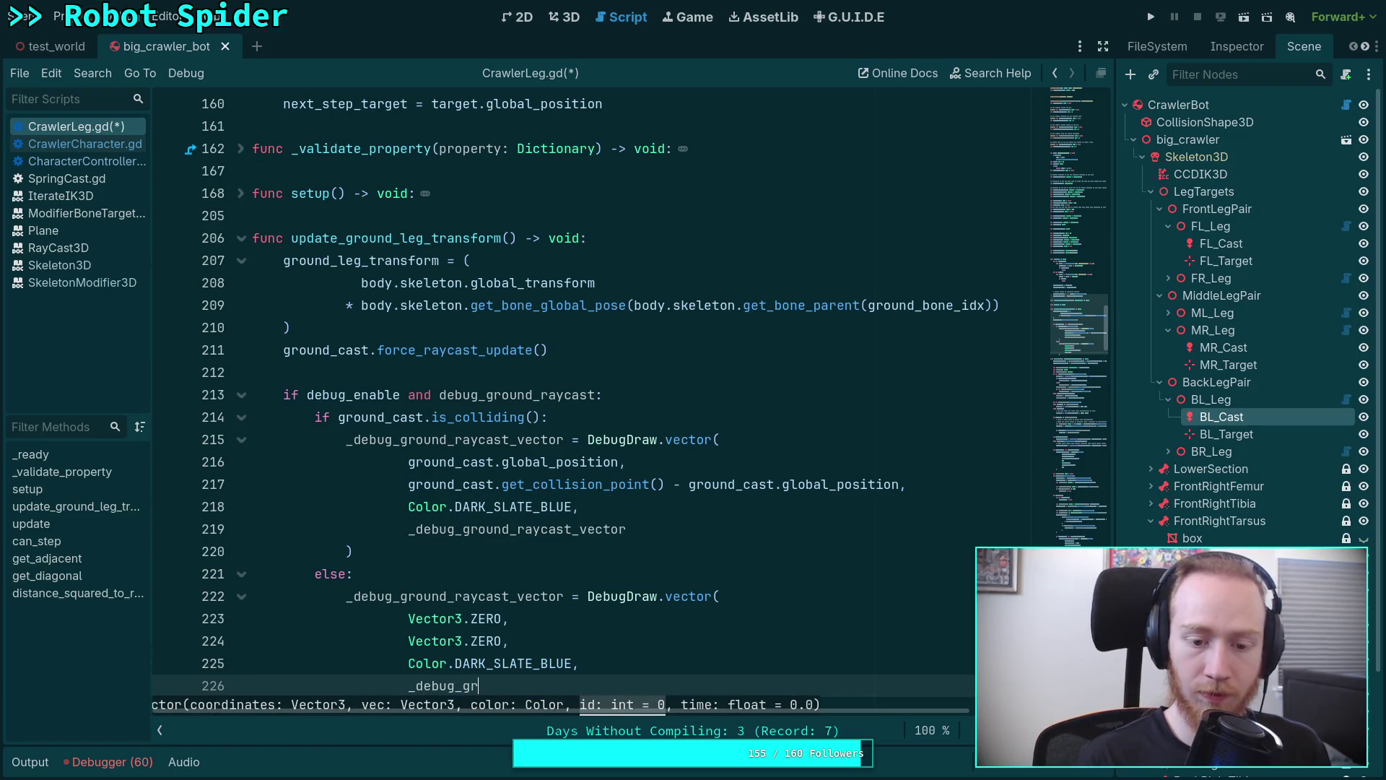
key(Down)
key(Return)
key(Down)
key(Down)
key(Up)
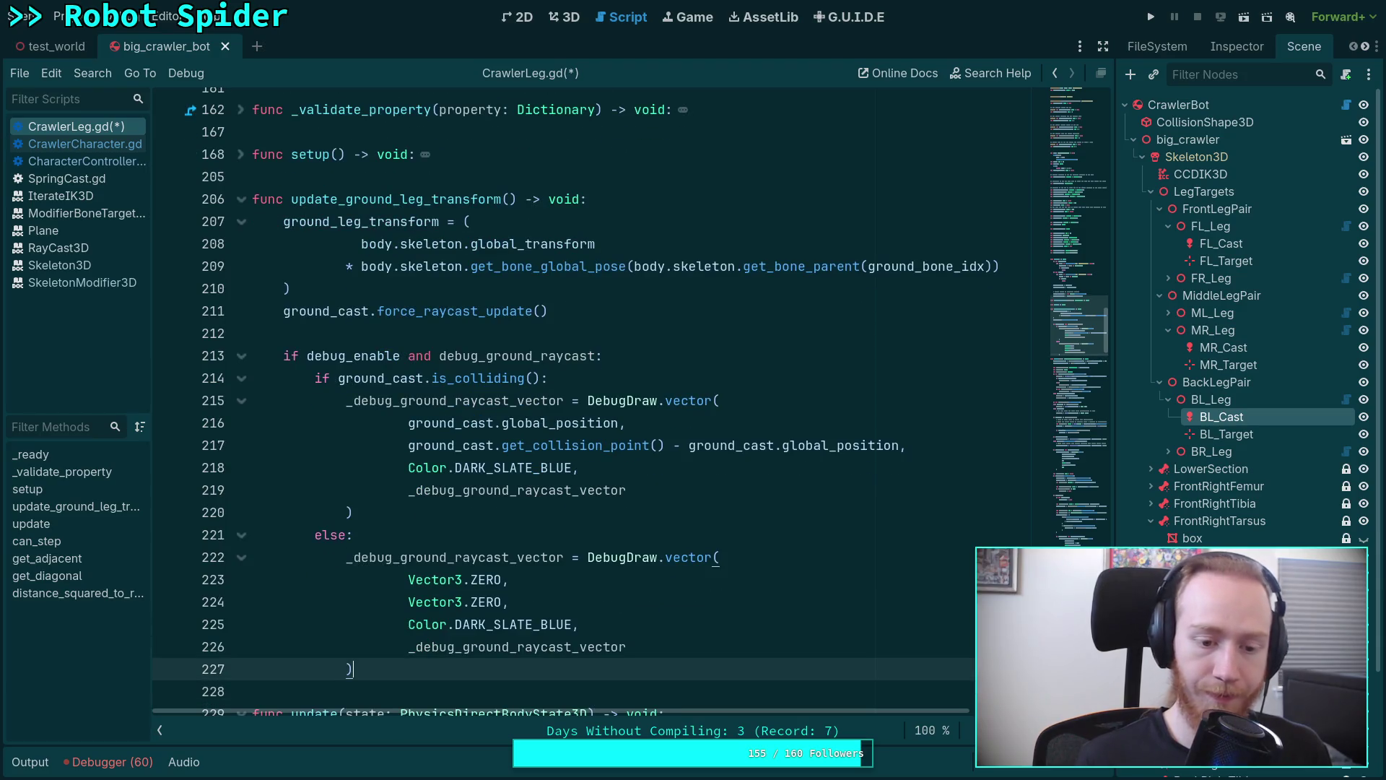
key(ctrl+s)
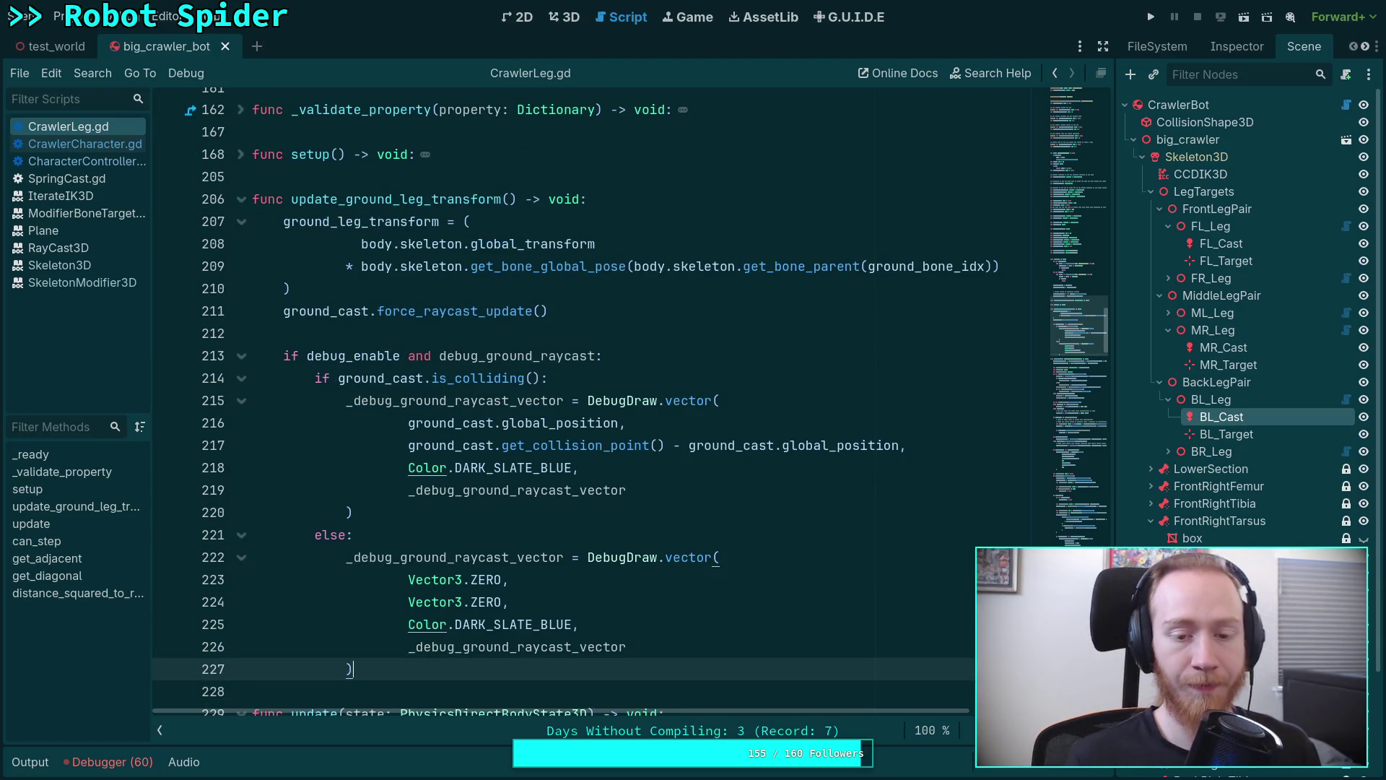
click(714, 644)
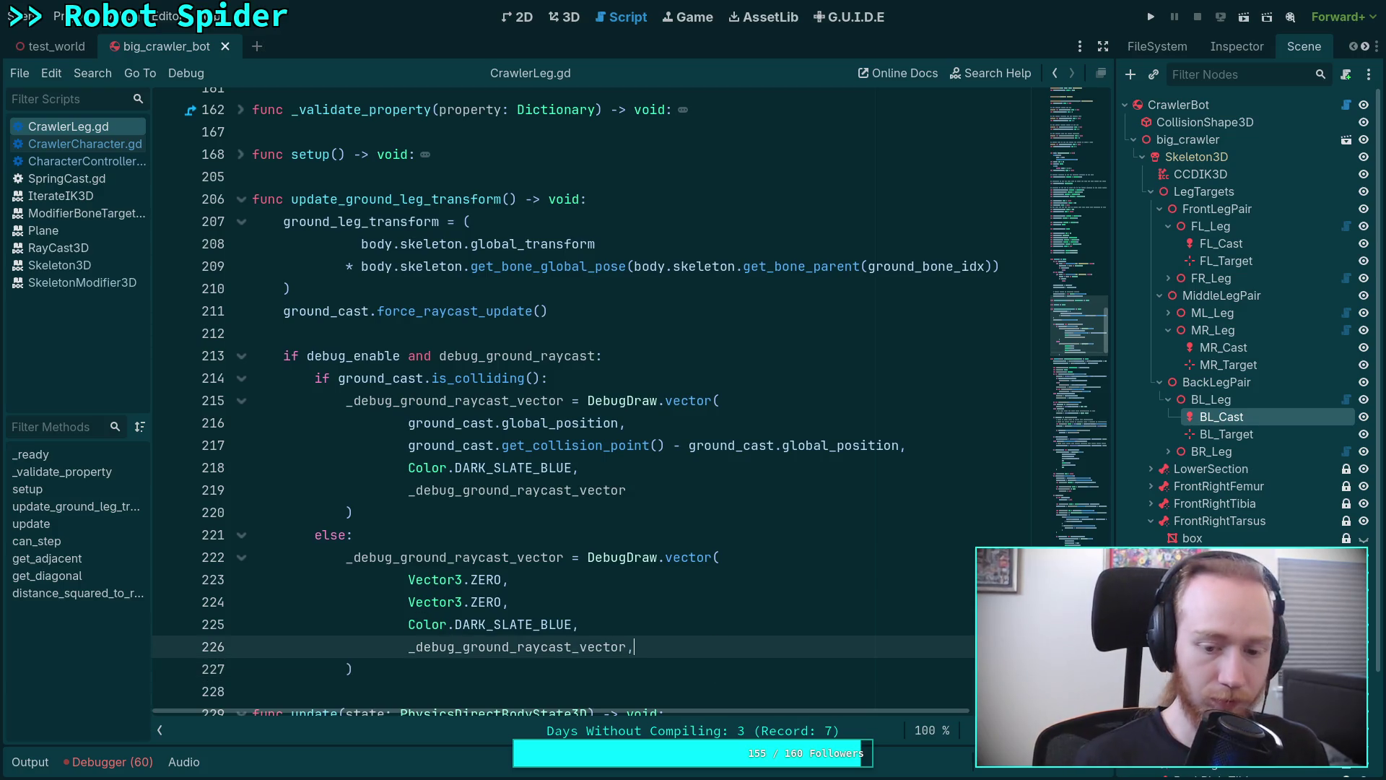
key(Return)
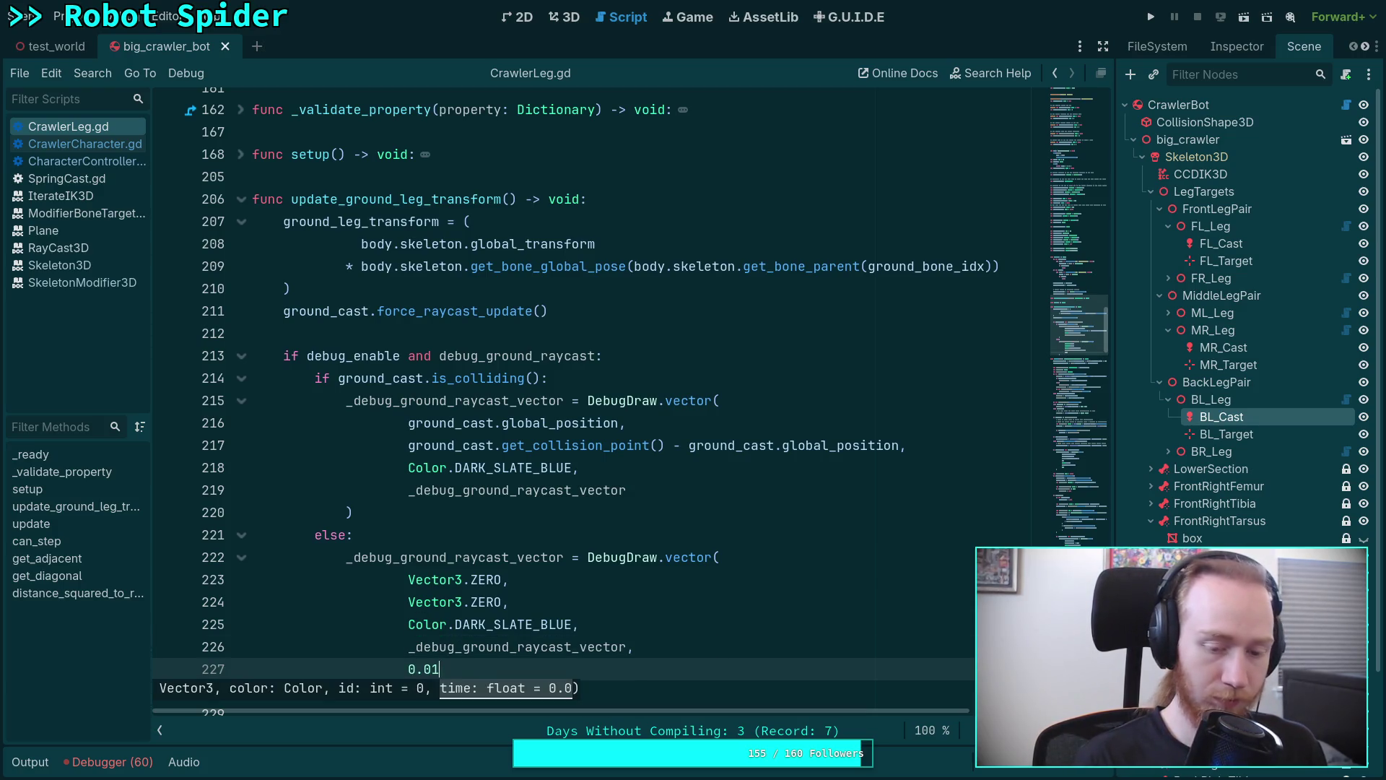
key(BackSpace)
key(BackSpace)
key(ctrl+s)
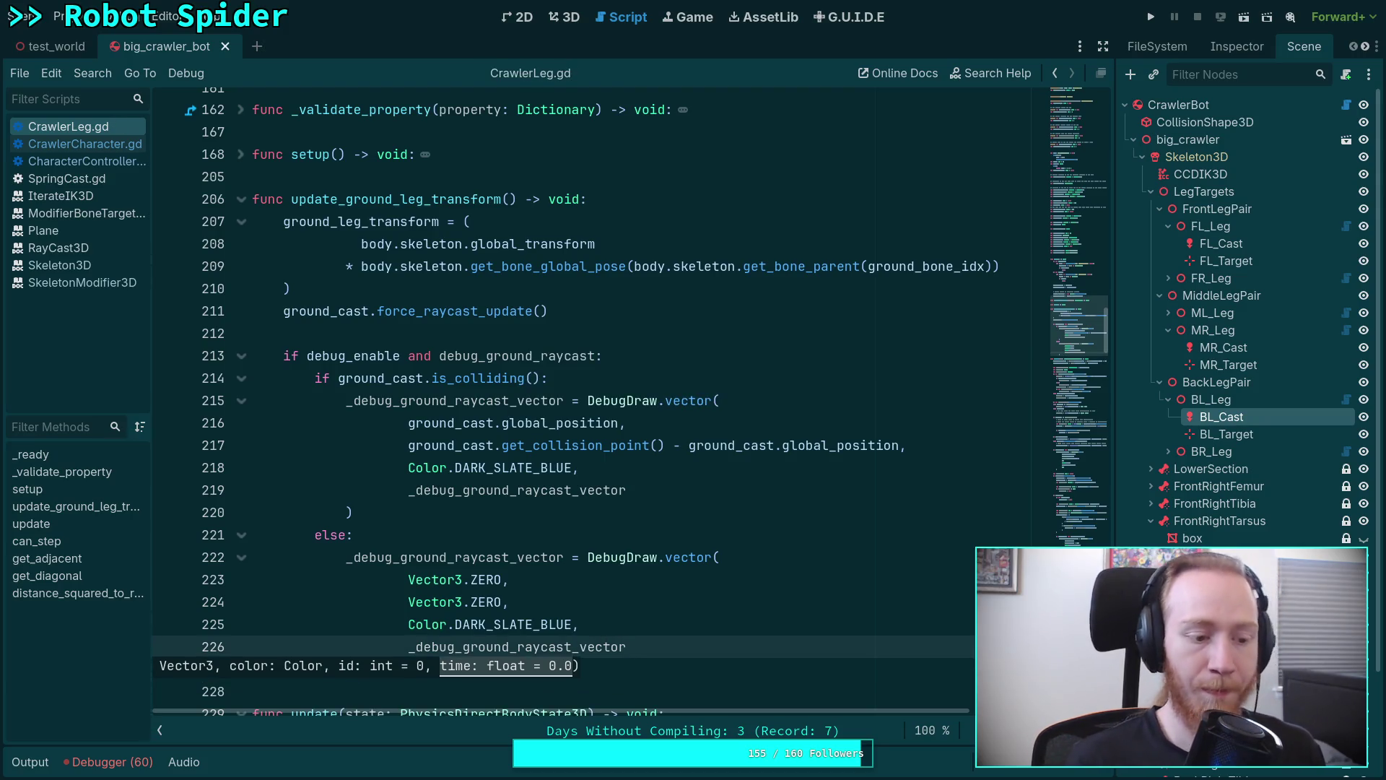
click(558, 559)
scroll(607, 564, down, 1)
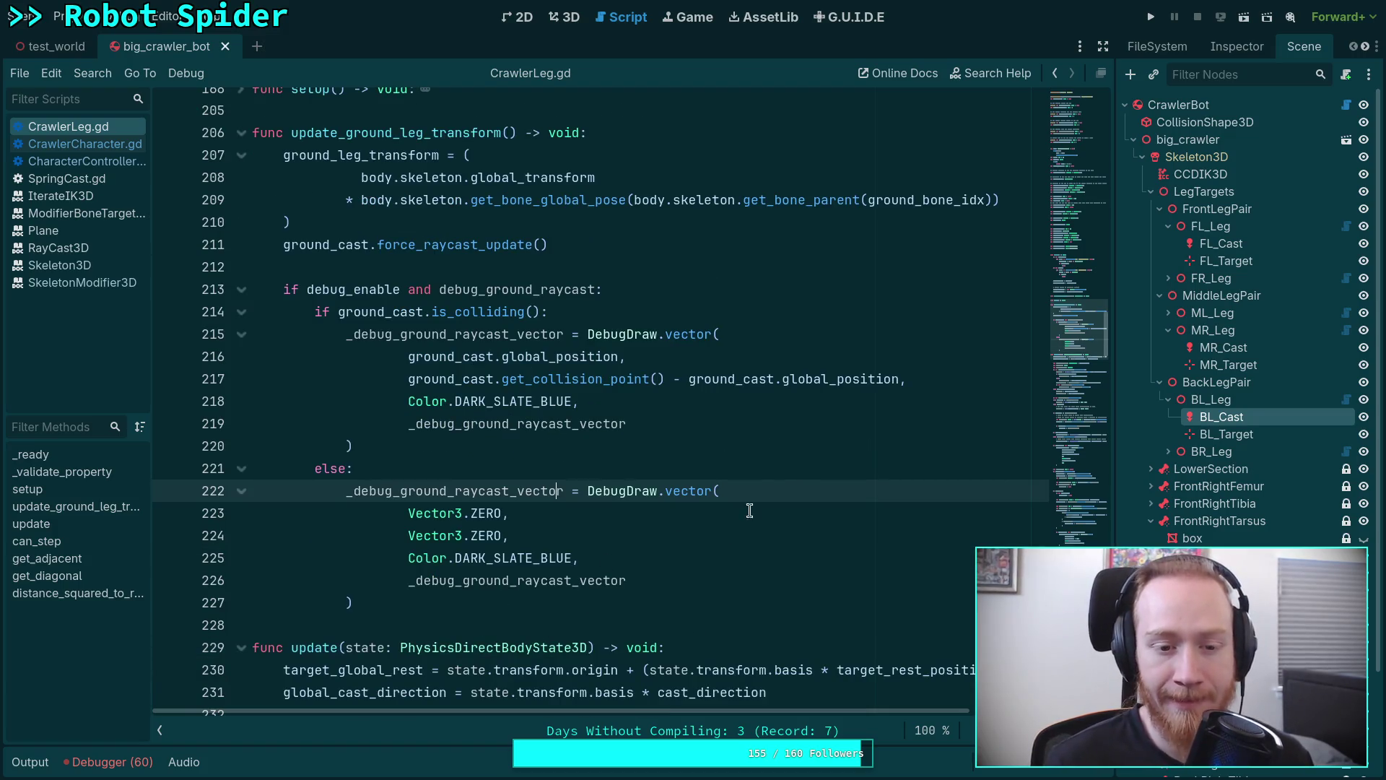
click(1153, 17)
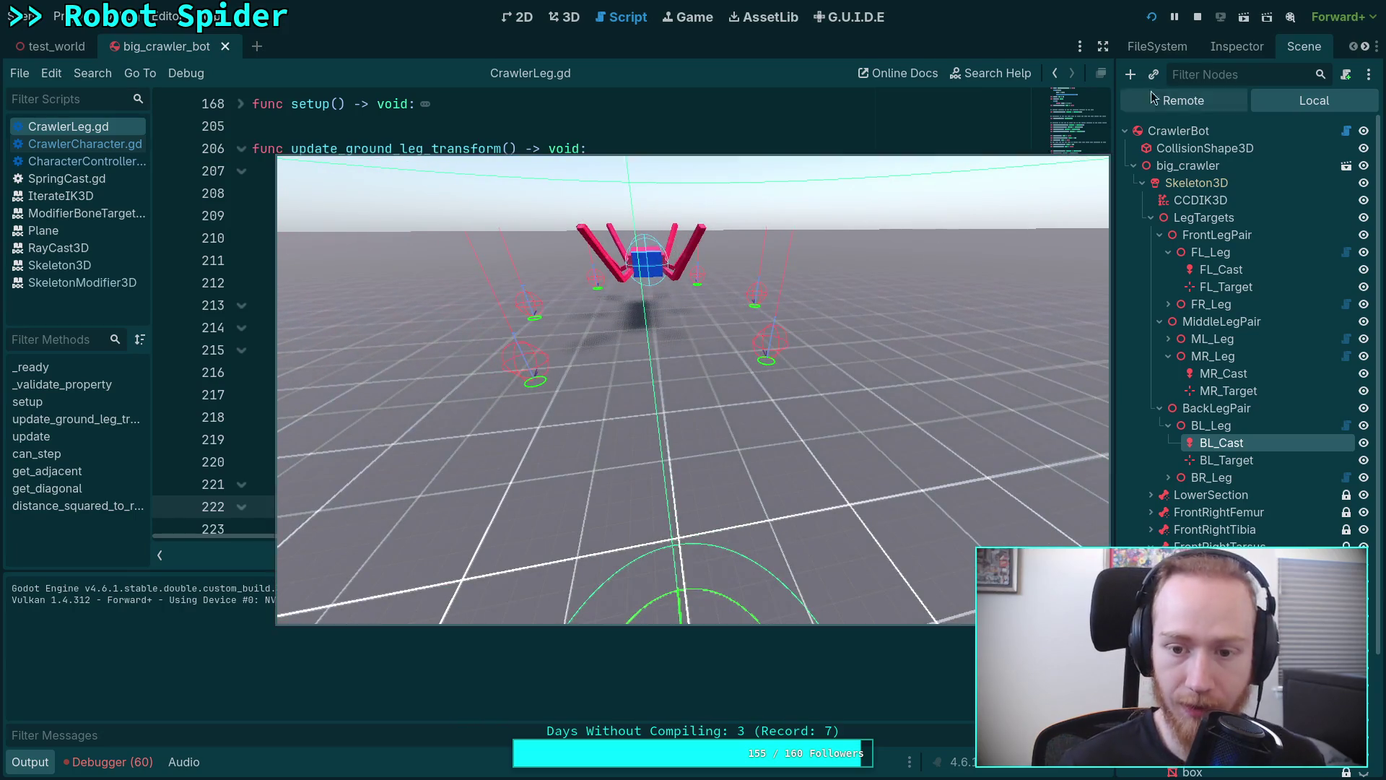
Stop the running game after checking the spider's ground raycasts.
click(1198, 26)
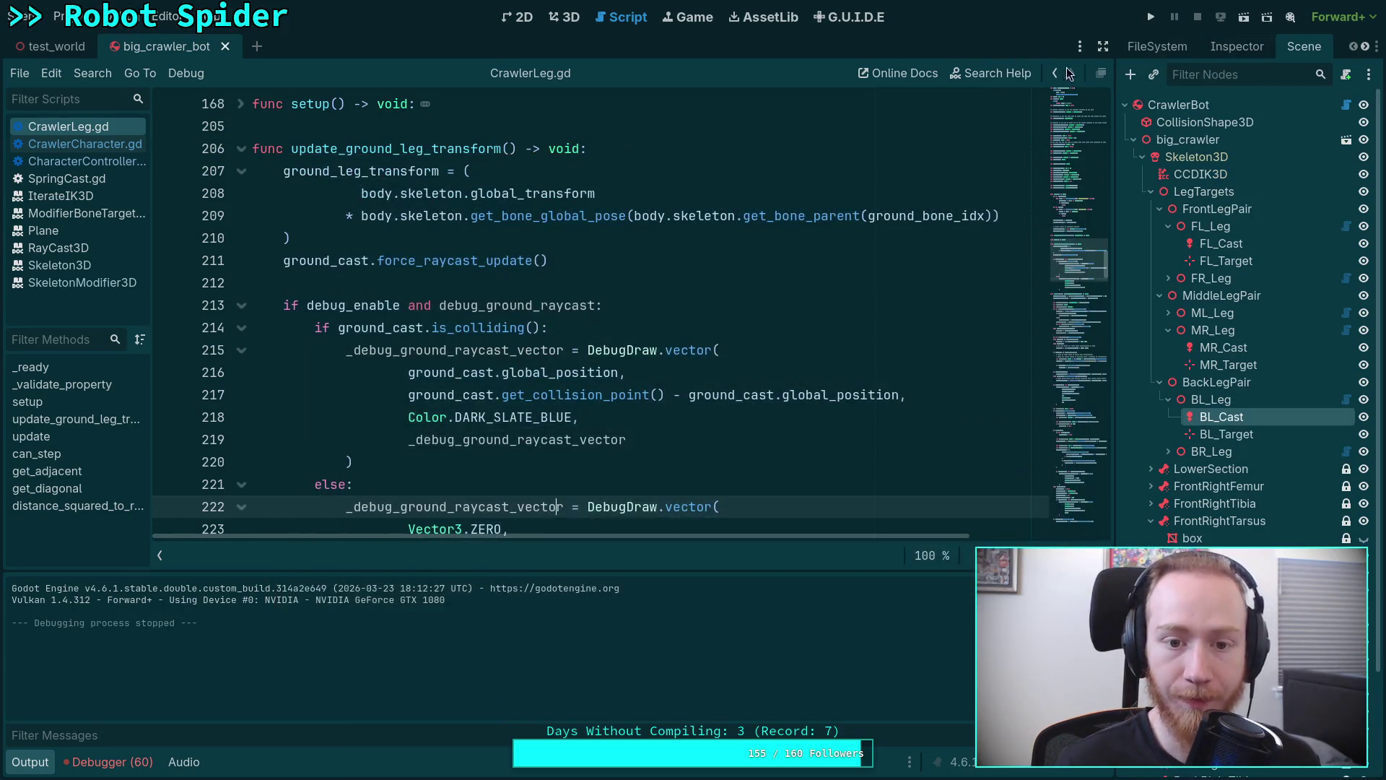
Turn off Visible Collision Shapes in the Debug menu and relaunch the game showing blue ground rays.
click(86, 22)
mouse_move(185, 73)
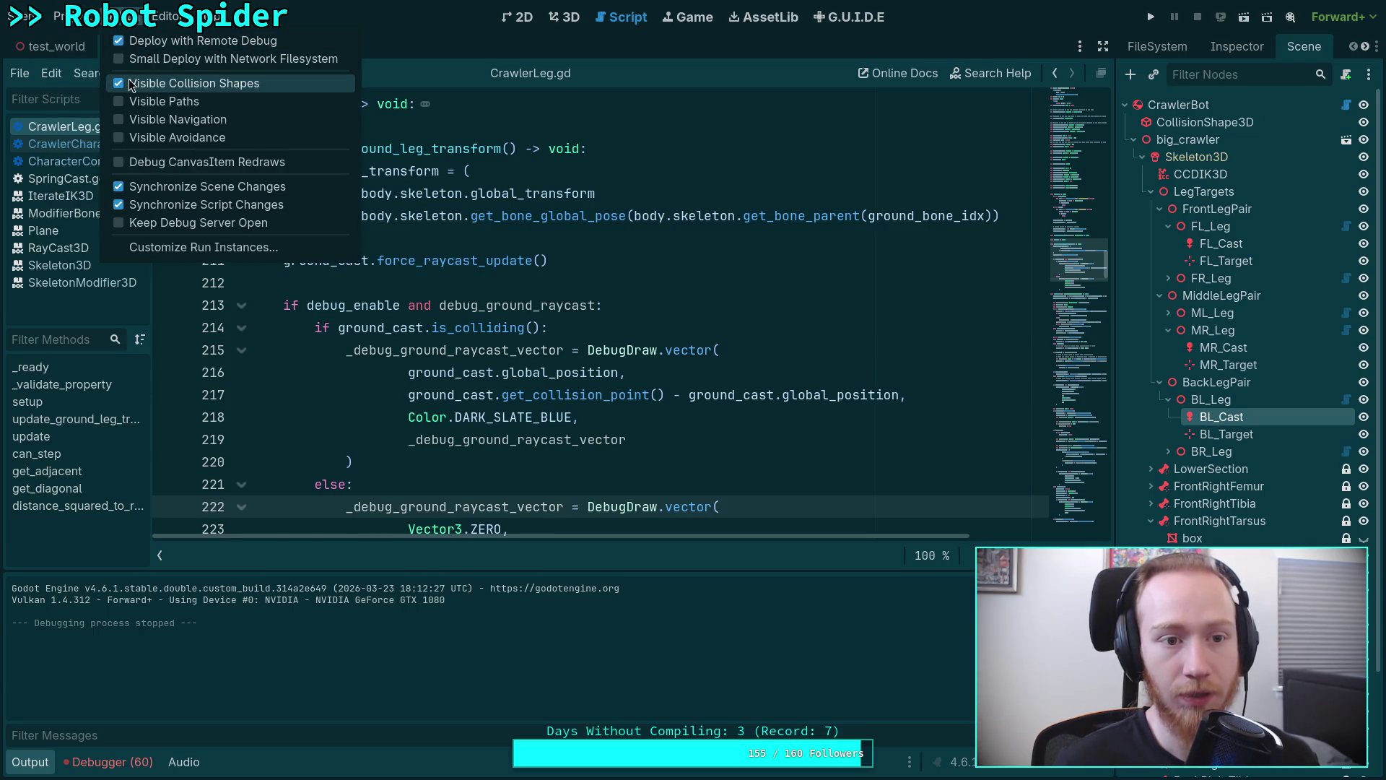
click(808, 135)
click(1152, 17)
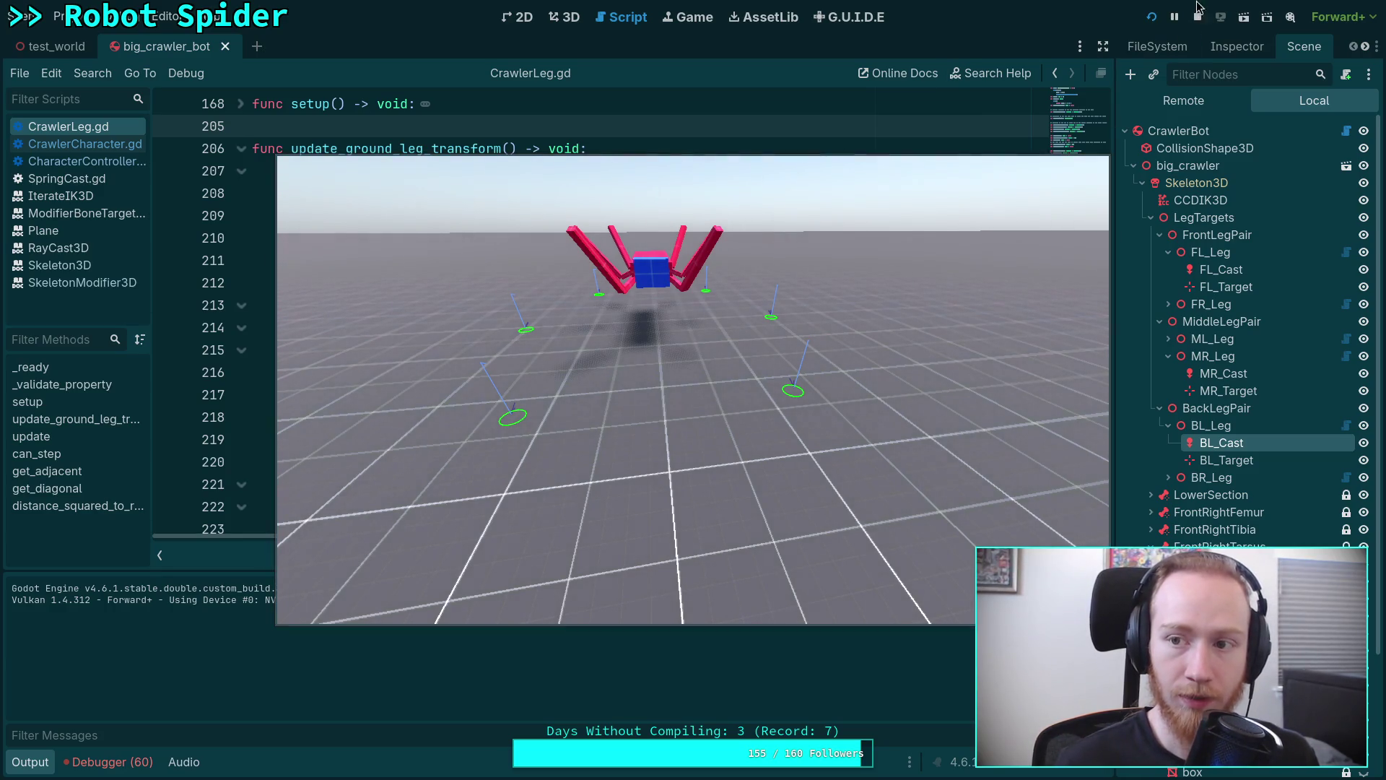
click(835, 311)
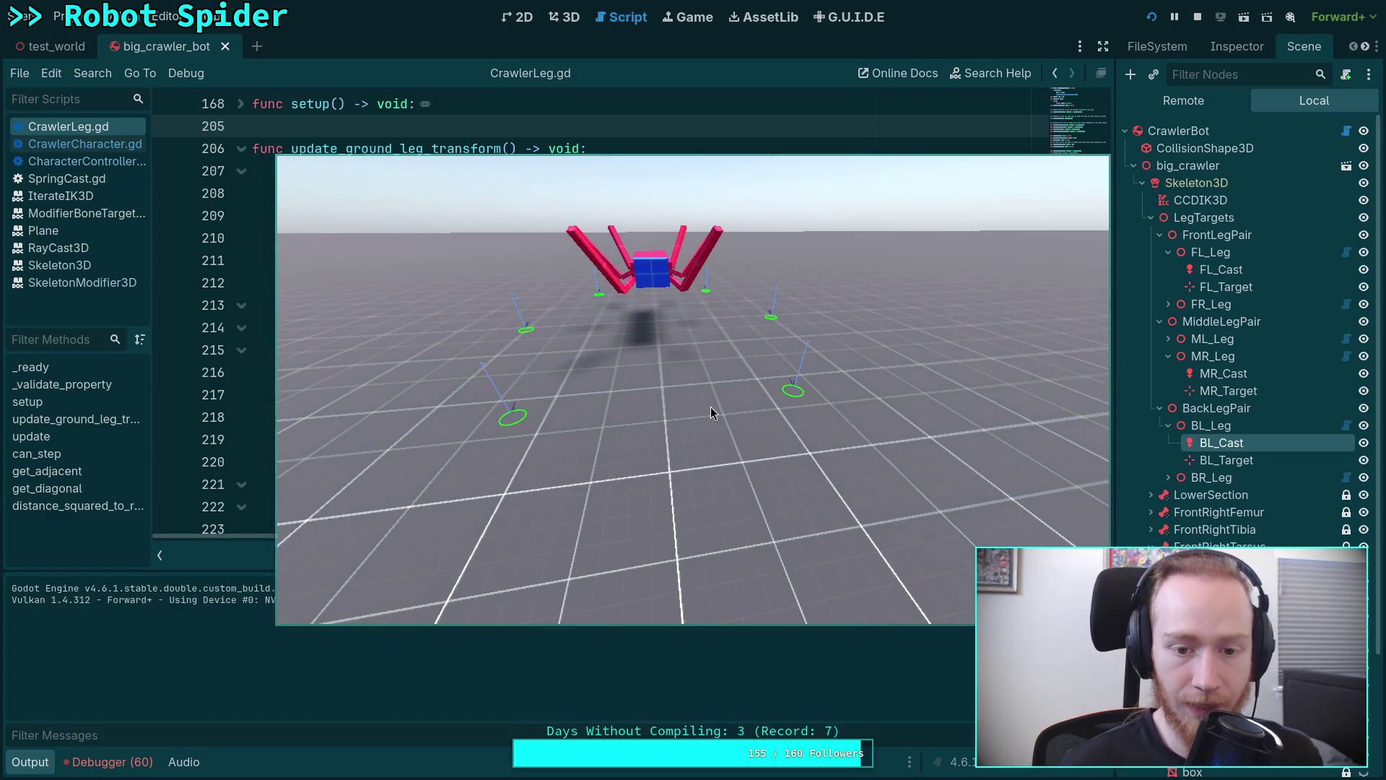
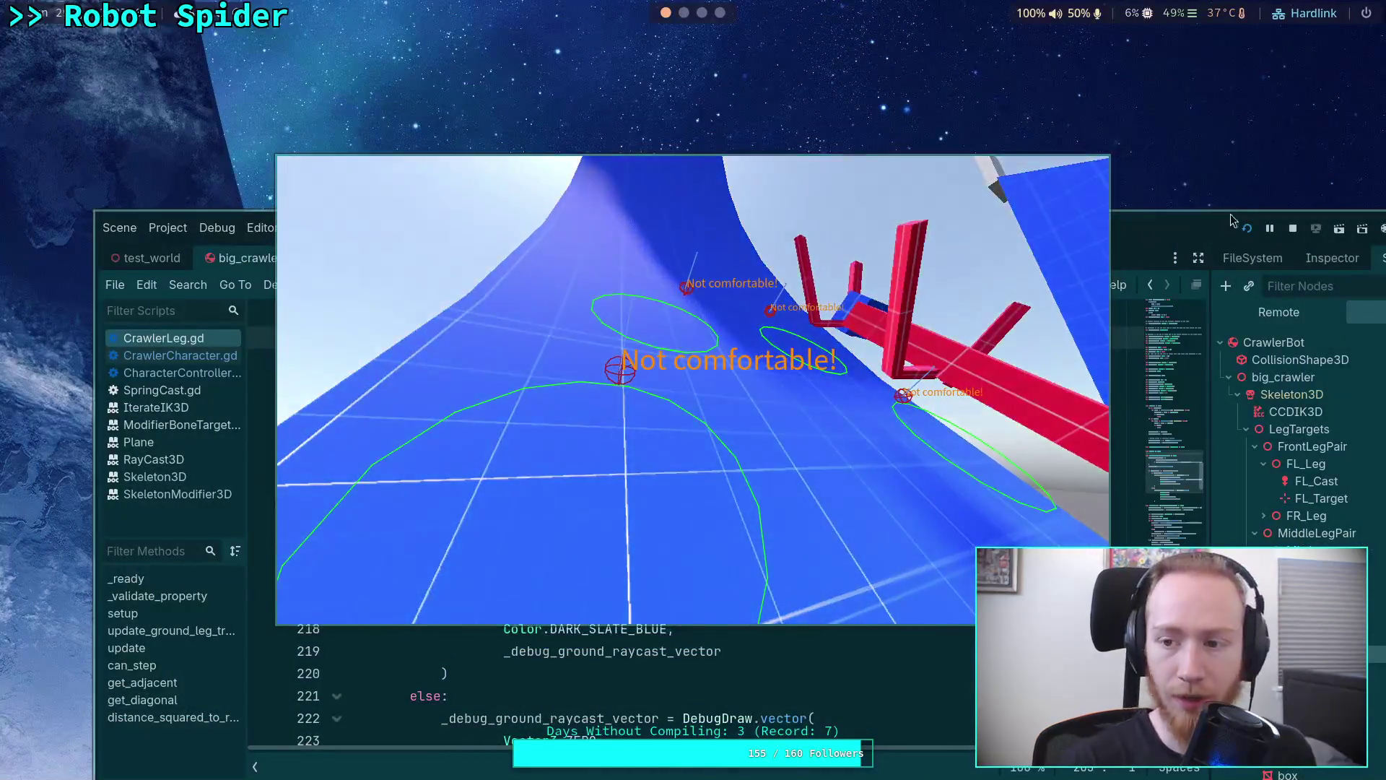
Close the running game window and switch to the CrawlerCharacter.gd script.
click(1293, 229)
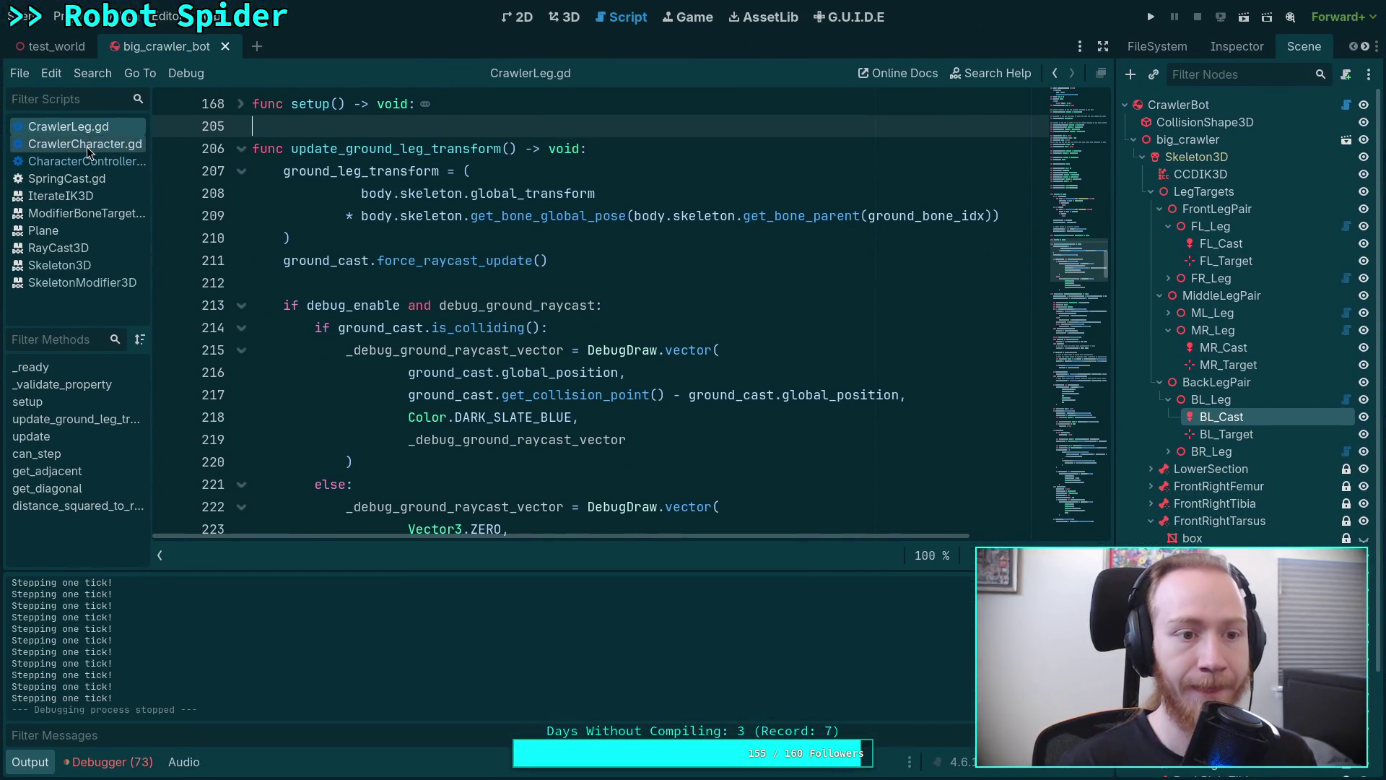
click(86, 146)
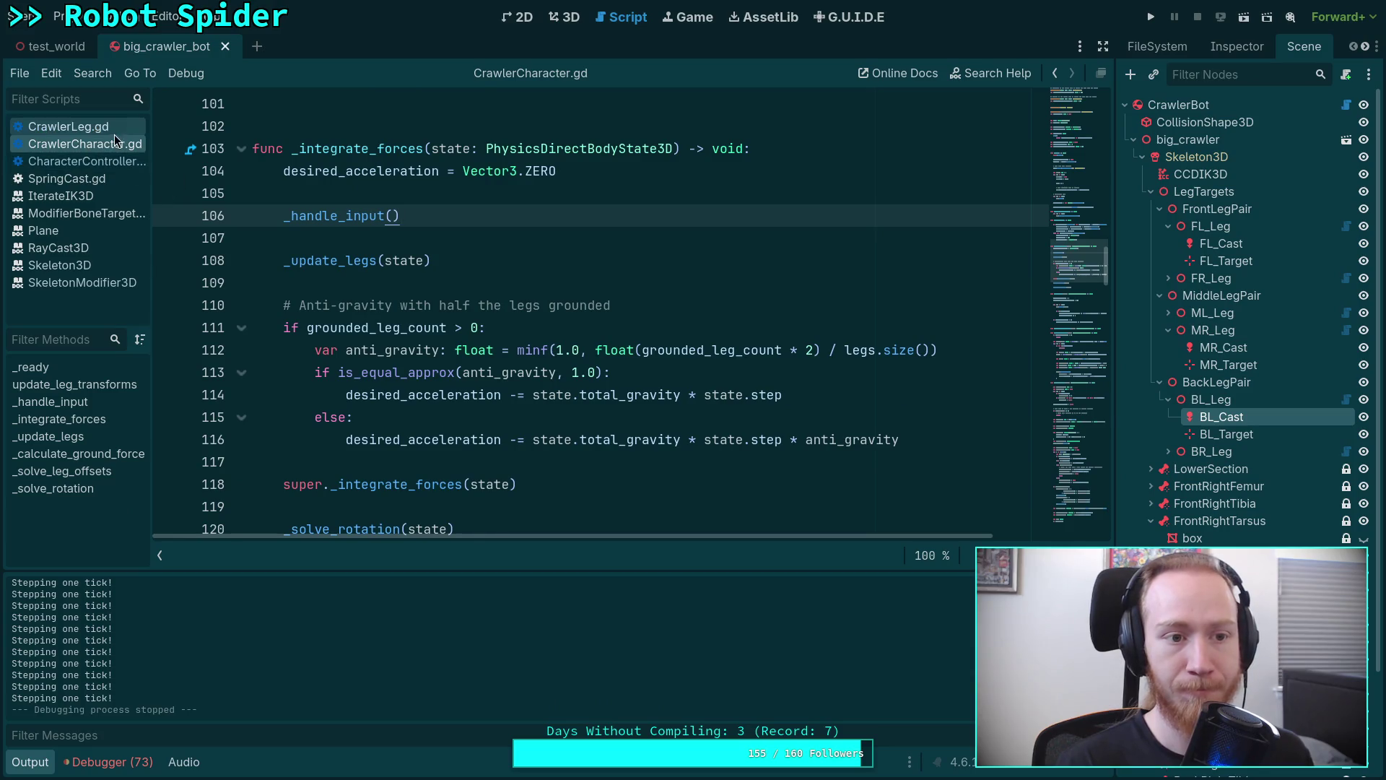
Return to CrawlerLeg.gd with the Output panel hidden and highlight is_grounded and time_since_grounded near line 417.
click(114, 128)
click(43, 761)
scroll(486, 472, down, 3)
scroll(502, 426, down, 4)
scroll(501, 426, down, 15)
scroll(502, 426, down, 8)
scroll(501, 426, down, 9)
scroll(502, 426, down, 10)
scroll(501, 425, down, 11)
scroll(501, 426, down, 10)
scroll(501, 426, up, 2)
scroll(502, 426, up, 1)
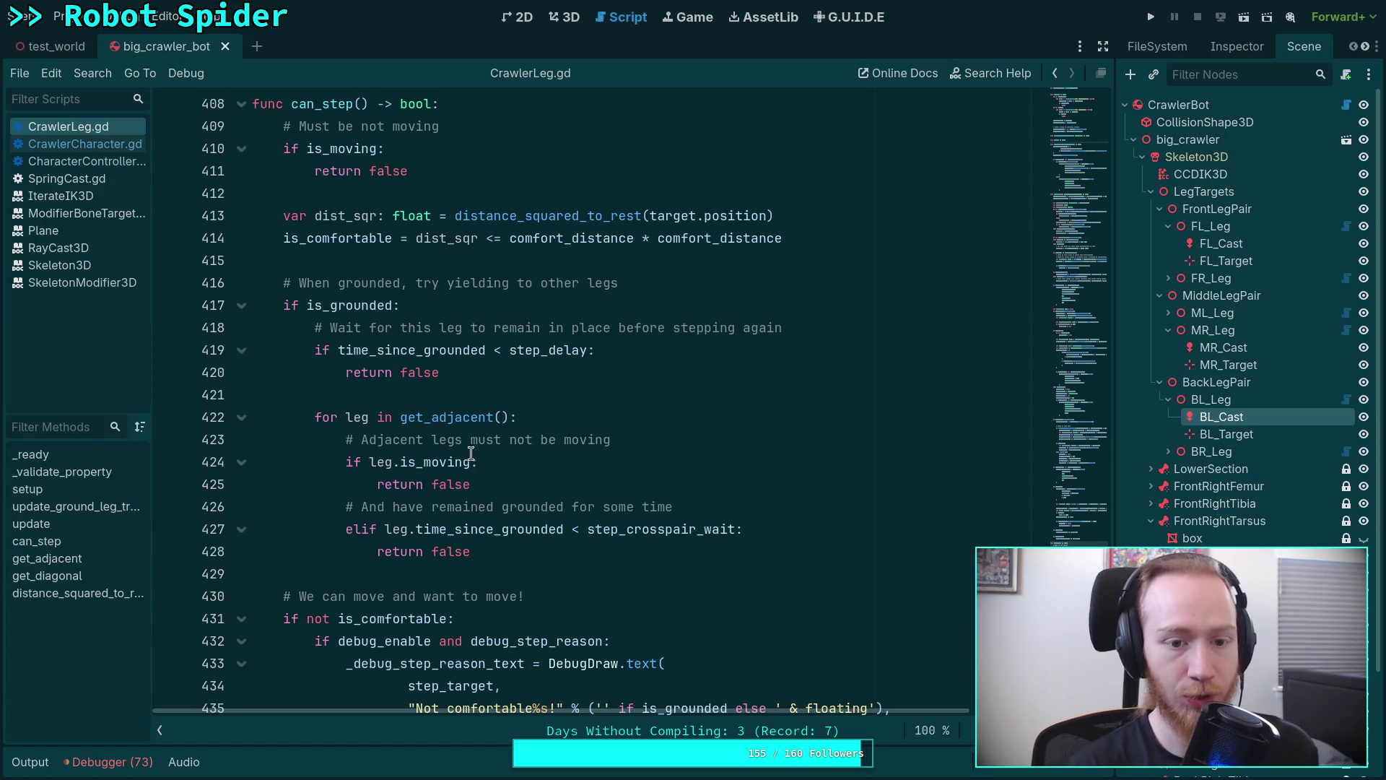
double_click(317, 304)
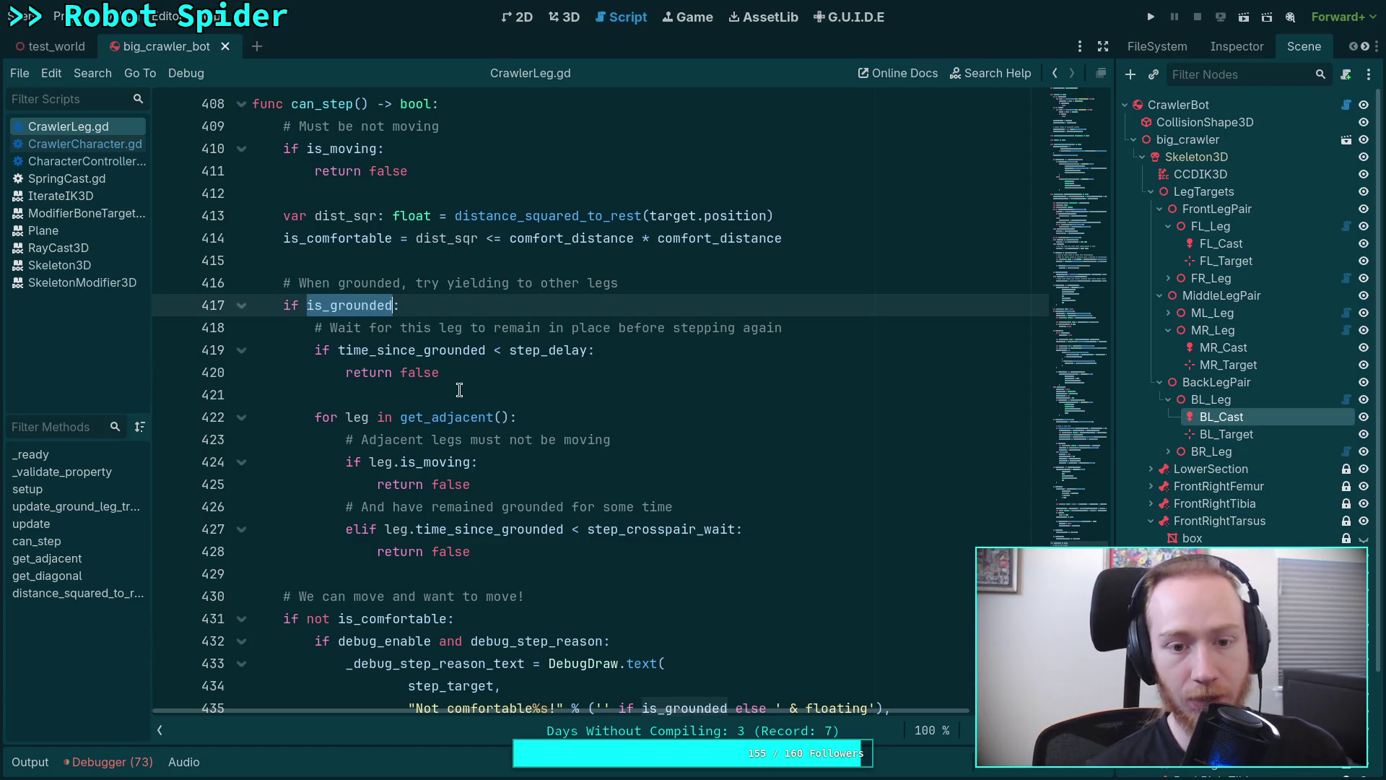
double_click(419, 350)
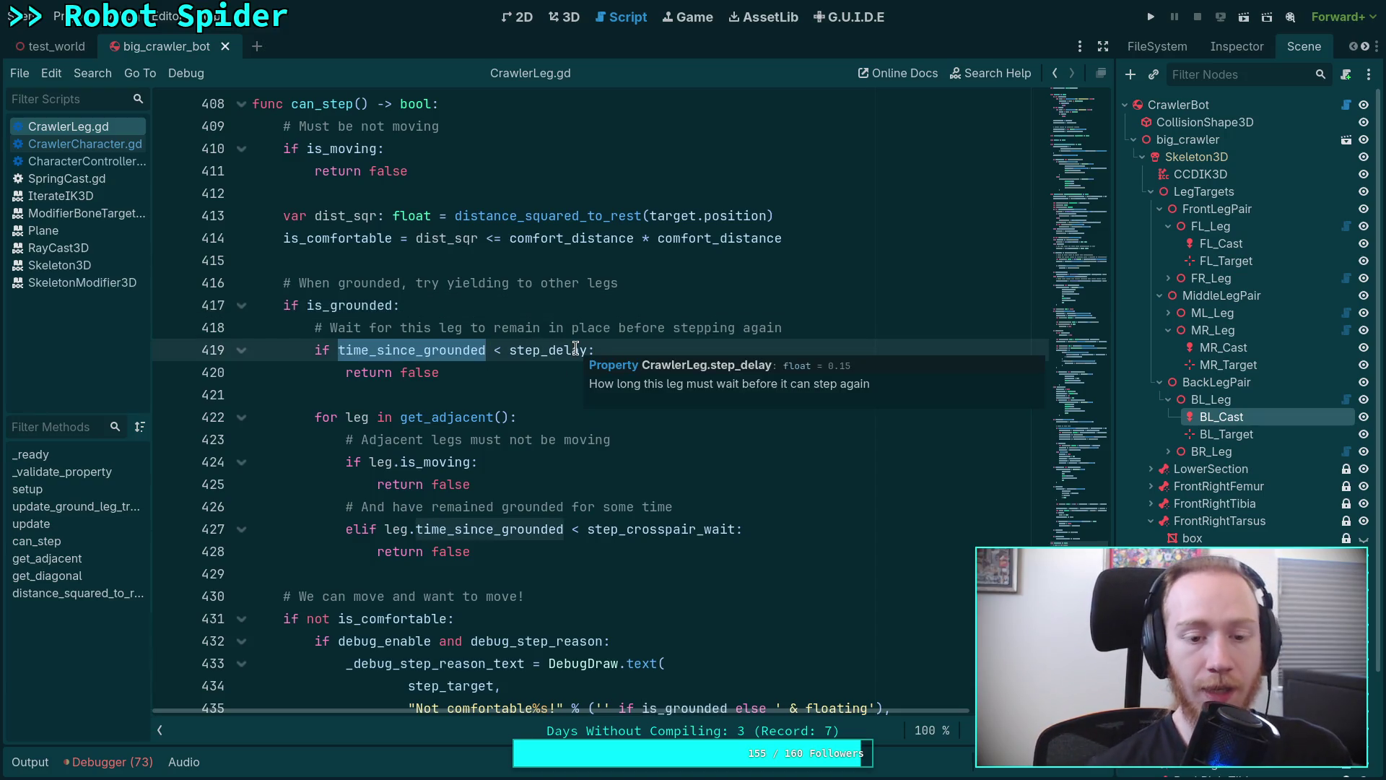
scroll(476, 491, down, 2)
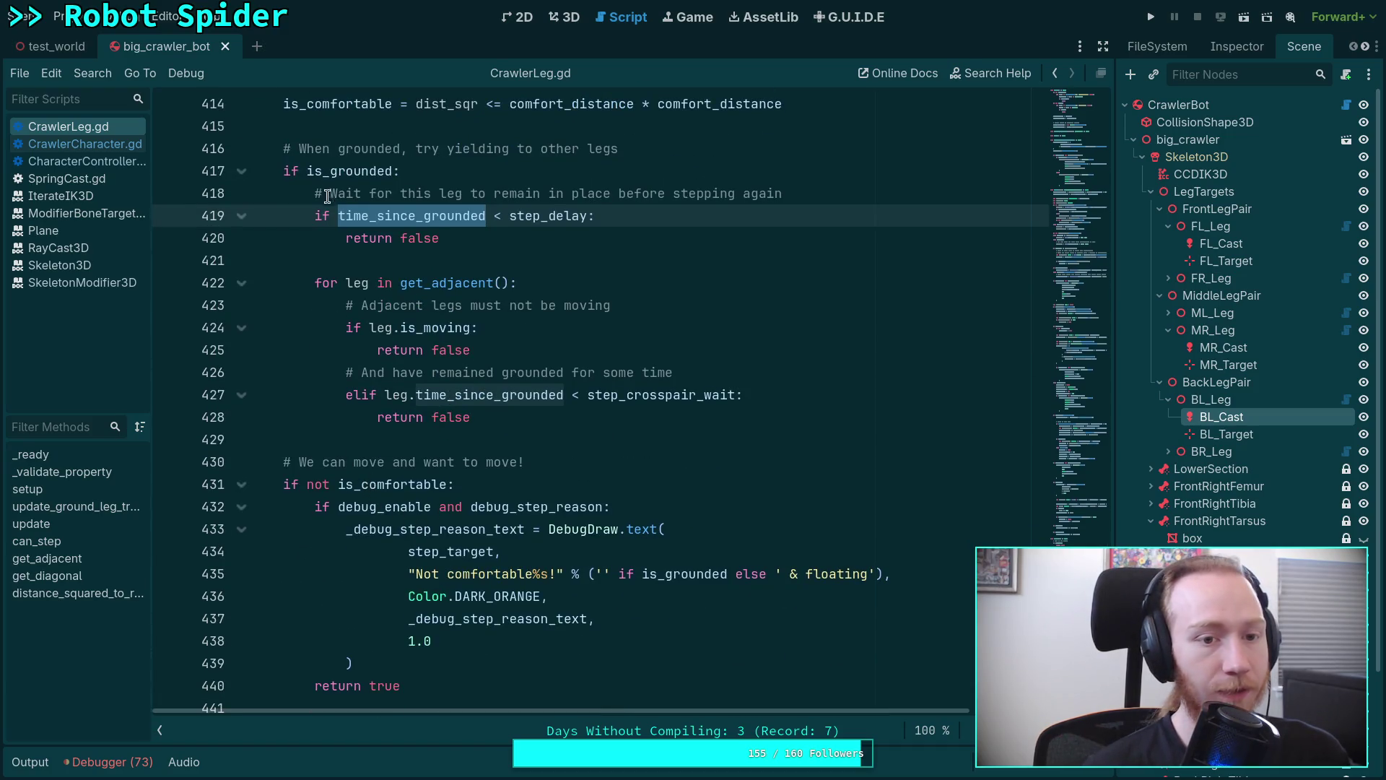
Inspect line 417's is_grounded check and the empty debug label on line 435, highlighting every time_since_grounded use.
double_click(320, 171)
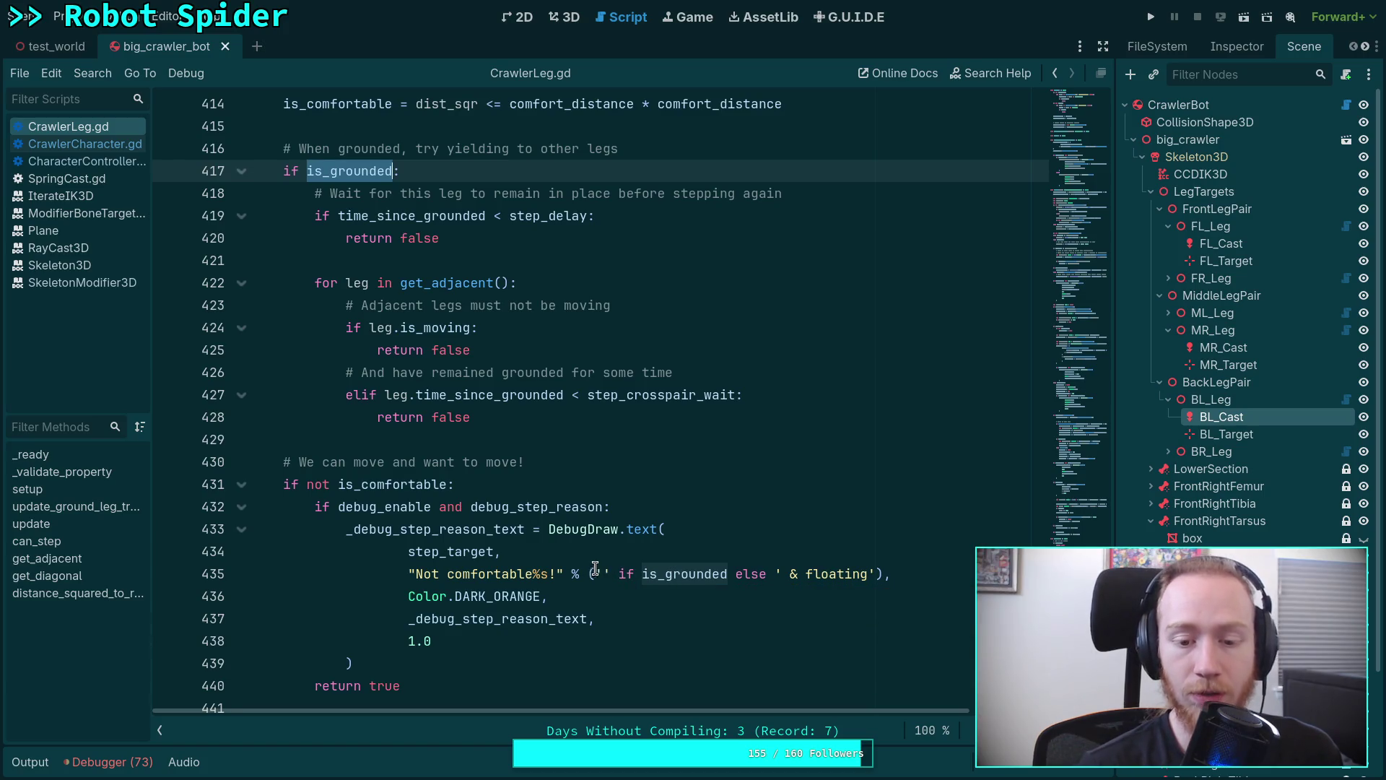
drag(594, 570, 611, 570)
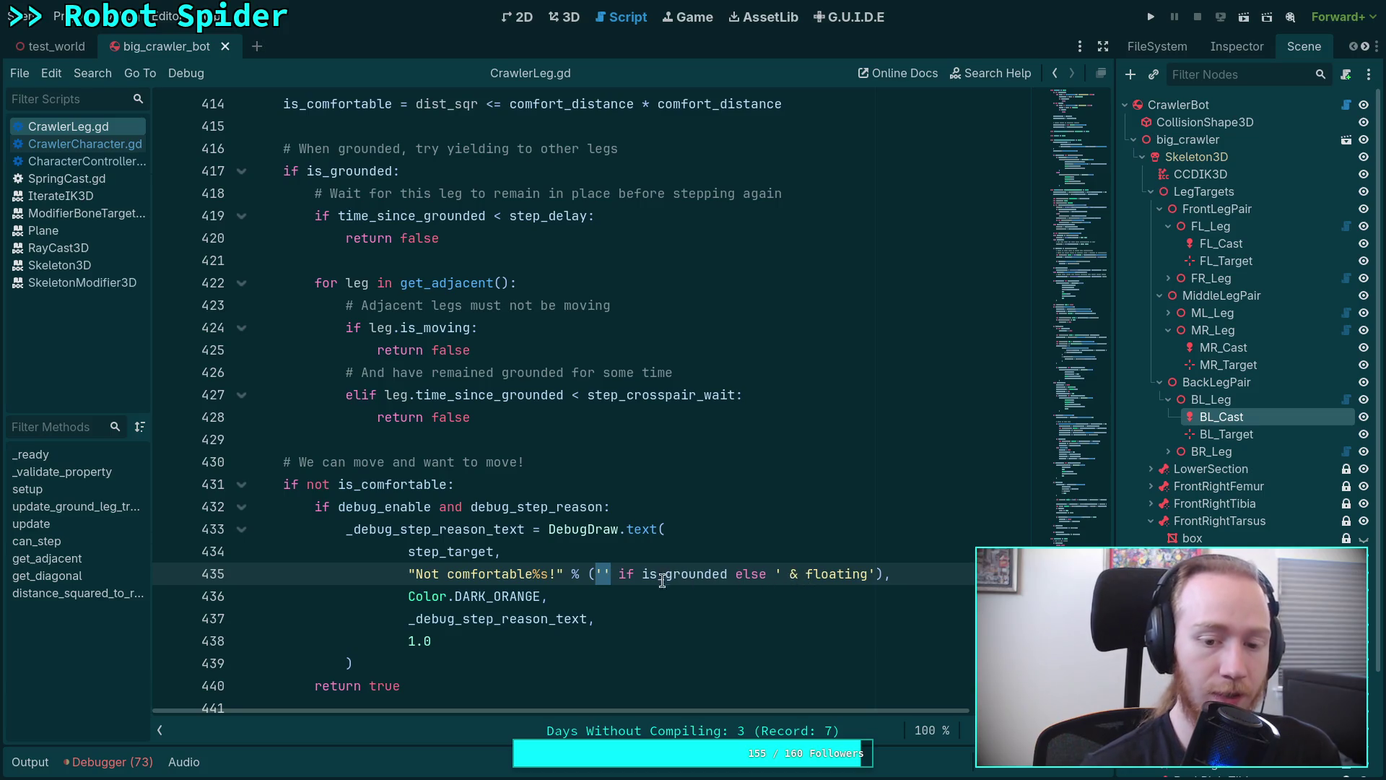
click(598, 542)
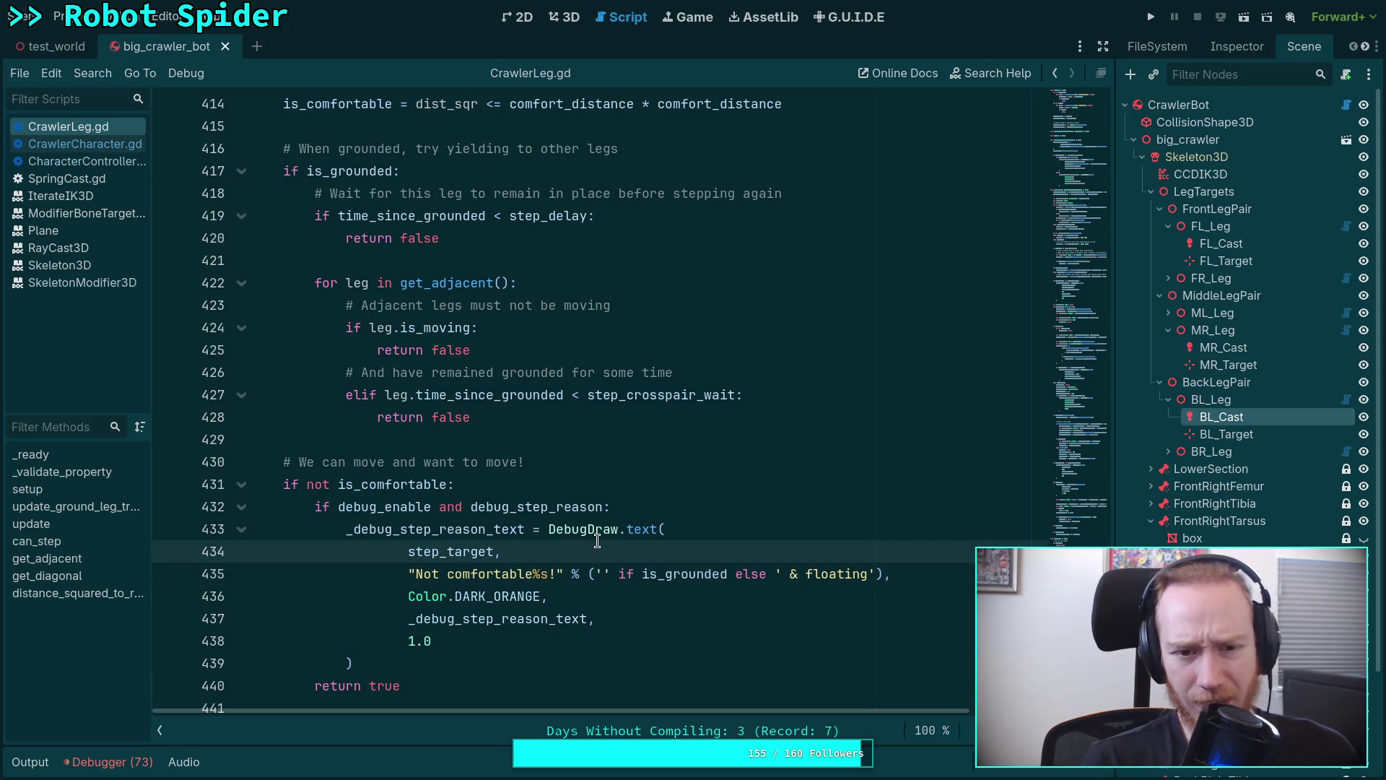
double_click(459, 224)
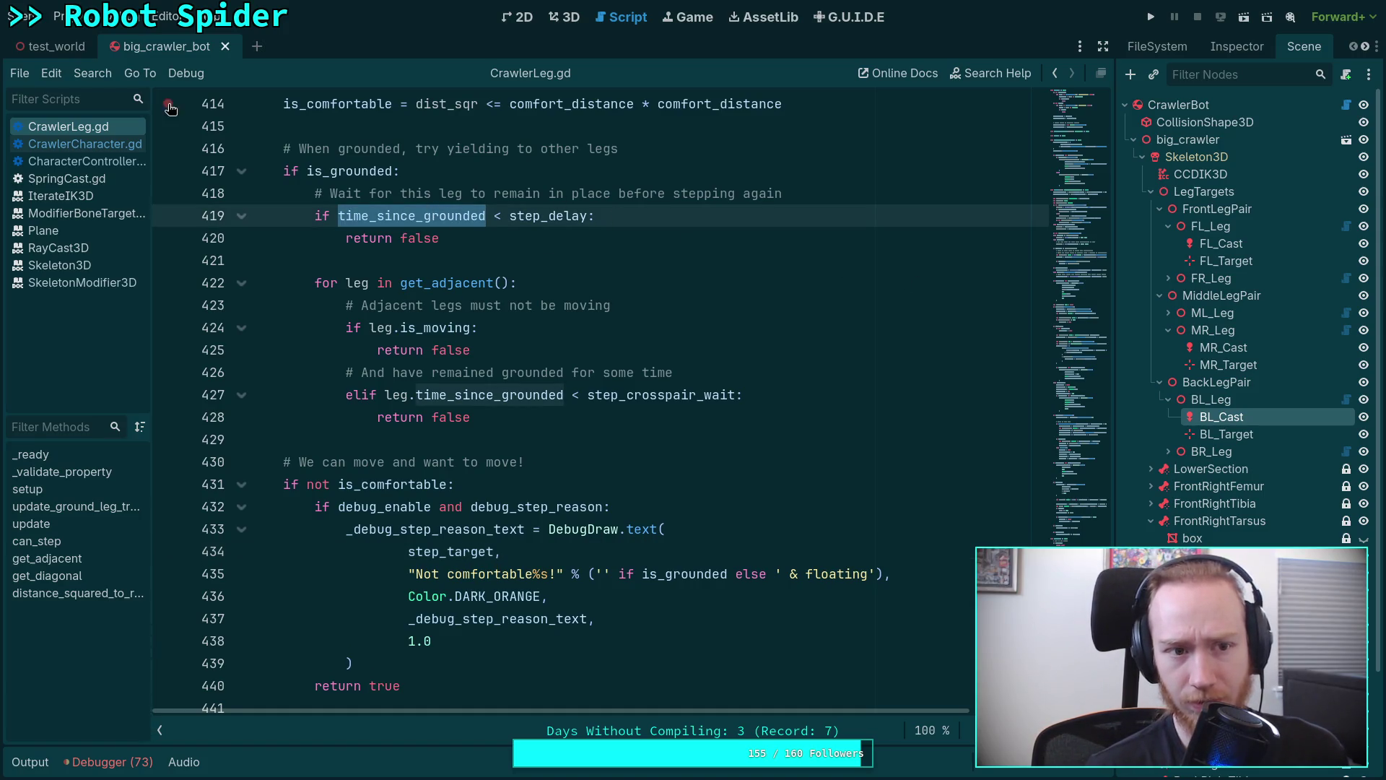
Inspect FL_Leg's leg properties in a widened Inspector dock.
click(1237, 47)
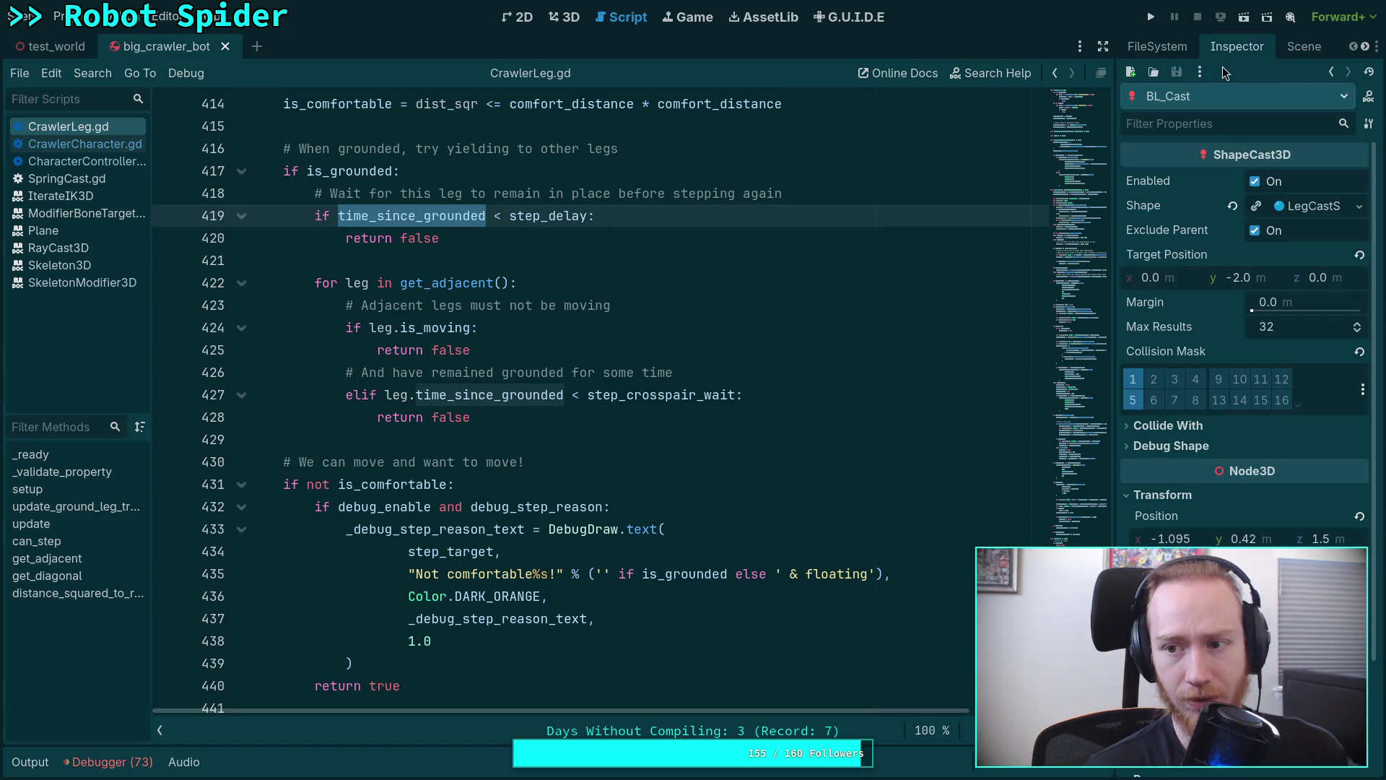
click(1296, 49)
click(1192, 233)
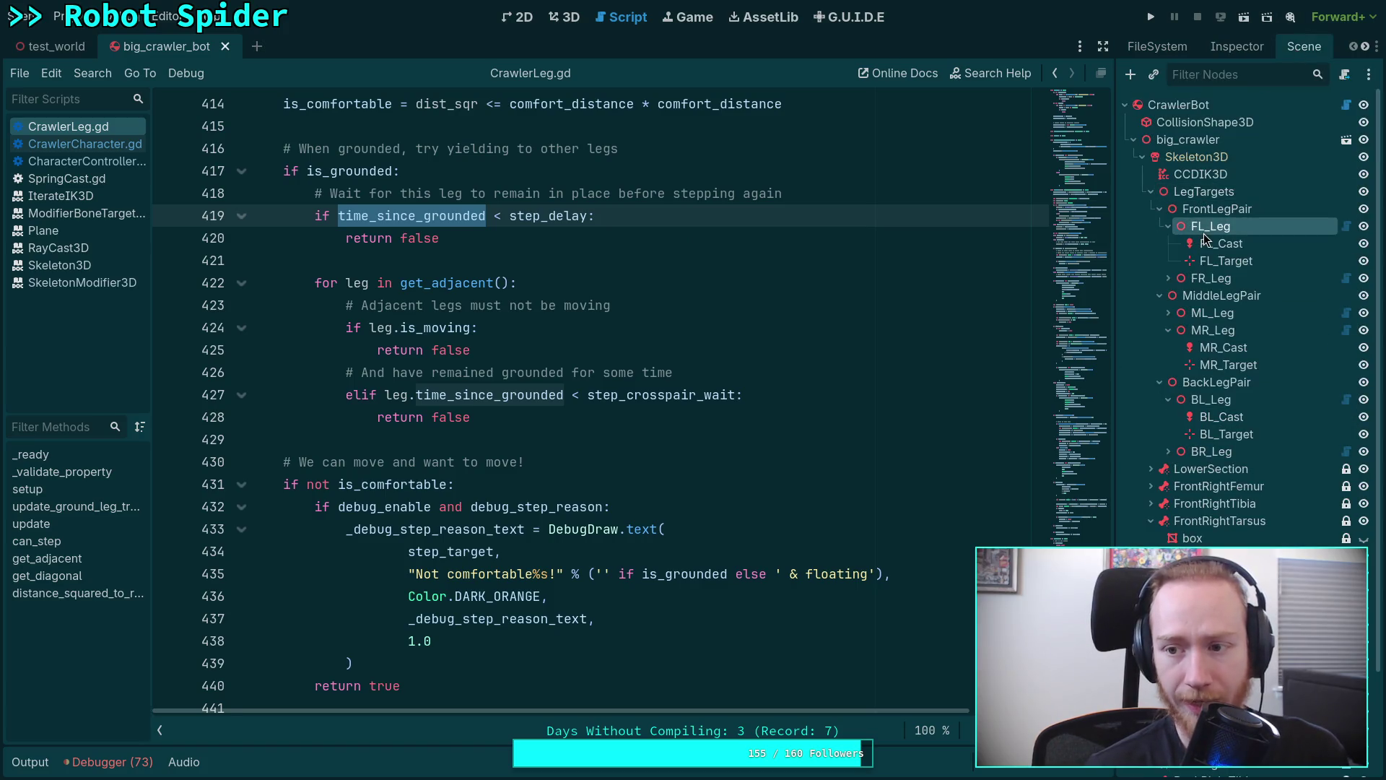
click(1216, 49)
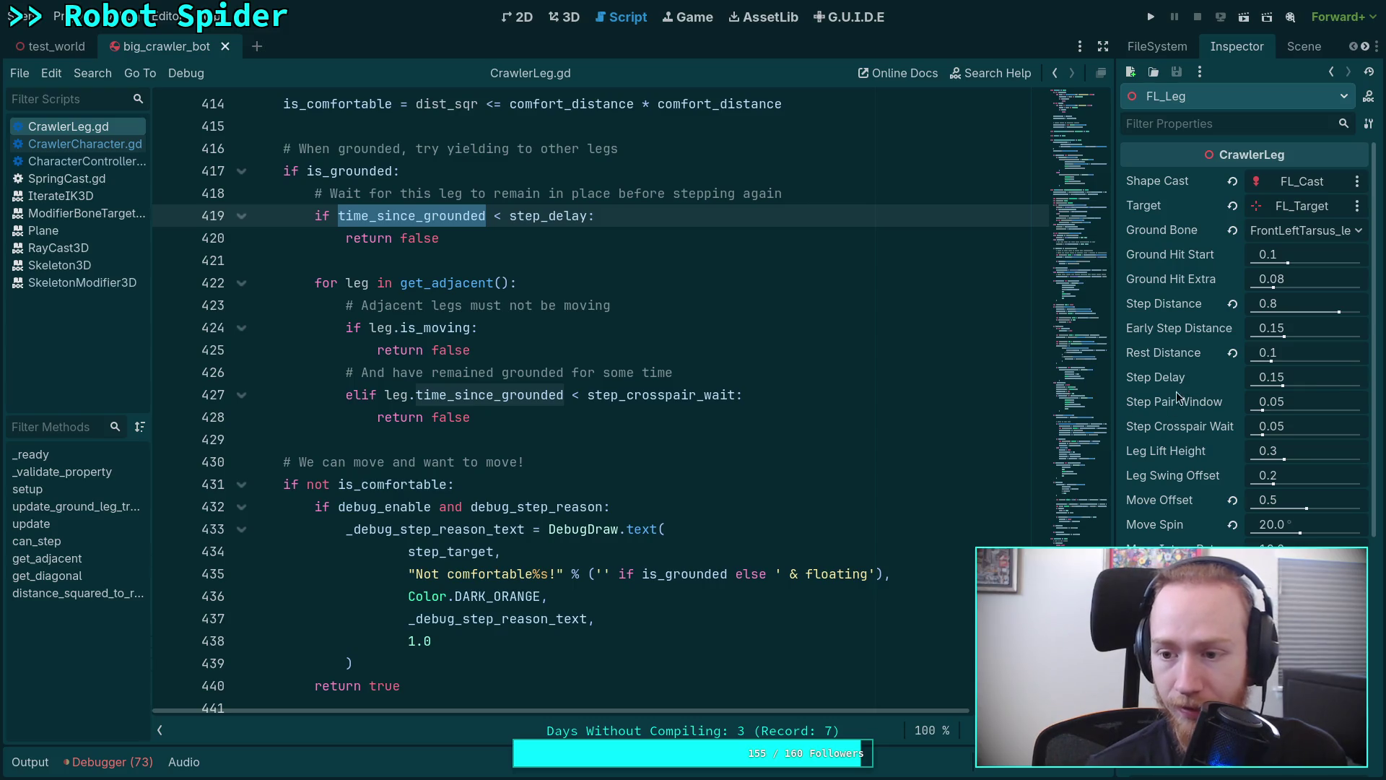
drag(1115, 390, 1076, 390)
Compare FR_Leg's and ML_Leg's leg properties, then run the project to test the crawler.
click(1263, 46)
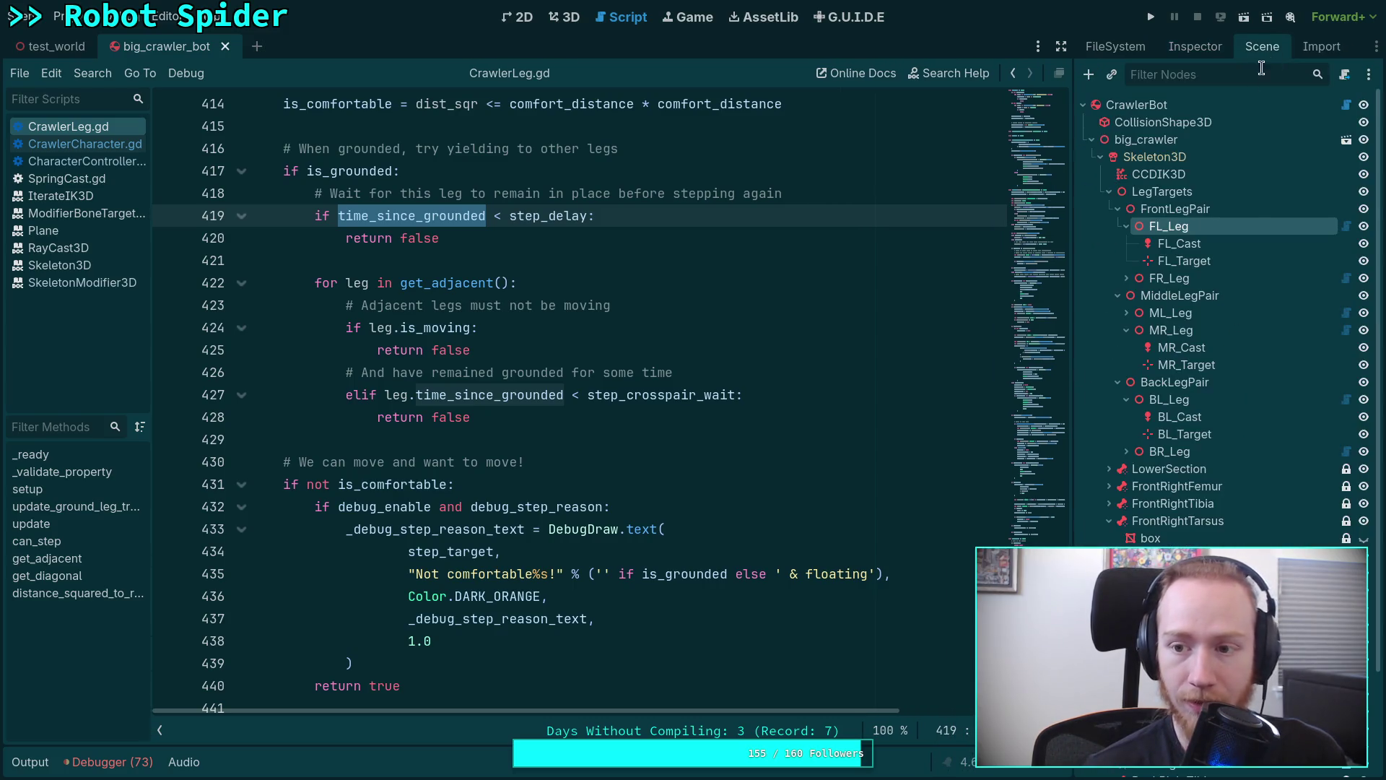
click(1166, 279)
click(1195, 50)
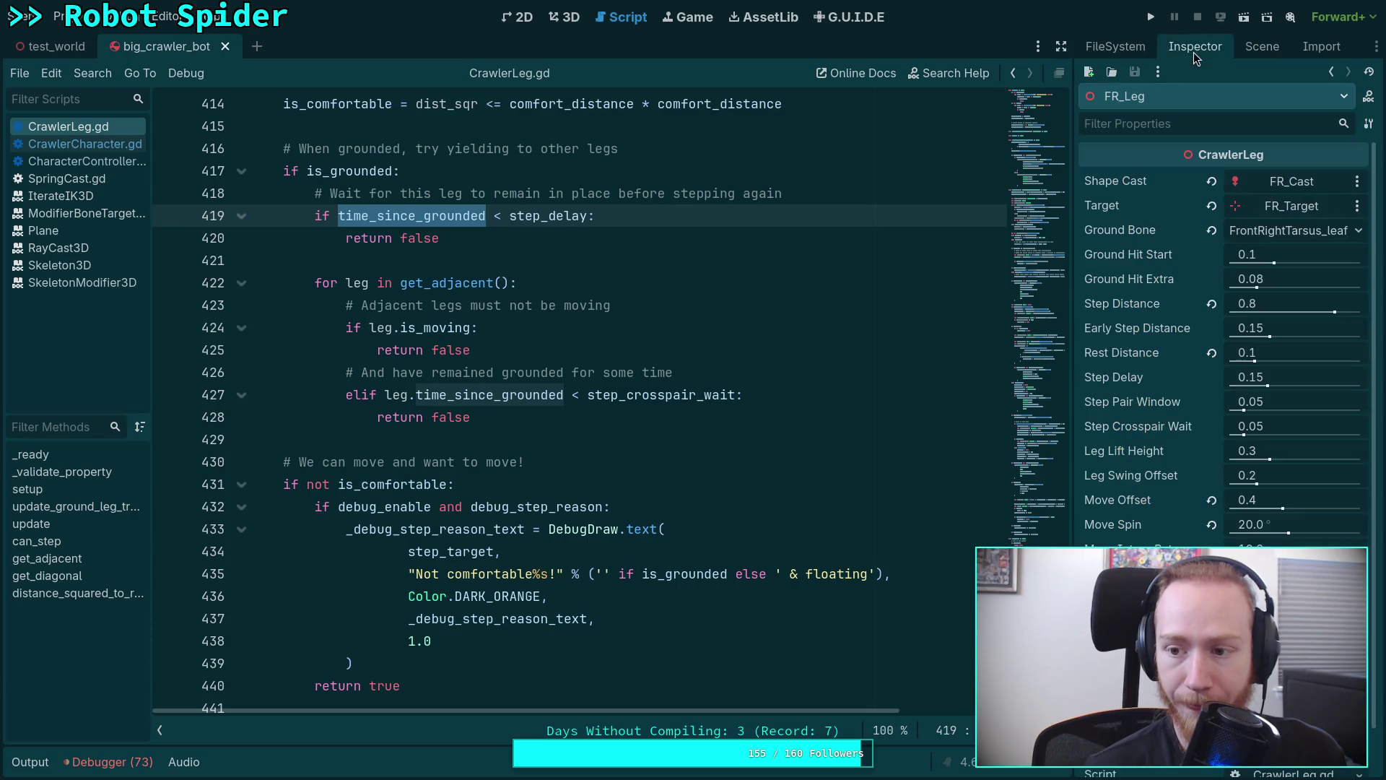
click(1241, 50)
click(1170, 313)
click(1201, 53)
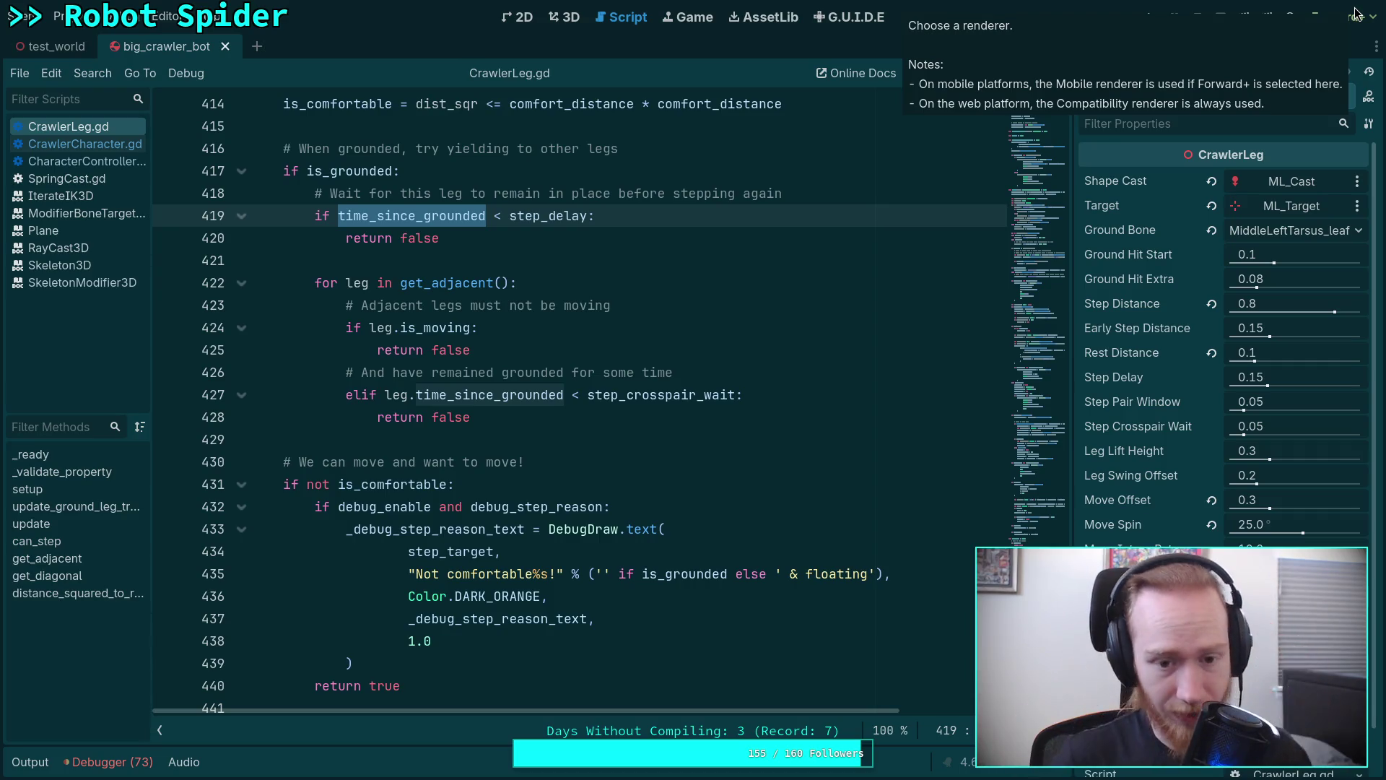
click(1153, 17)
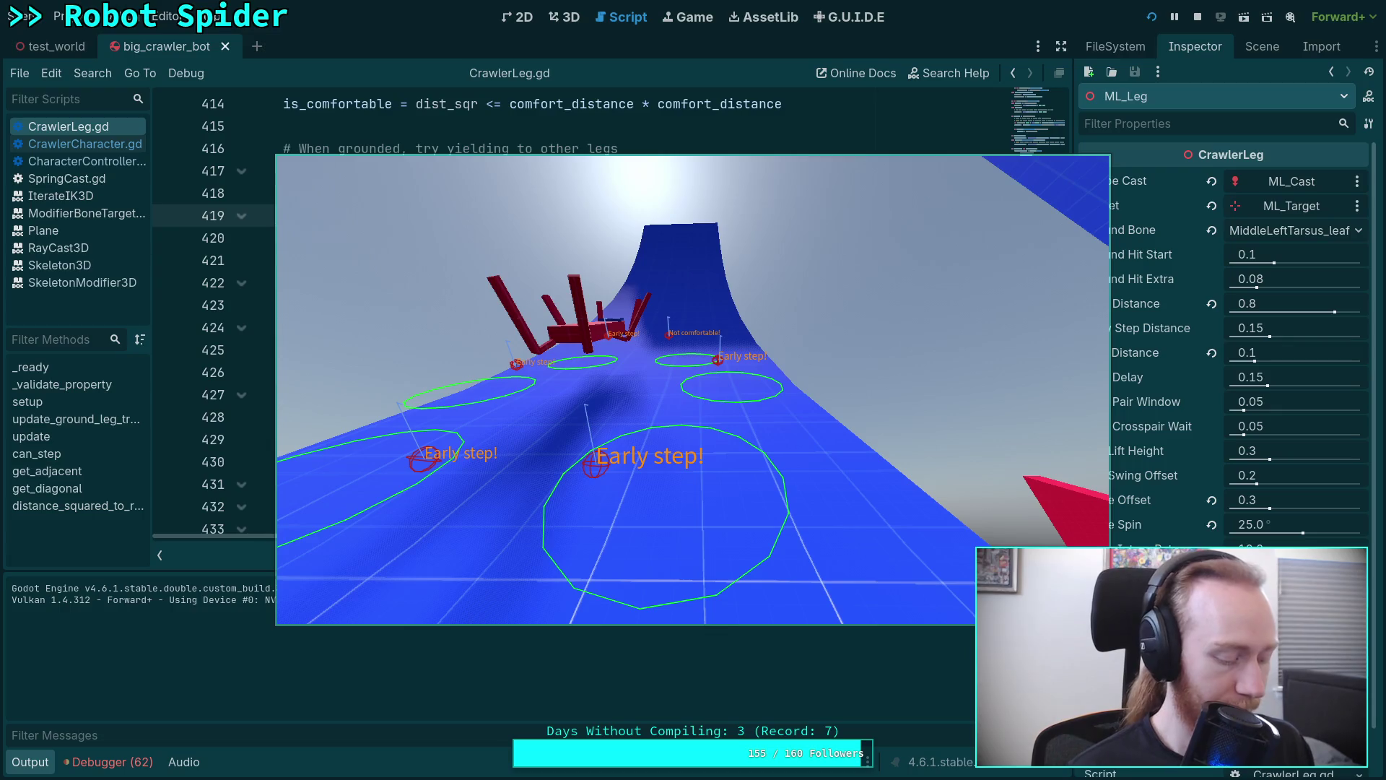
Advance the crawler a few single ticks on the ramp, then switch back to the editor code.
key(period)
key(period)
key(period)
key(period)
key(period)
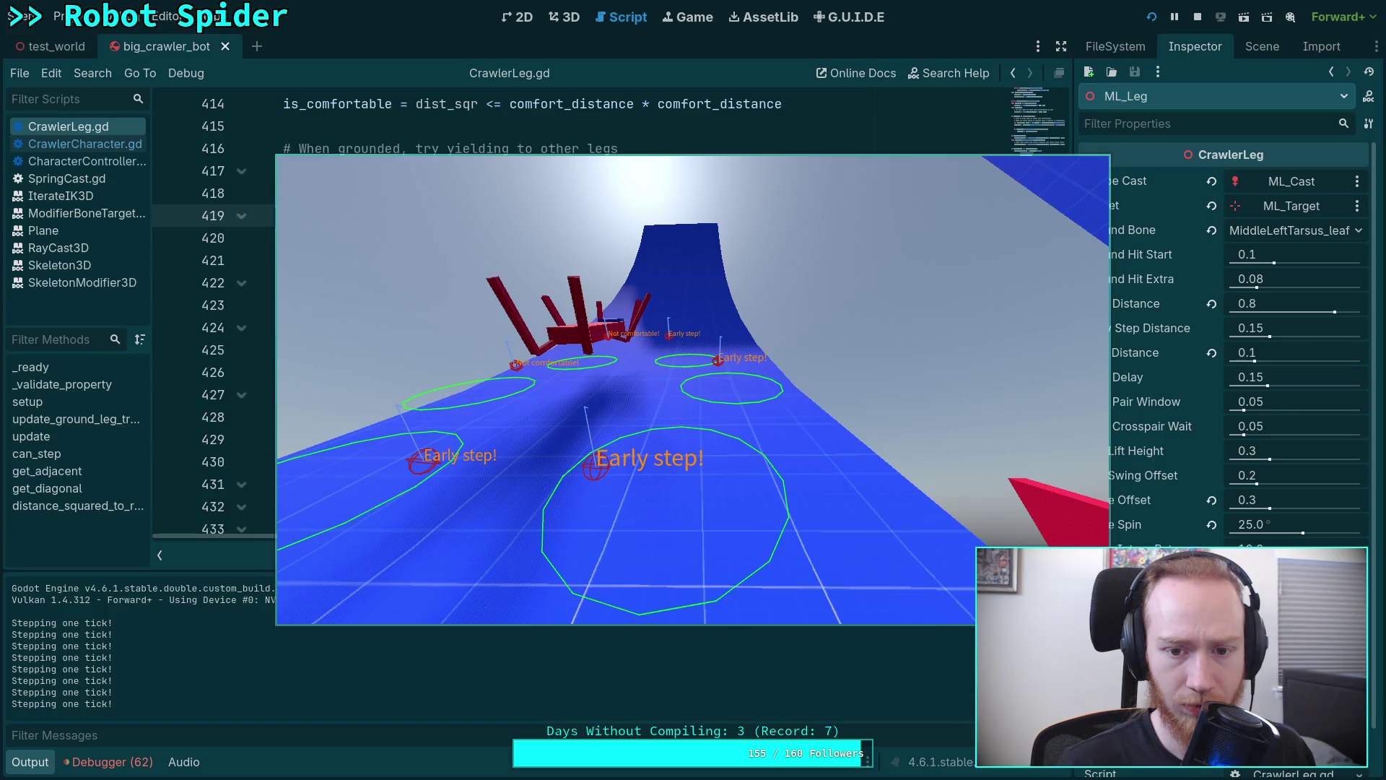
key(period)
key(period)
key(period)
key(period)
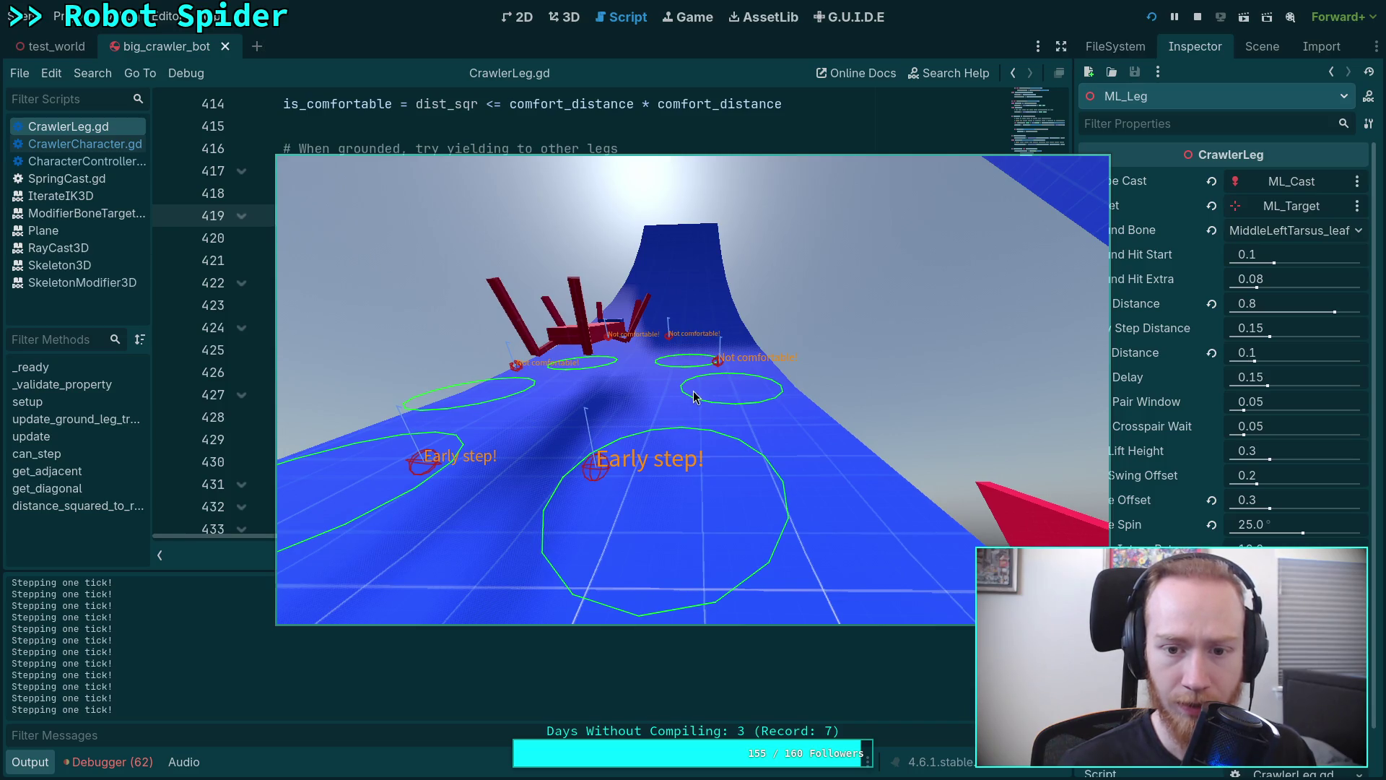
key(alt+Tab)
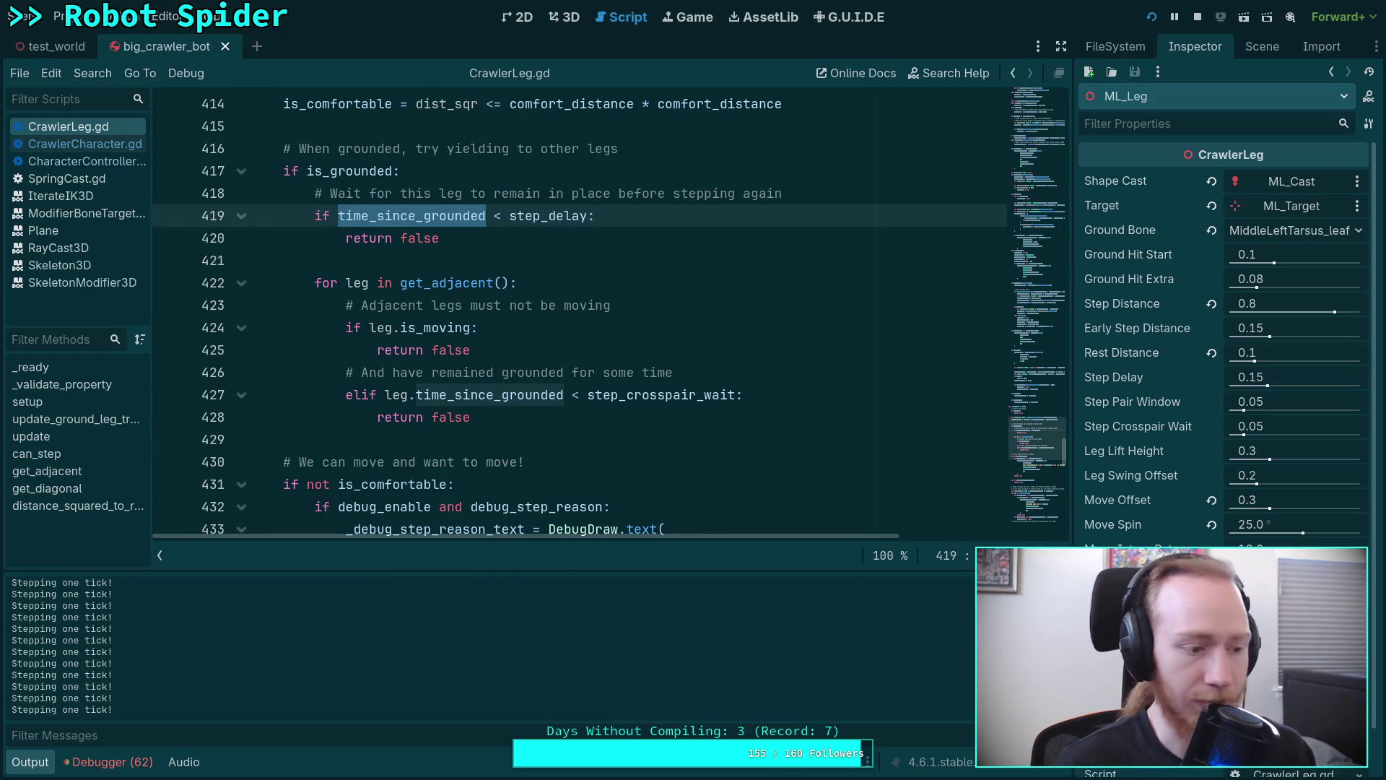
scroll(513, 346, up, 3)
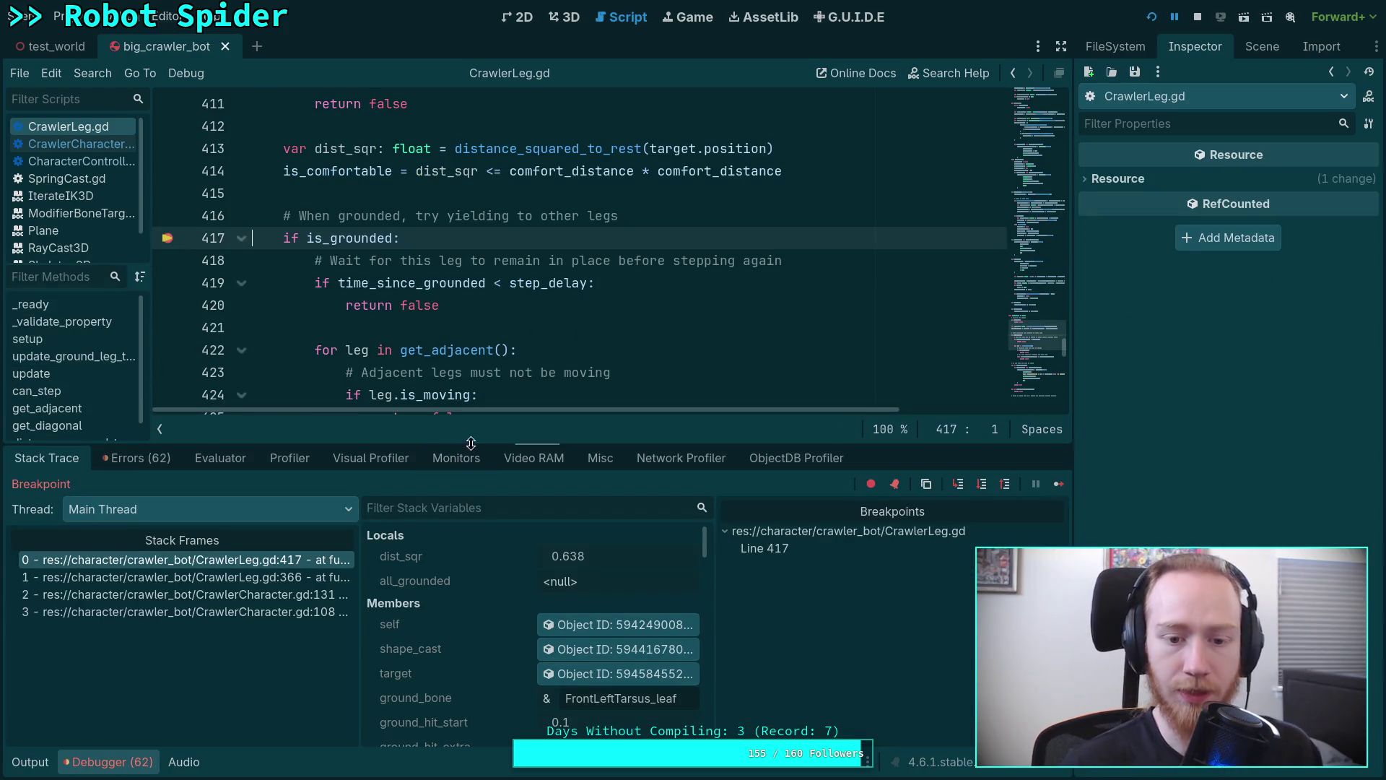
Resize the code area above the Debugger to review the paused leg's variables like time_since_grounded 2.969.
drag(467, 443, 464, 460)
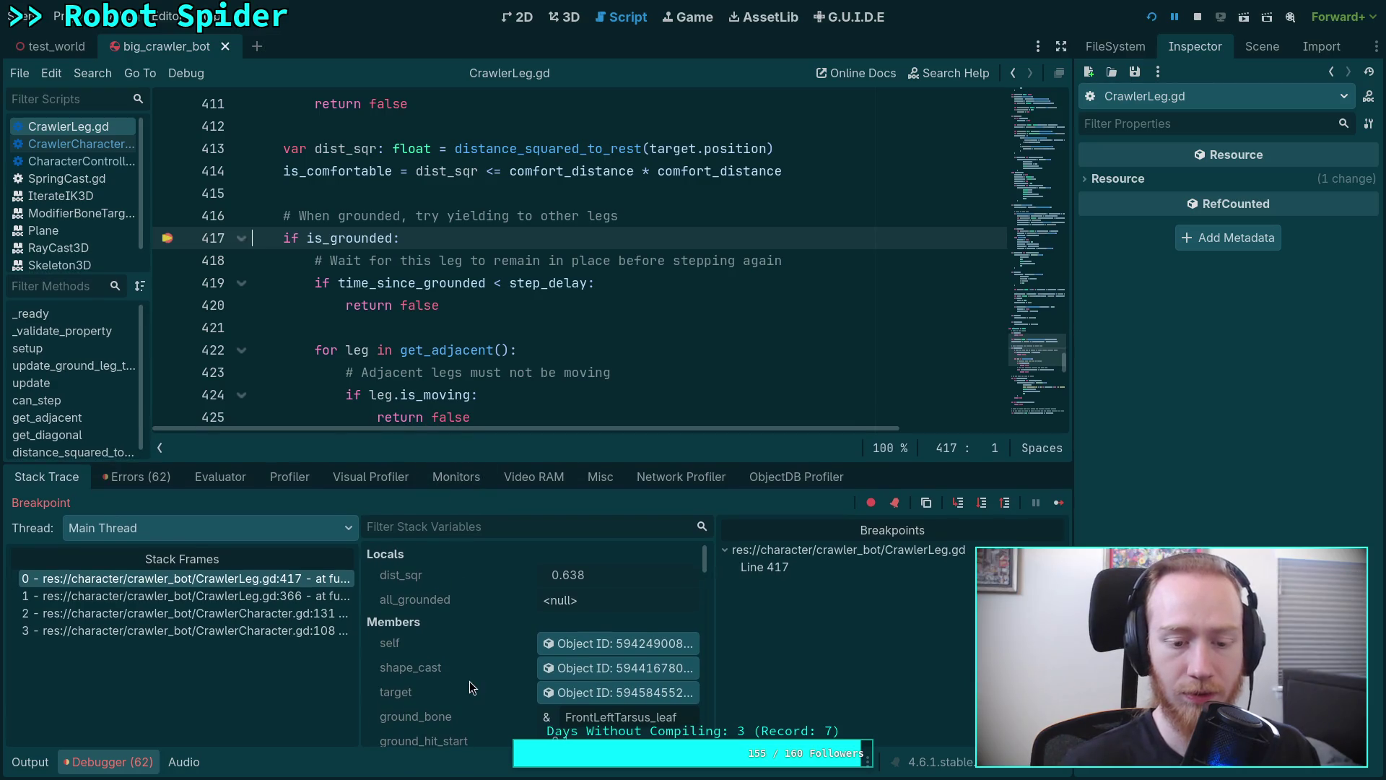
scroll(519, 666, down, 2)
scroll(520, 666, down, 3)
scroll(520, 667, down, 3)
scroll(521, 666, down, 3)
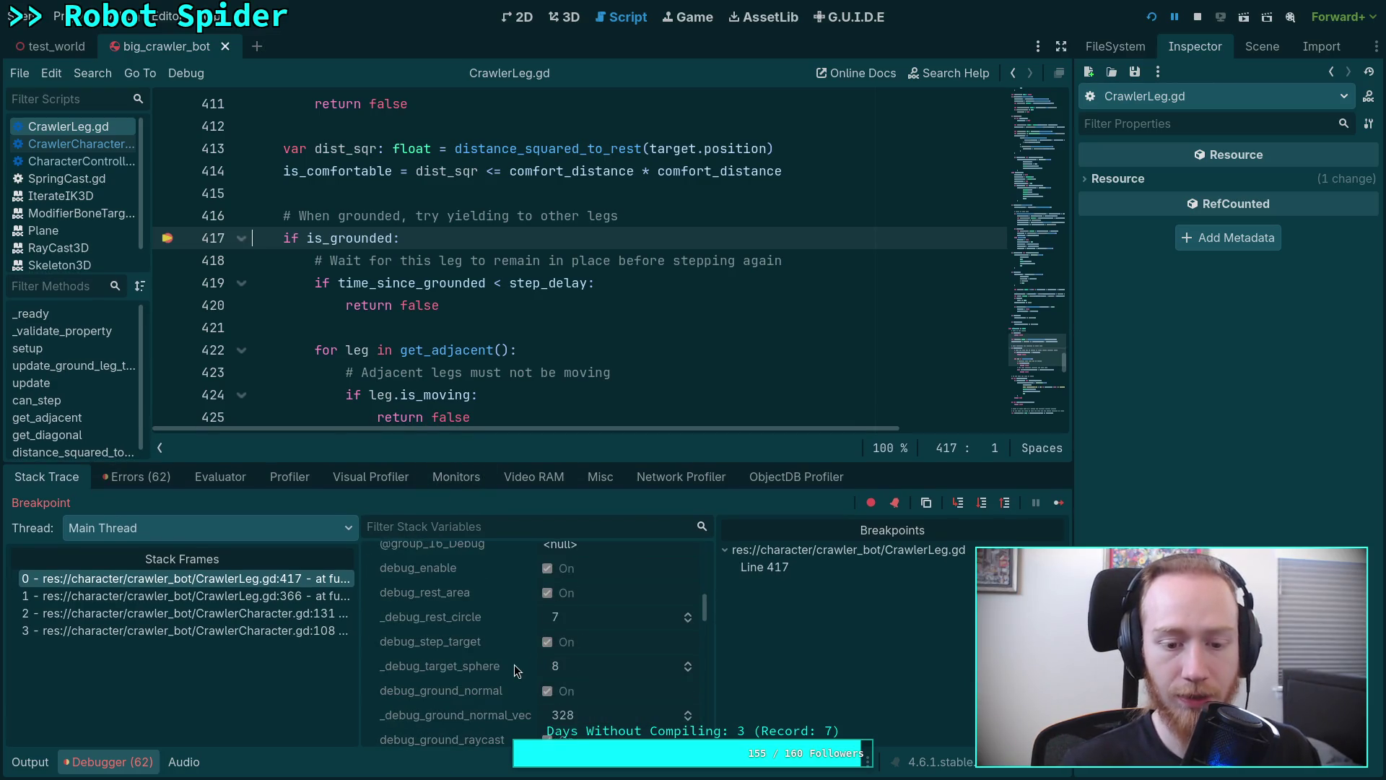
scroll(515, 670, down, 2)
scroll(584, 665, down, 3)
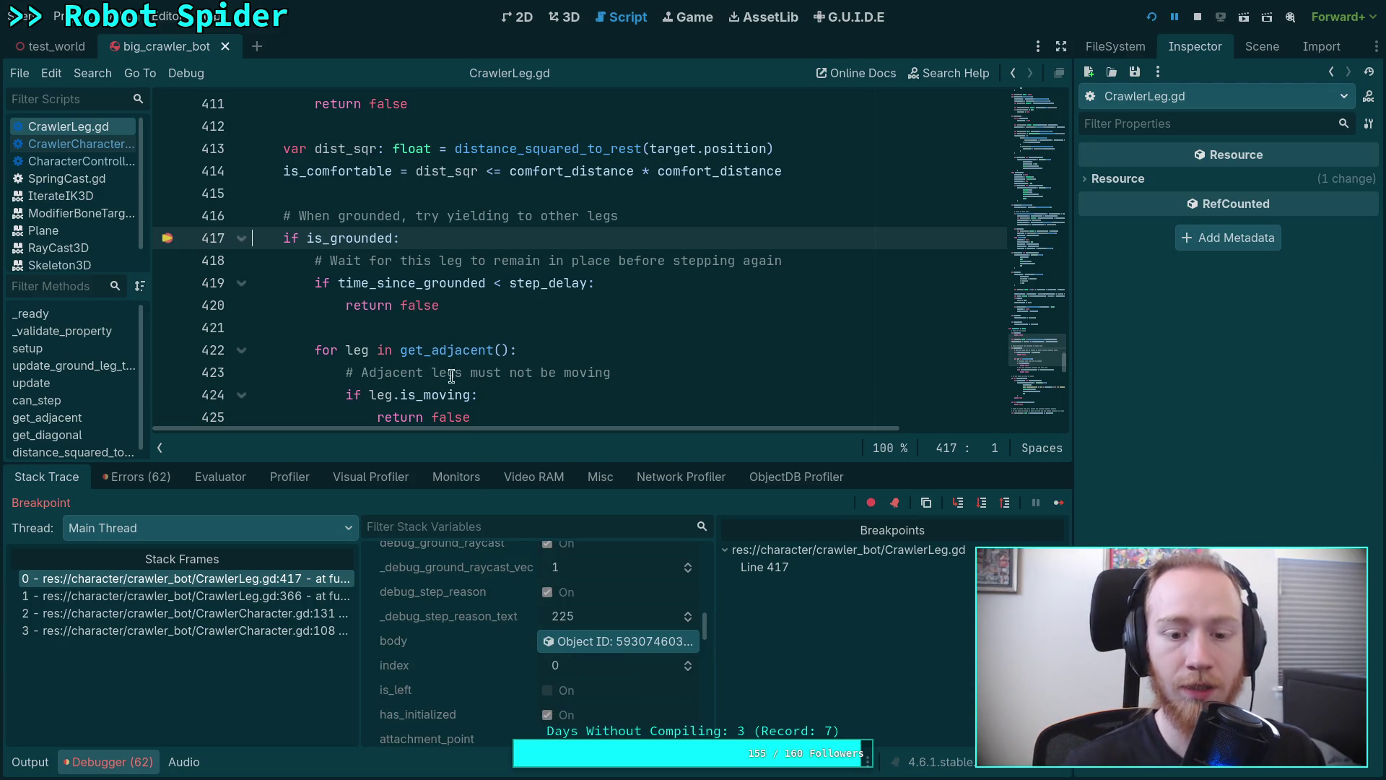
scroll(500, 639, up, 2)
scroll(500, 640, down, 4)
scroll(499, 639, down, 1)
scroll(502, 637, up, 1)
scroll(502, 623, up, 1)
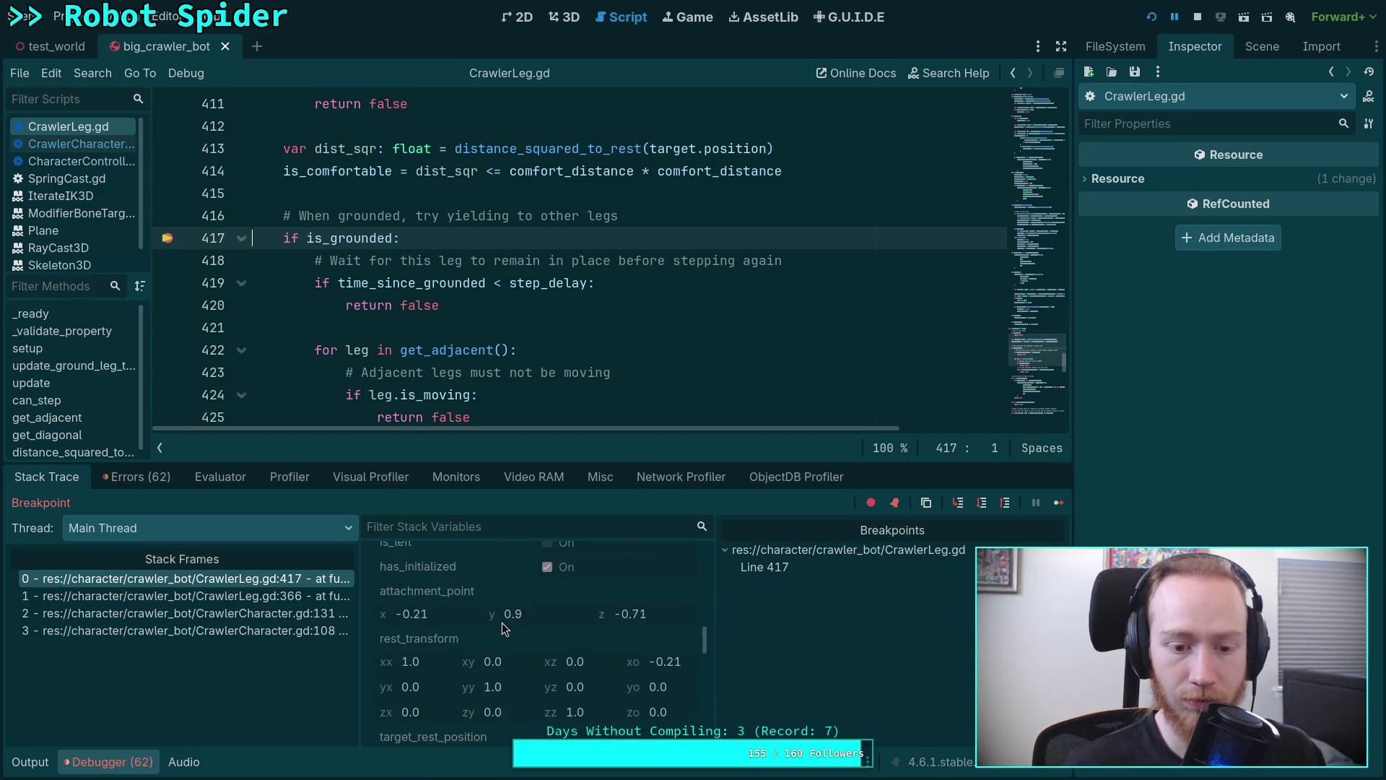
scroll(501, 623, up, 2)
scroll(522, 637, up, 2)
scroll(521, 639, up, 2)
scroll(520, 637, up, 2)
scroll(520, 637, up, 1)
scroll(520, 638, up, 3)
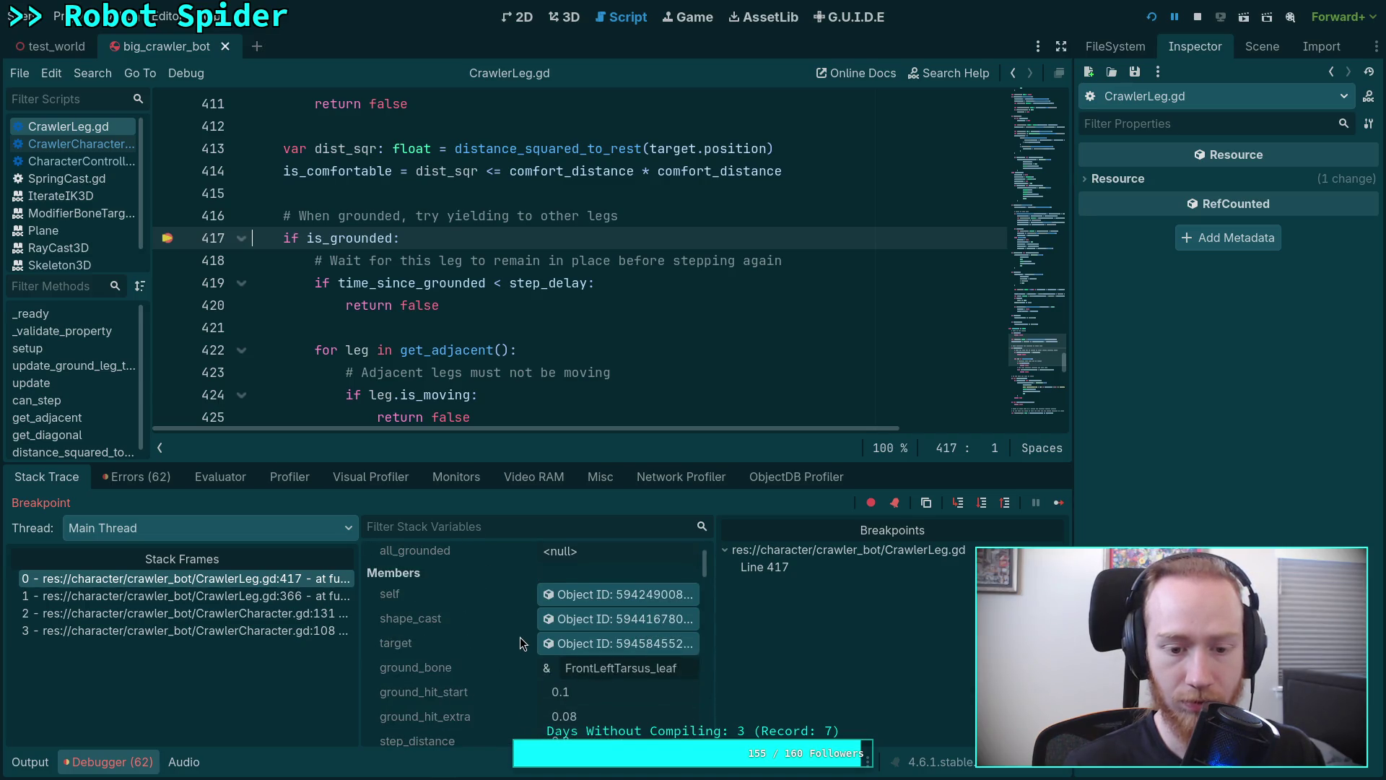
scroll(520, 637, up, 1)
scroll(521, 638, up, 1)
scroll(520, 637, down, 5)
scroll(519, 631, down, 5)
scroll(518, 633, down, 3)
scroll(519, 633, down, 2)
scroll(518, 632, up, 2)
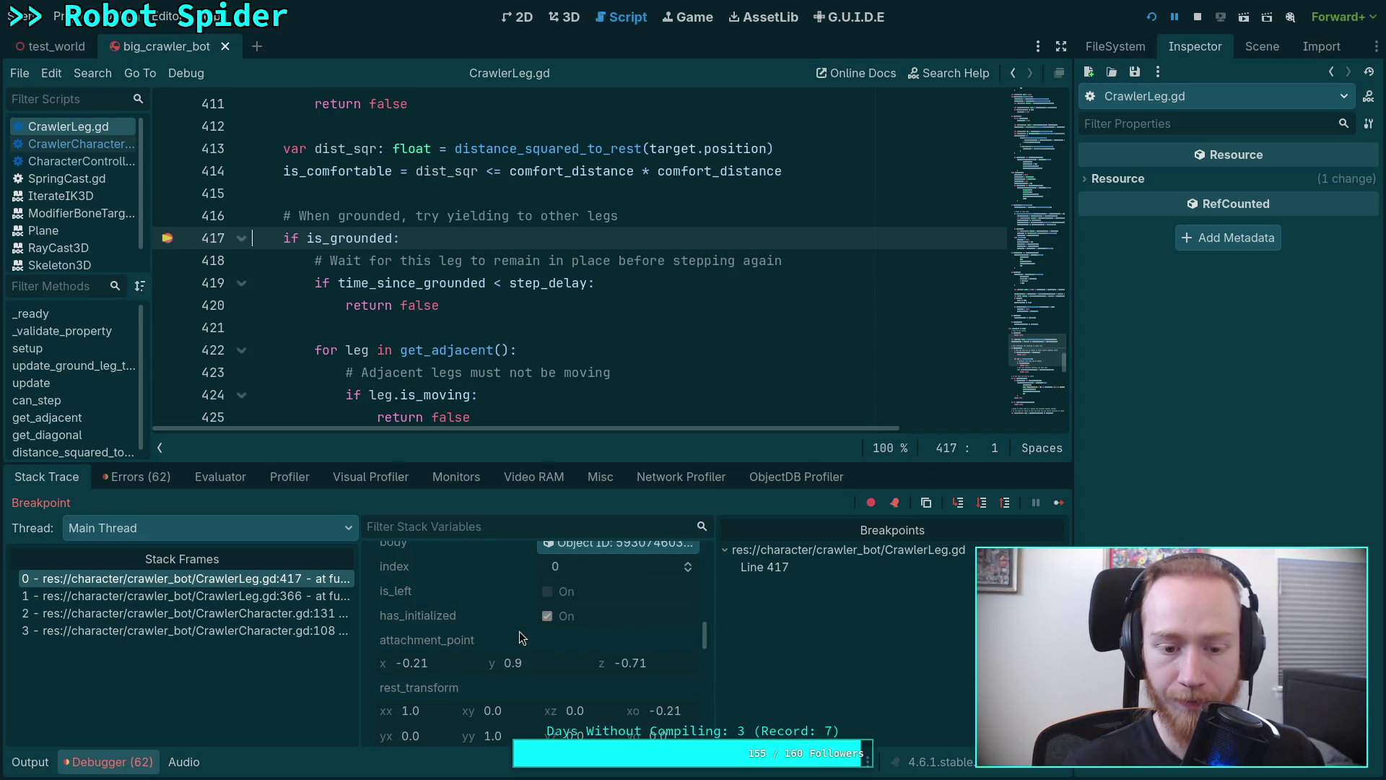
scroll(519, 632, down, 2)
scroll(520, 632, down, 2)
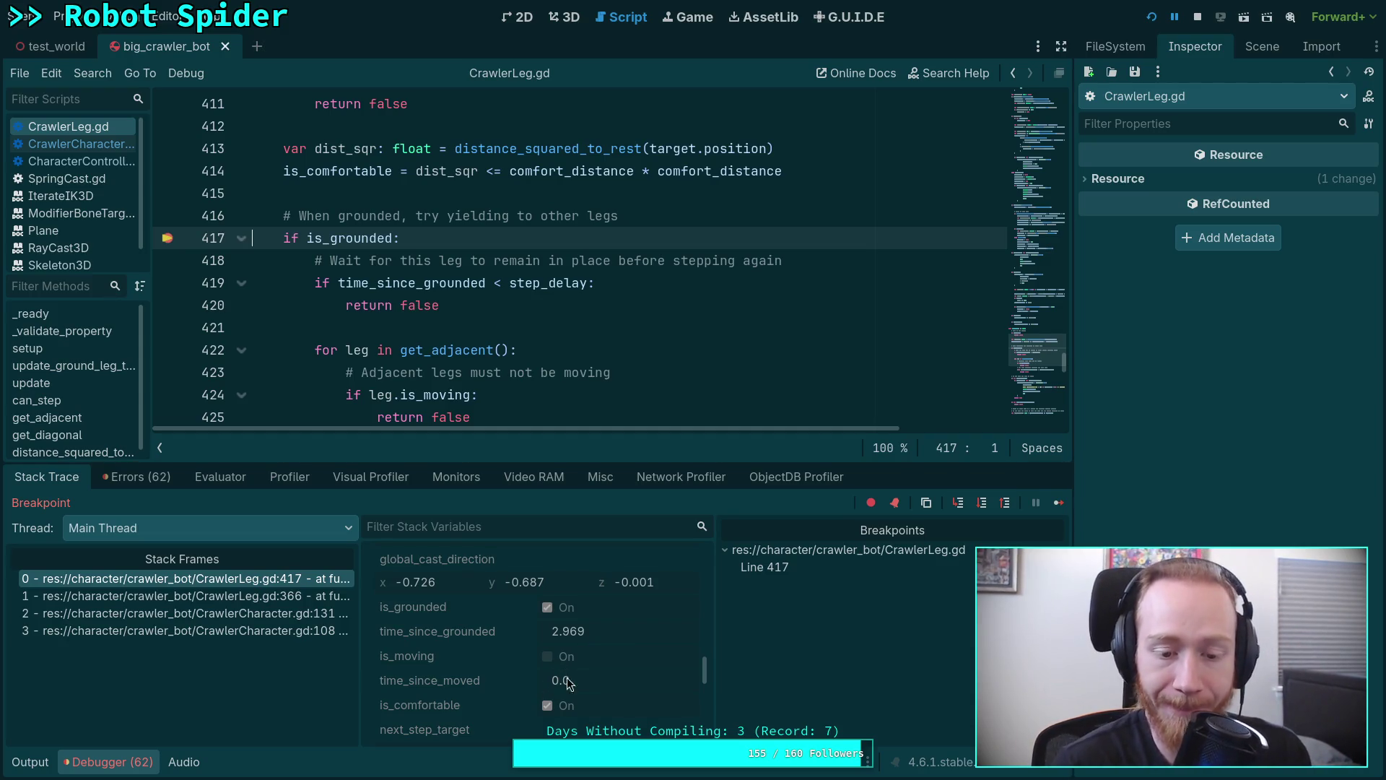
scroll(493, 355, up, 5)
scroll(455, 325, up, 2)
scroll(396, 289, down, 2)
double_click(333, 239)
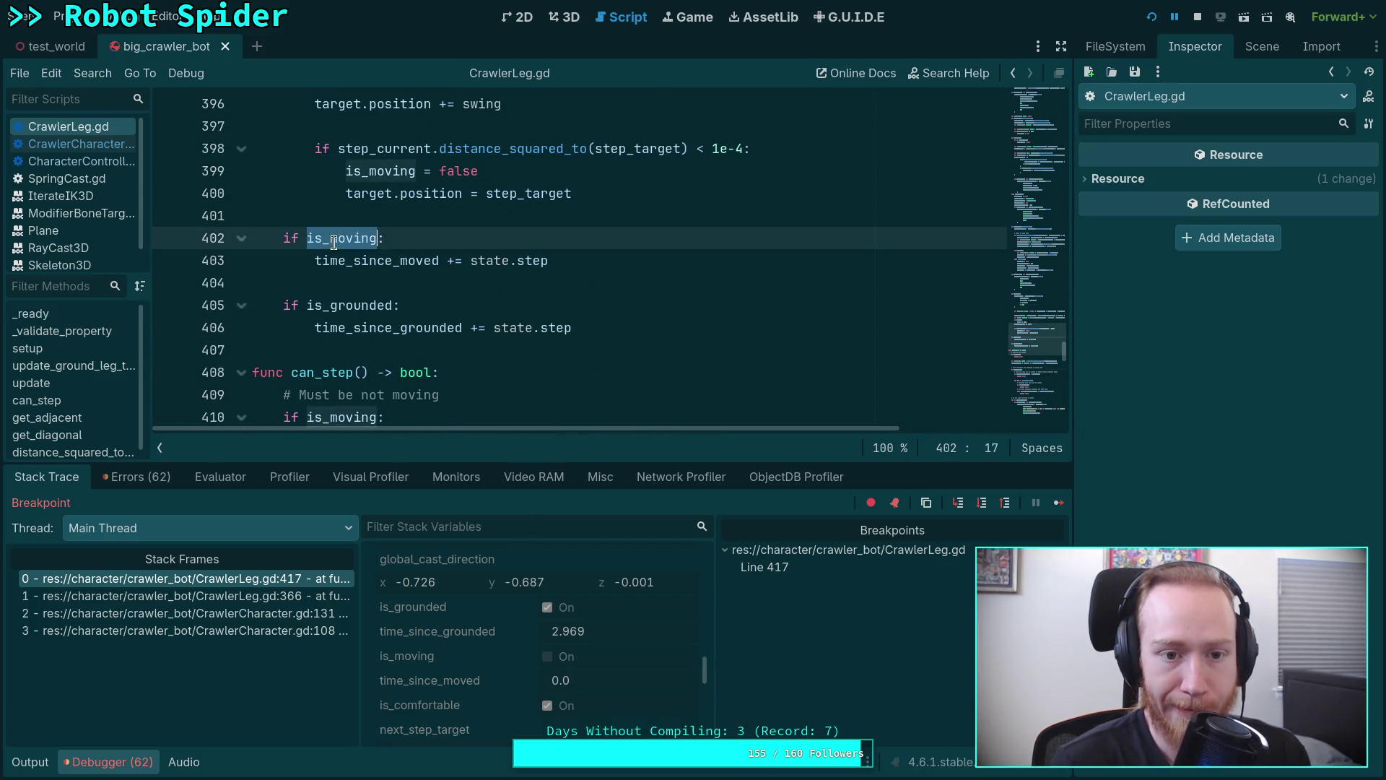
scroll(489, 280, up, 1)
double_click(397, 326)
scroll(455, 315, up, 4)
scroll(481, 304, up, 3)
scroll(524, 314, up, 4)
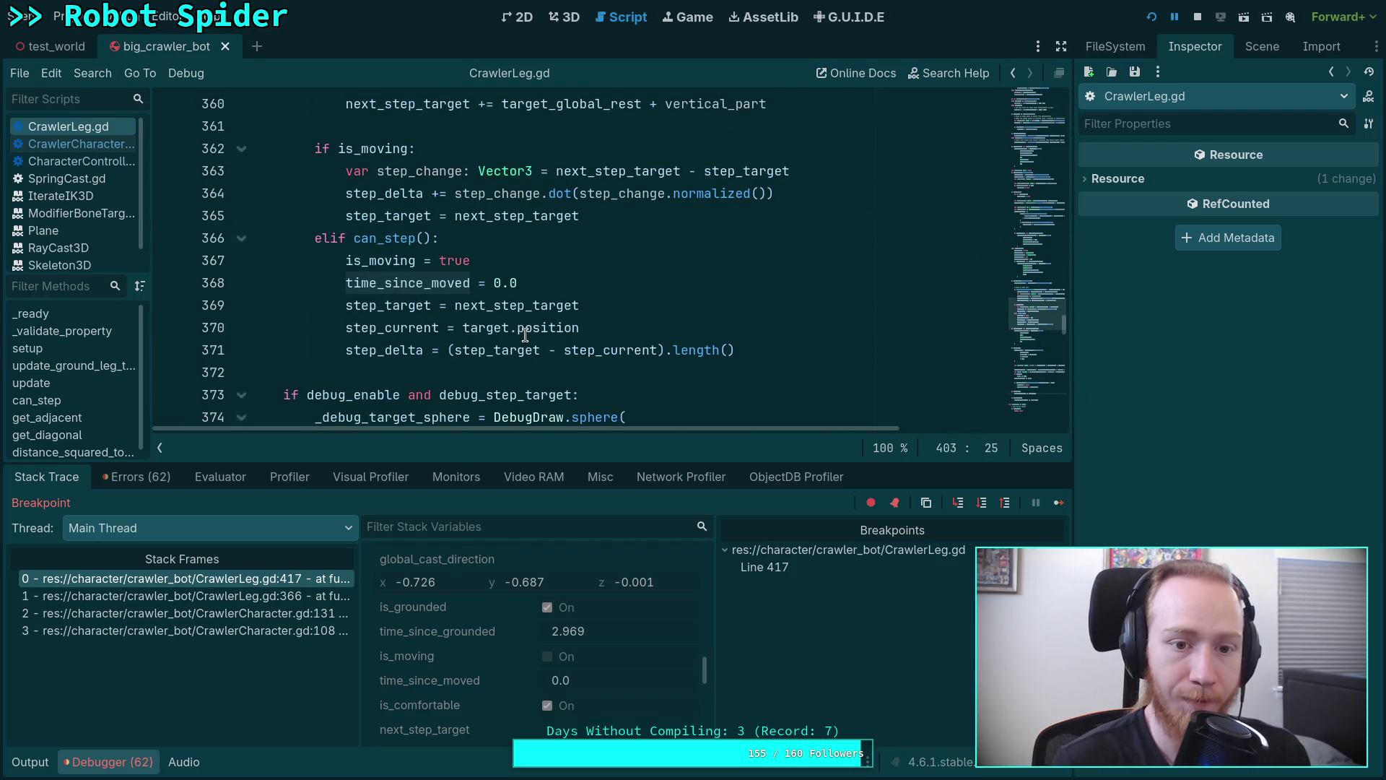
scroll(531, 309, up, 1)
scroll(538, 276, up, 1)
scroll(539, 276, up, 2)
scroll(539, 276, down, 3)
scroll(539, 276, down, 1)
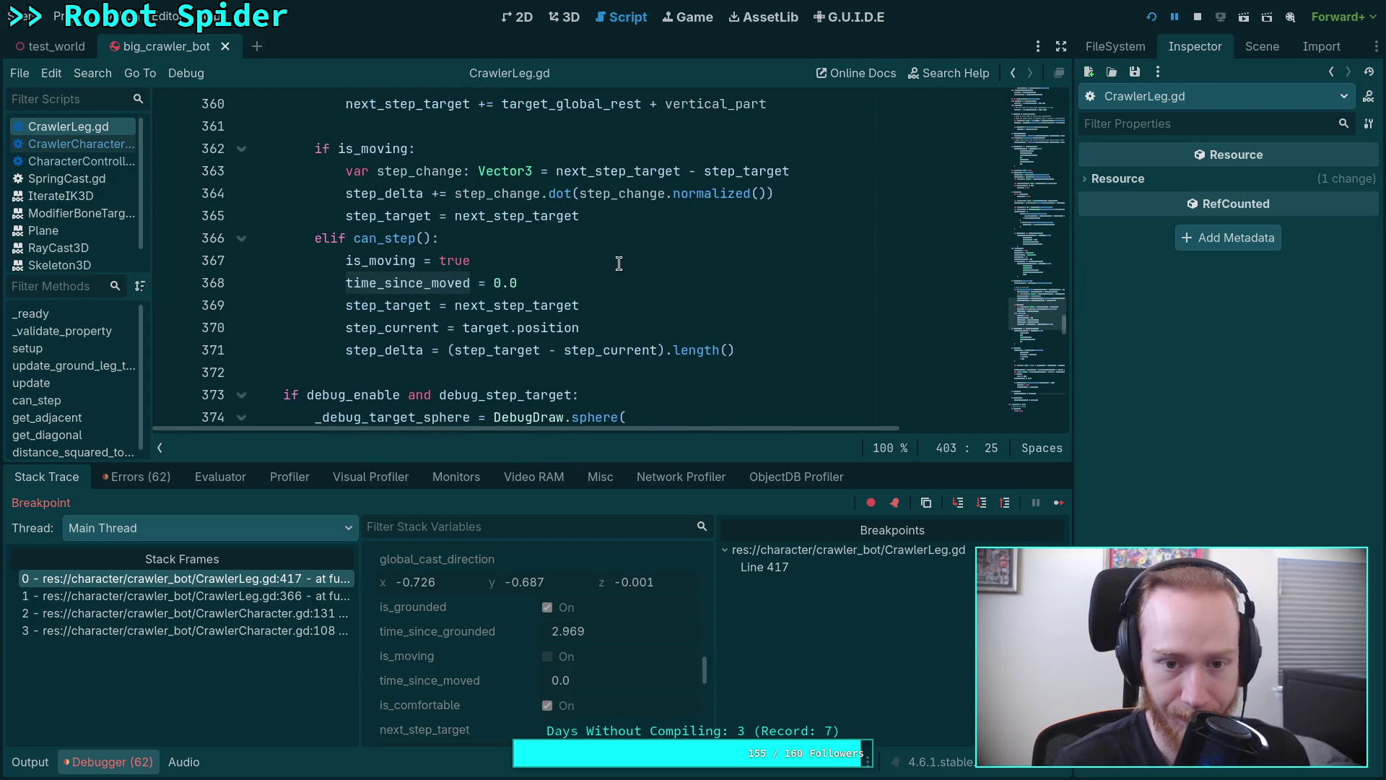
scroll(618, 263, down, 13)
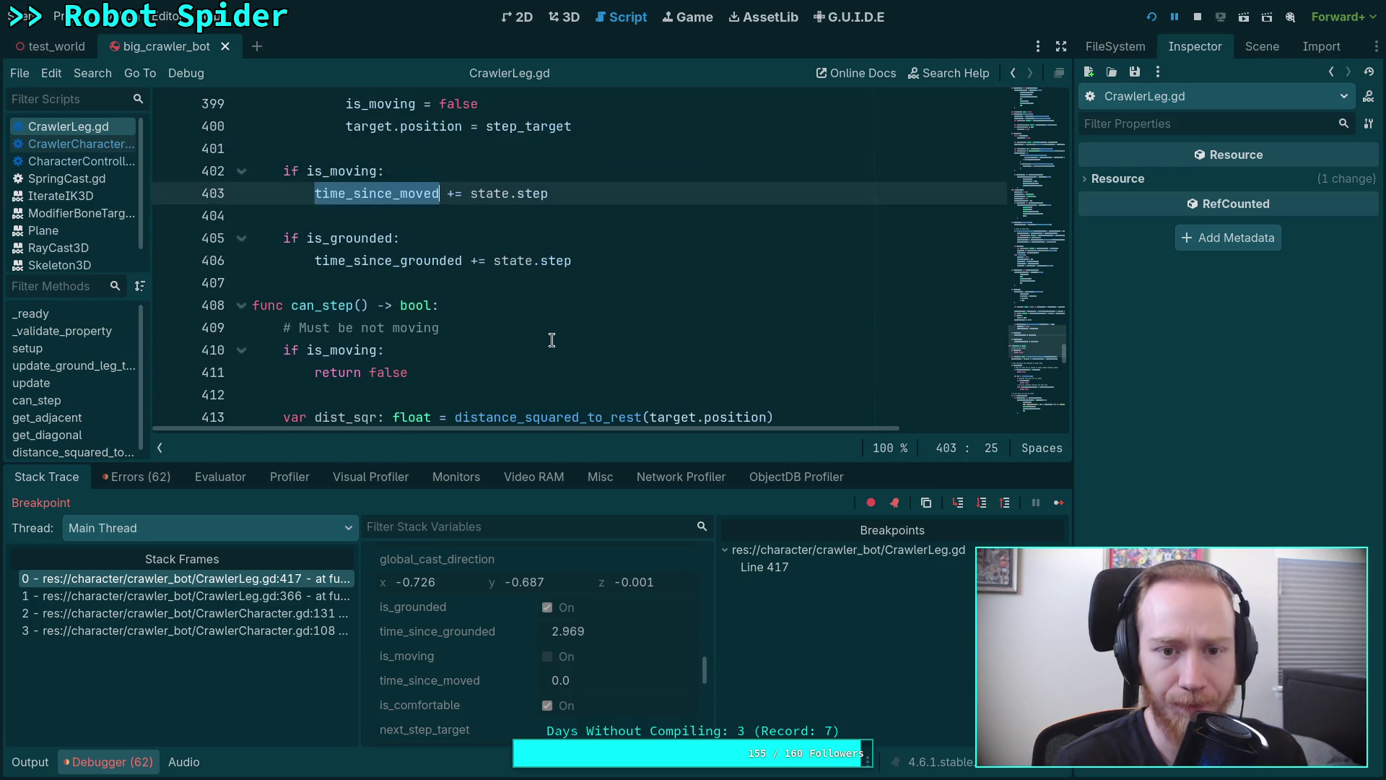
scroll(551, 340, down, 3)
scroll(552, 340, down, 3)
scroll(532, 326, up, 1)
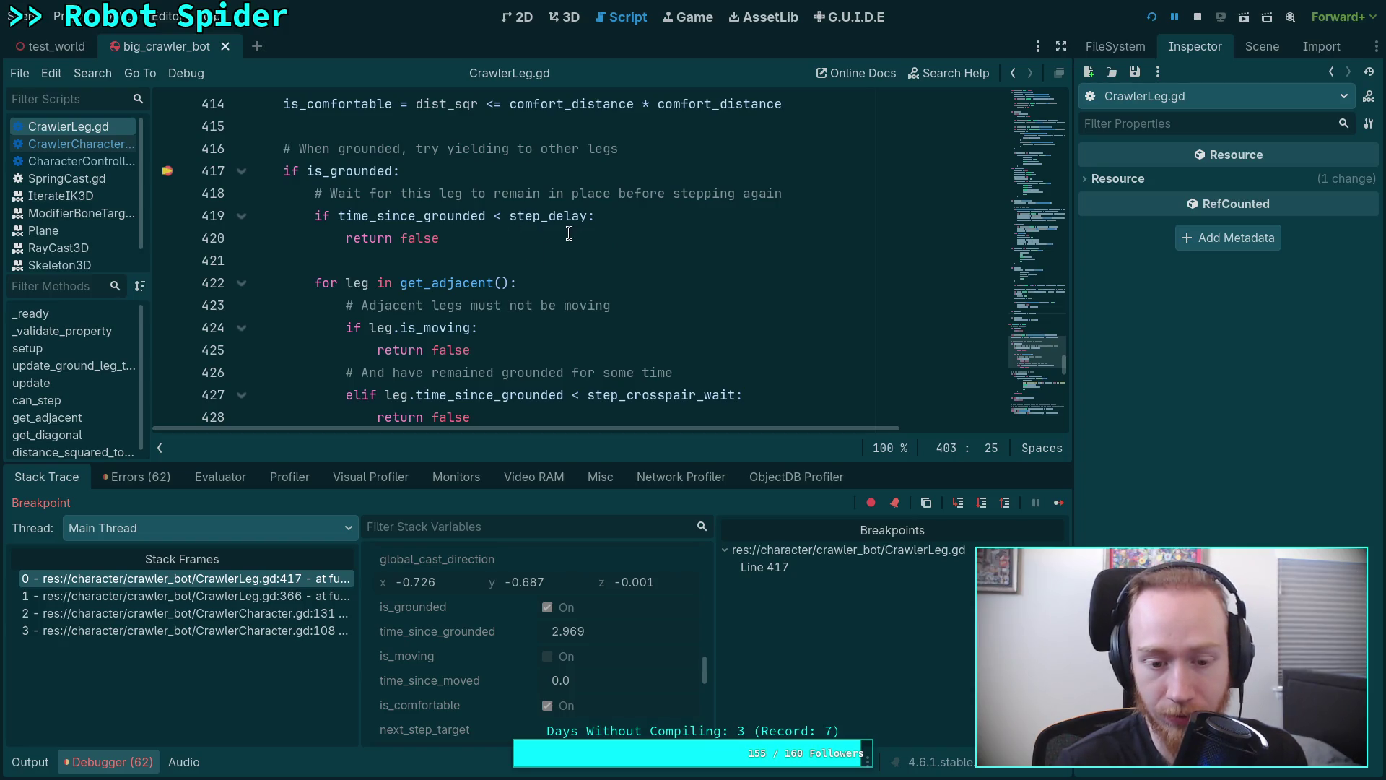
scroll(628, 293, down, 1)
scroll(627, 295, down, 3)
scroll(627, 296, up, 1)
scroll(628, 300, up, 4)
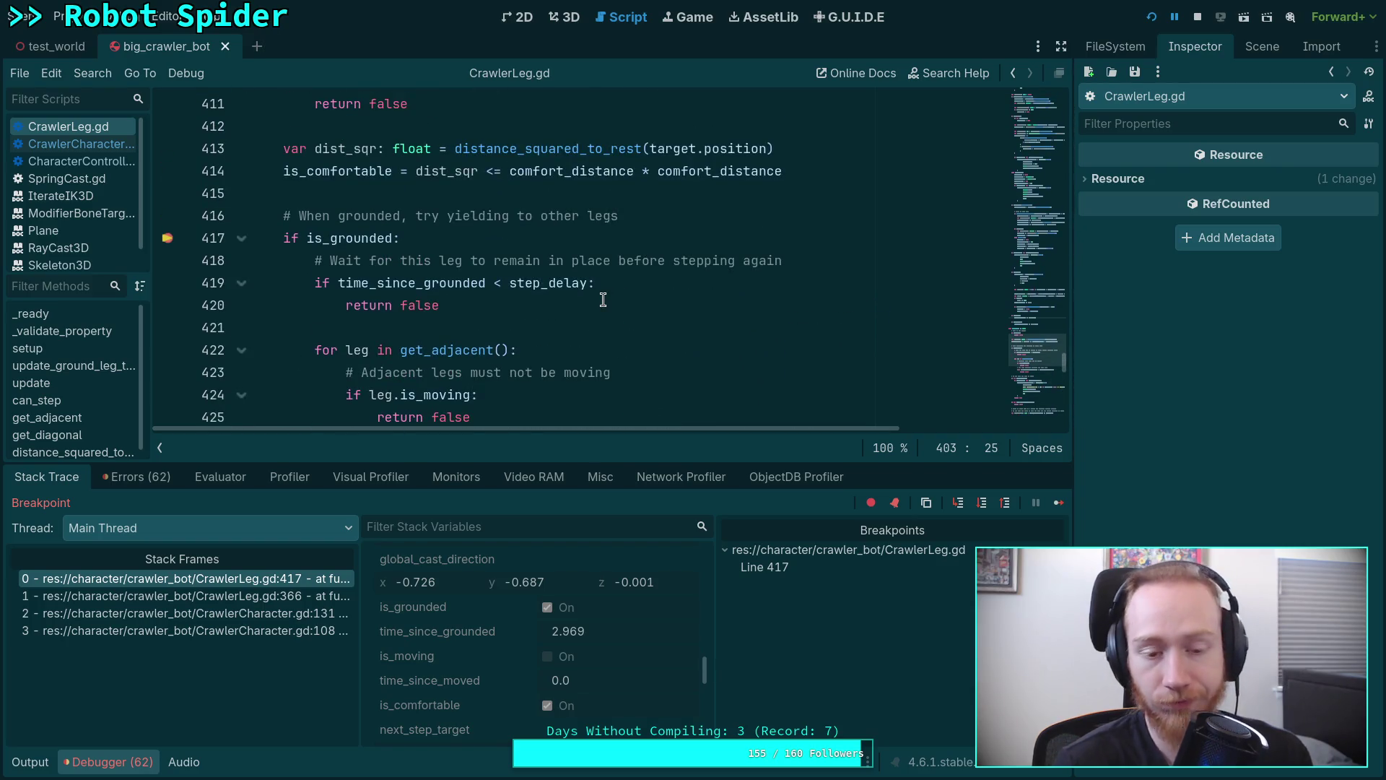
click(603, 283)
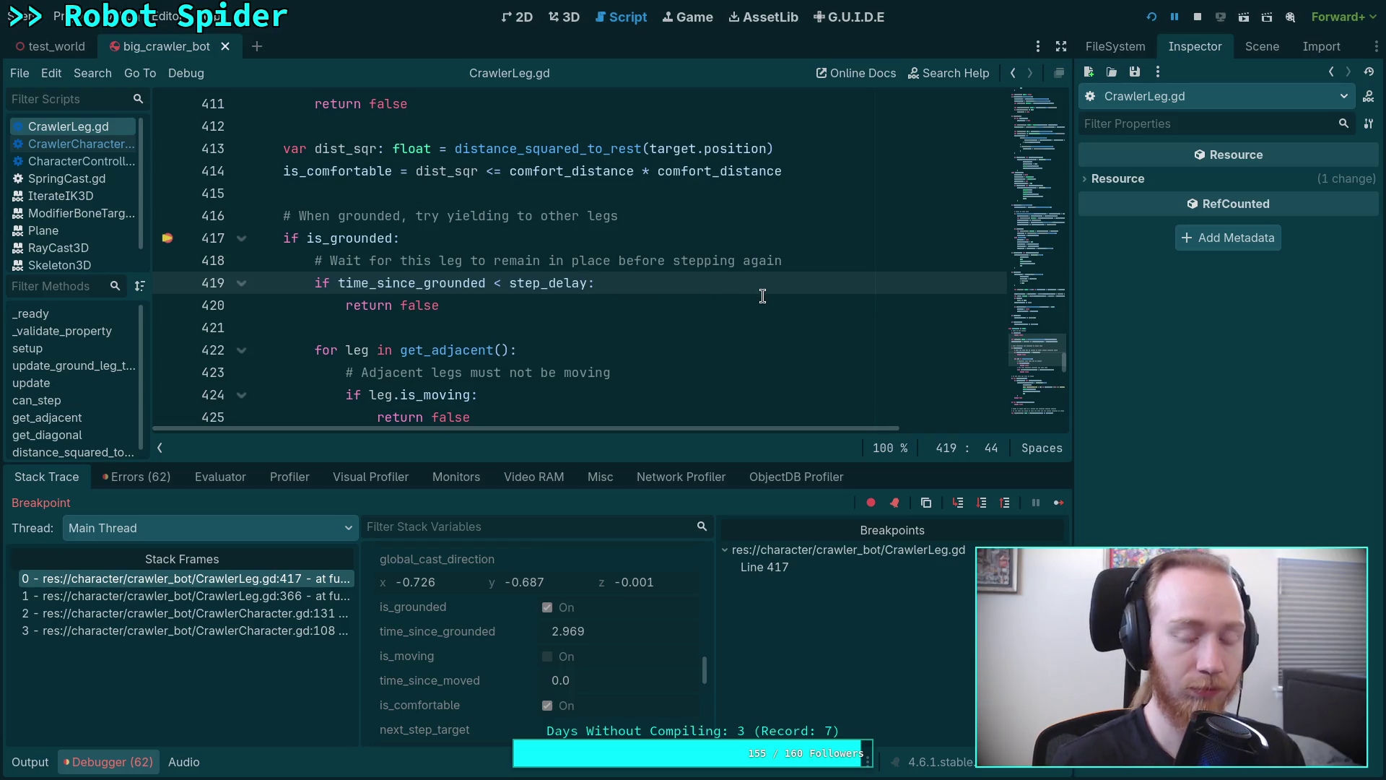
text(or tim)
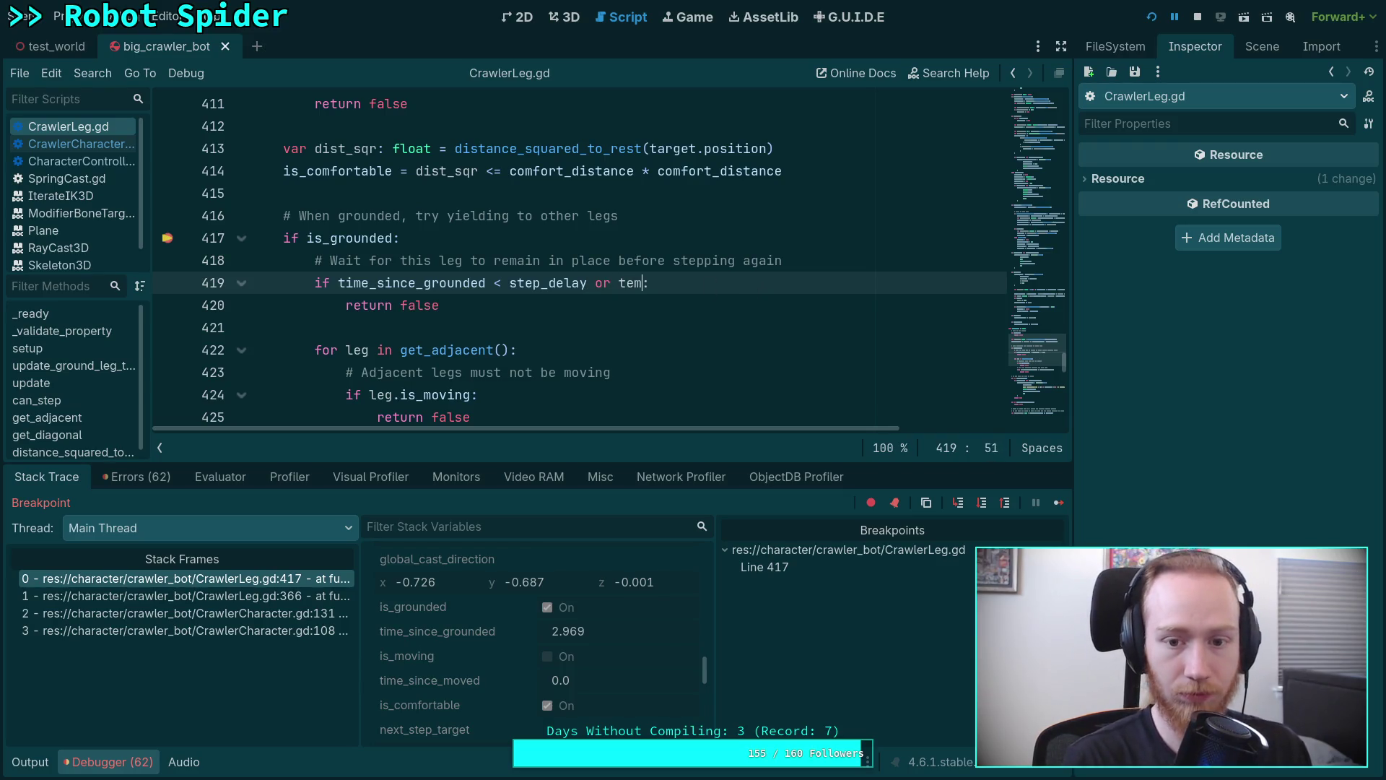
text(e_)
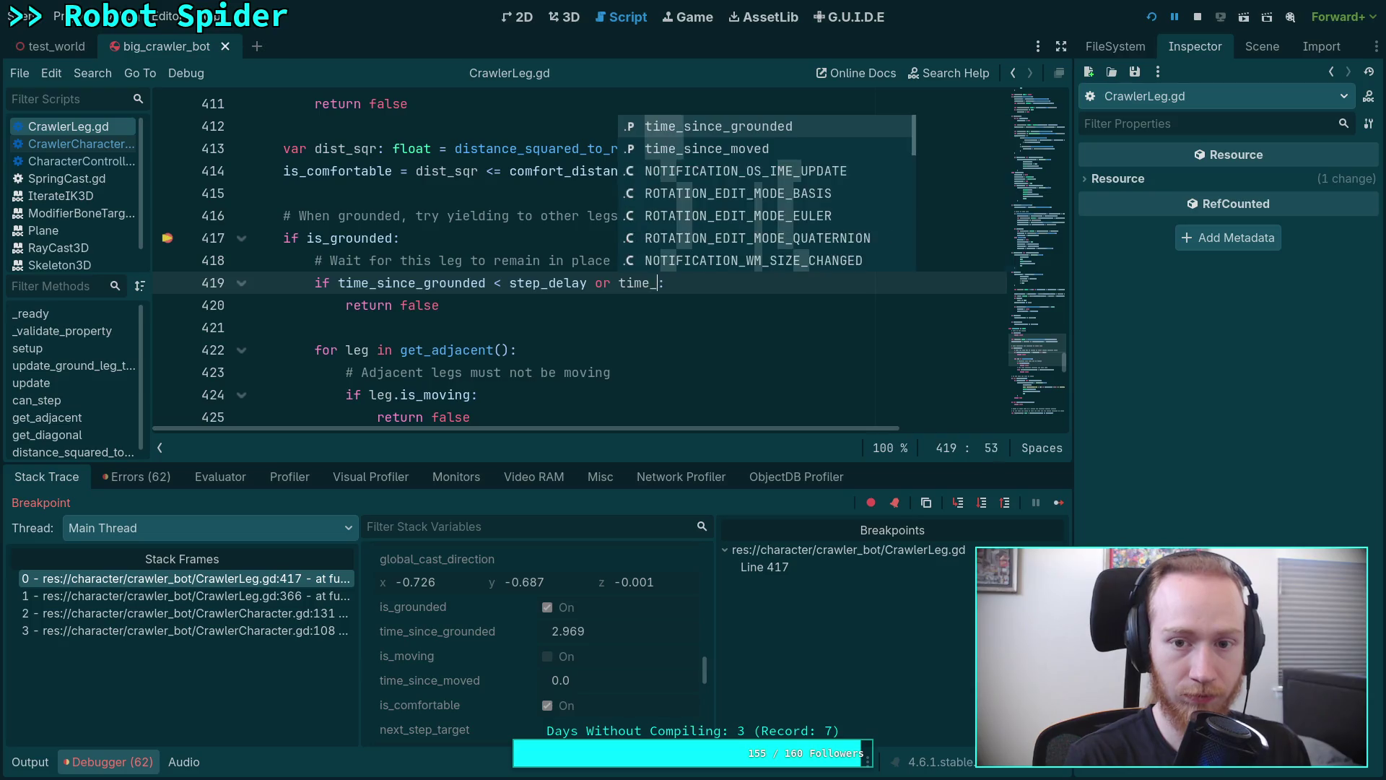
text(si)
key(Down)
key(Return)
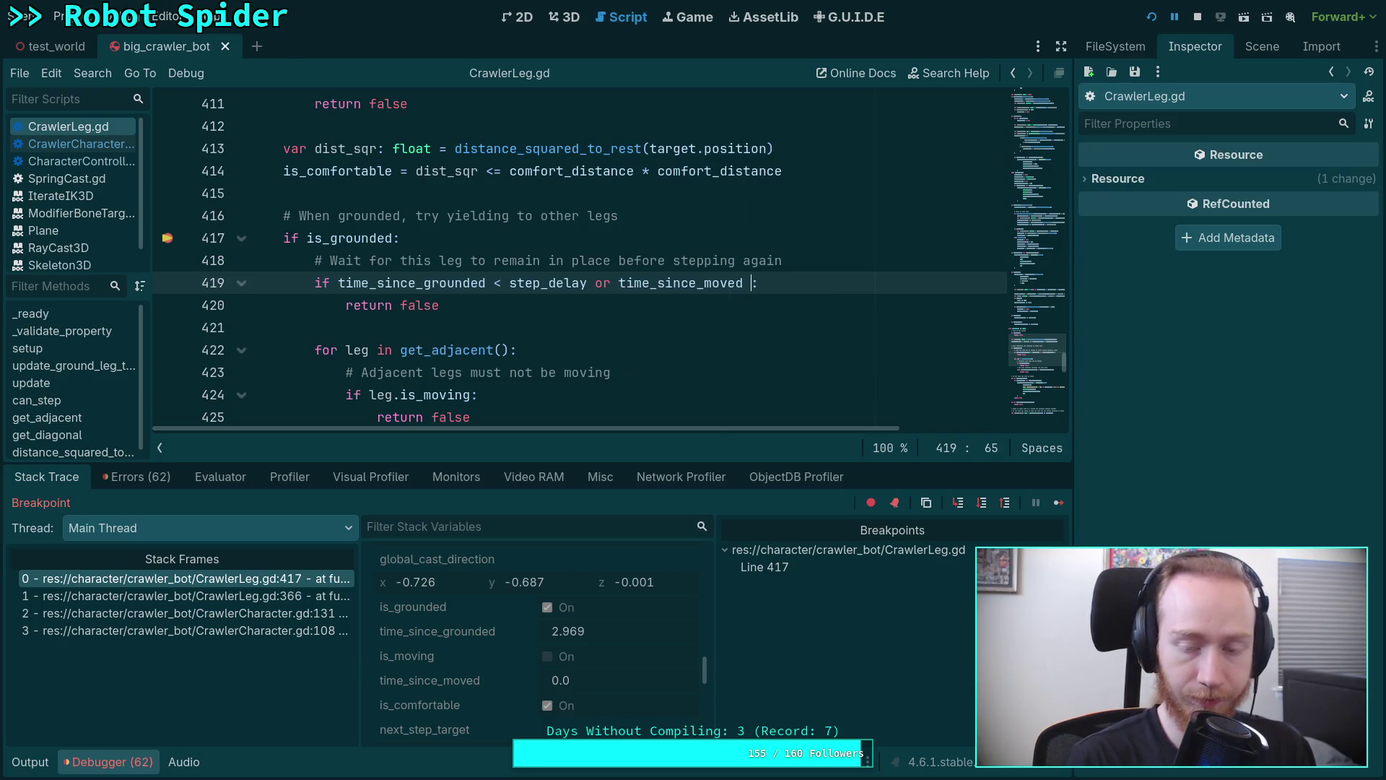
key(Down)
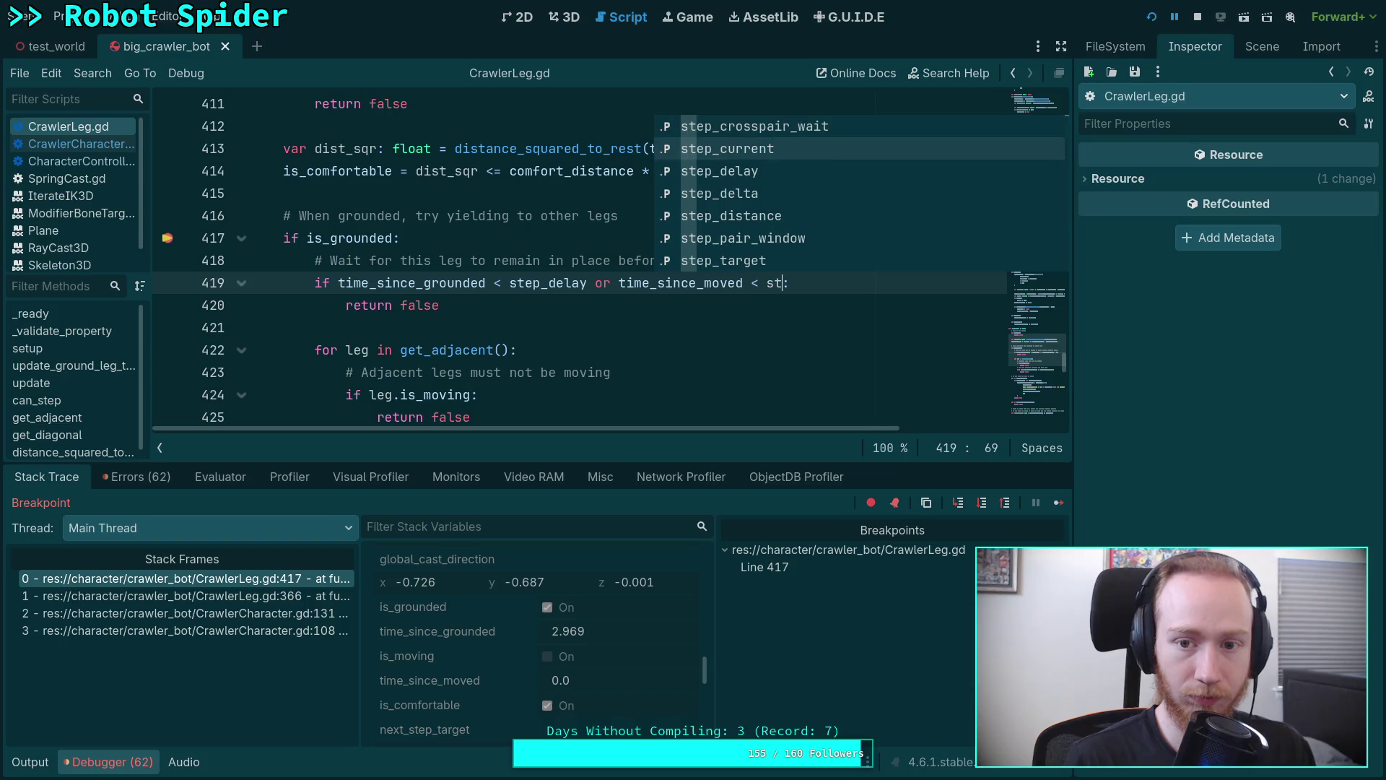
key(Down)
key(Return)
text(:)
double_click(678, 283)
scroll(627, 250, up, 4)
scroll(605, 248, up, 2)
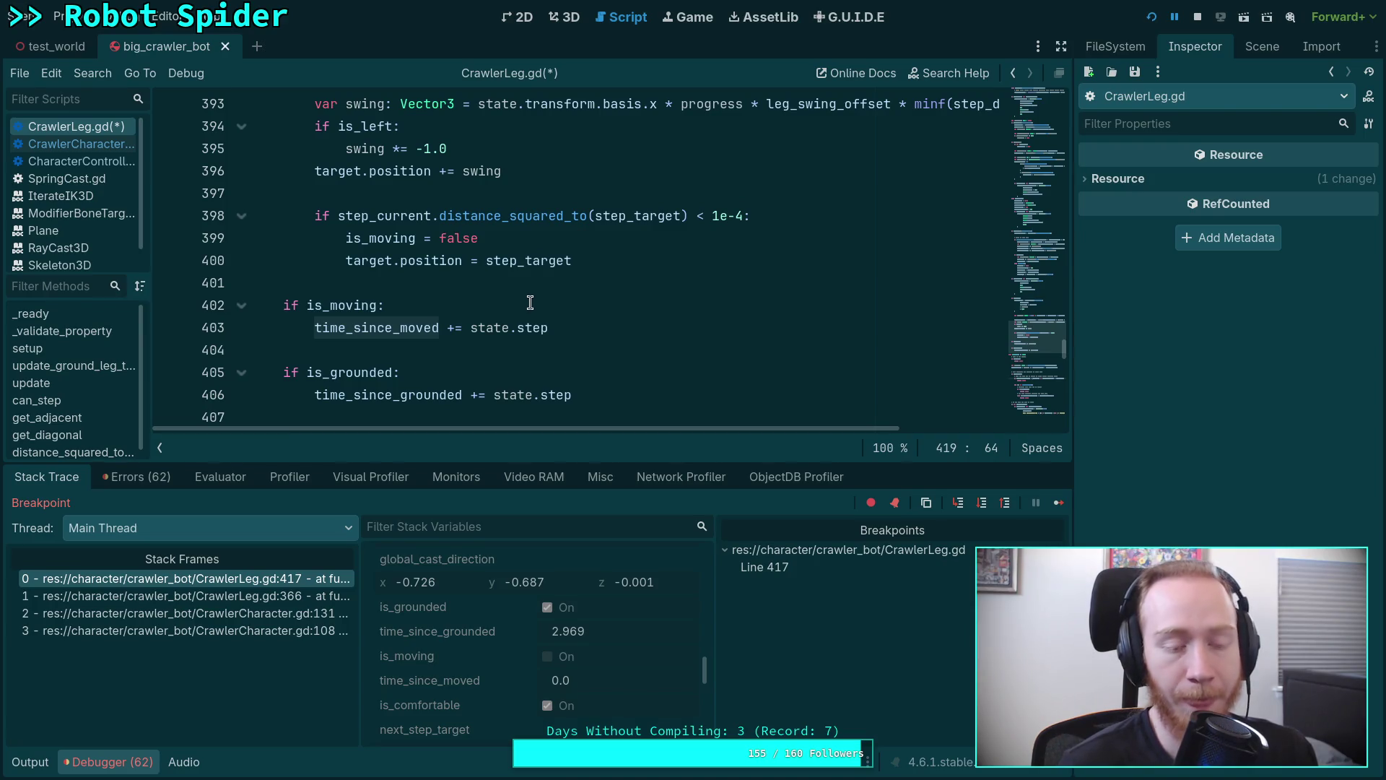
scroll(530, 303, down, 7)
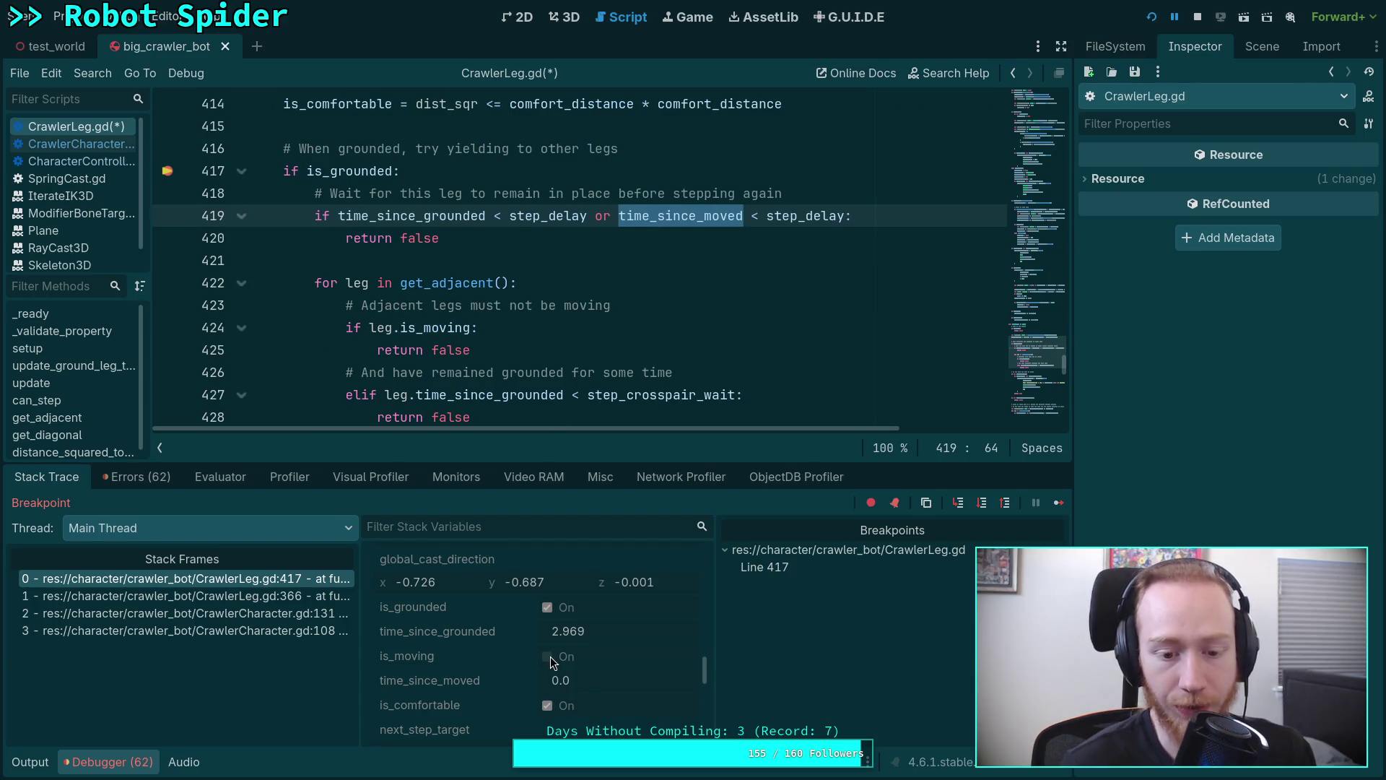
scroll(553, 316, up, 1)
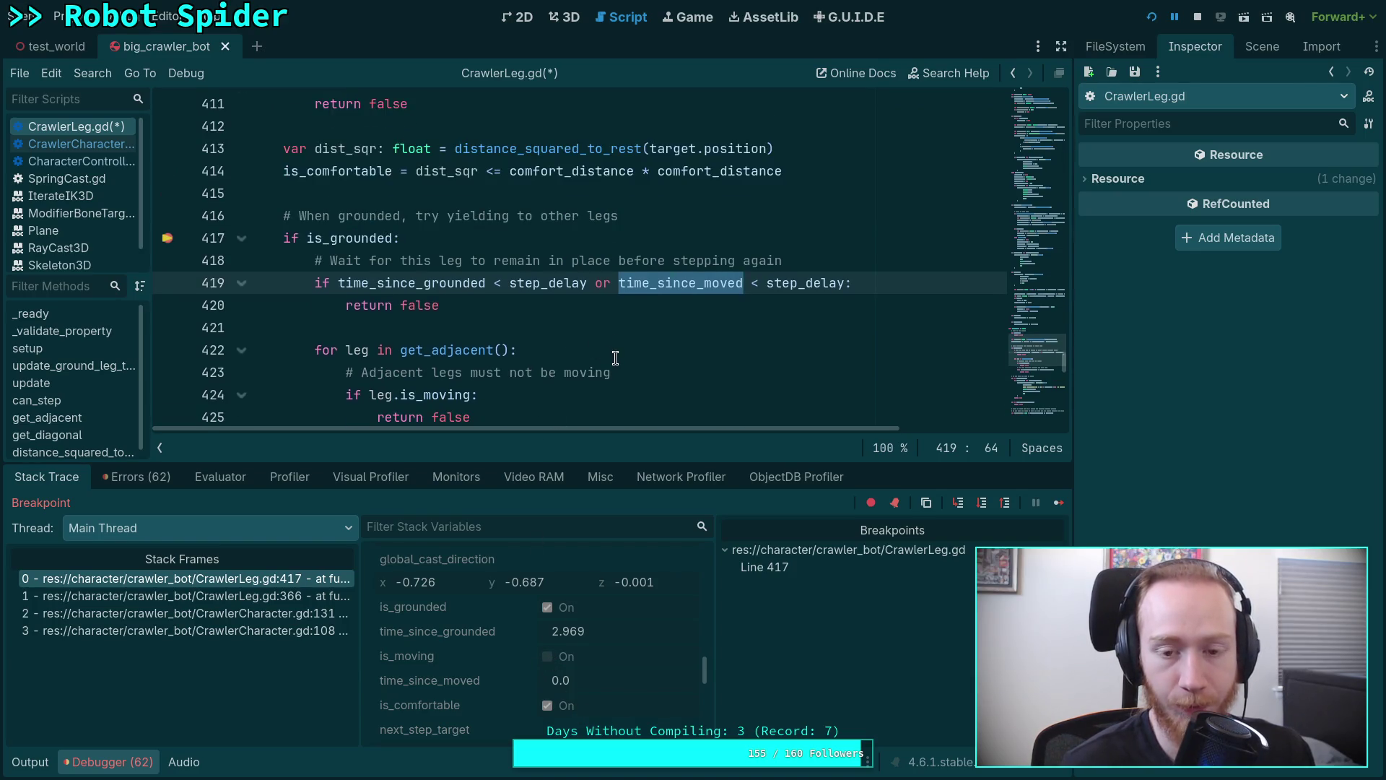
scroll(619, 356, up, 1)
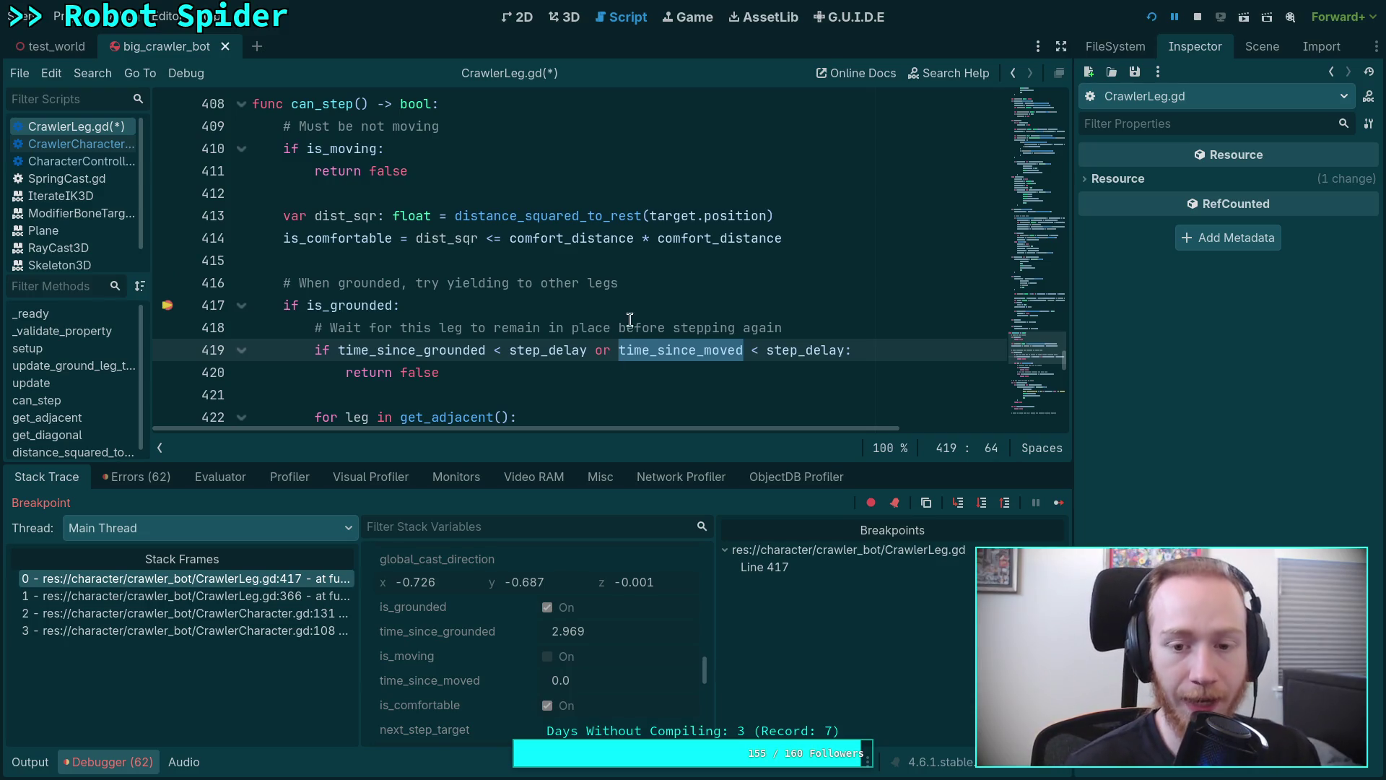
drag(590, 350, 845, 349)
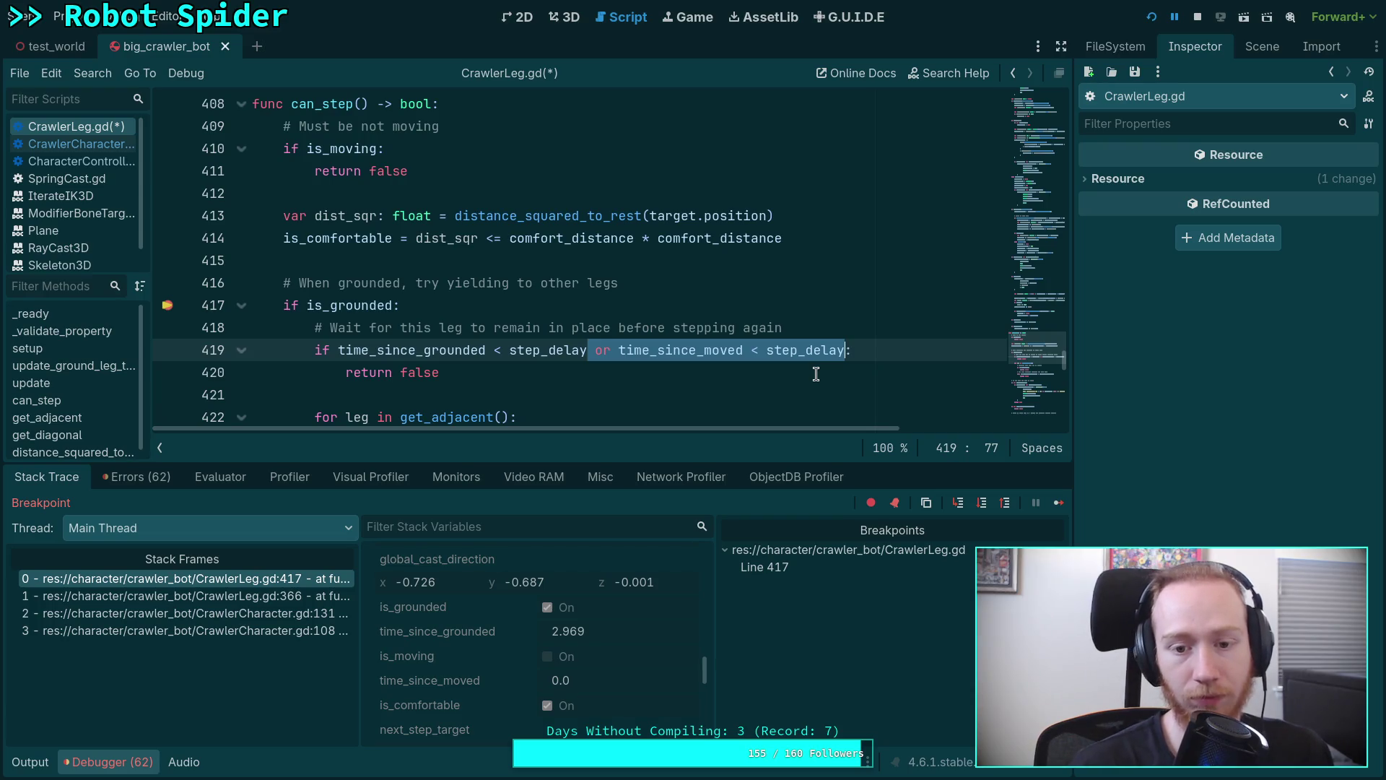
key(BackSpace)
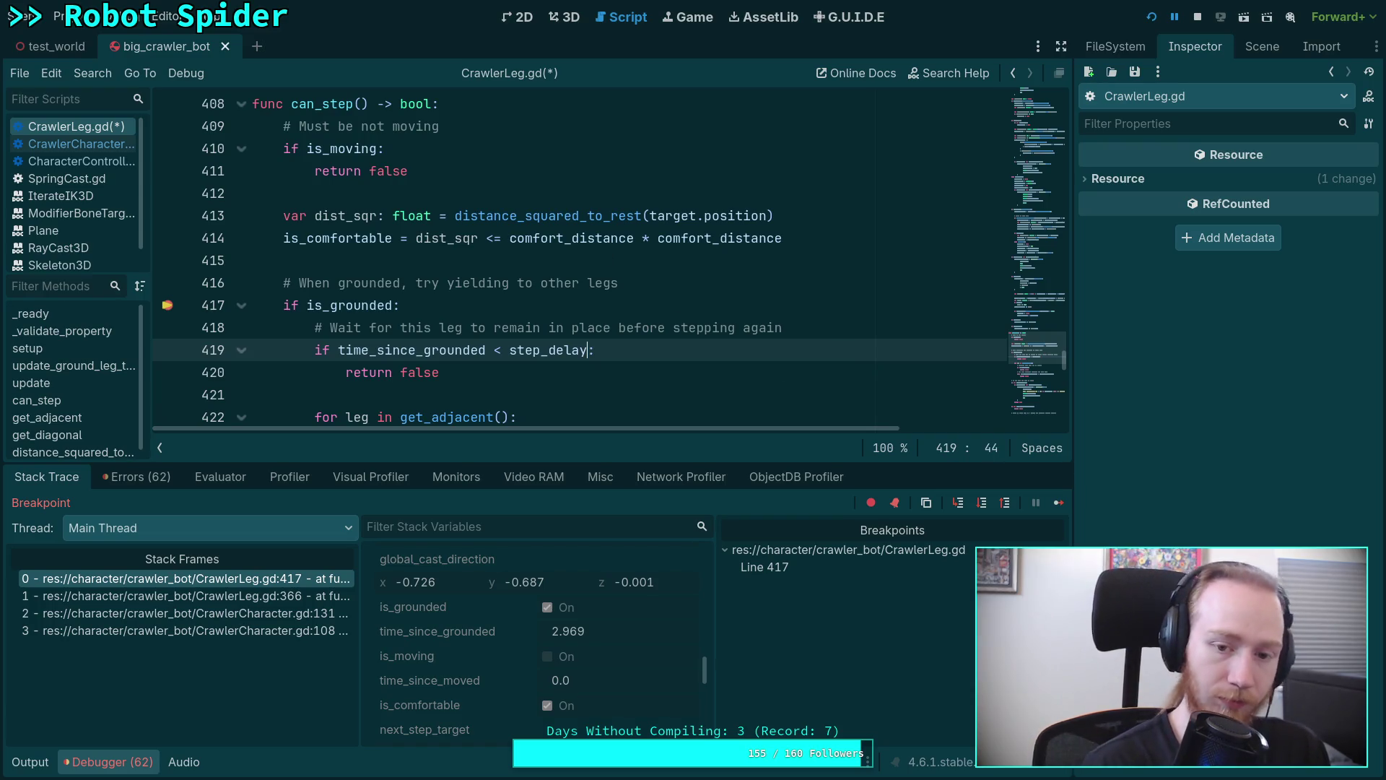
scroll(491, 287, up, 2)
scroll(491, 287, up, 1)
scroll(507, 301, up, 2)
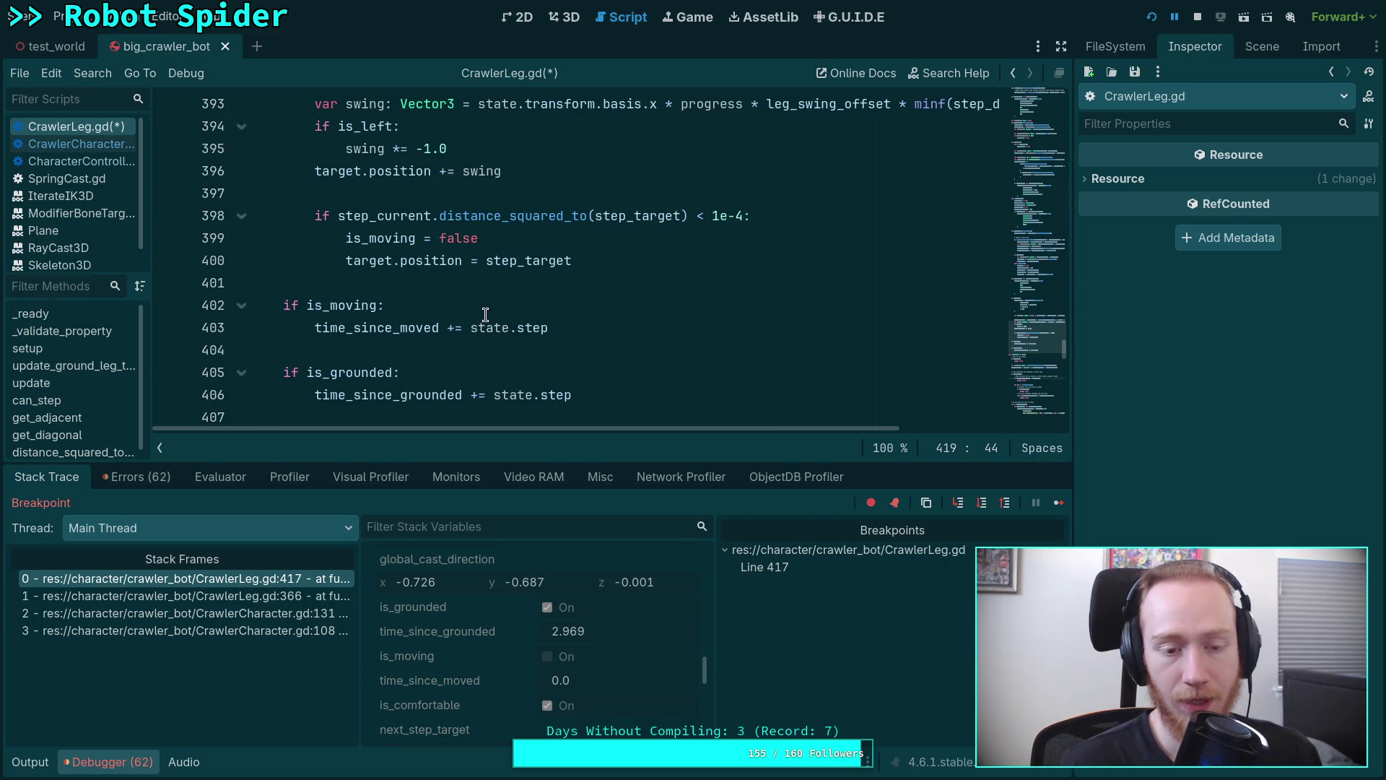
Search CrawlerLeg.gd for time_since_moved and cycle through its occurrences around lines 403 and 449.
double_click(346, 305)
double_click(379, 327)
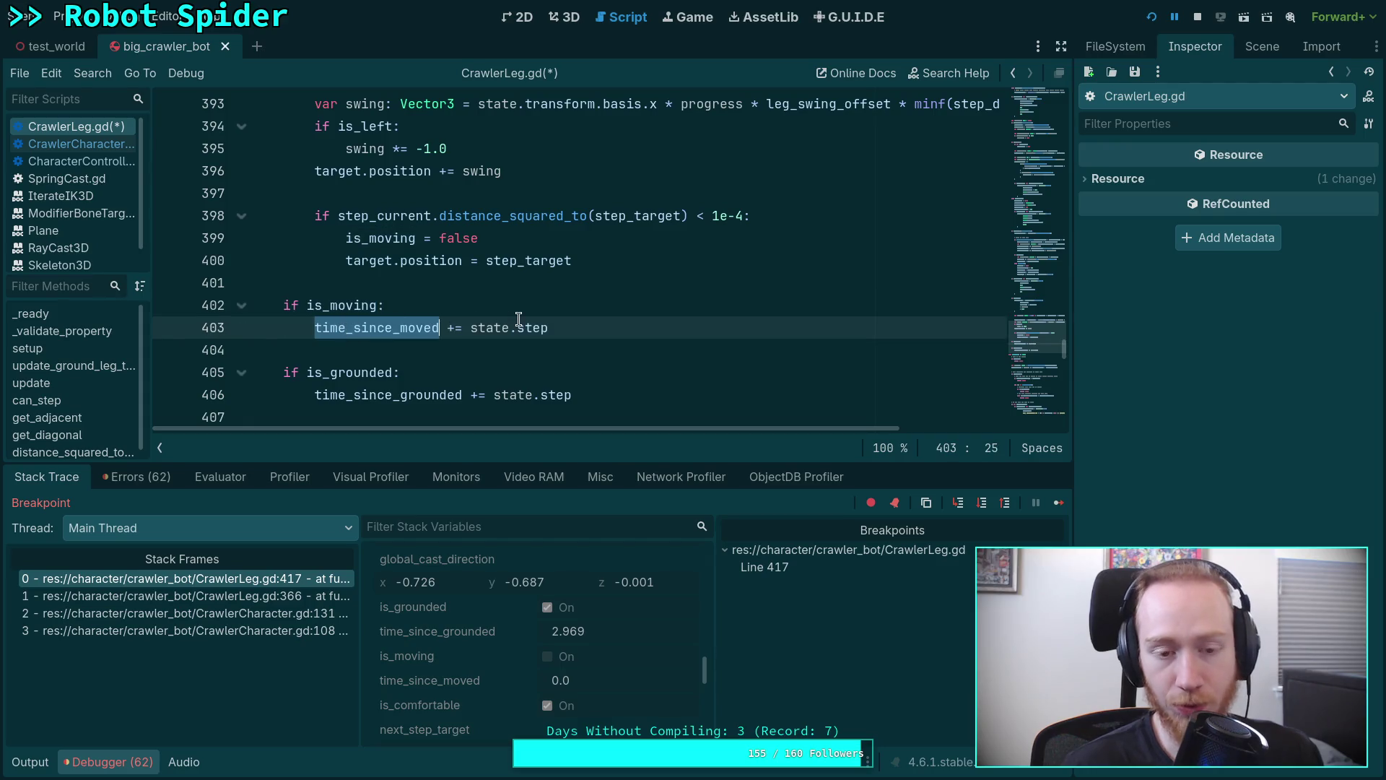
scroll(517, 321, up, 2)
scroll(508, 312, down, 2)
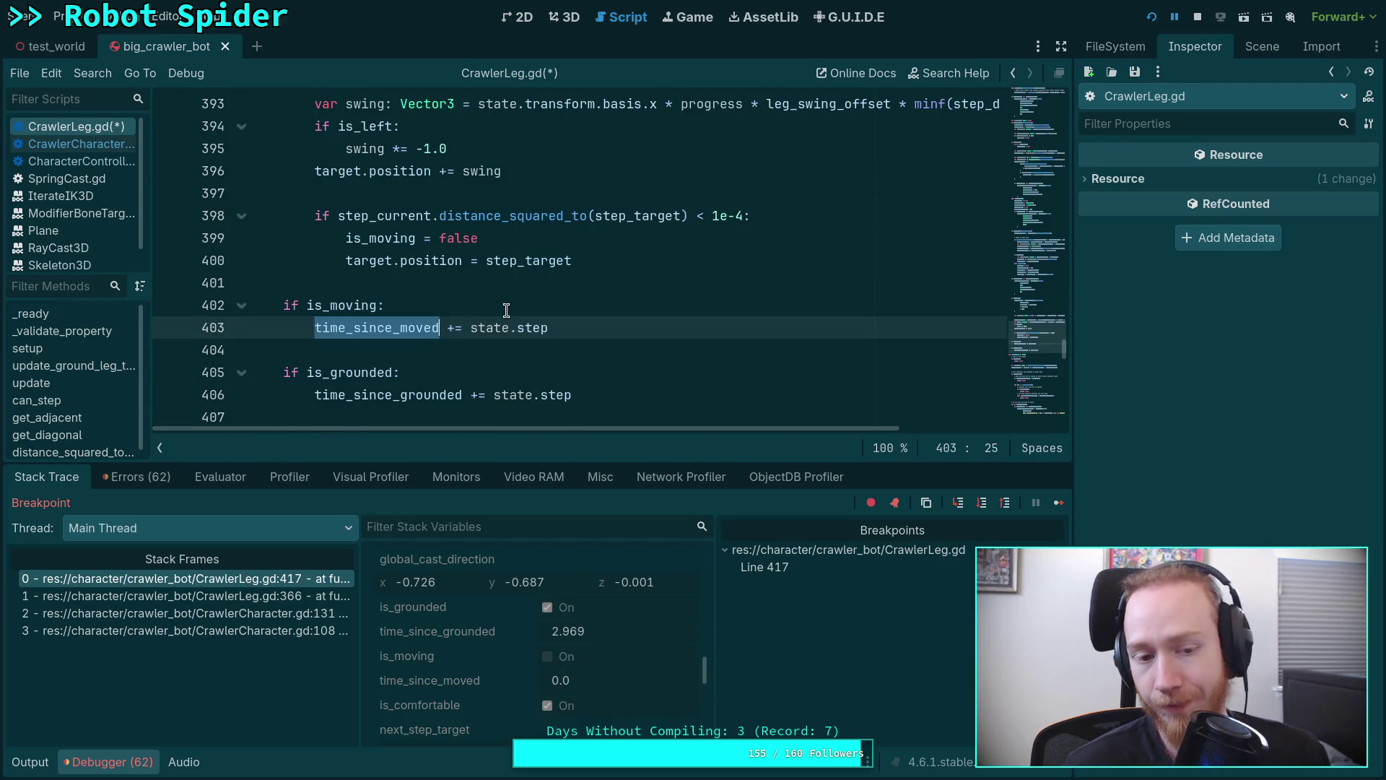
mouse_move(349, 327)
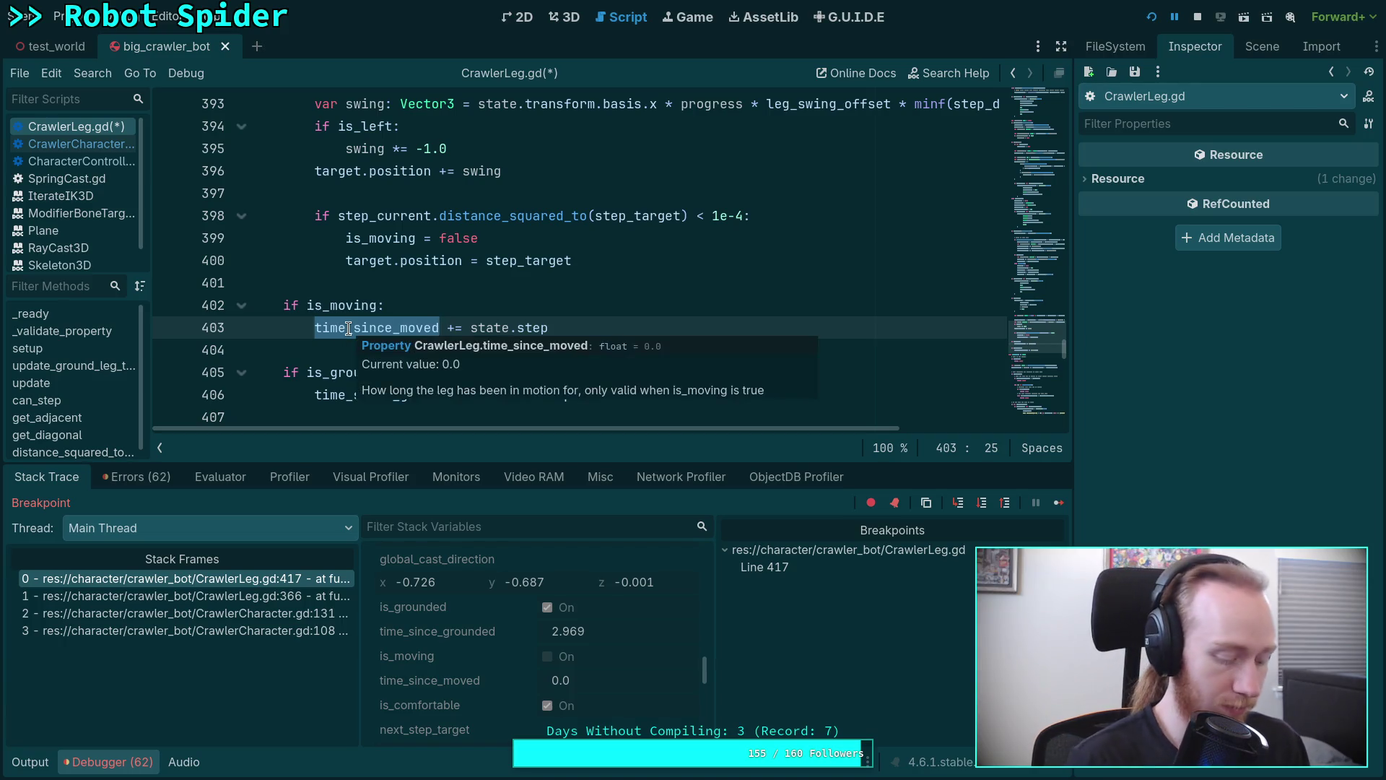
key(ctrl+f)
click(841, 446)
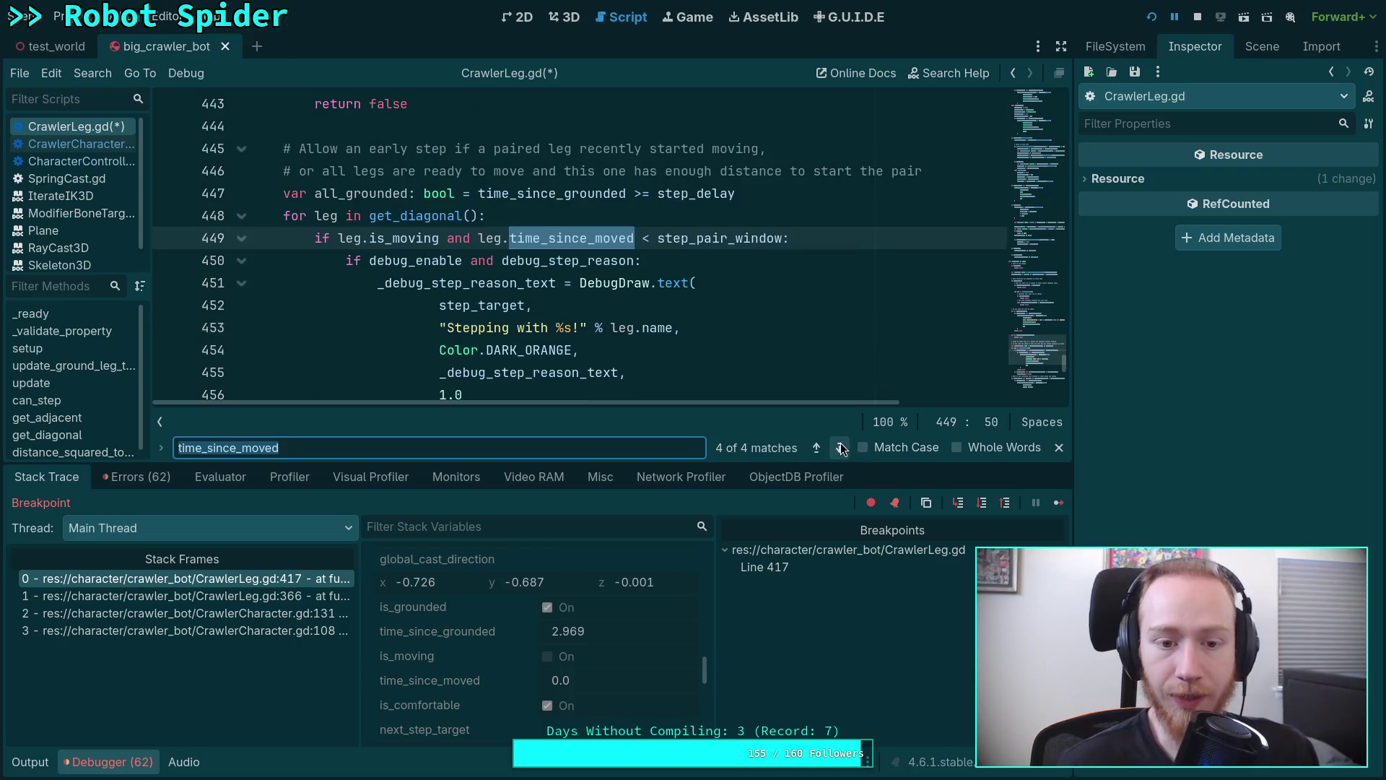
scroll(675, 346, up, 1)
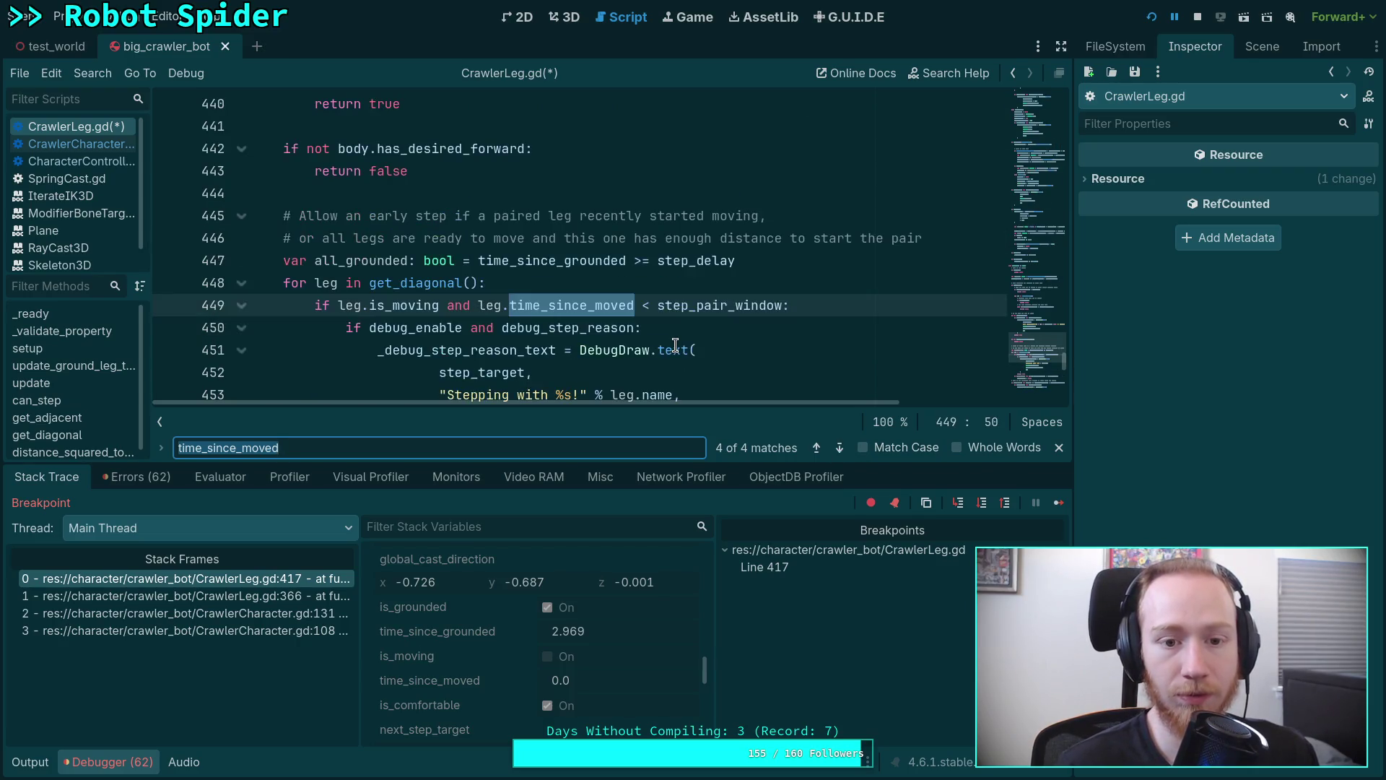
mouse_move(571, 238)
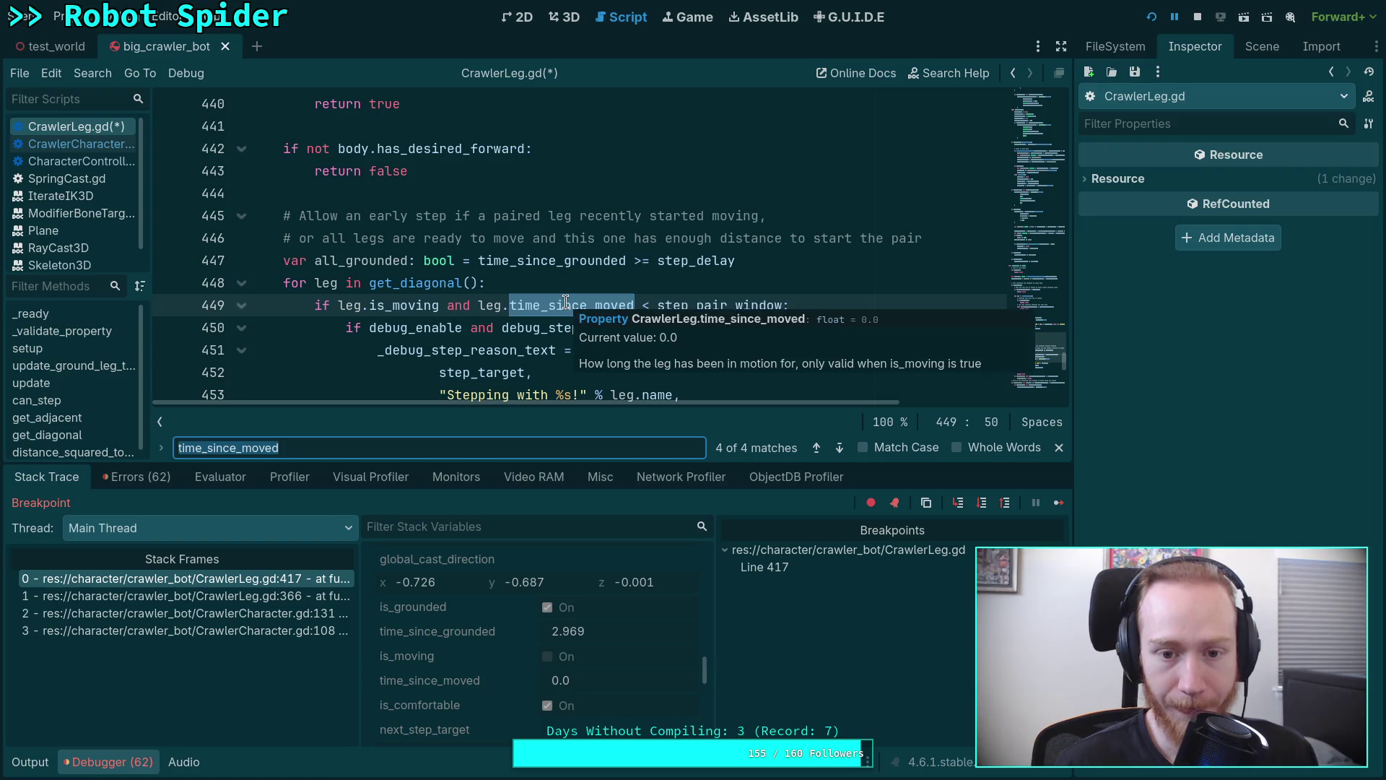
click(841, 448)
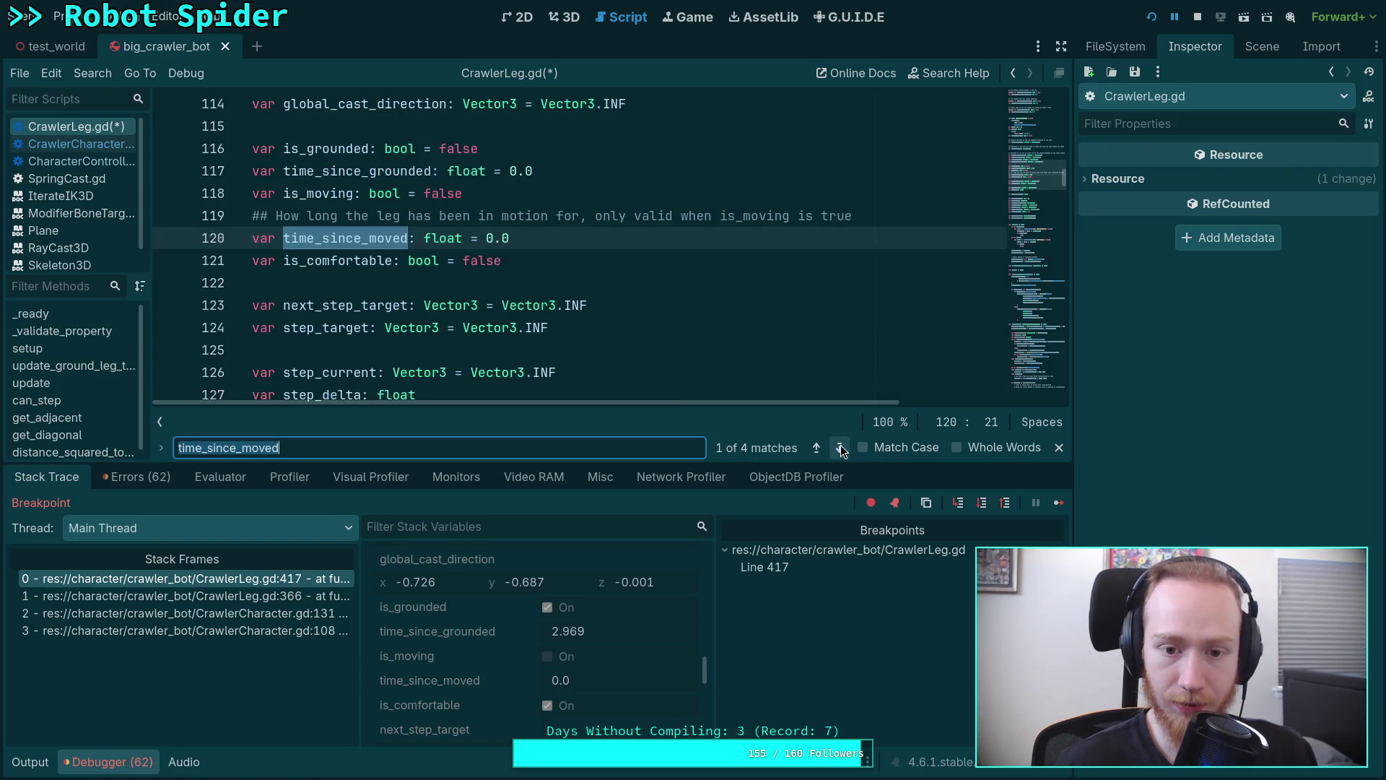
click(842, 447)
click(840, 447)
click(841, 448)
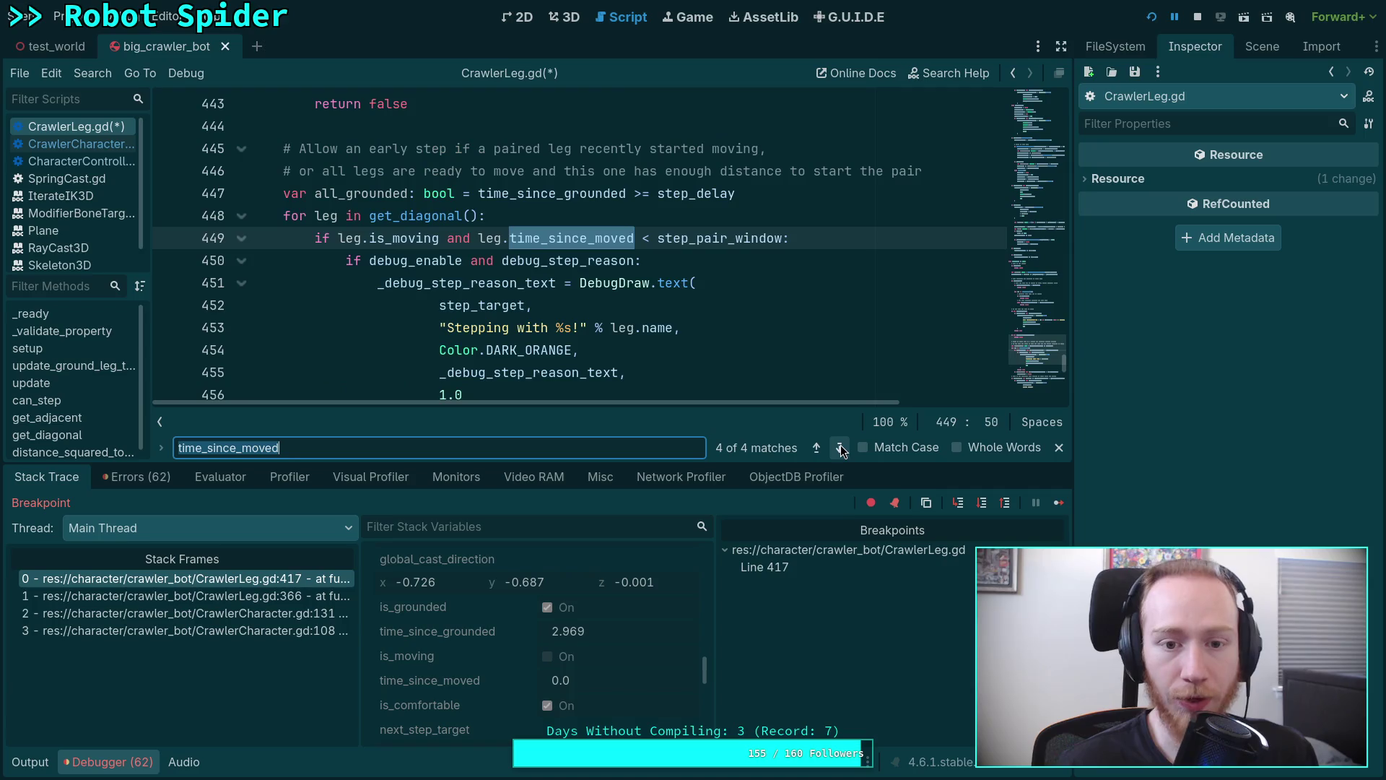
click(840, 447)
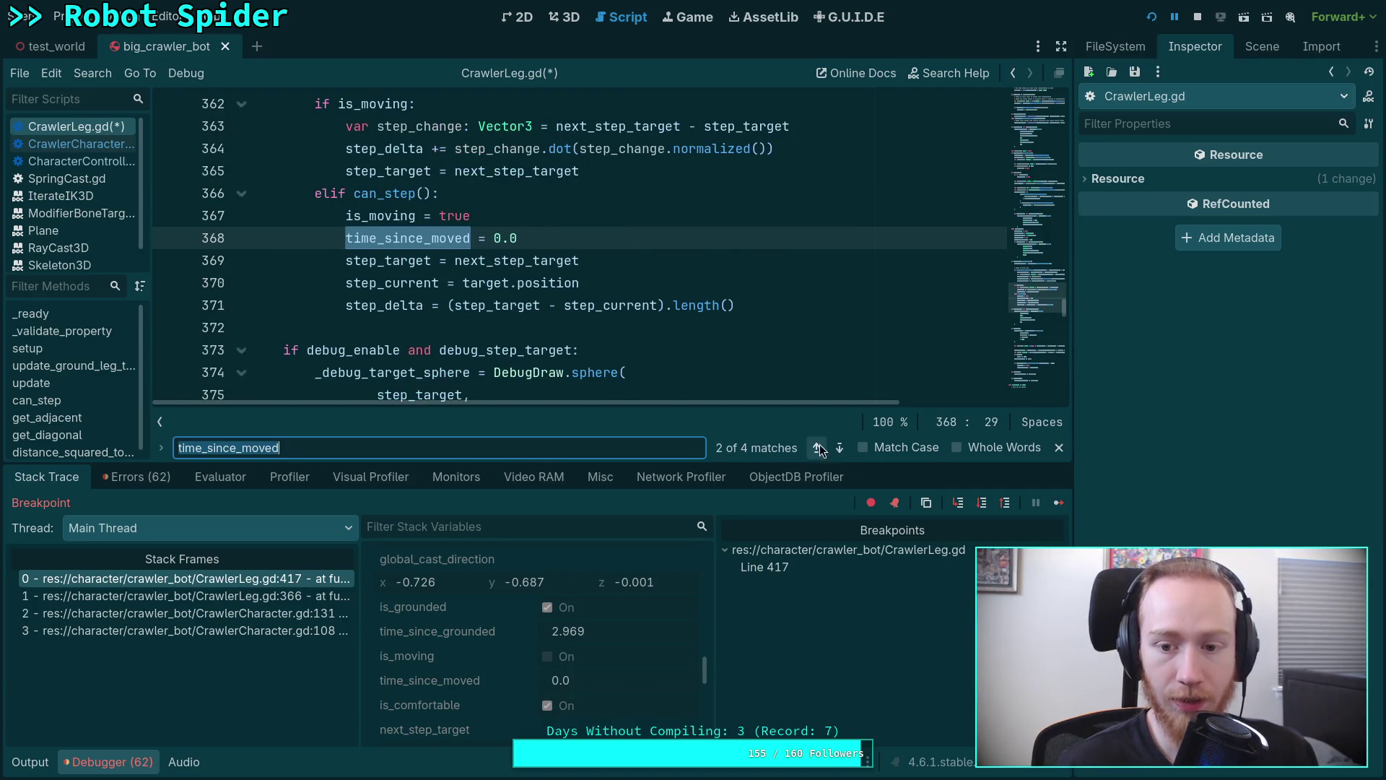
click(839, 447)
click(314, 305)
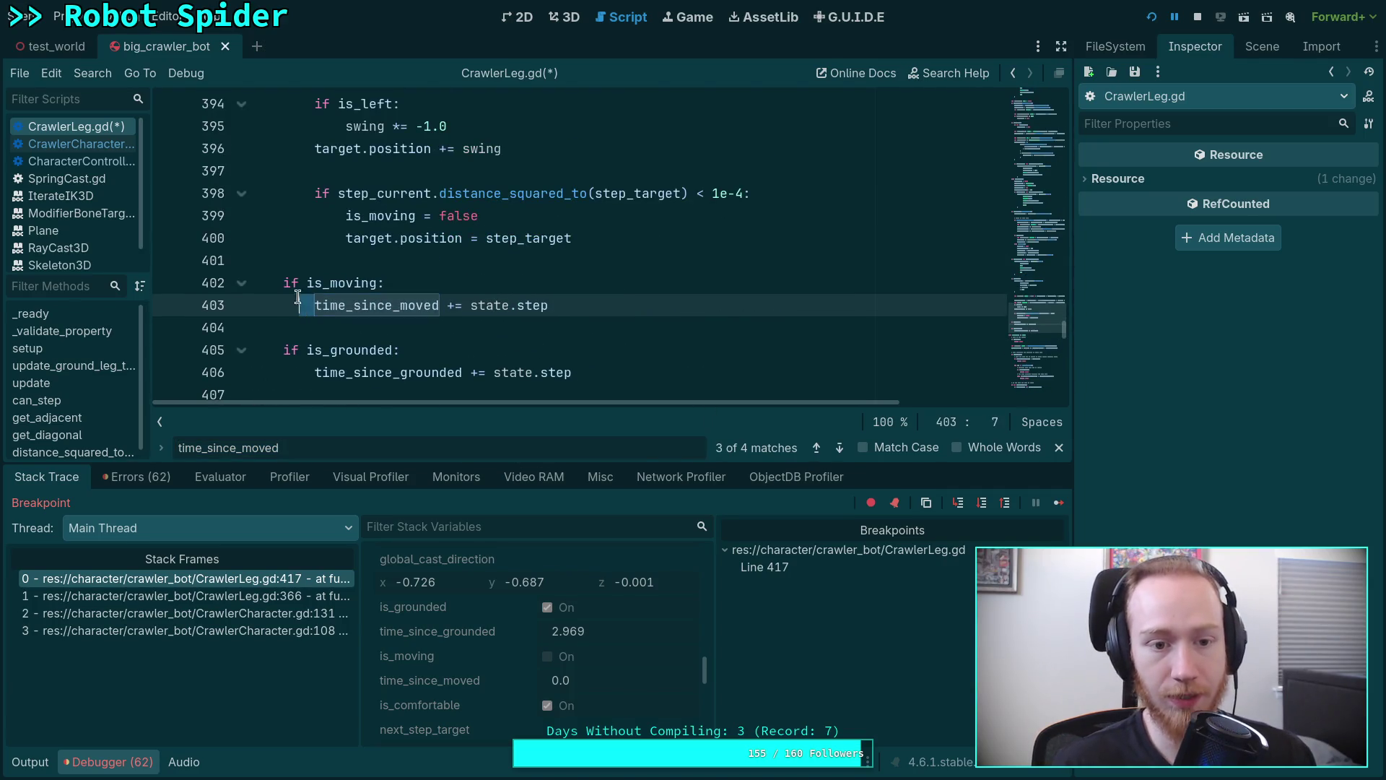
Remove the 'if is_moving:' guard so time_since_moved increments every step, then save and run the game.
drag(297, 299, 284, 284)
key(BackSpace)
key(End)
key(Return)
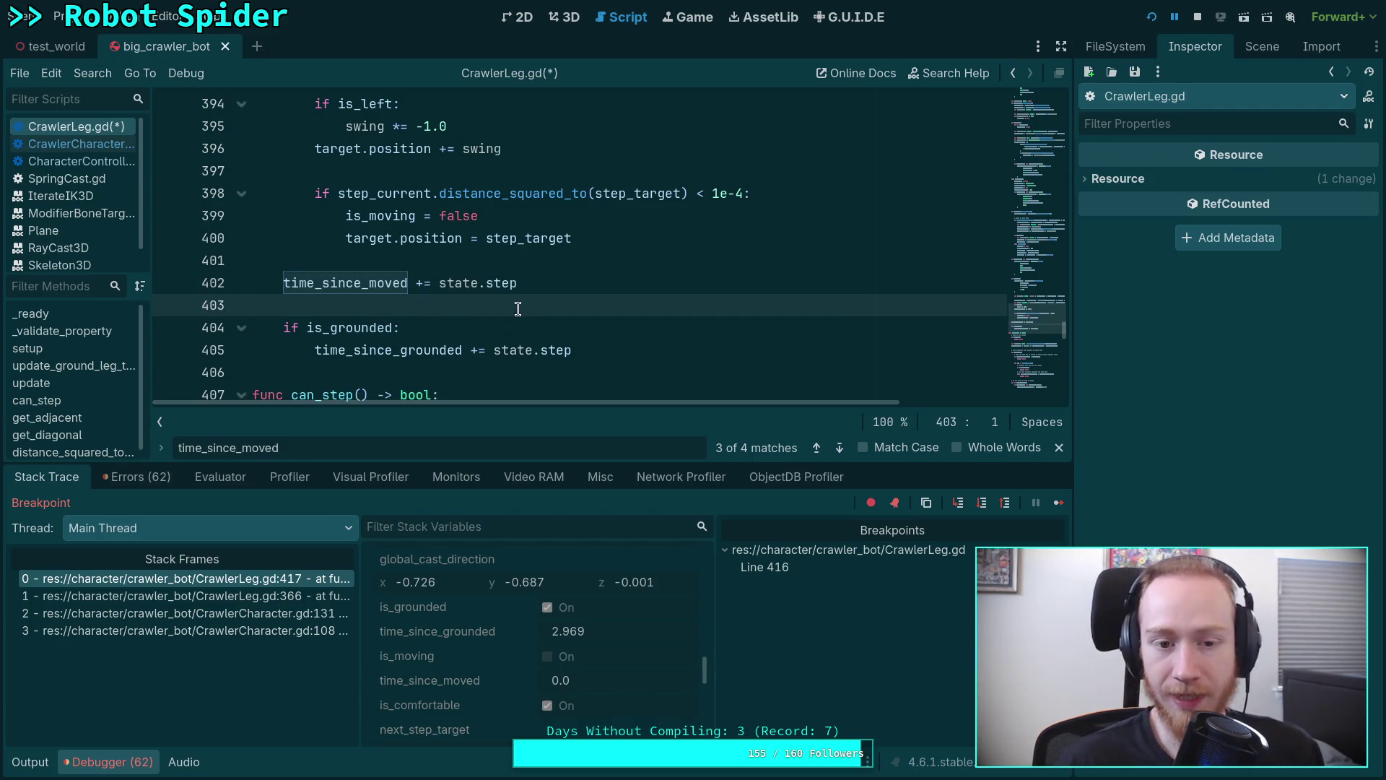
double_click(364, 288)
scroll(510, 287, up, 3)
scroll(513, 288, up, 3)
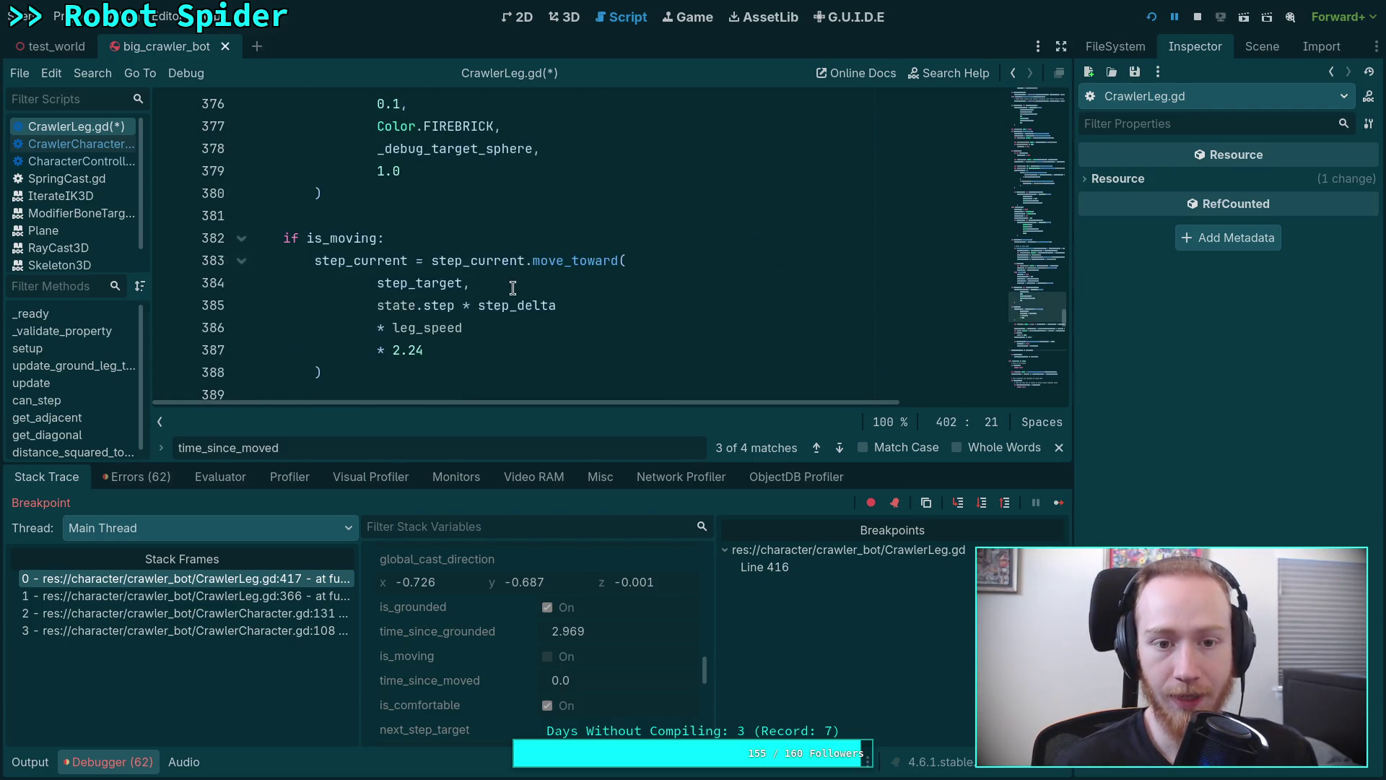
scroll(513, 287, up, 3)
scroll(512, 286, up, 2)
mouse_move(487, 306)
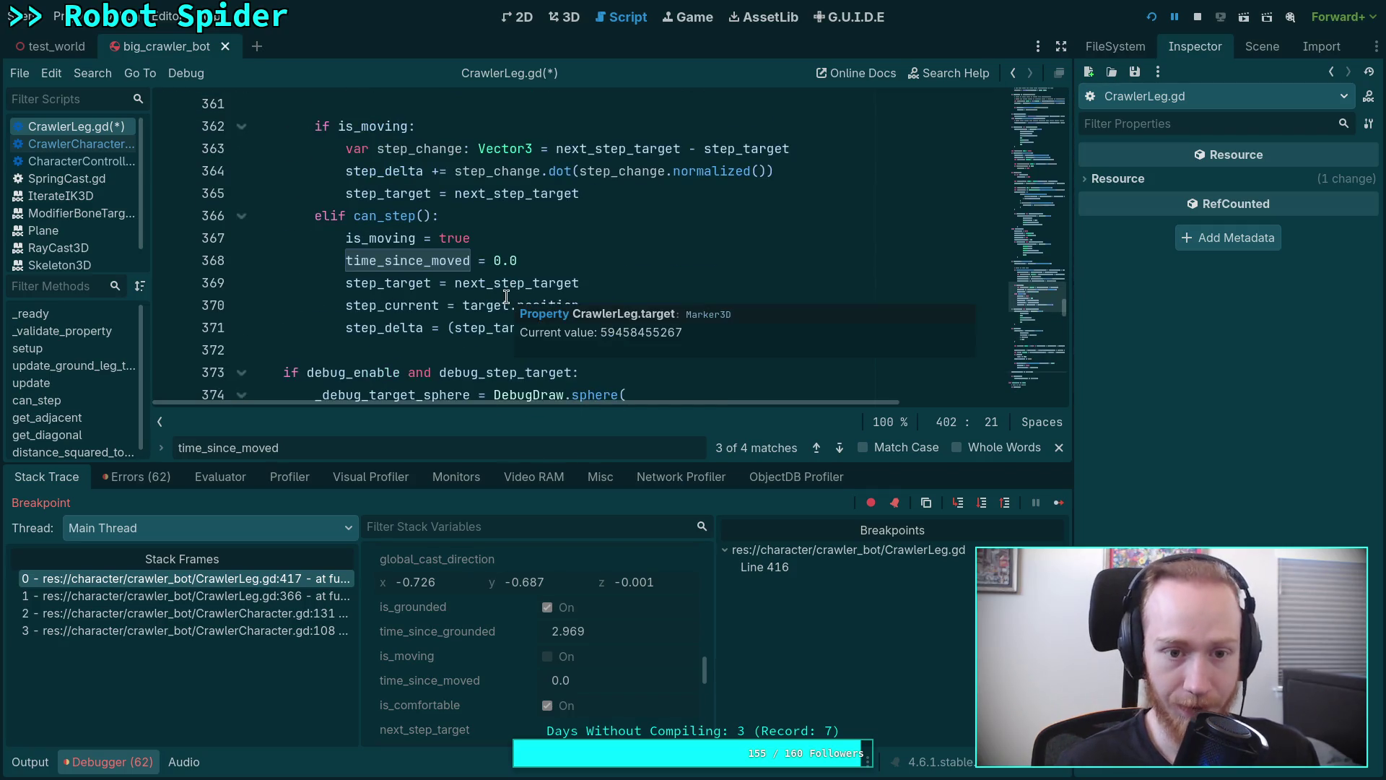
scroll(426, 287, down, 5)
key(F5)
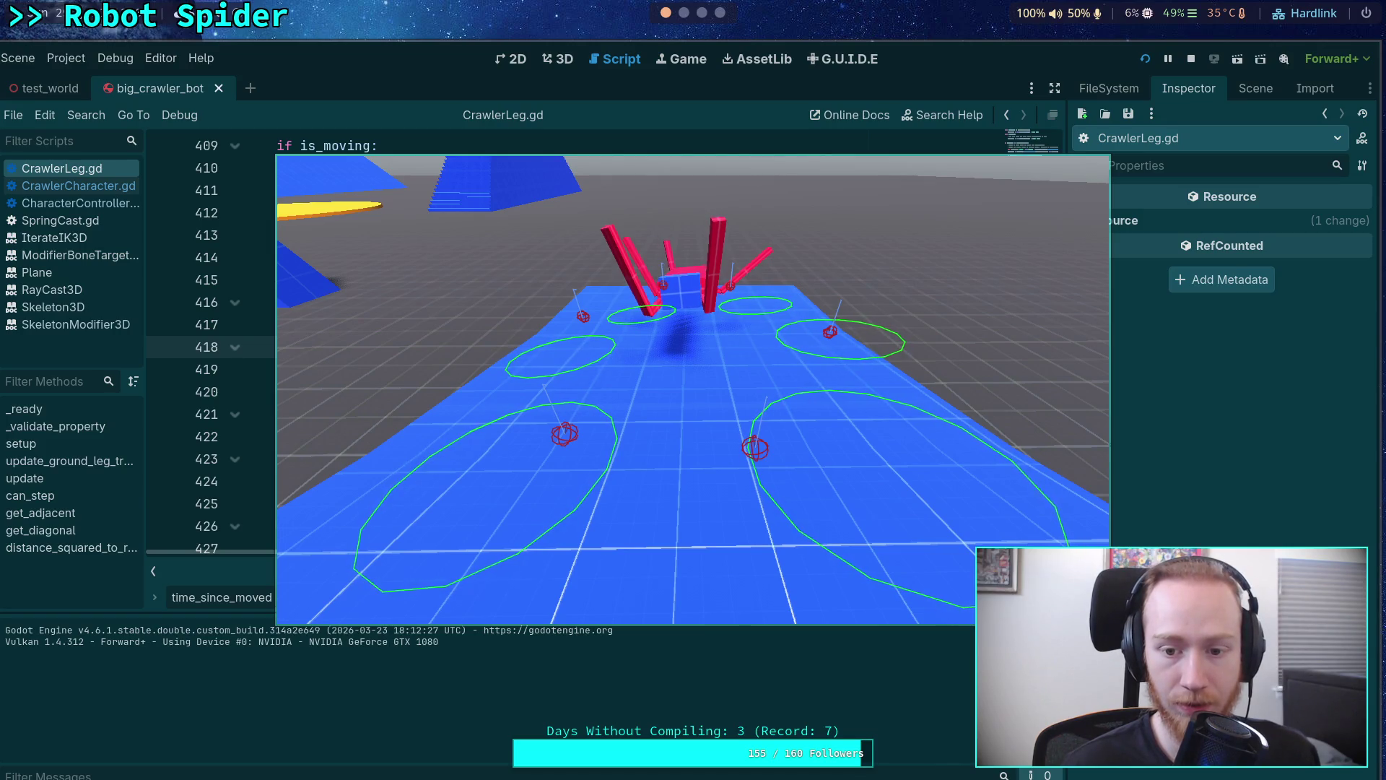
Advance the paused spider simulation tick by tick on the ramp, then stop the game.
key(space)
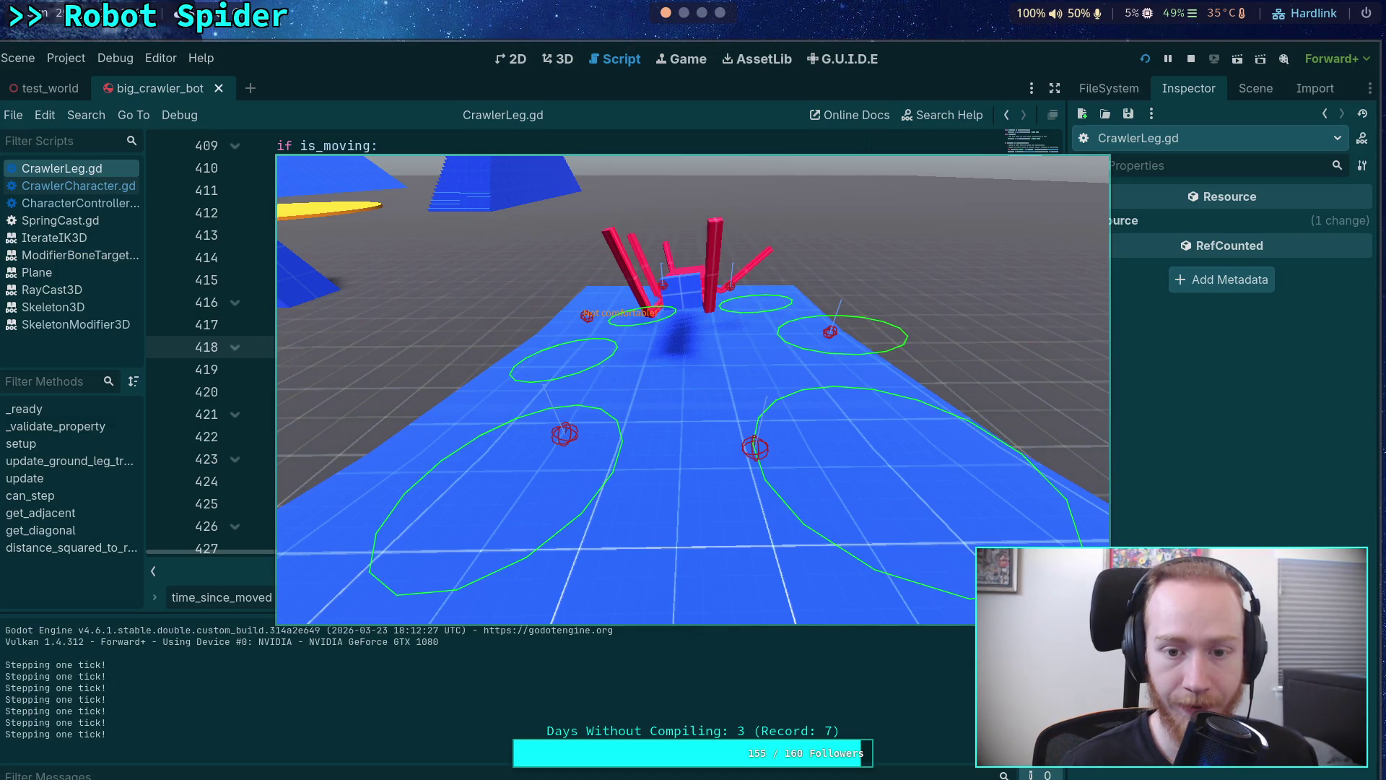
key(space)
key(space)
key(space)
key(space)
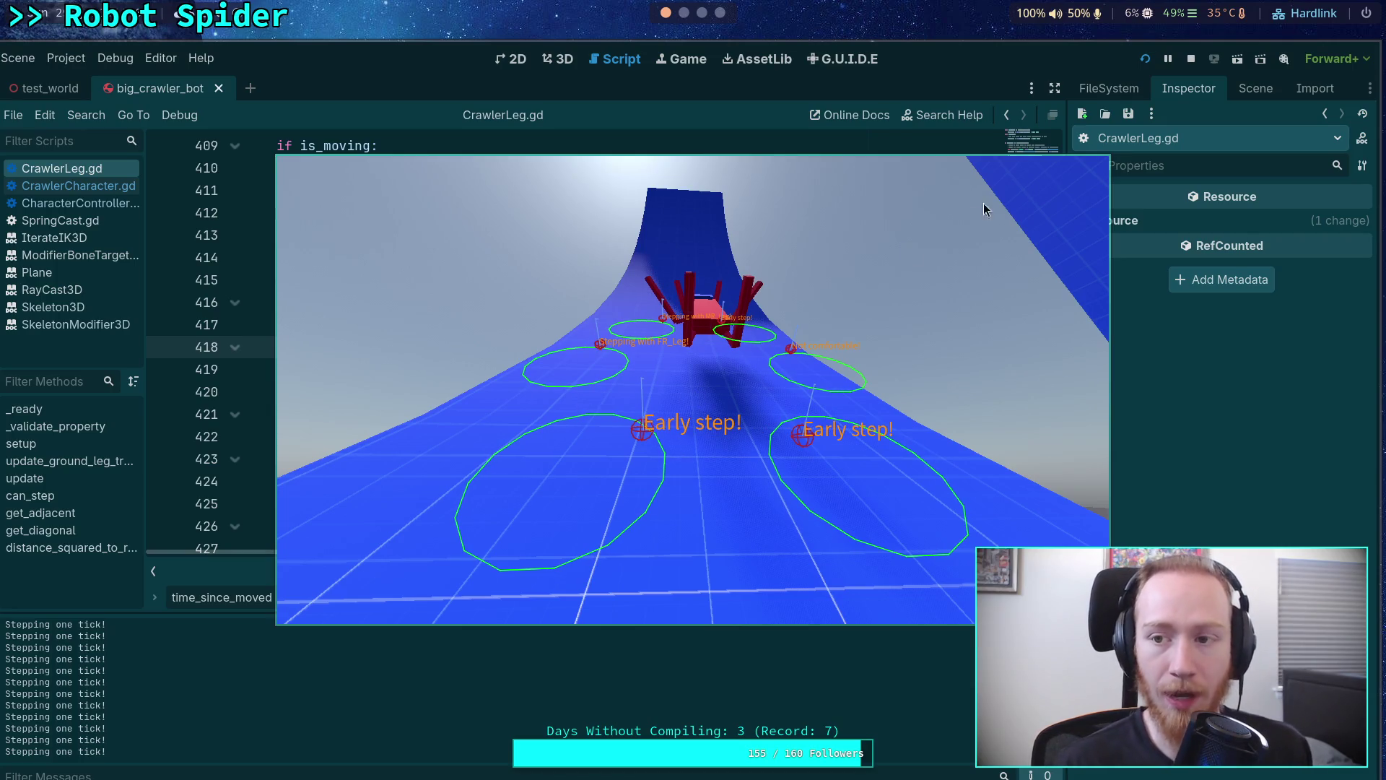
click(1192, 59)
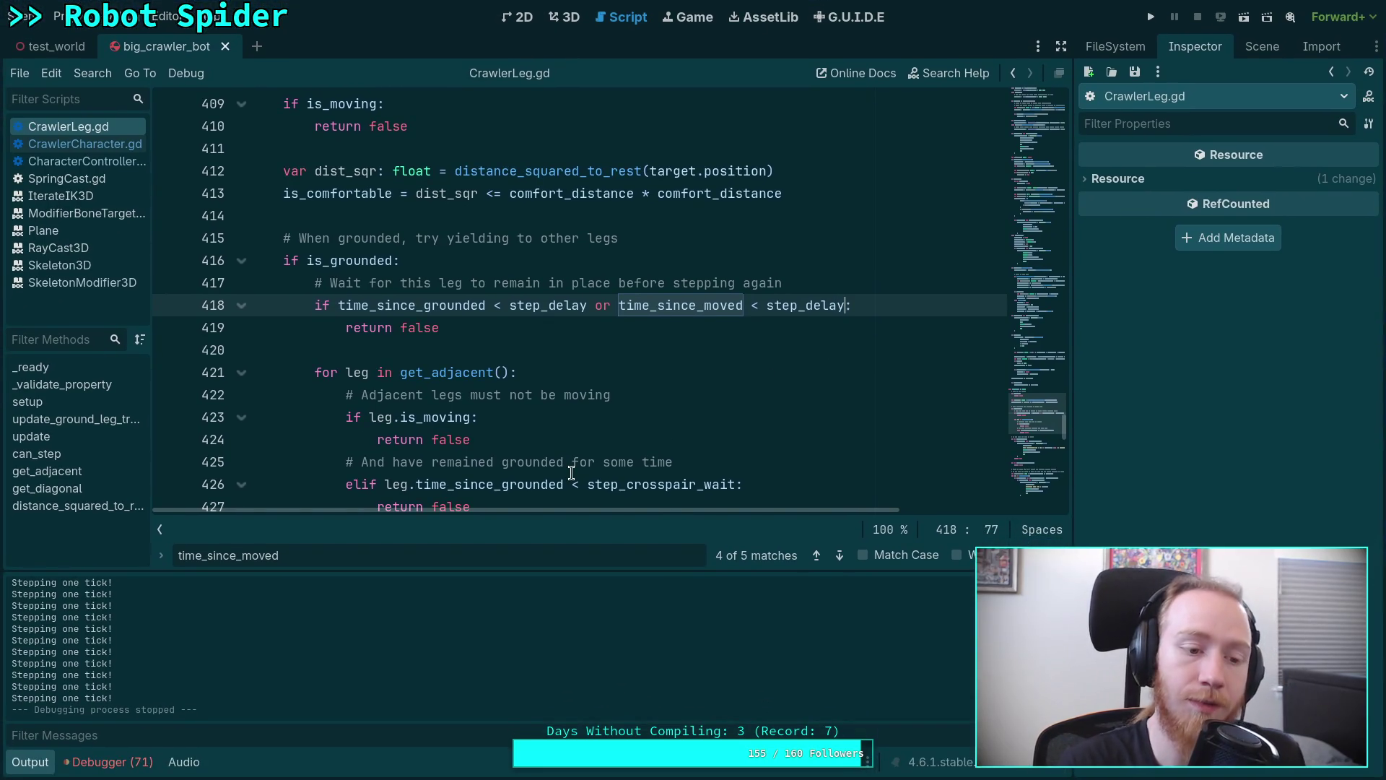
Switch from the scripts to the test_world scene and show the CrawlerBot node's properties.
click(35, 767)
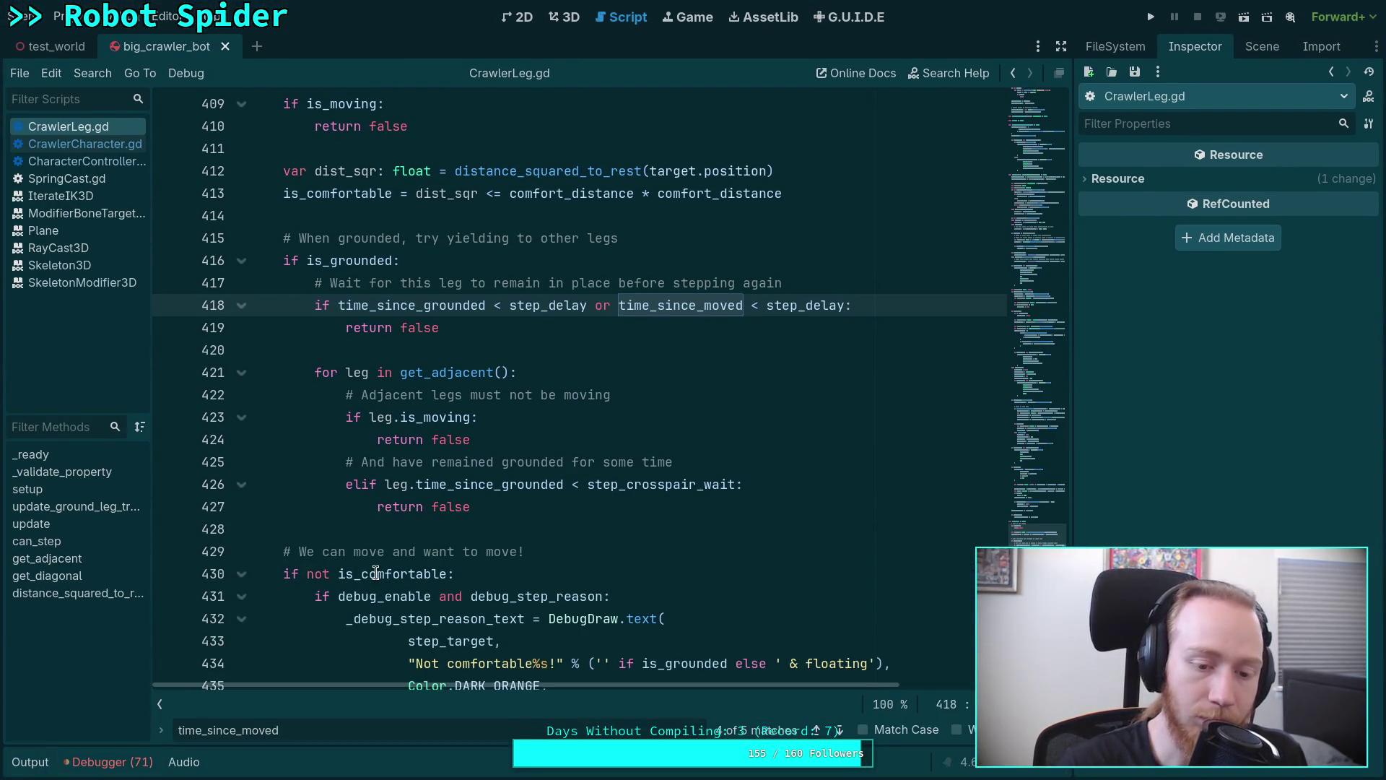
click(388, 529)
scroll(456, 318, down, 4)
scroll(466, 316, down, 5)
scroll(476, 315, down, 4)
scroll(489, 312, down, 5)
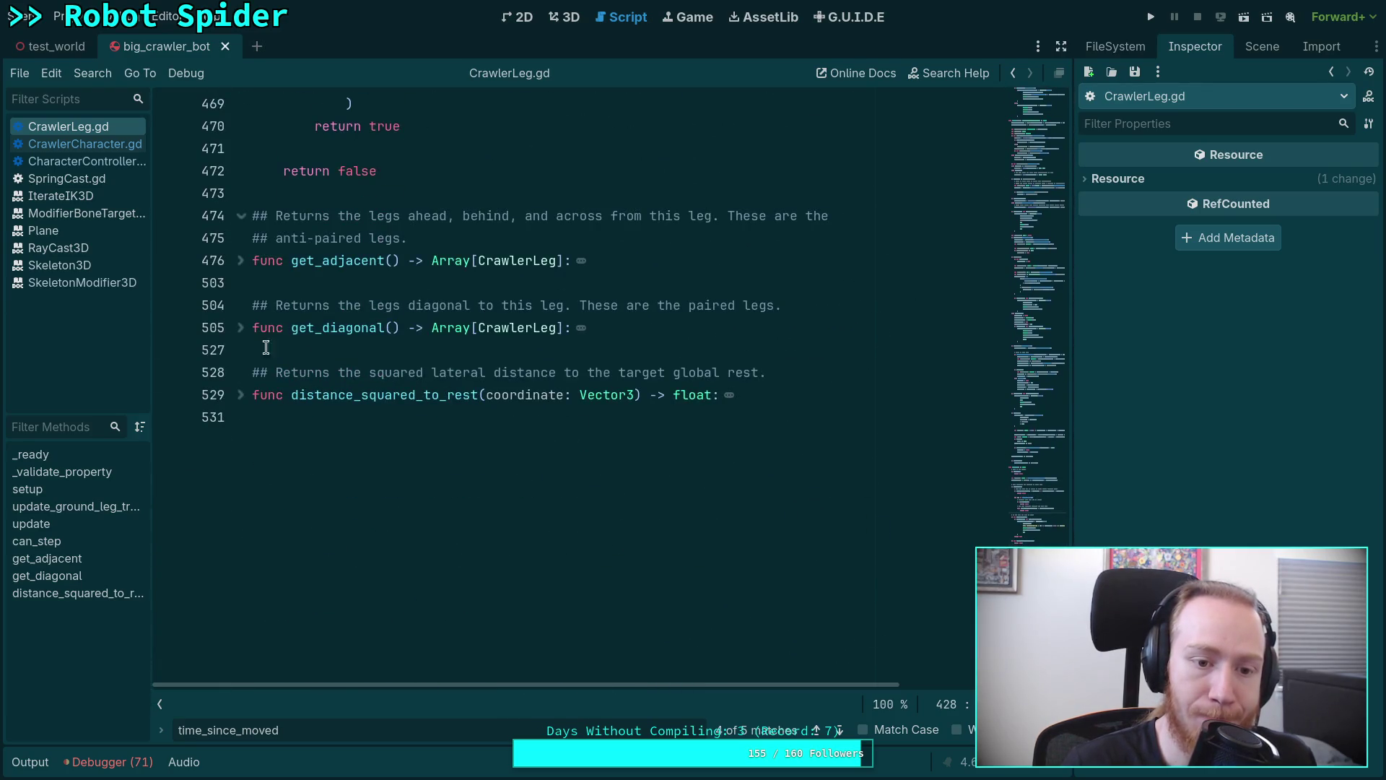
scroll(265, 346, up, 5)
click(75, 143)
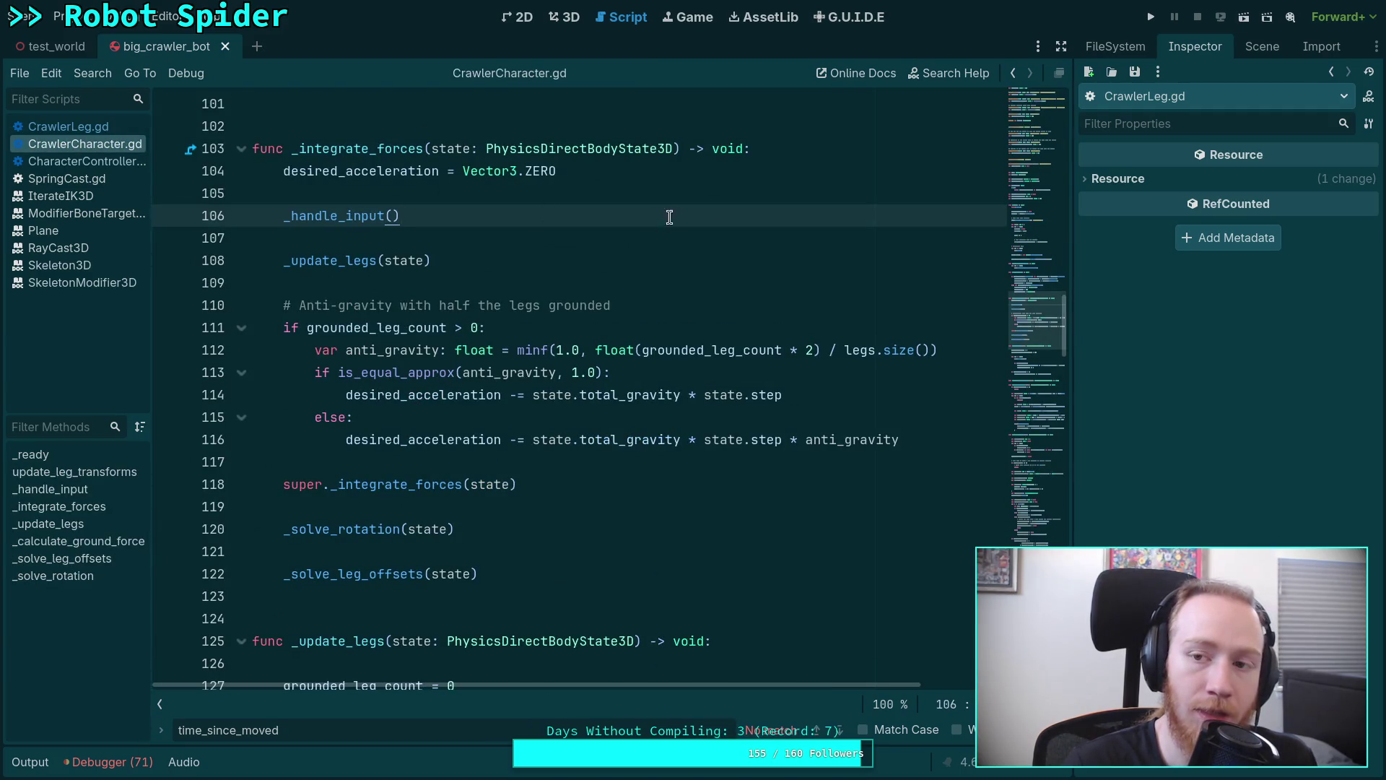
click(1263, 47)
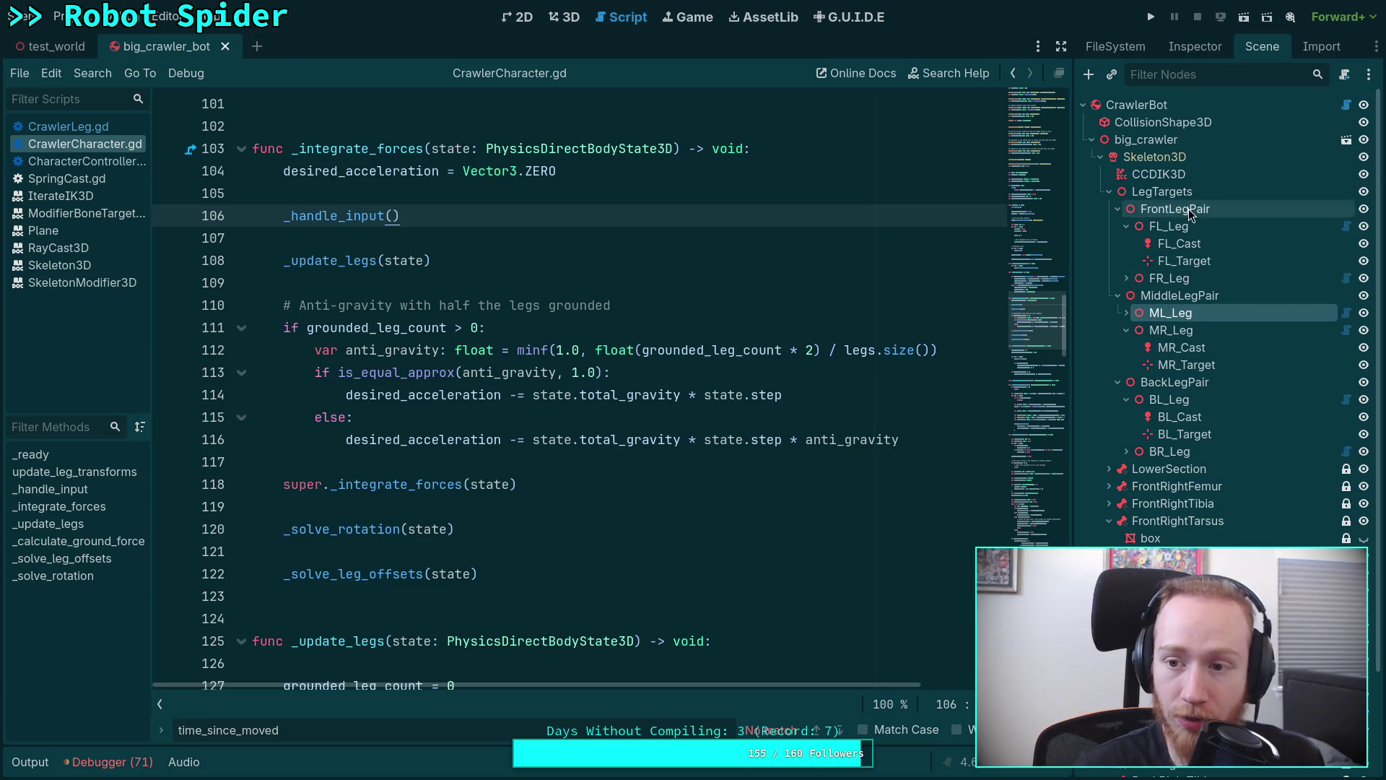
click(55, 46)
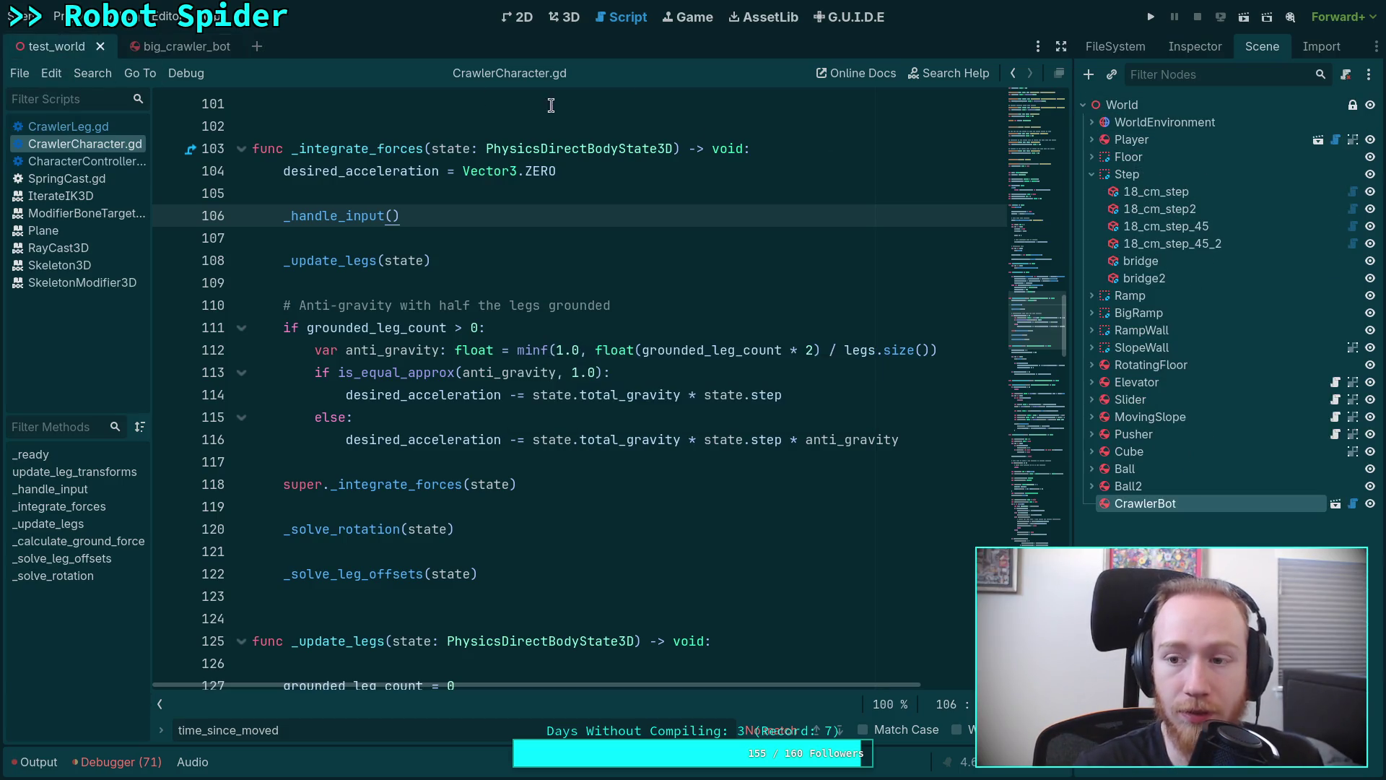
click(1191, 47)
scroll(1191, 467, down, 5)
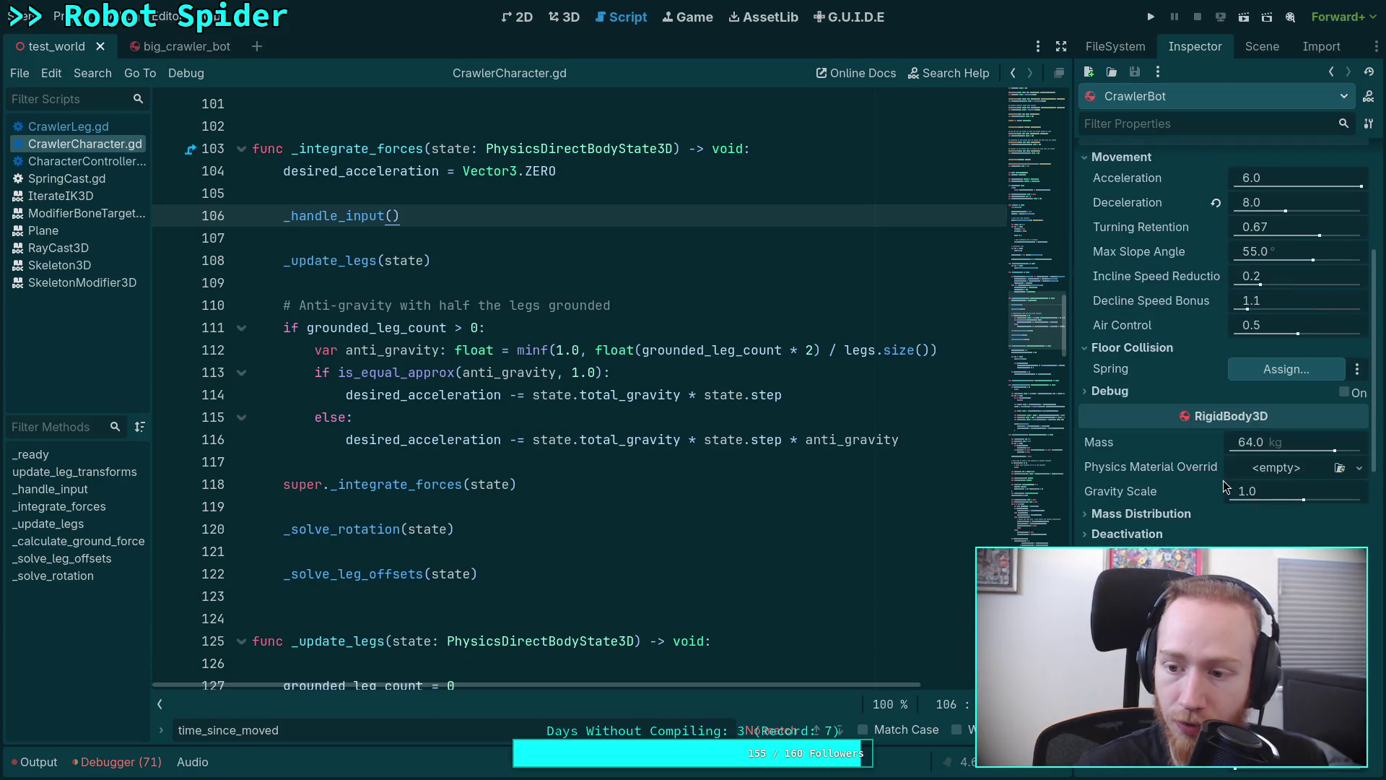
Enable CrawlerBot's Velocity, Forward, Friction and Normal debug drawing, save the scene and run it.
click(1240, 413)
click(1238, 439)
click(1237, 487)
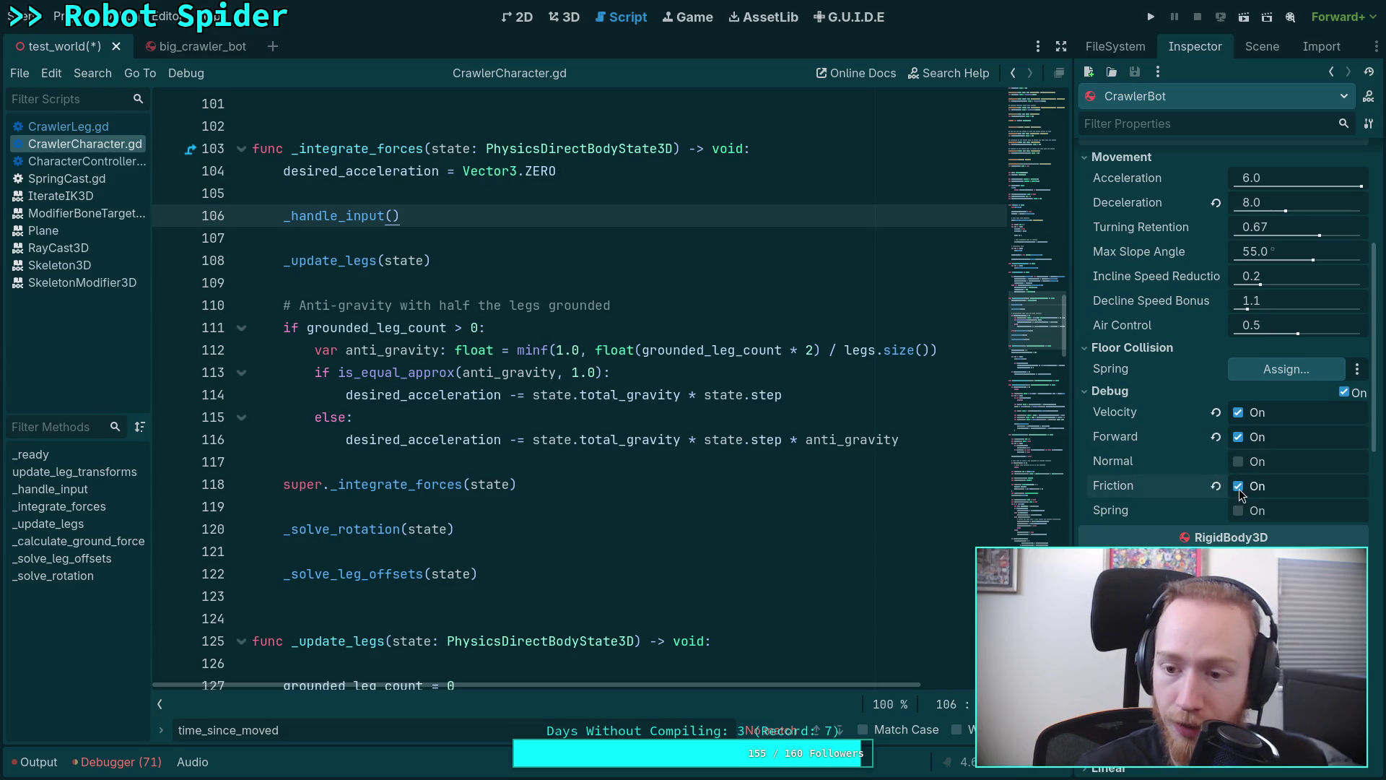
click(1238, 463)
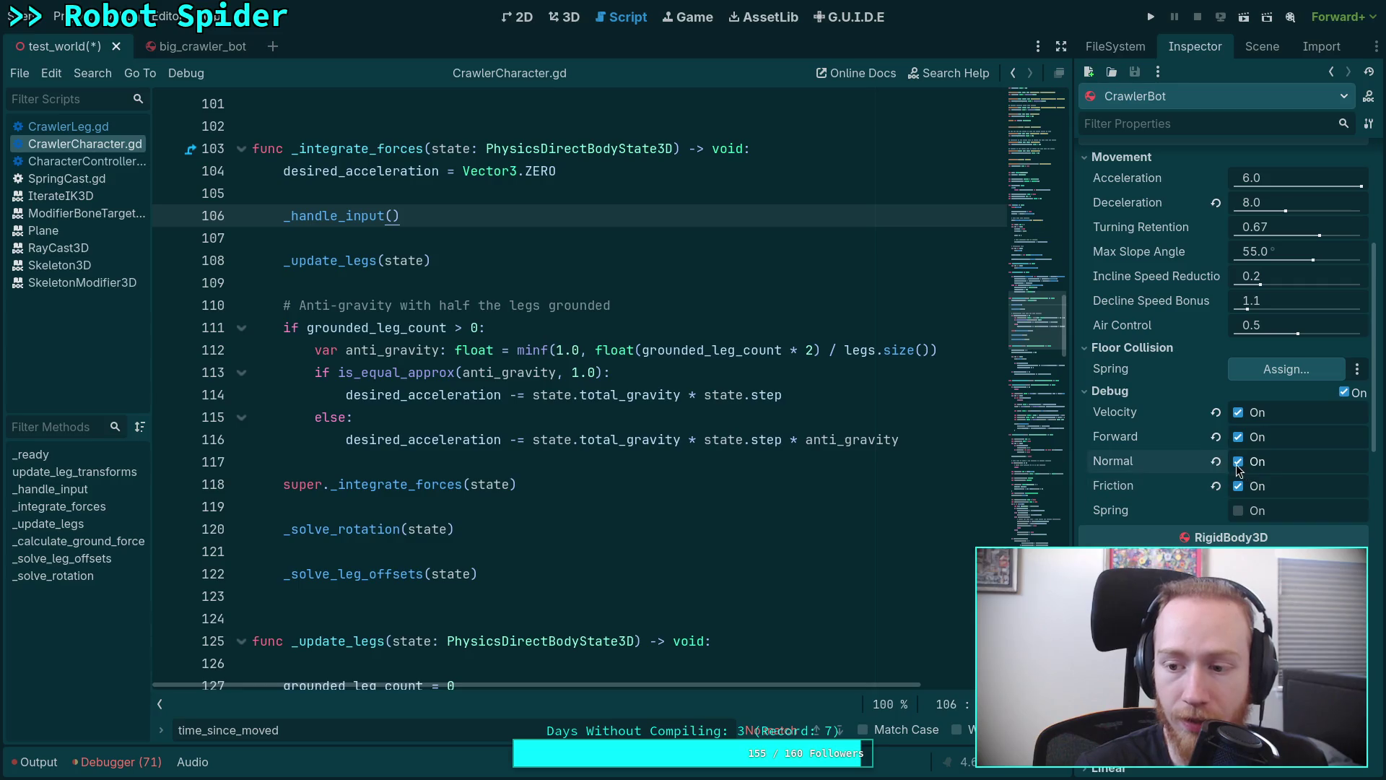
key(ctrl+s)
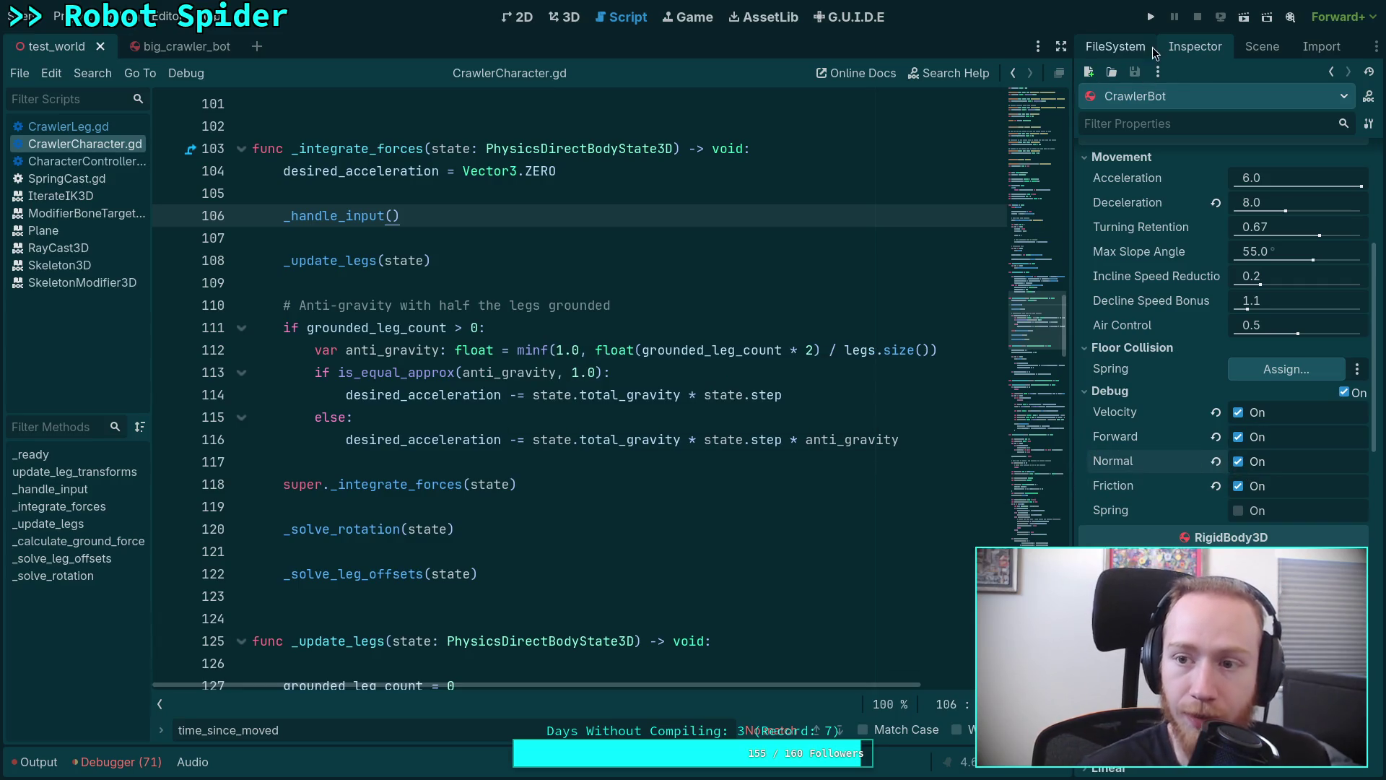
click(1153, 18)
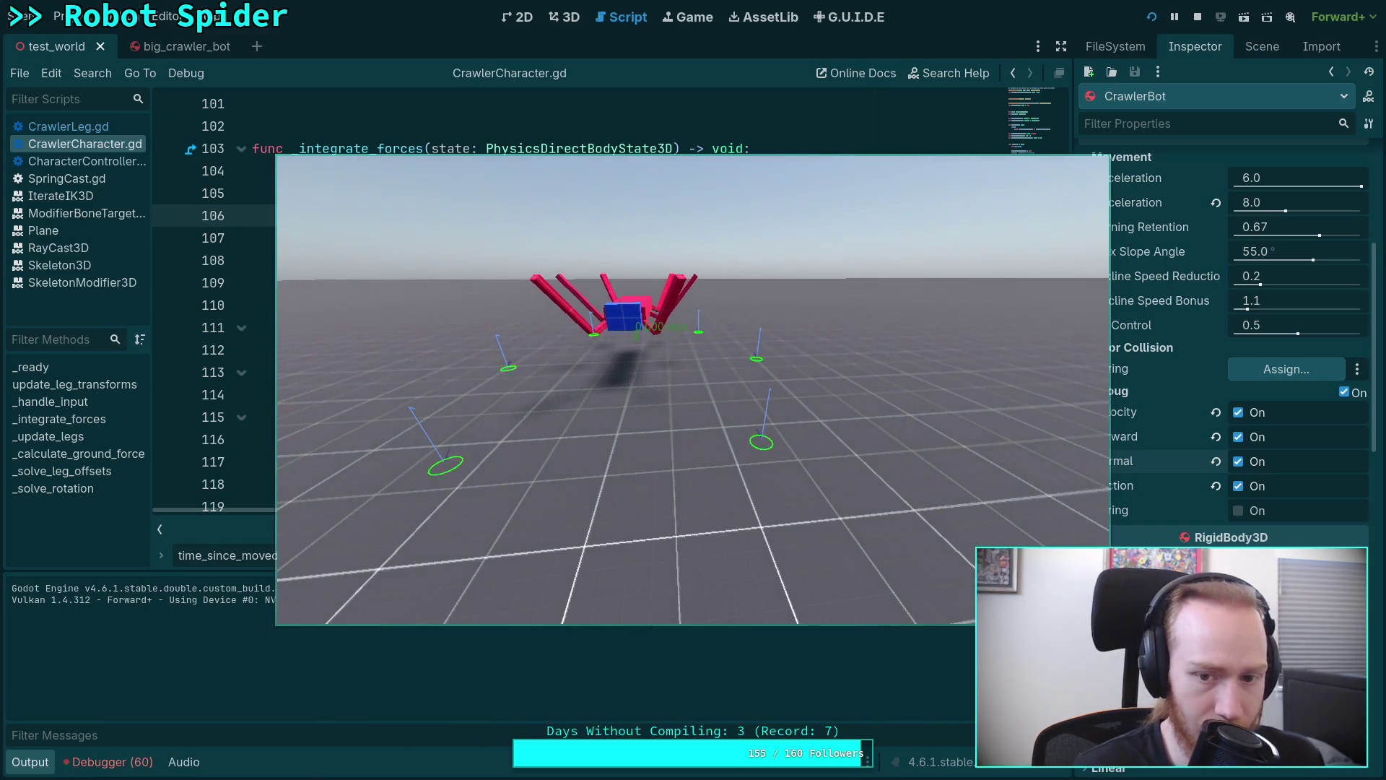
Test the spider fullscreen on the blue ramp with debug drawing, then leave fullscreen and stop the game.
key(F11)
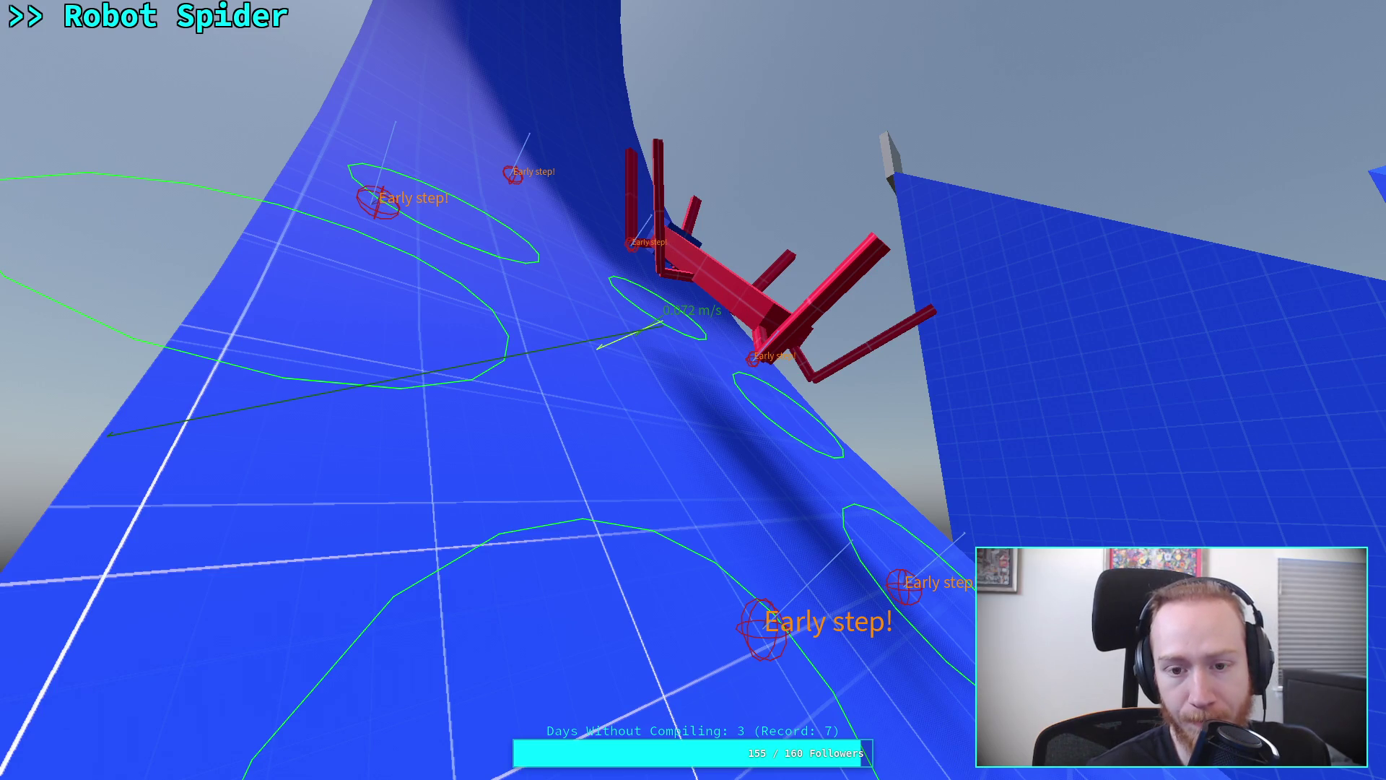
key(Escape)
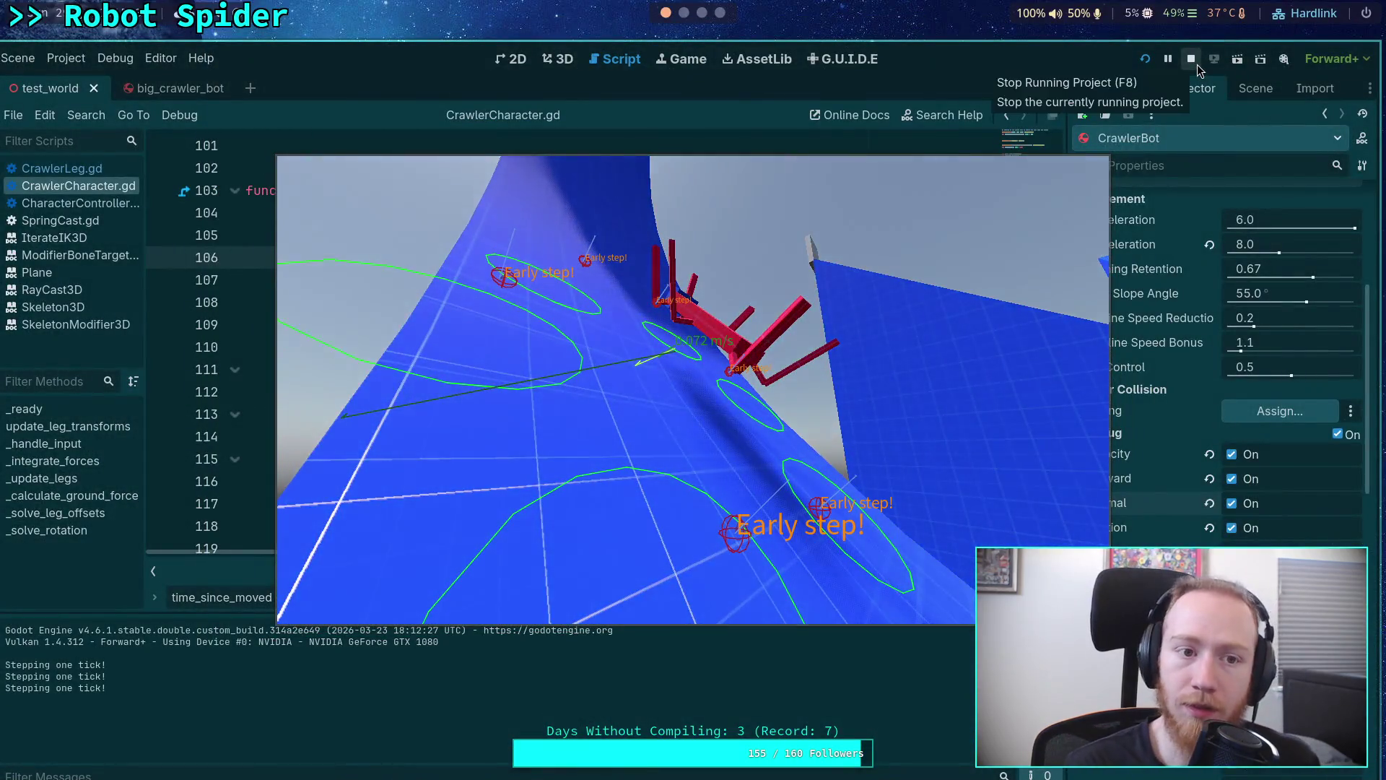
click(1197, 68)
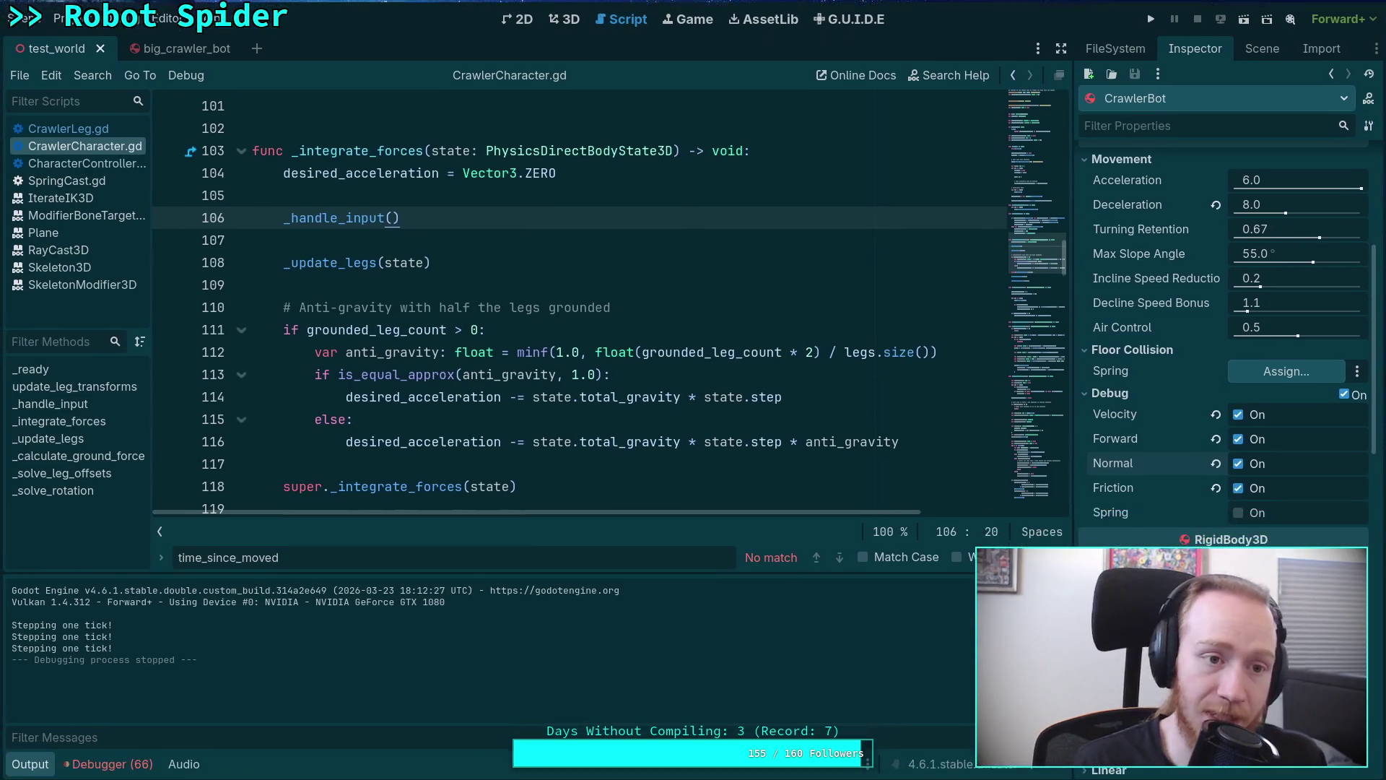
Open CharacterController.gd with the output hidden and highlight the force_ground_movement variable.
click(31, 763)
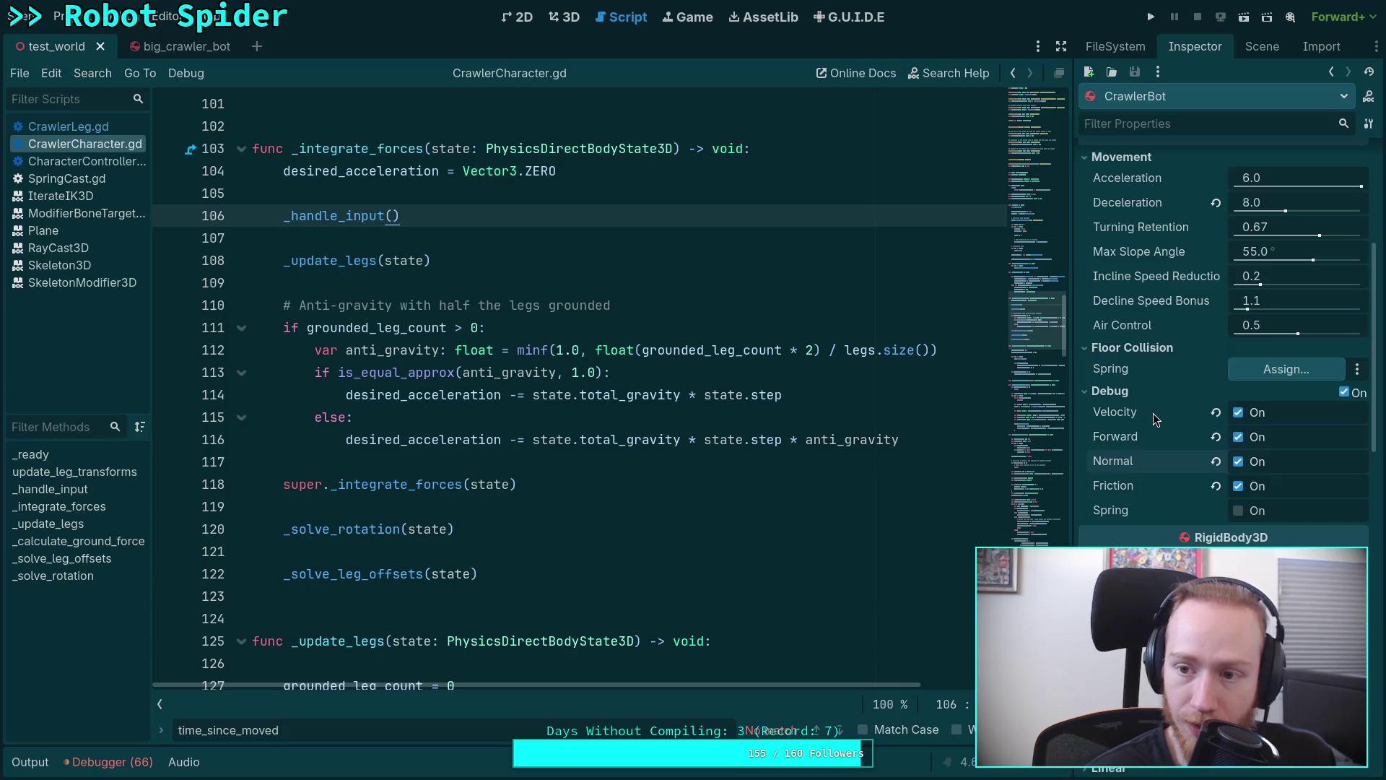
scroll(1154, 412, up, 3)
scroll(1152, 412, up, 2)
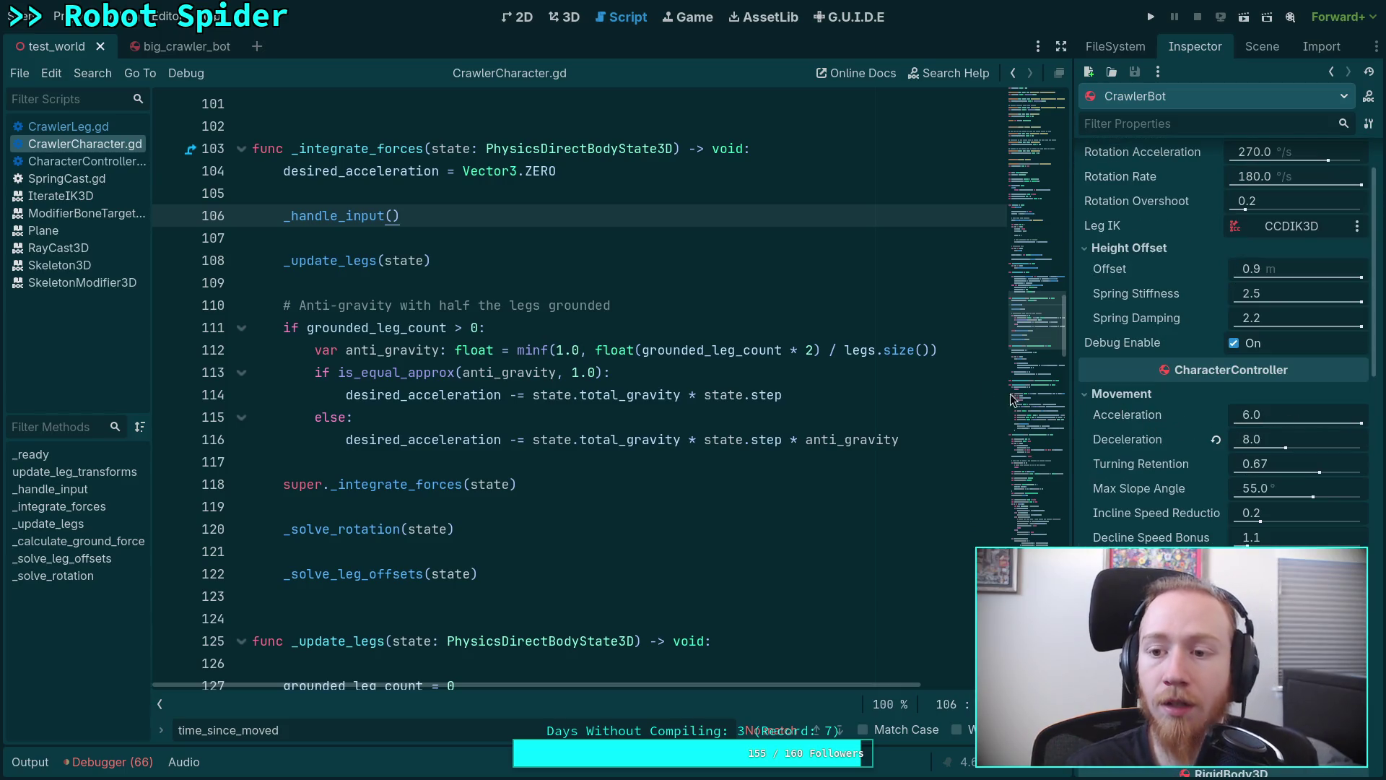
click(51, 159)
scroll(494, 396, down, 4)
scroll(493, 397, up, 4)
scroll(487, 395, down, 3)
scroll(477, 393, down, 8)
scroll(477, 392, down, 6)
scroll(478, 392, down, 1)
scroll(449, 393, down, 2)
scroll(449, 393, down, 1)
scroll(448, 393, up, 4)
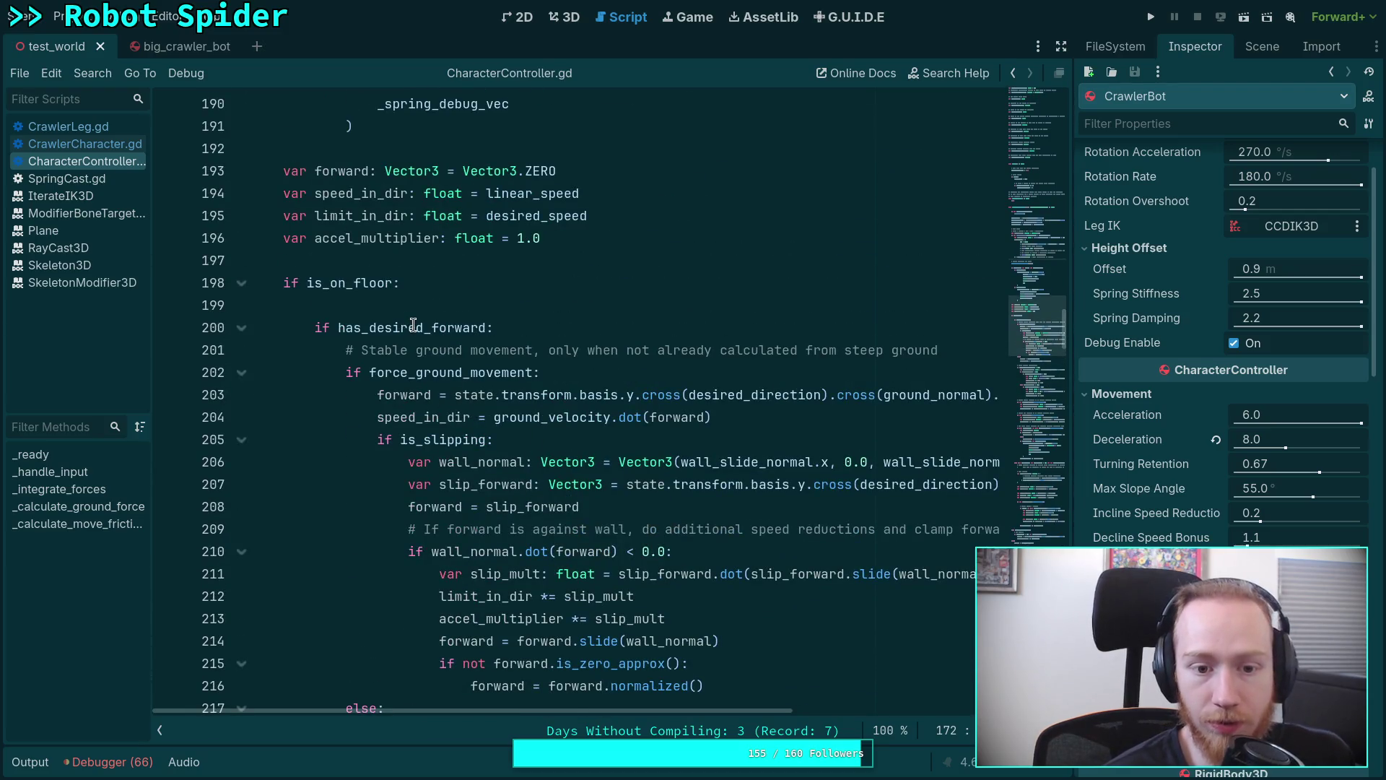
double_click(461, 372)
Compare against CrawlerCharacter.gd, return to CharacterController.gd and run the game again.
click(75, 144)
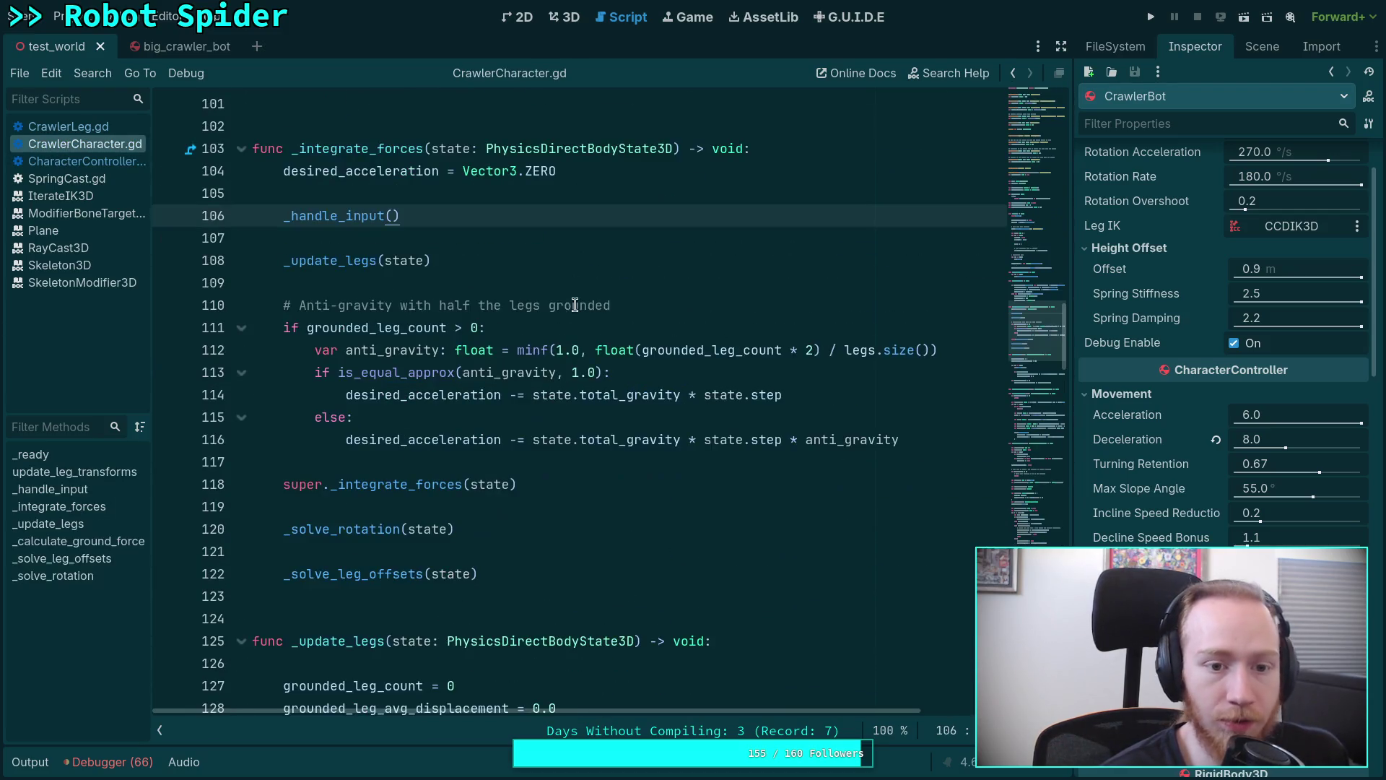
scroll(711, 349, up, 20)
scroll(712, 349, up, 5)
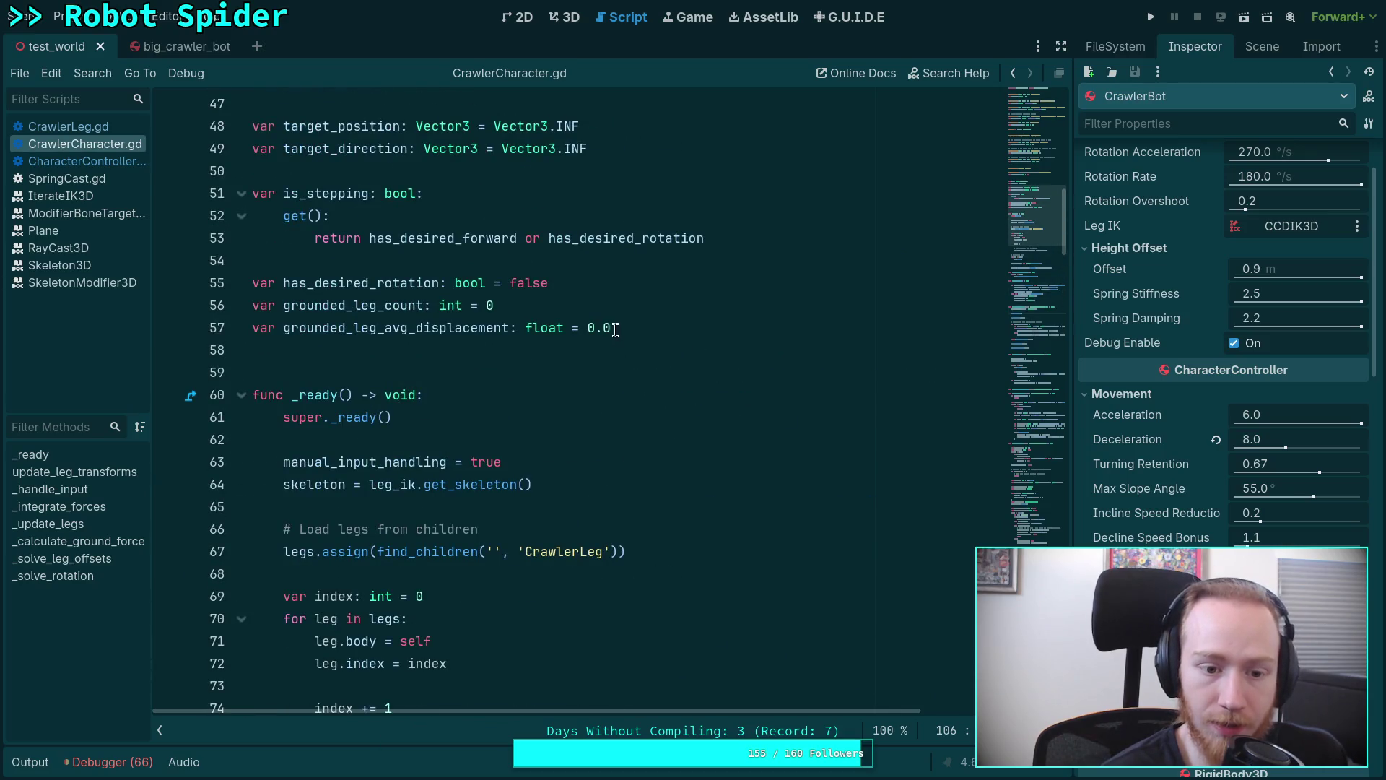
scroll(366, 309, down, 2)
scroll(412, 322, down, 3)
scroll(427, 314, up, 2)
scroll(427, 315, down, 2)
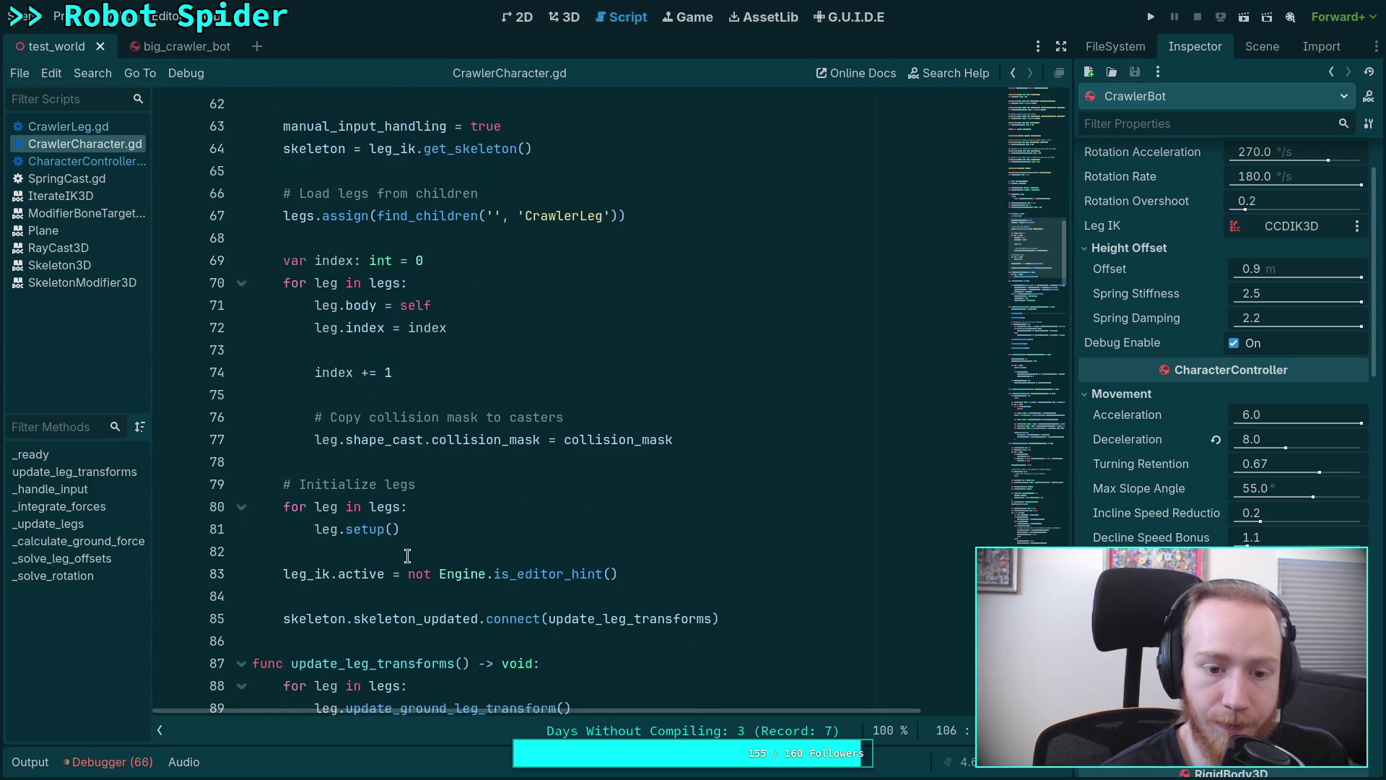
scroll(373, 499, up, 1)
scroll(428, 528, down, 5)
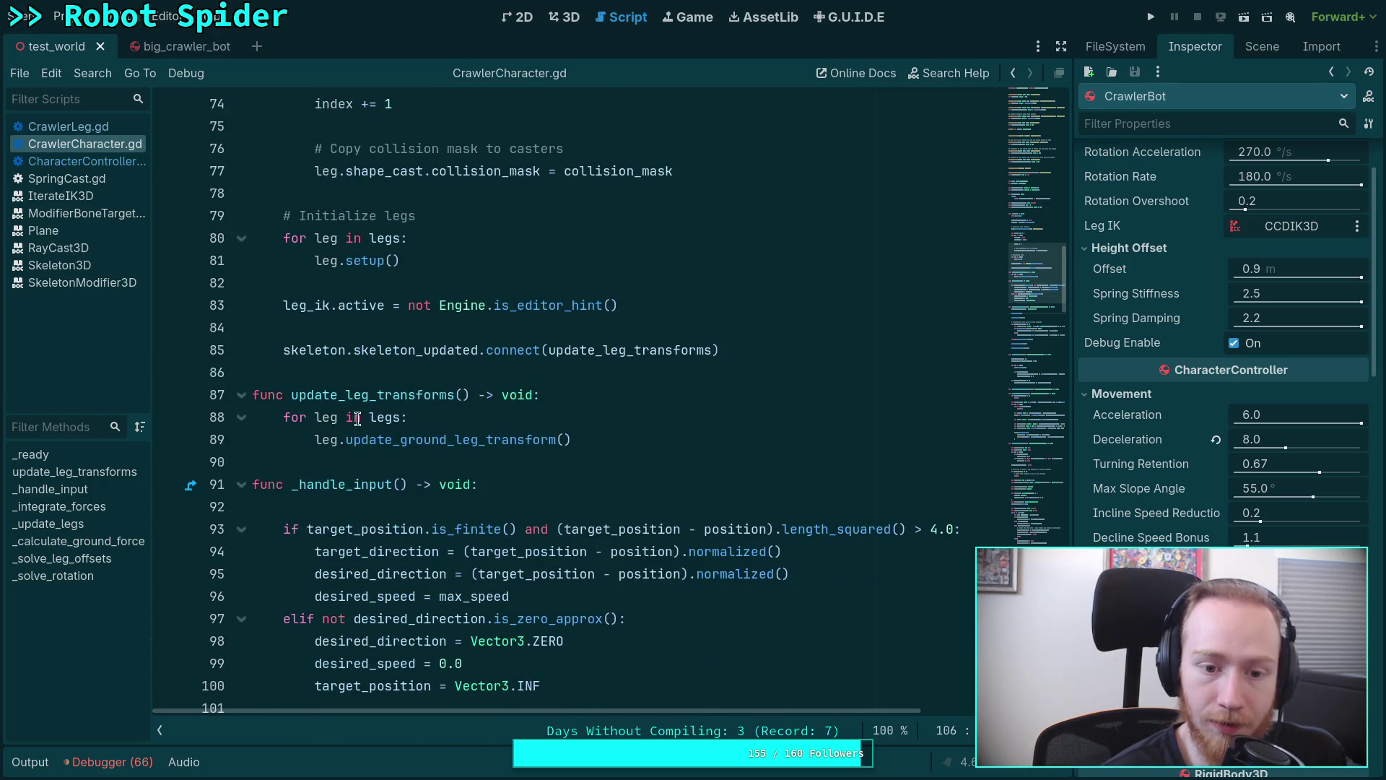
scroll(357, 418, up, 7)
click(68, 178)
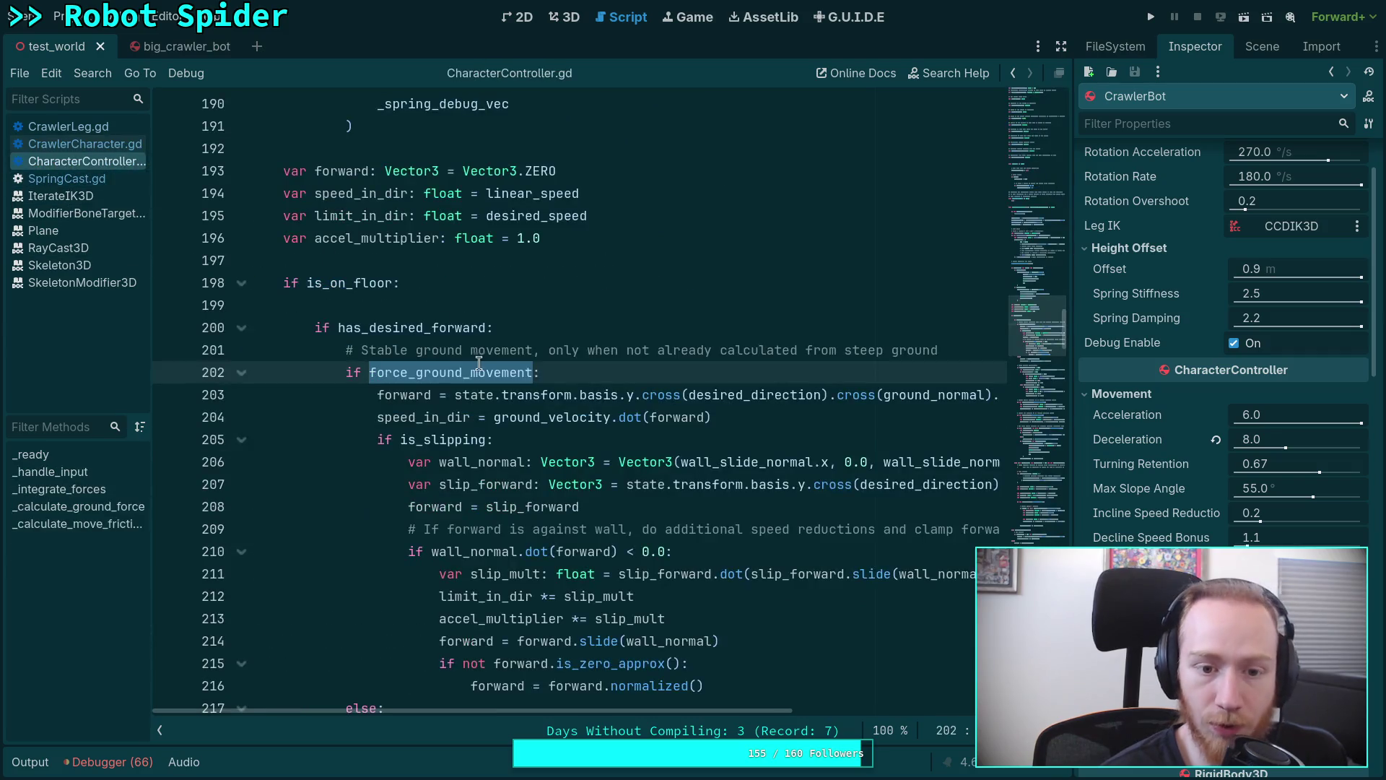
mouse_move(451, 373)
key(Up)
key(Up)
key(Up)
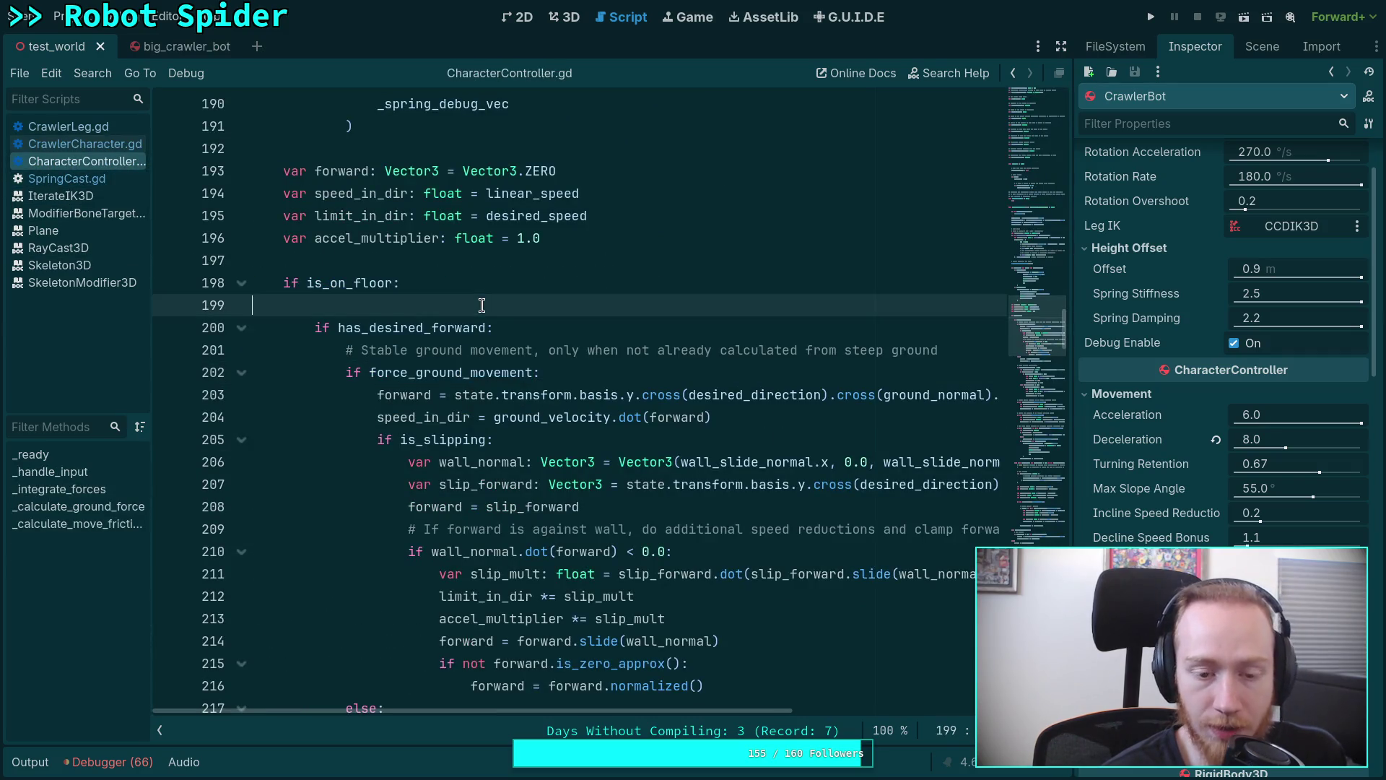
scroll(496, 335, down, 2)
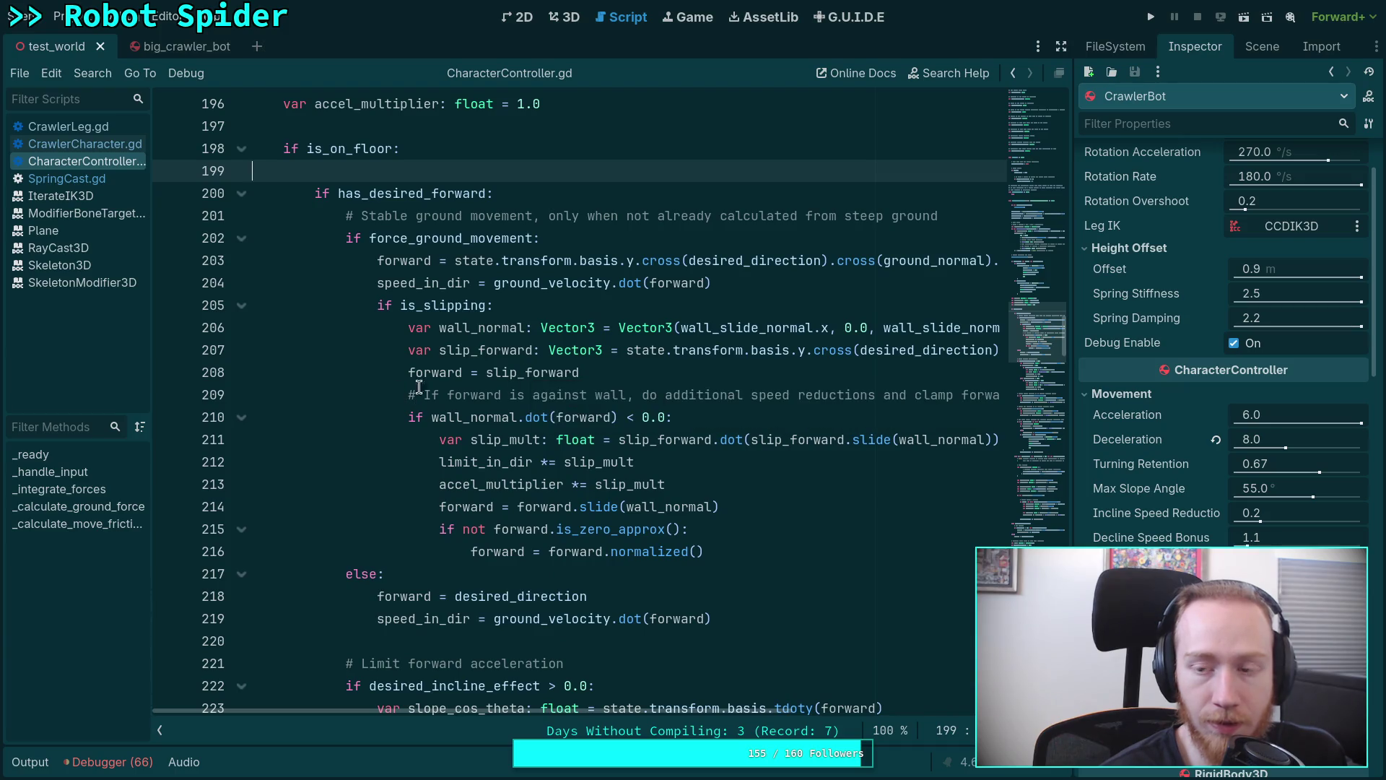
click(1150, 16)
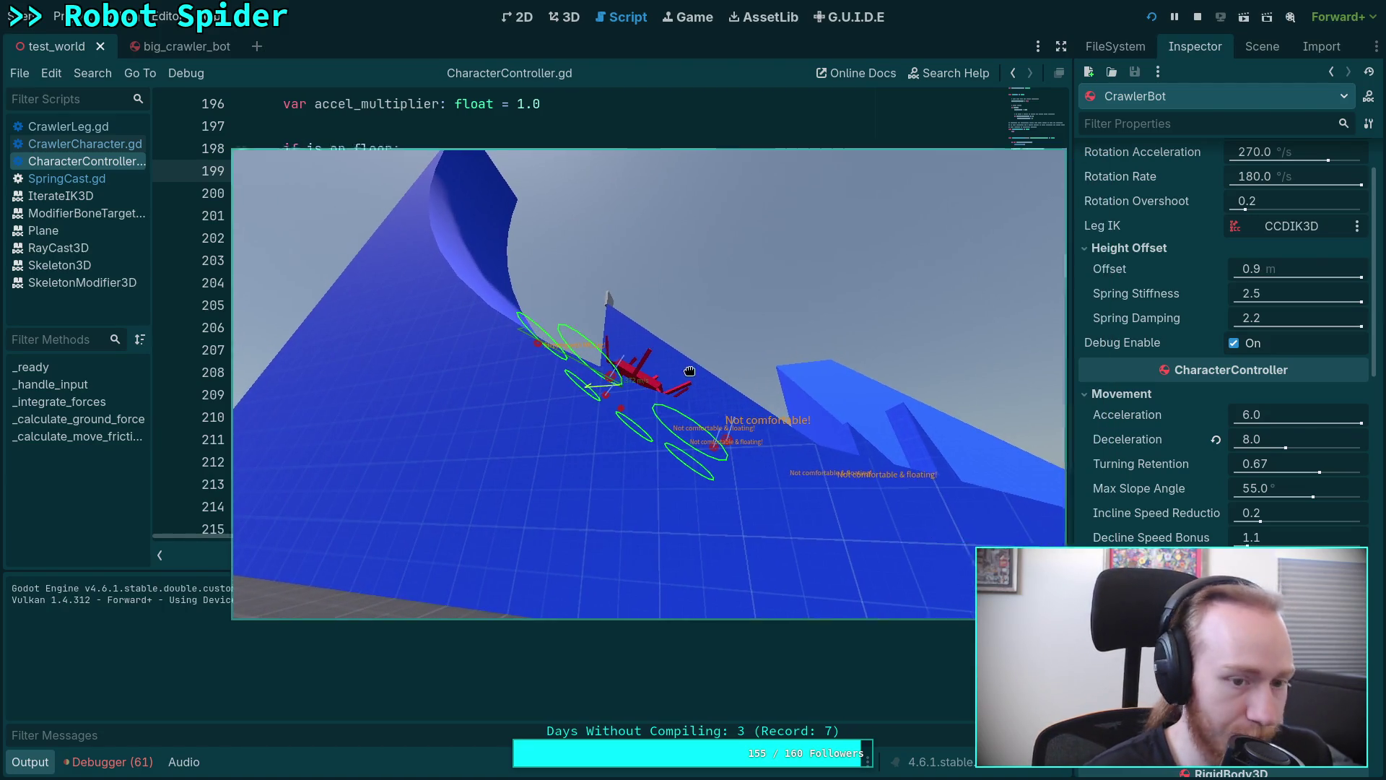
Break at line 200 in _calculate_move_friction and step execution on to line 203 to read the friction values.
key(F8)
mouse_move(438, 283)
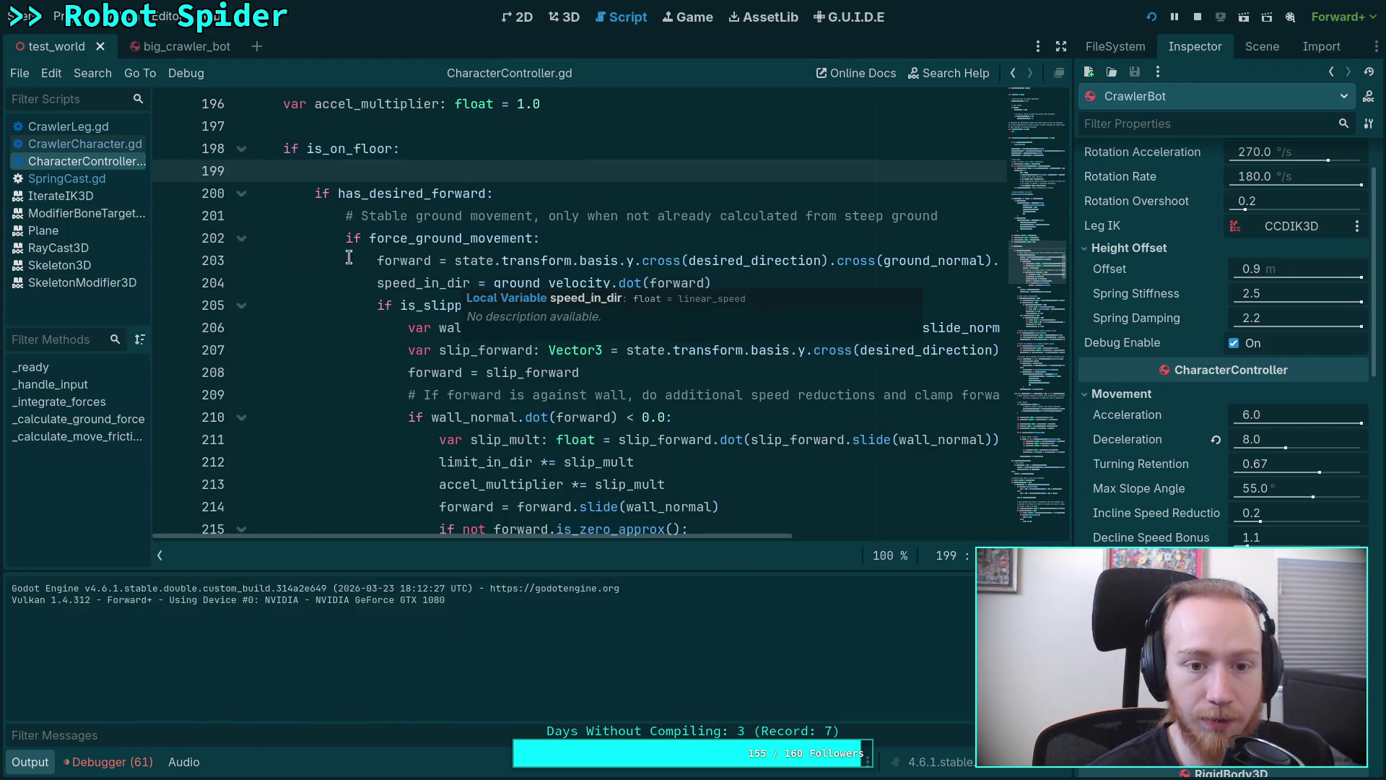
click(167, 198)
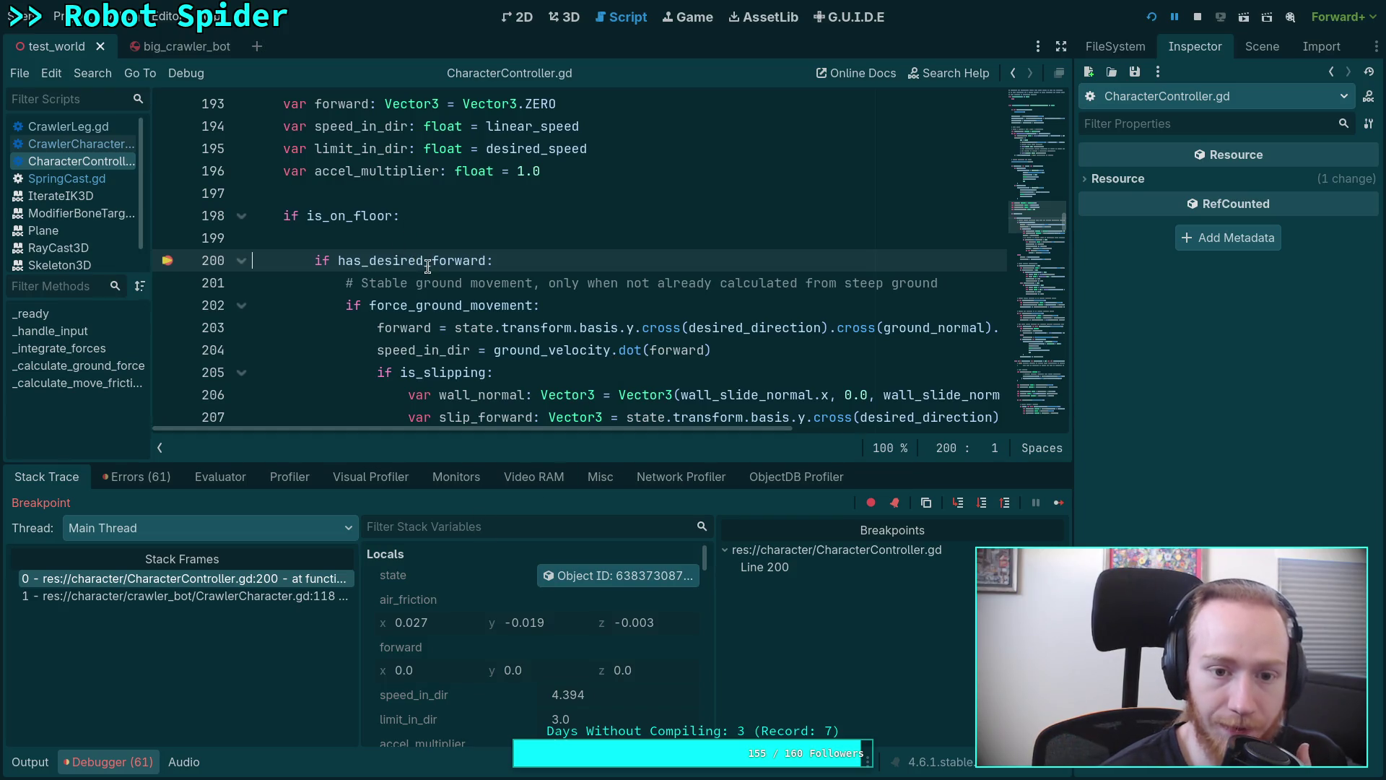
scroll(541, 599, down, 5)
scroll(543, 620, down, 5)
scroll(543, 621, down, 5)
scroll(543, 621, down, 3)
scroll(543, 621, down, 3)
scroll(542, 621, down, 2)
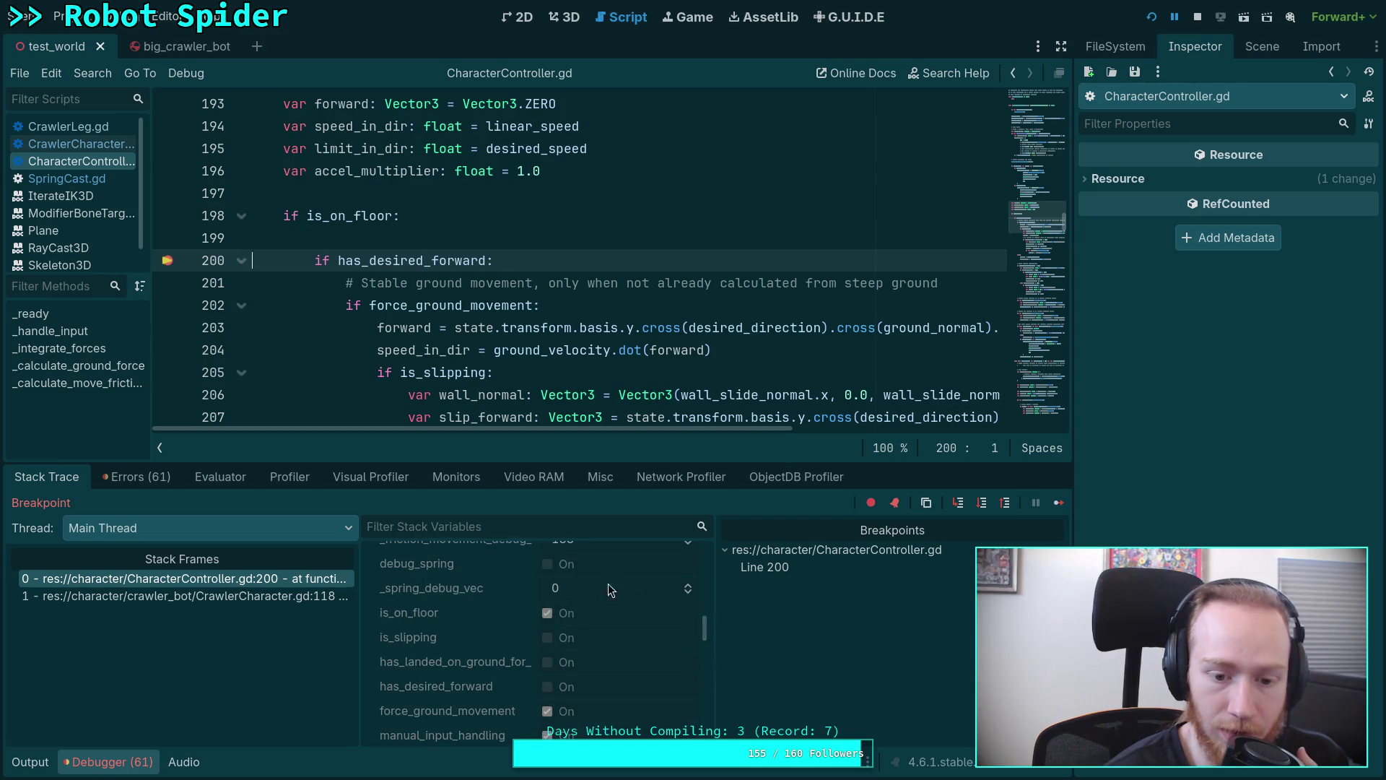
click(982, 504)
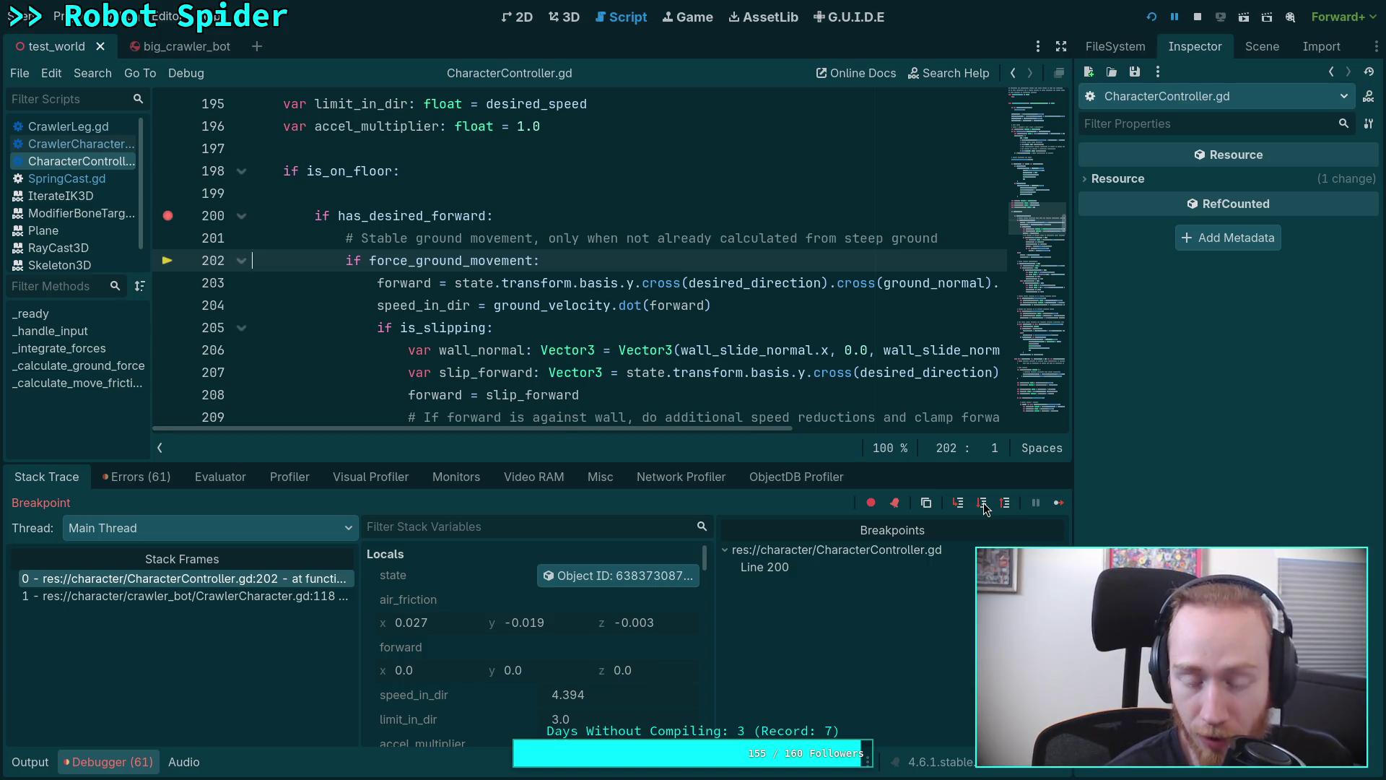
click(983, 504)
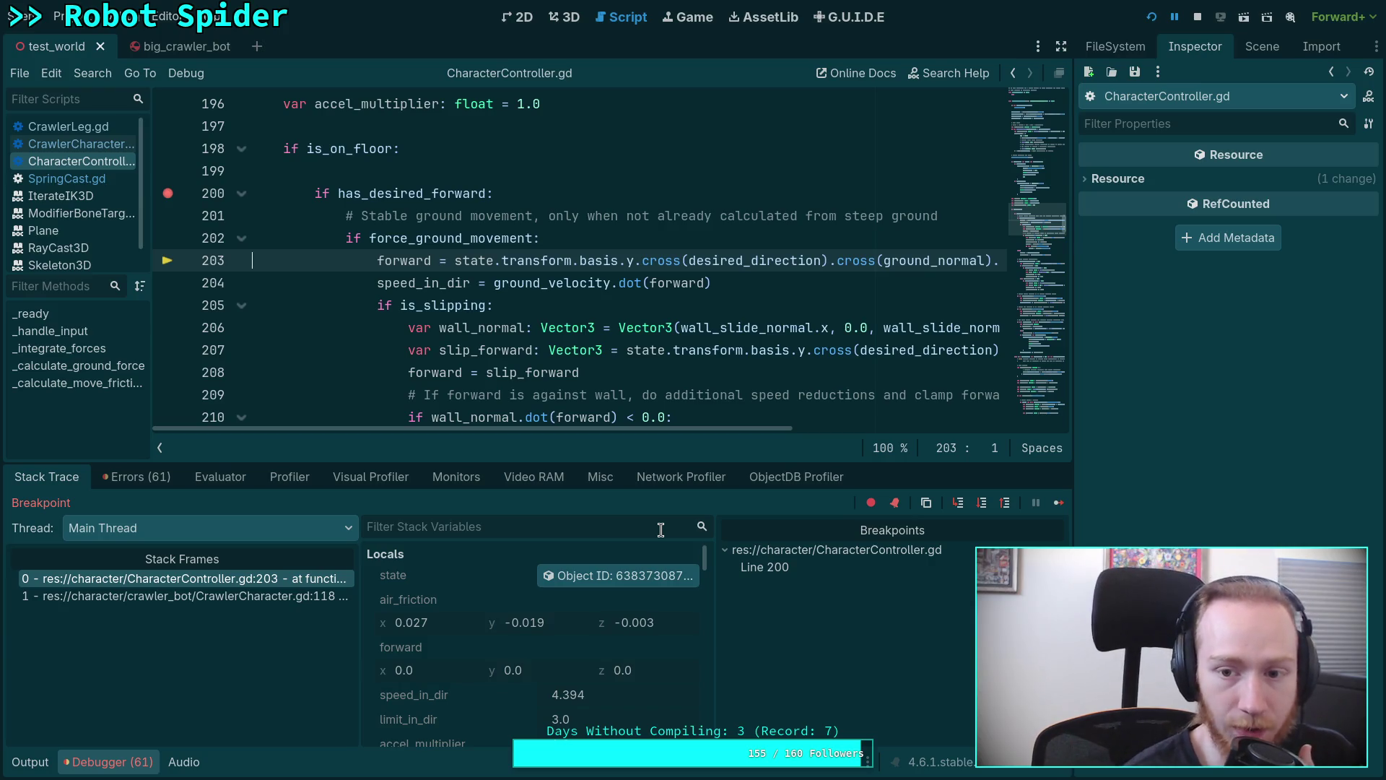
drag(1075, 379, 1185, 401)
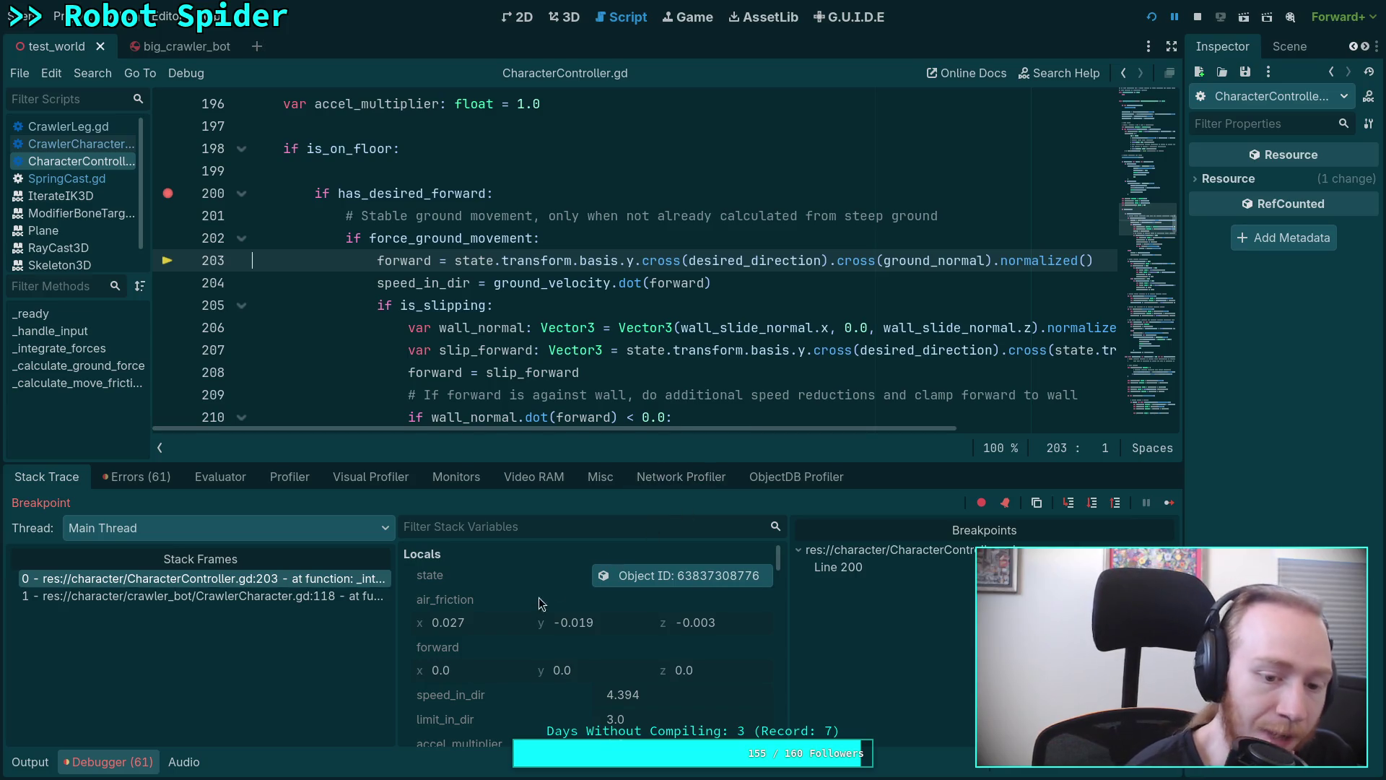
scroll(532, 618, down, 2)
scroll(520, 633, down, 3)
scroll(520, 633, down, 3)
scroll(520, 633, down, 3)
scroll(521, 632, down, 3)
scroll(520, 631, down, 2)
scroll(520, 631, down, 2)
scroll(520, 631, down, 2)
scroll(520, 630, down, 2)
scroll(519, 630, down, 2)
scroll(520, 631, down, 2)
scroll(519, 630, down, 2)
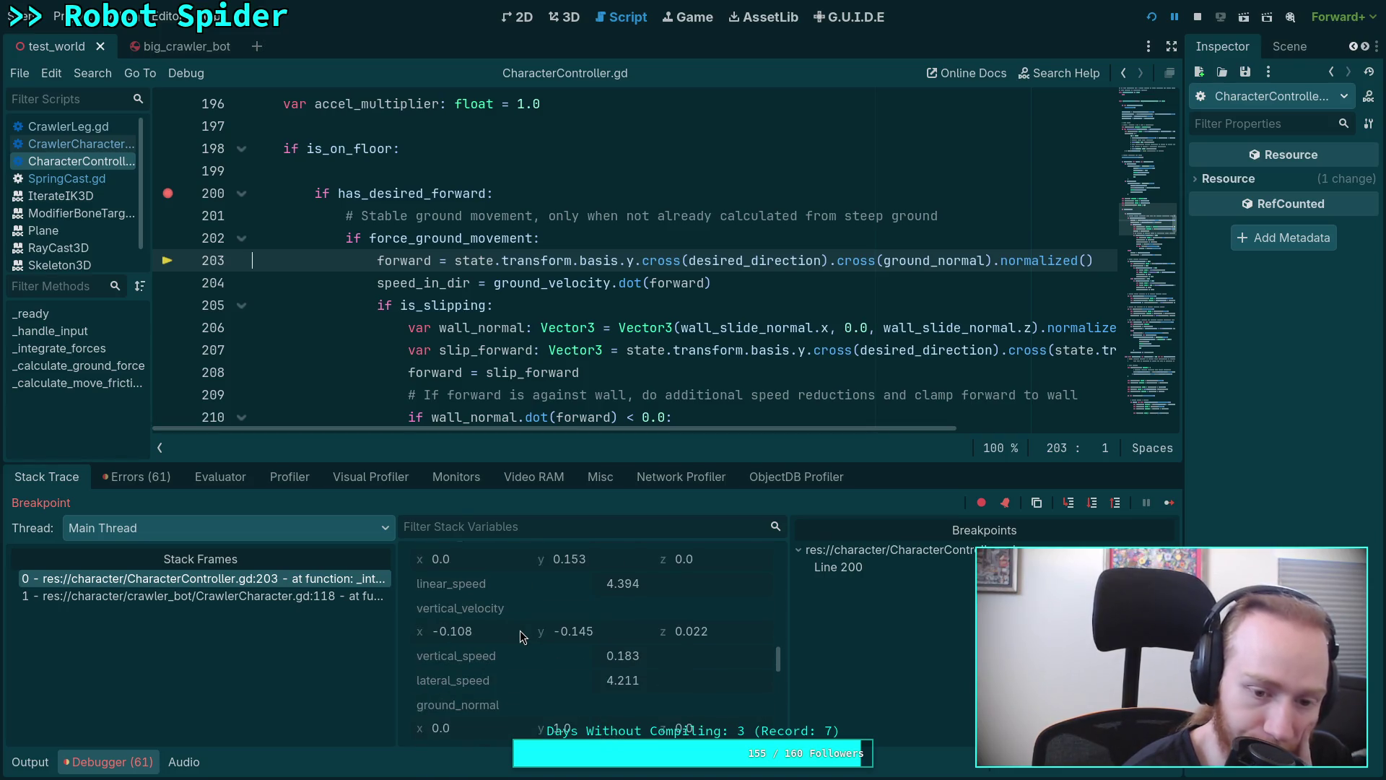
scroll(520, 631, down, 2)
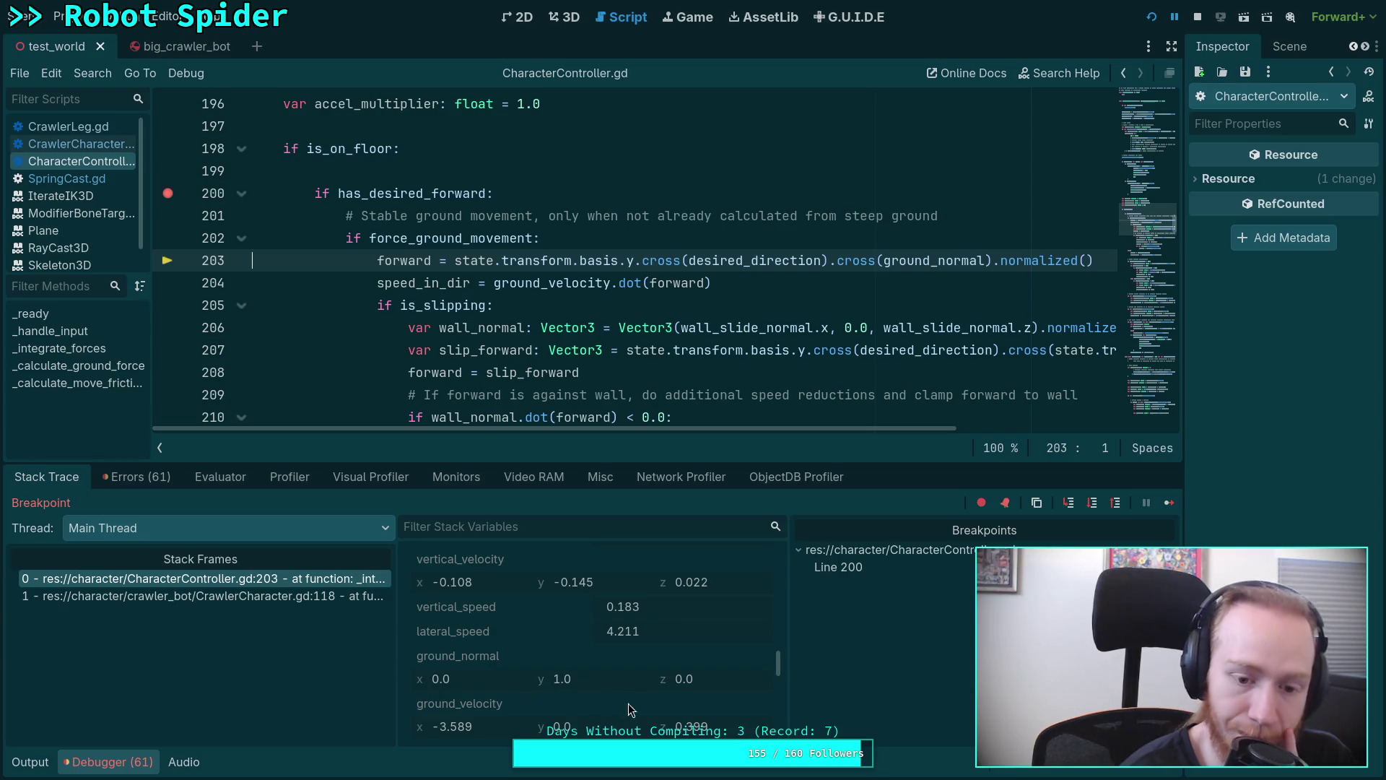
End the debug session, clear the line-200 breakpoint and switch to CrawlerCharacter.gd.
click(1198, 17)
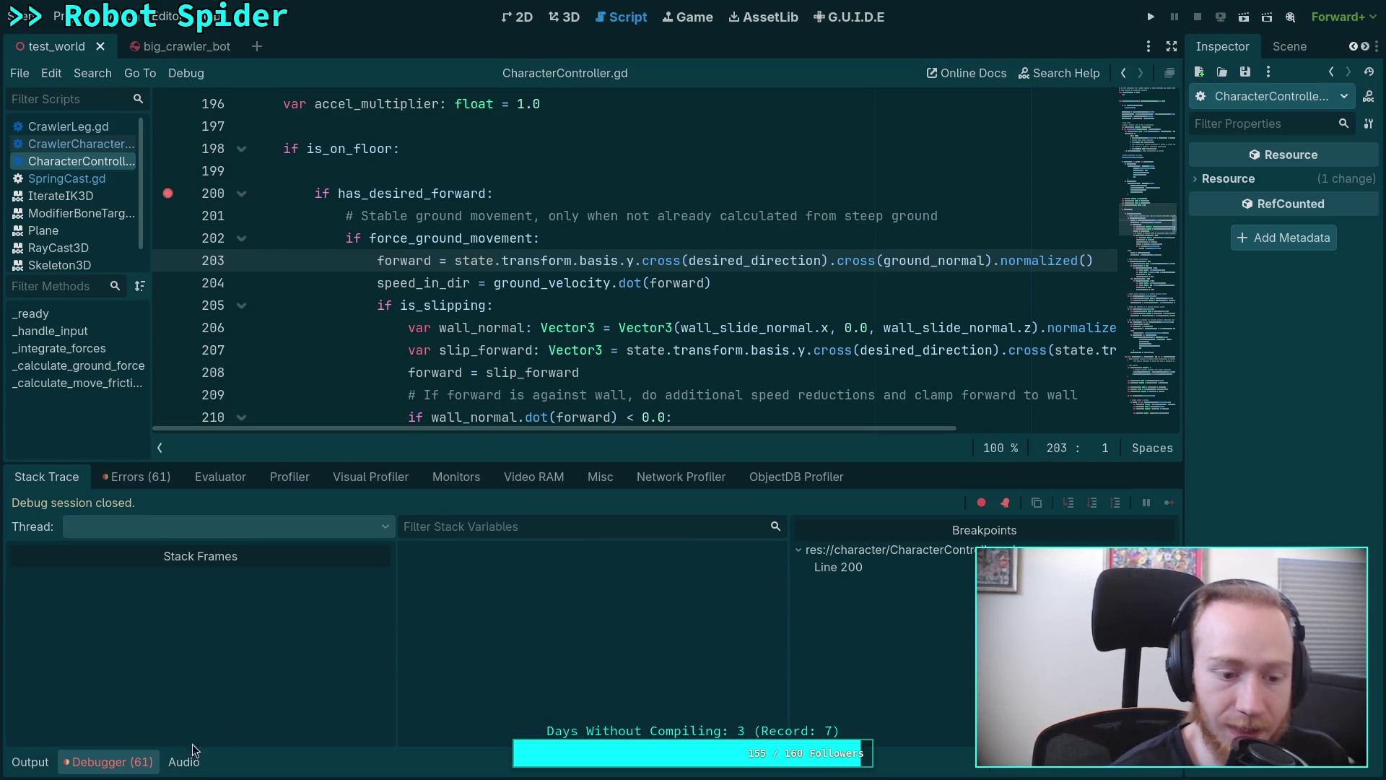
click(105, 763)
click(168, 196)
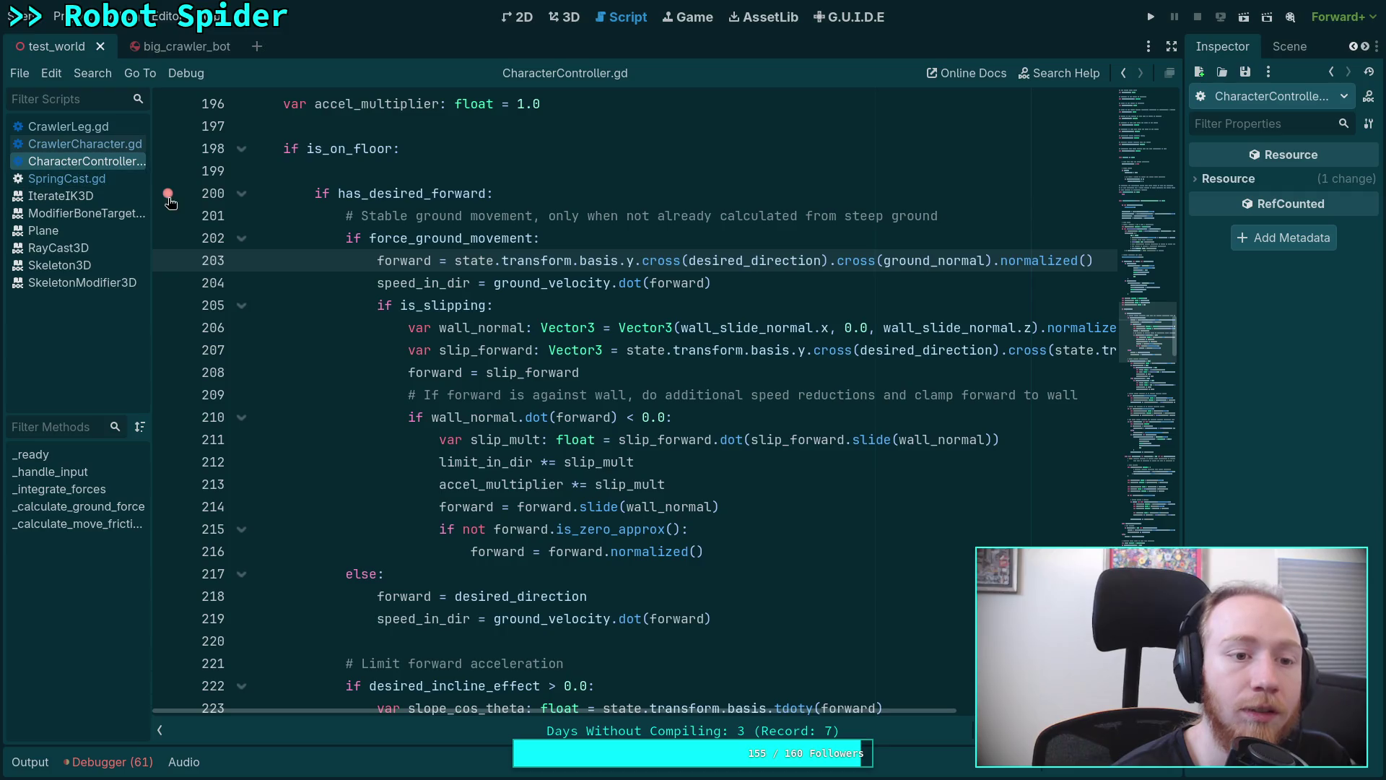
click(70, 146)
scroll(606, 441, down, 5)
scroll(606, 441, down, 4)
scroll(537, 441, down, 3)
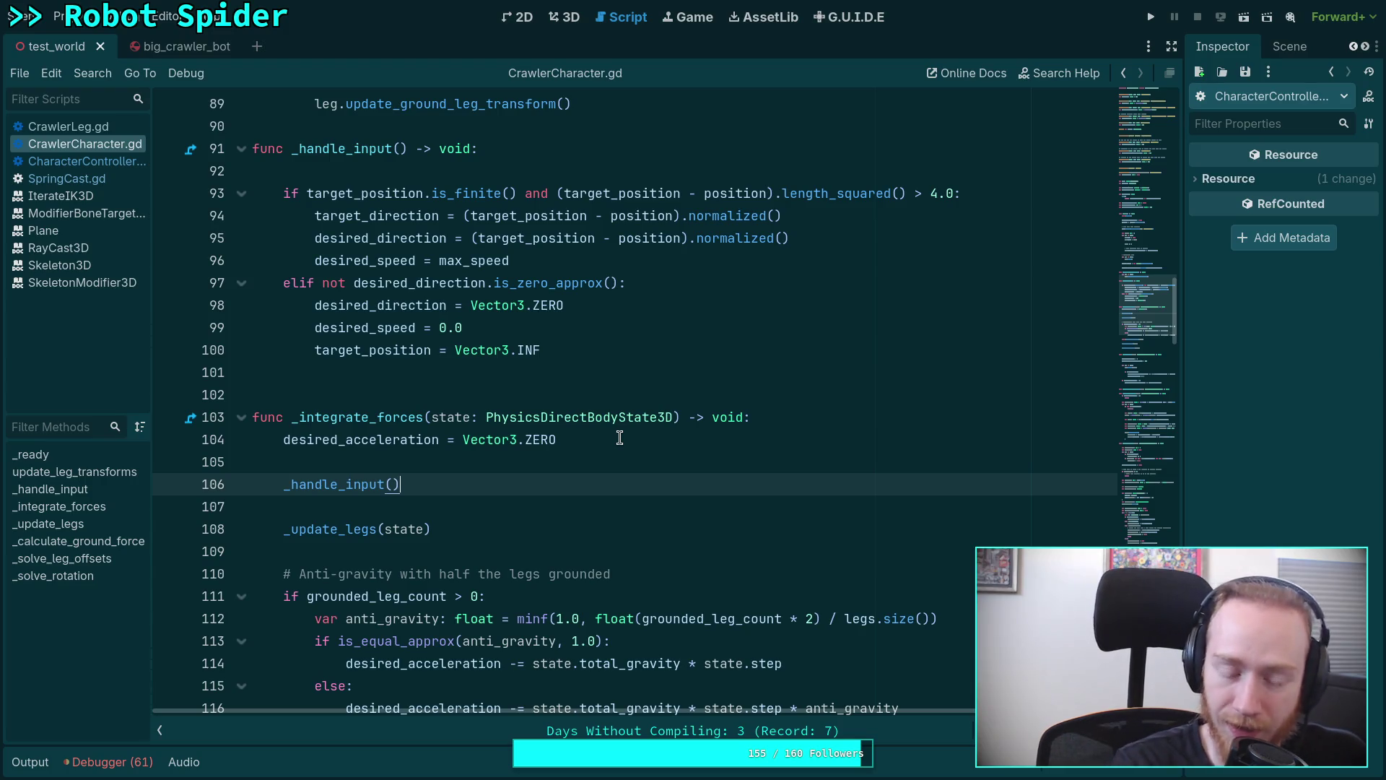
Review _handle_input and _integrate_forces in CrawlerCharacter.gd, resting the caret on empty lines 107 and 123.
click(474, 507)
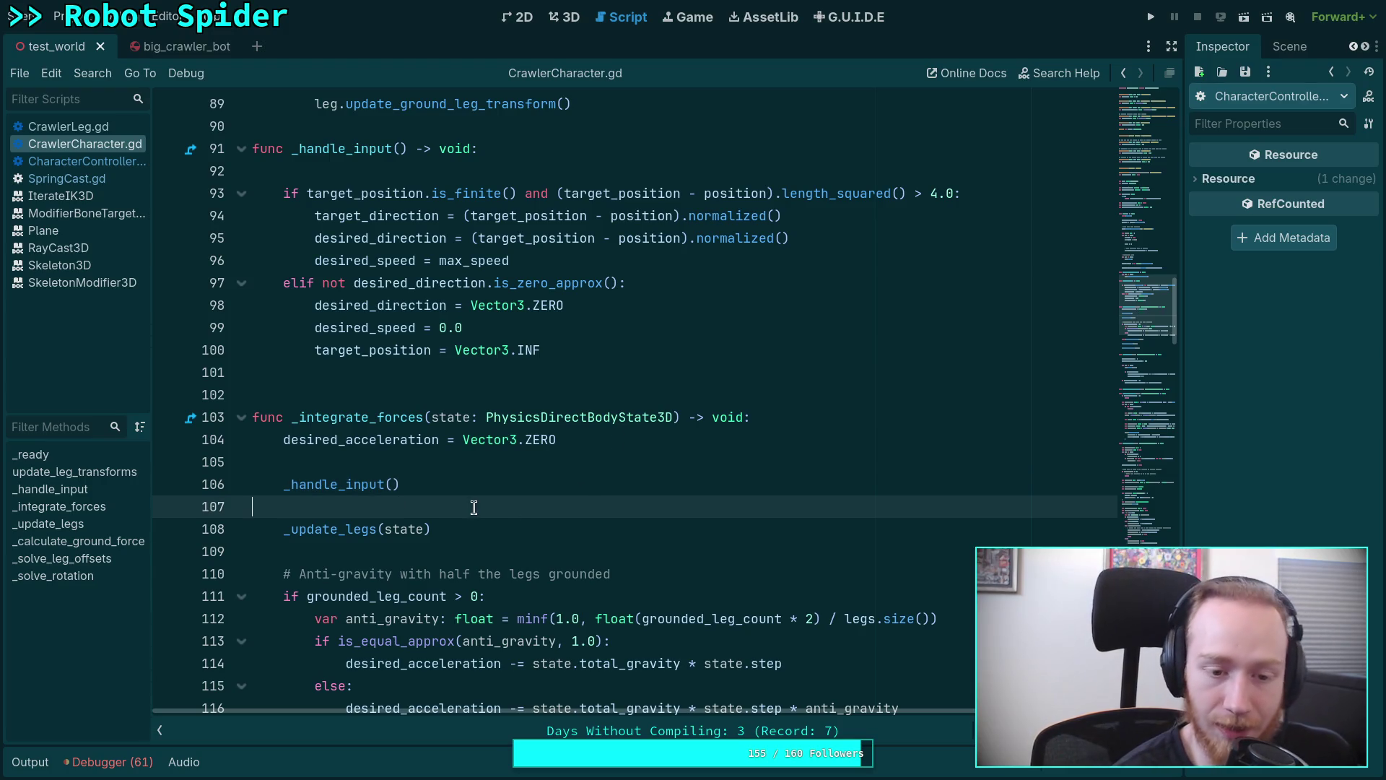
scroll(508, 515, down, 1)
scroll(509, 513, down, 1)
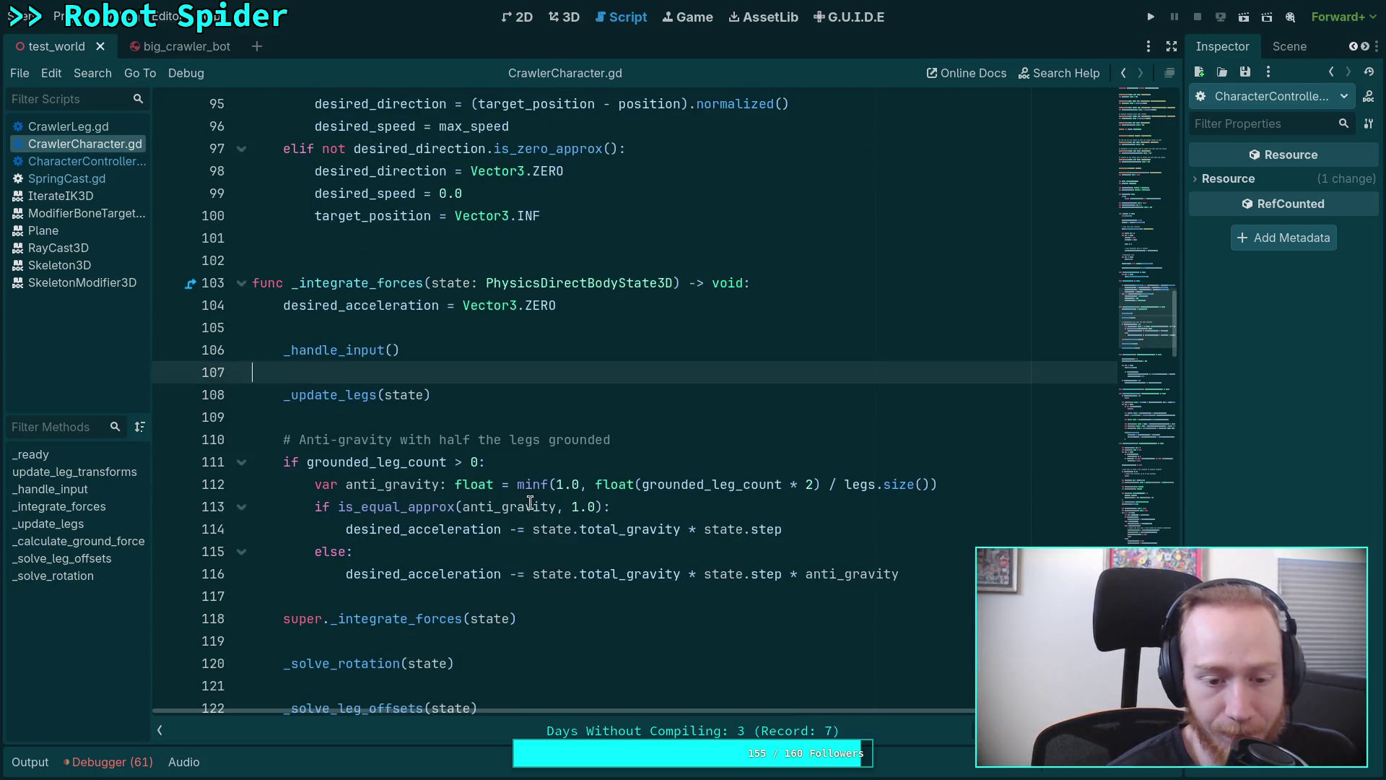
scroll(521, 507, down, 1)
scroll(527, 502, down, 1)
click(394, 552)
click(383, 594)
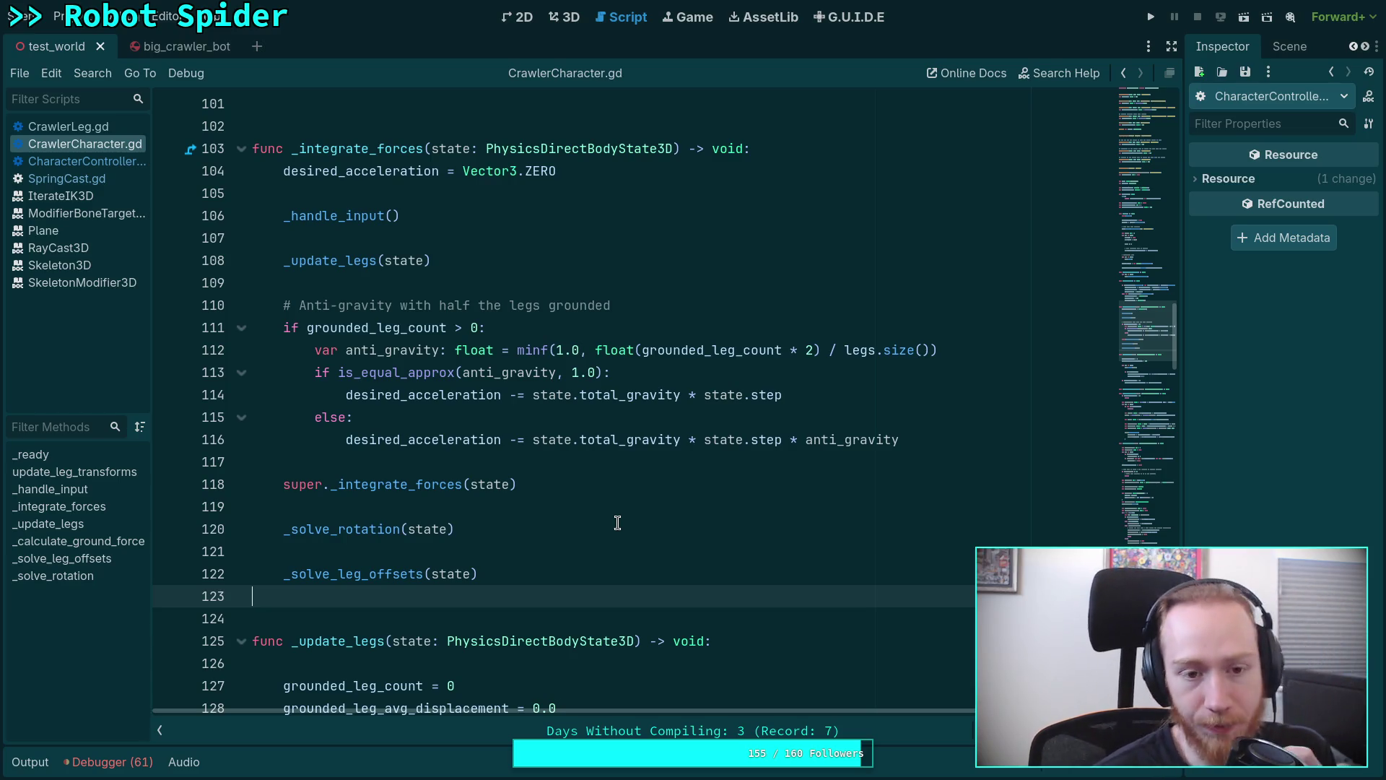
scroll(427, 483, down, 6)
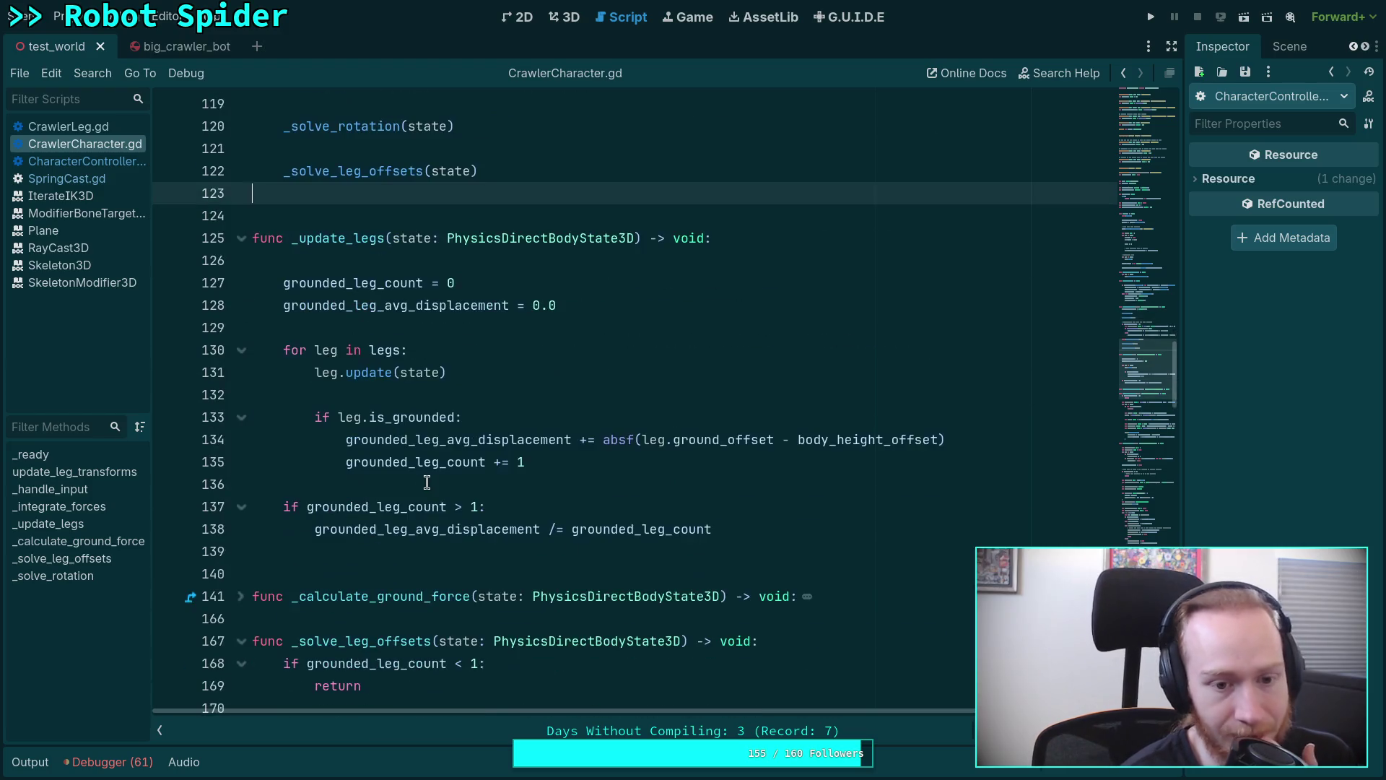
scroll(427, 483, down, 3)
scroll(347, 433, down, 1)
Unfold _calculate_ground_force, highlight ground_normal uses and read the TODO block on lines 152–163.
click(242, 328)
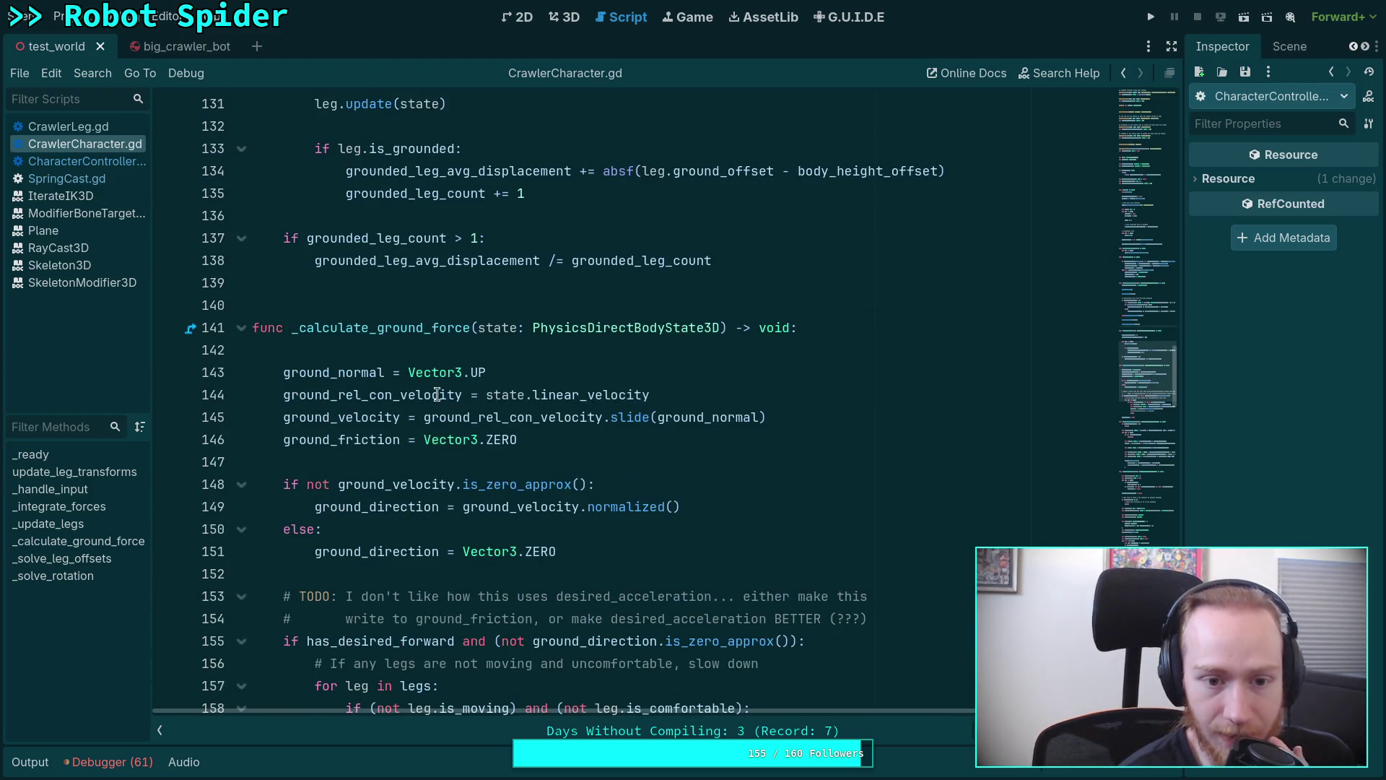
double_click(330, 372)
scroll(680, 493, down, 3)
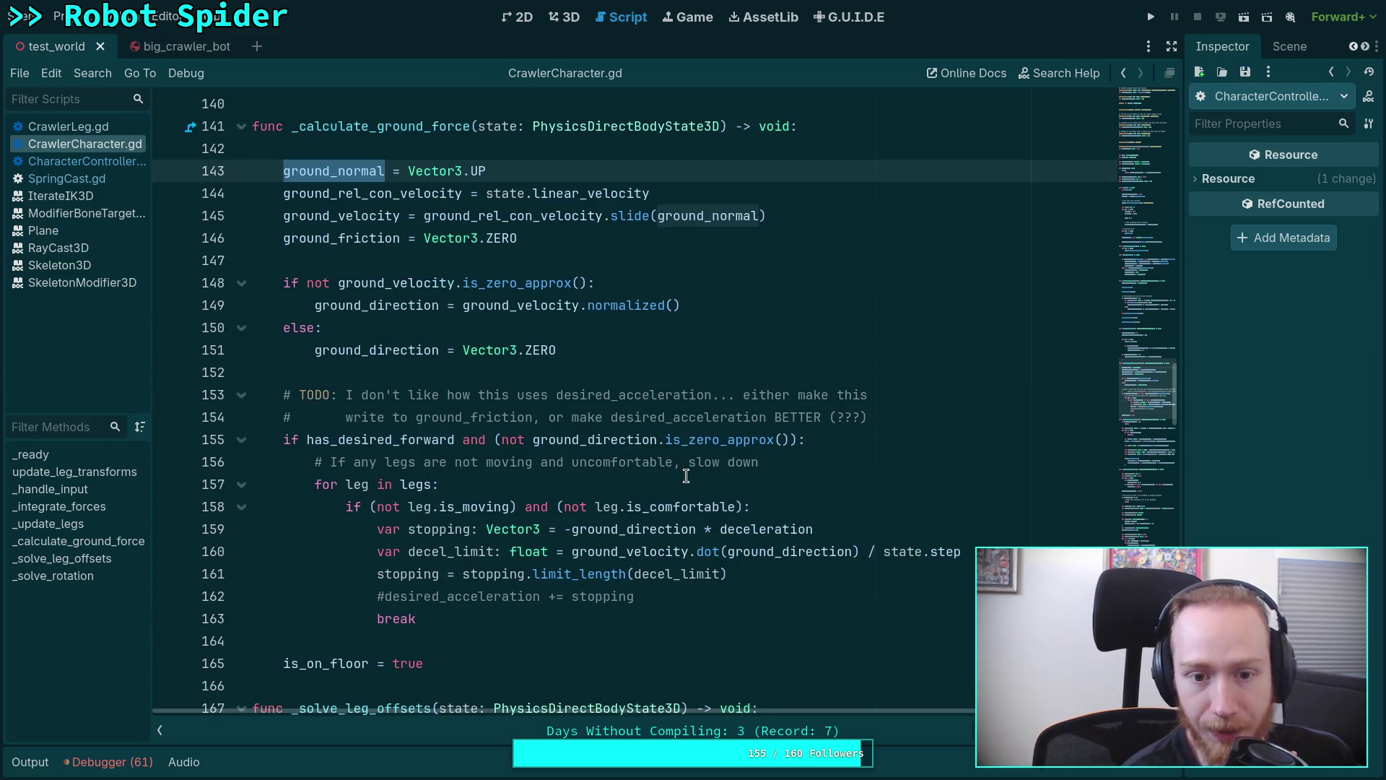
scroll(686, 477, up, 1)
scroll(686, 477, down, 3)
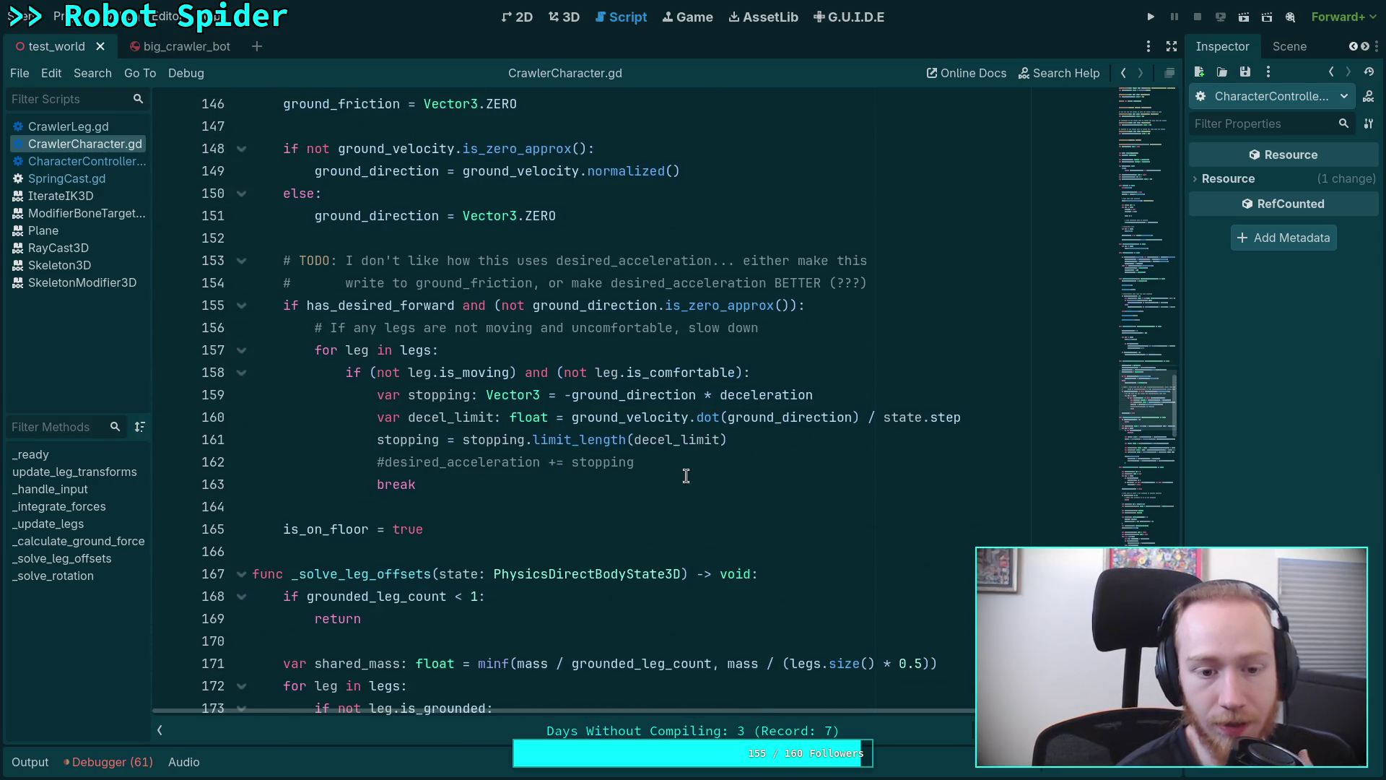
scroll(686, 477, up, 1)
scroll(686, 477, up, 1)
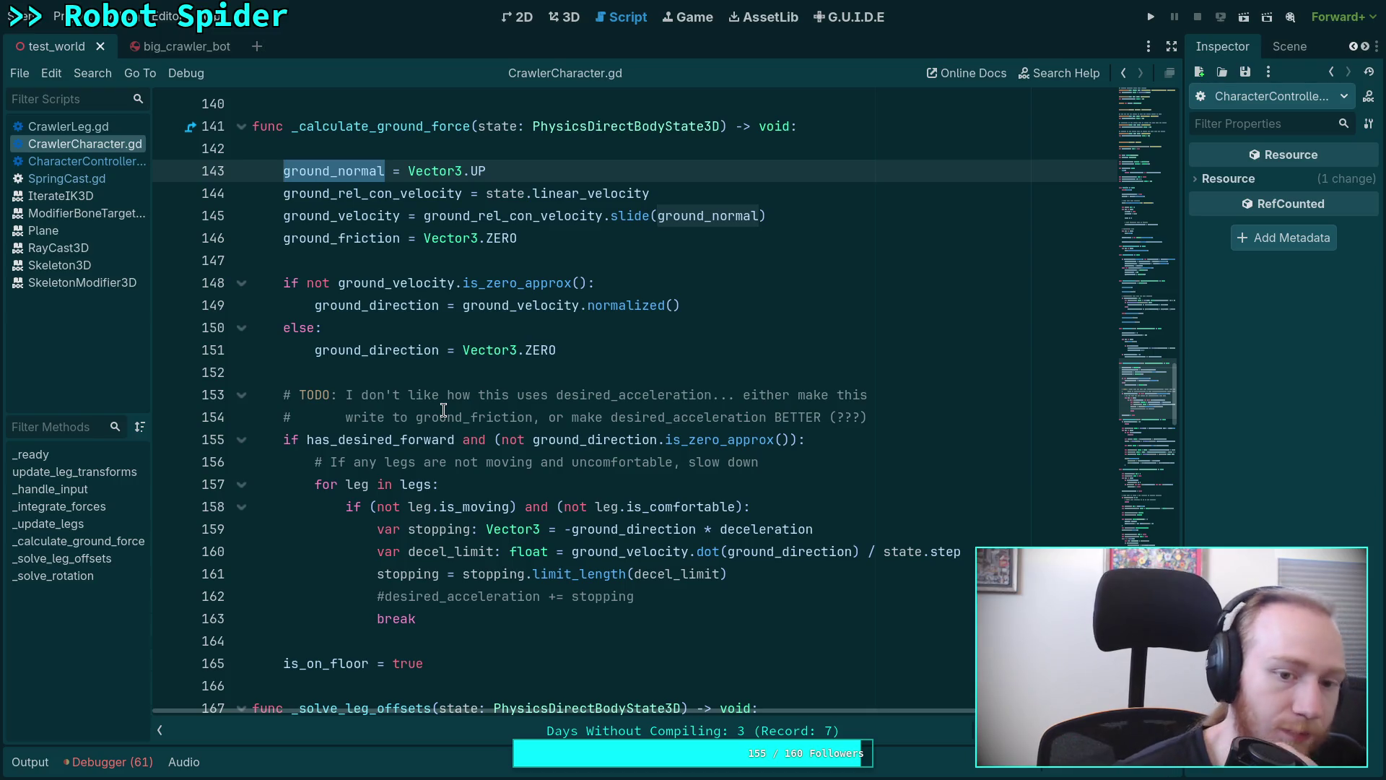
drag(450, 618, 270, 372)
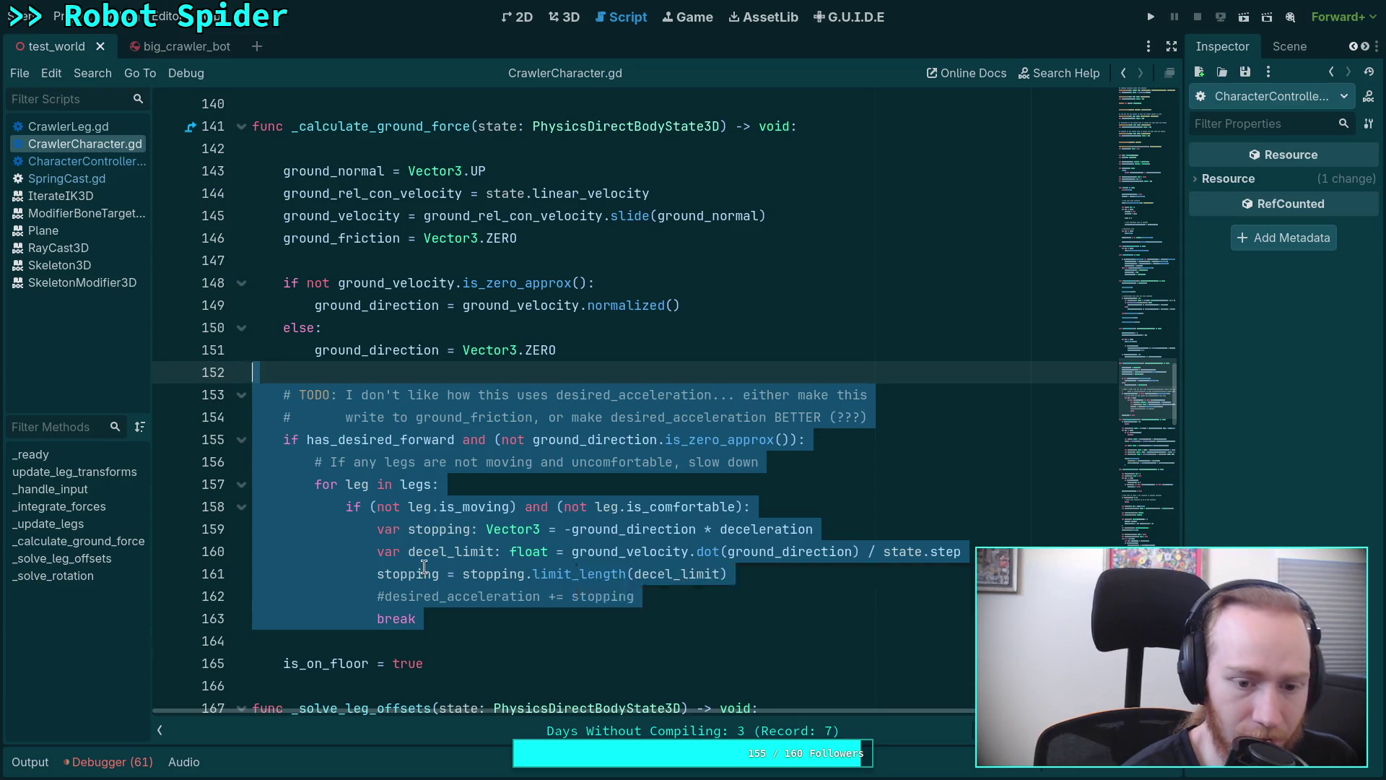
click(379, 577)
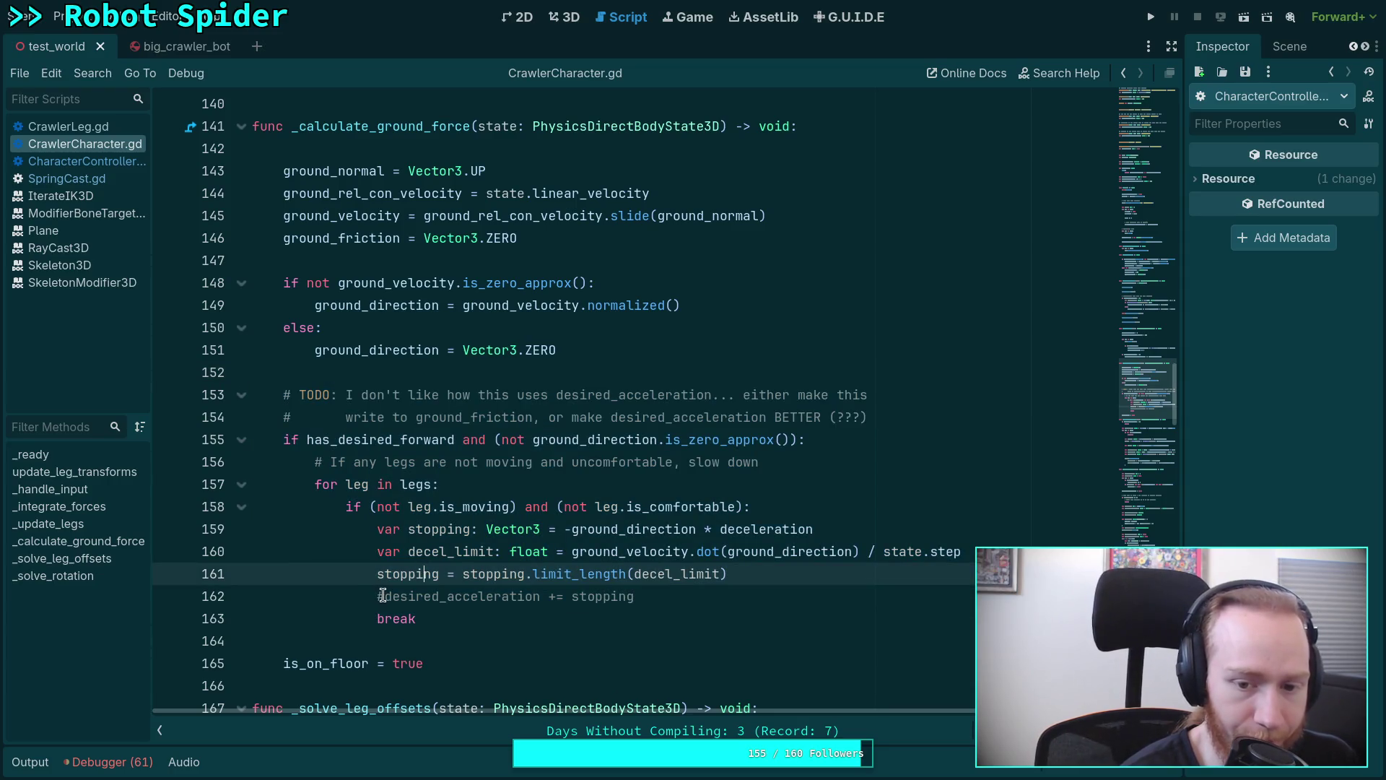
click(360, 417)
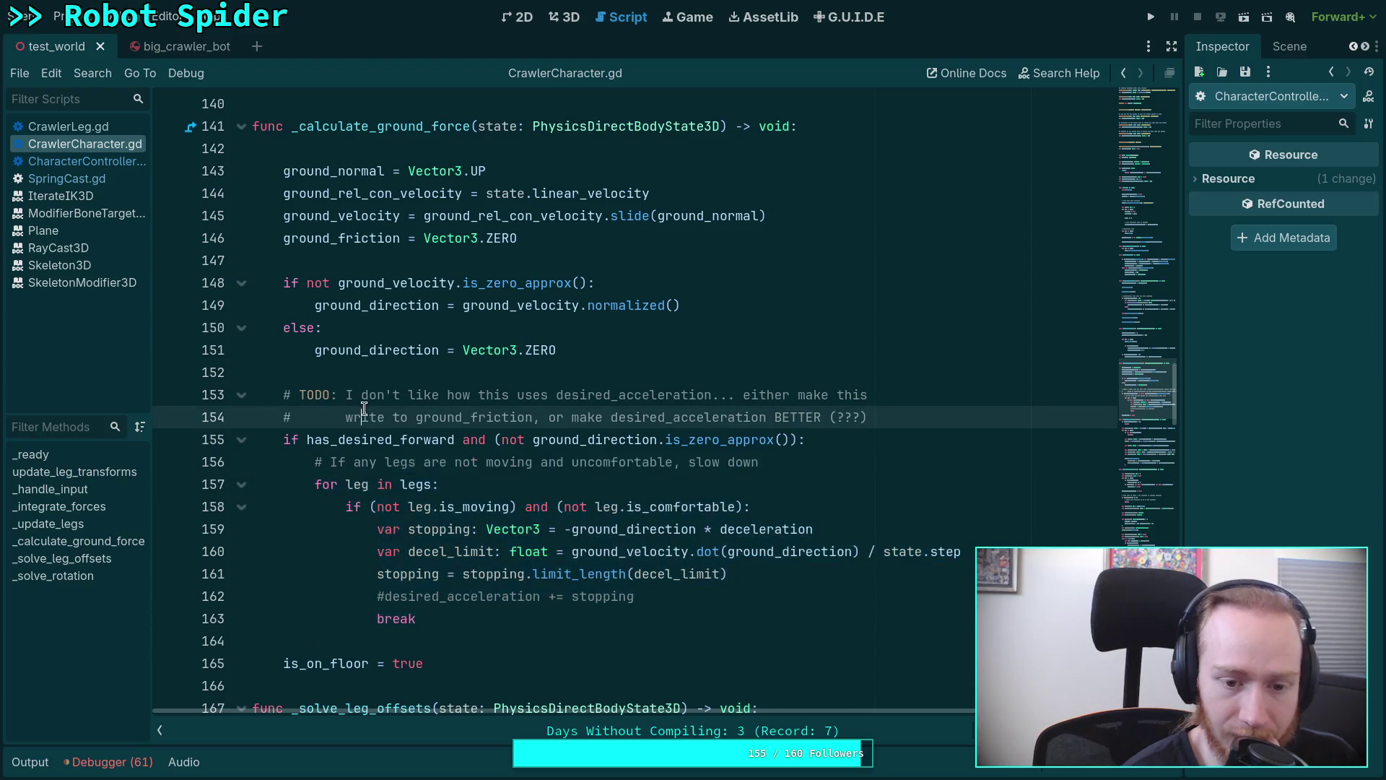
scroll(345, 382, up, 2)
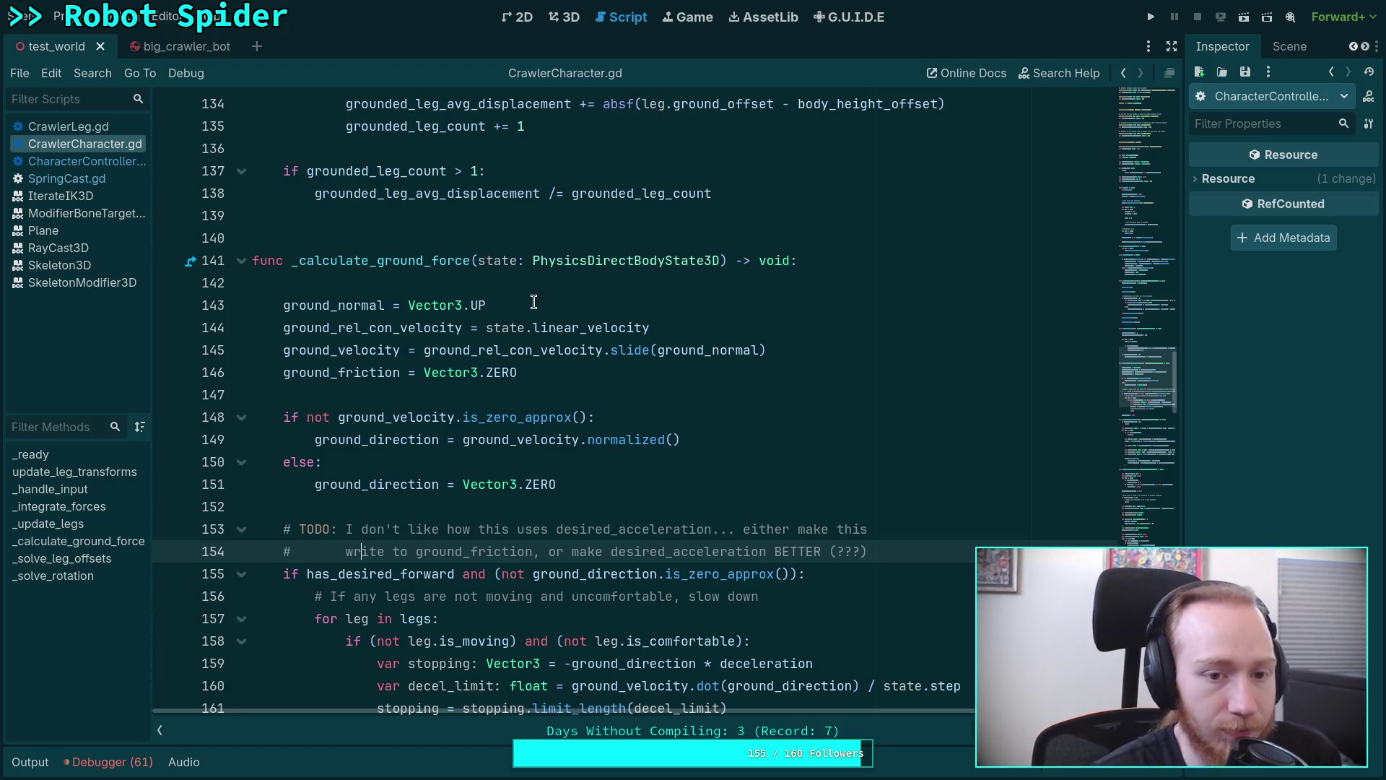
click(535, 304)
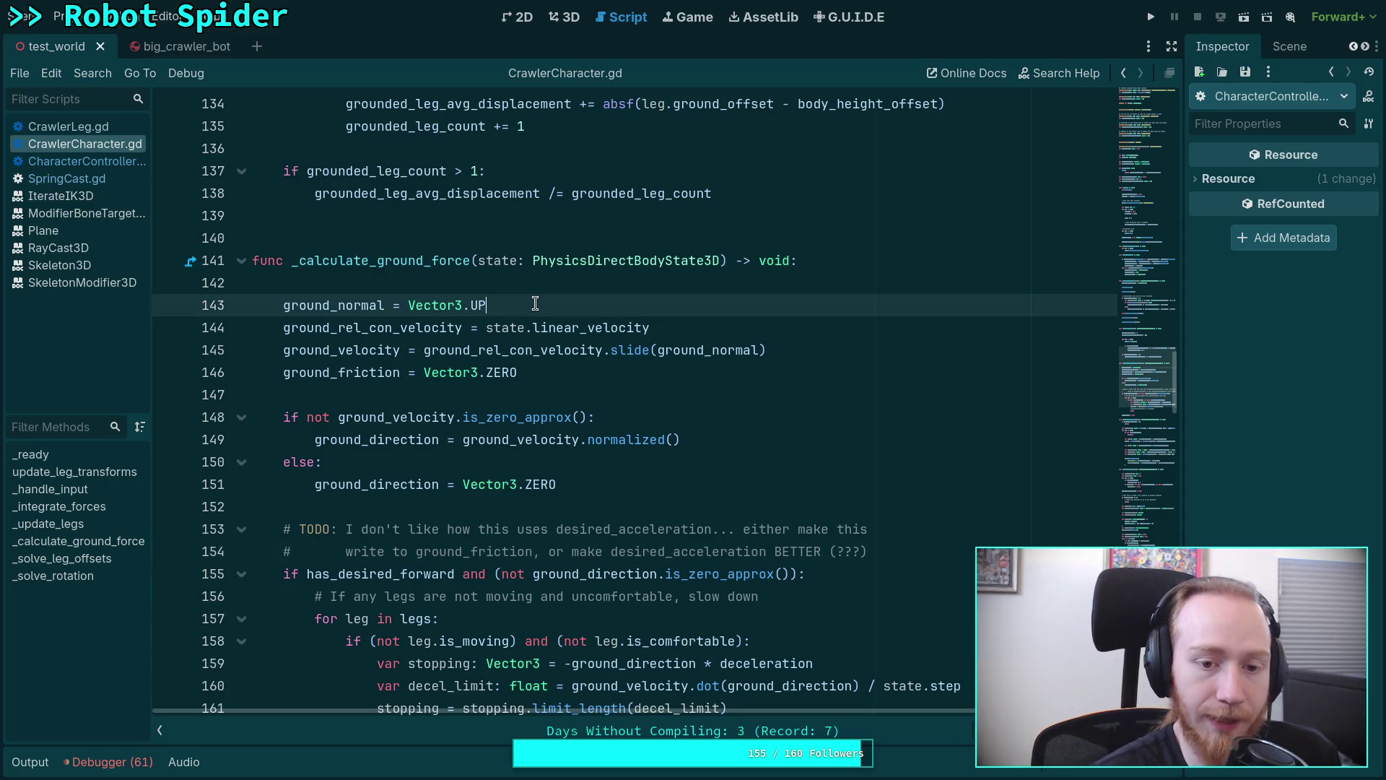
Check ground_normal and ground_rel_con_velocity on lines 143–144 and change the line-143 reset from Vector3.UP to Vector3.ZERO.
double_click(357, 326)
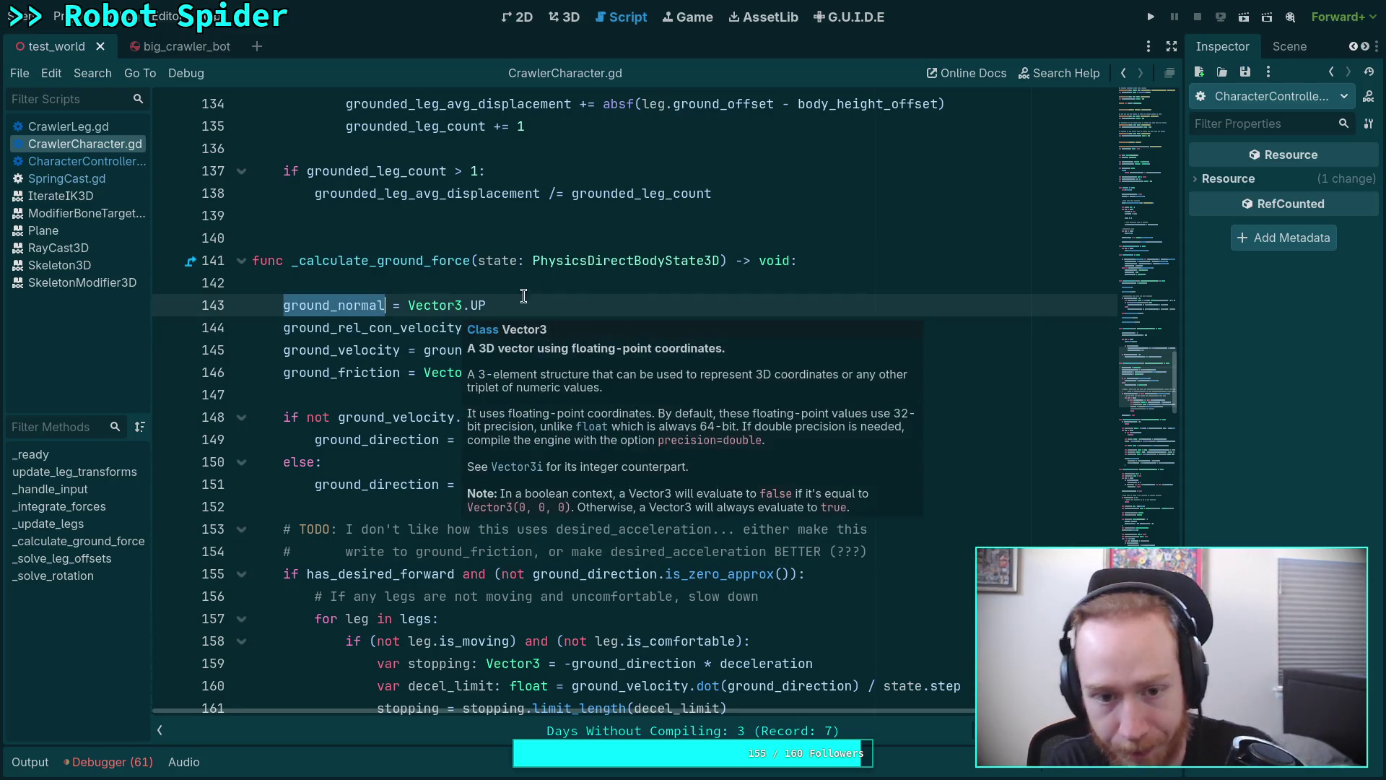
key(Up)
double_click(441, 327)
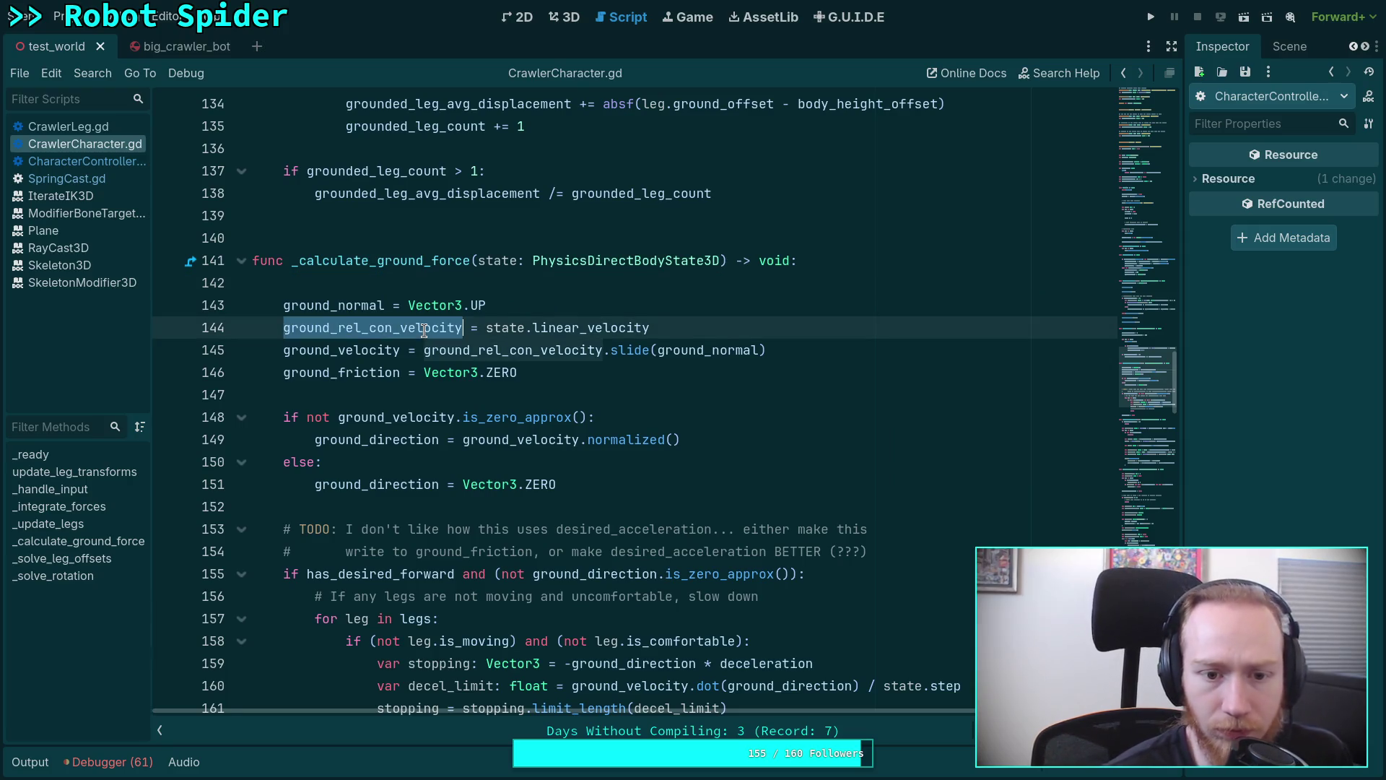
click(570, 308)
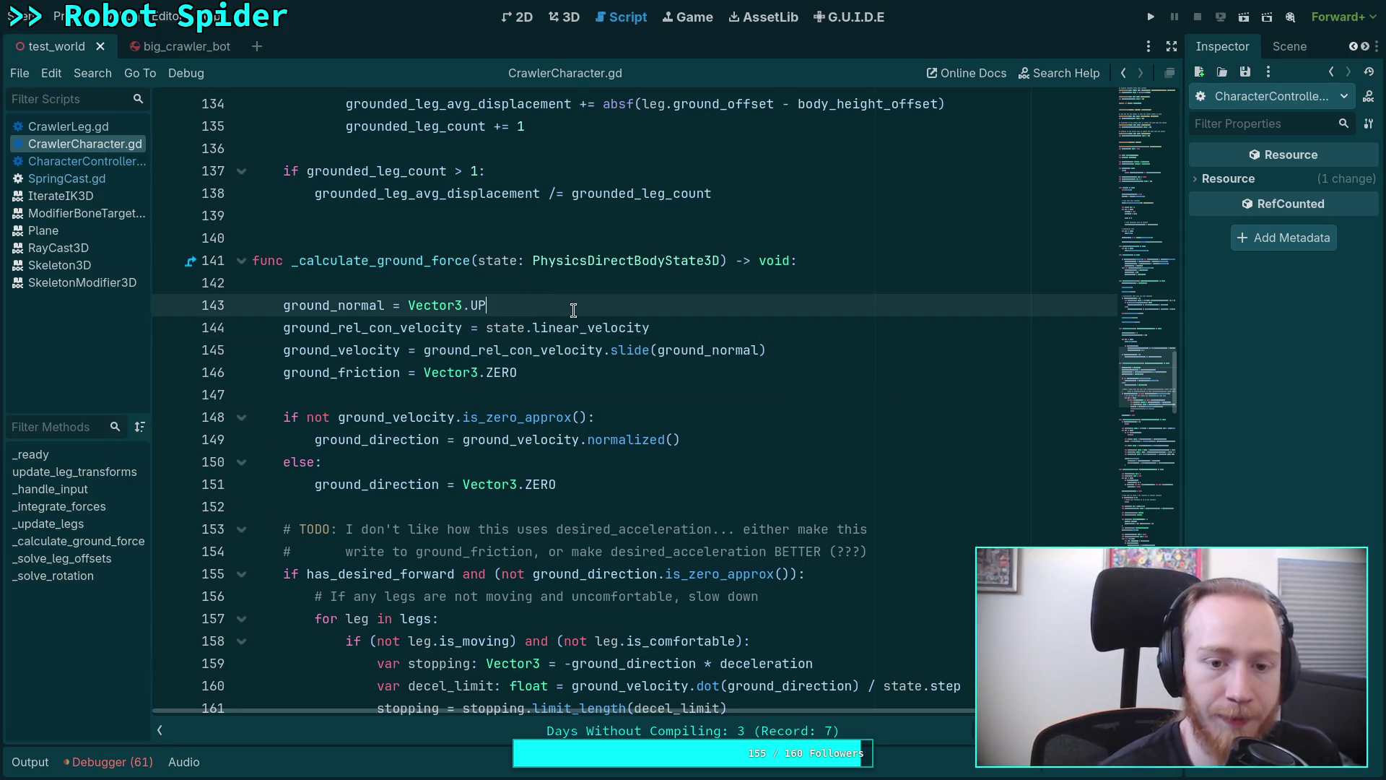
drag(530, 305, 383, 313)
drag(486, 306, 408, 308)
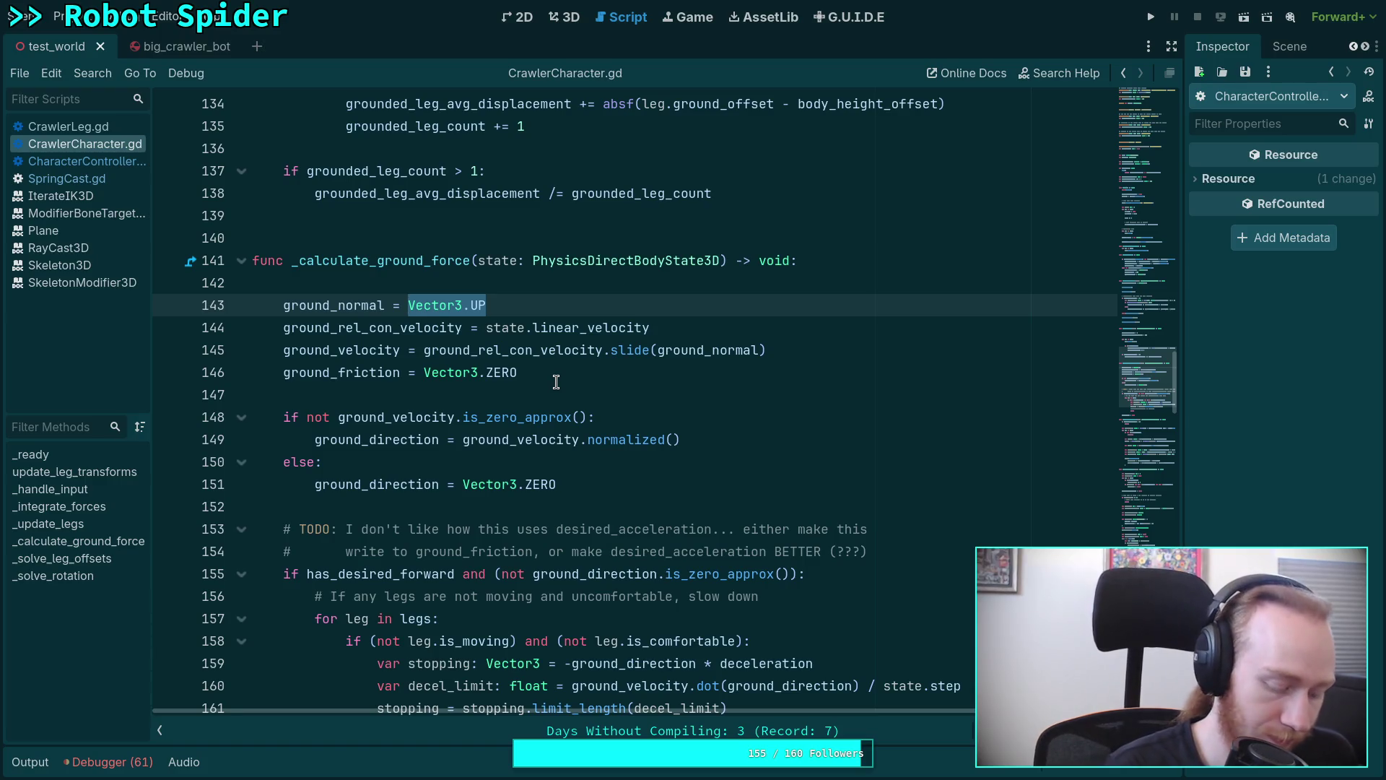
text(Vector3.Z)
key(Return)
key(Return)
scroll(444, 377, up, 5)
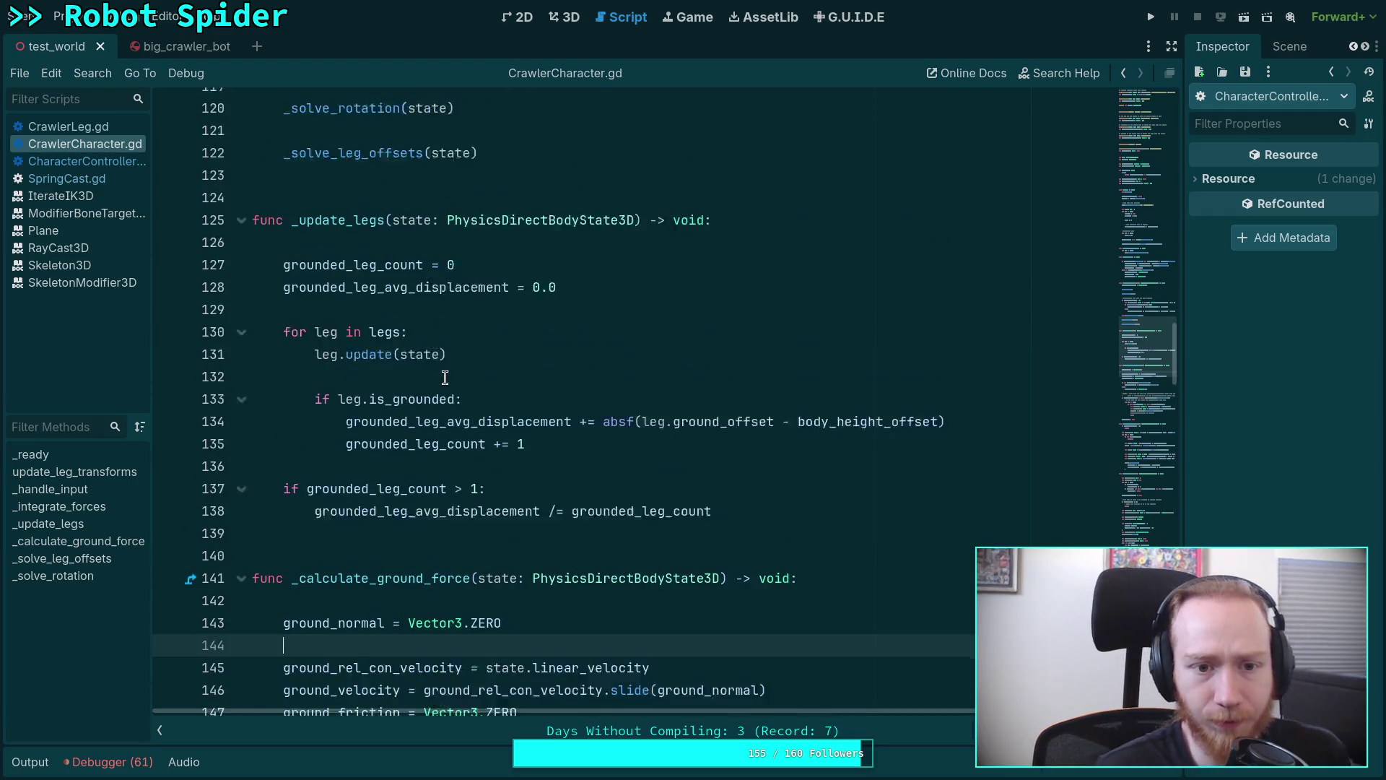
Move down through _update_legs and mark the ground_normal reset lines at the start of _calculate_ground_force.
click(474, 370)
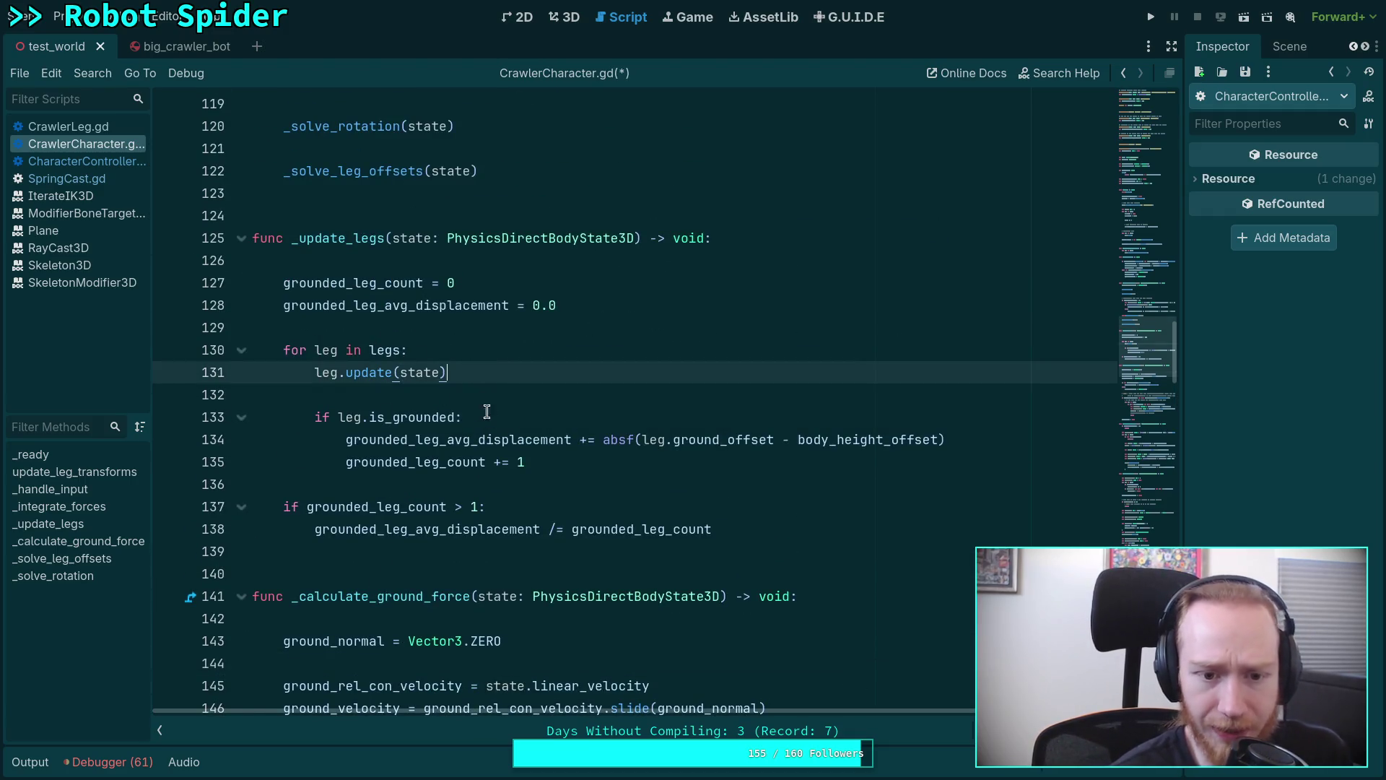
click(580, 465)
scroll(501, 427, up, 3)
scroll(500, 424, up, 5)
scroll(498, 426, down, 3)
scroll(466, 415, down, 1)
scroll(396, 416, down, 3)
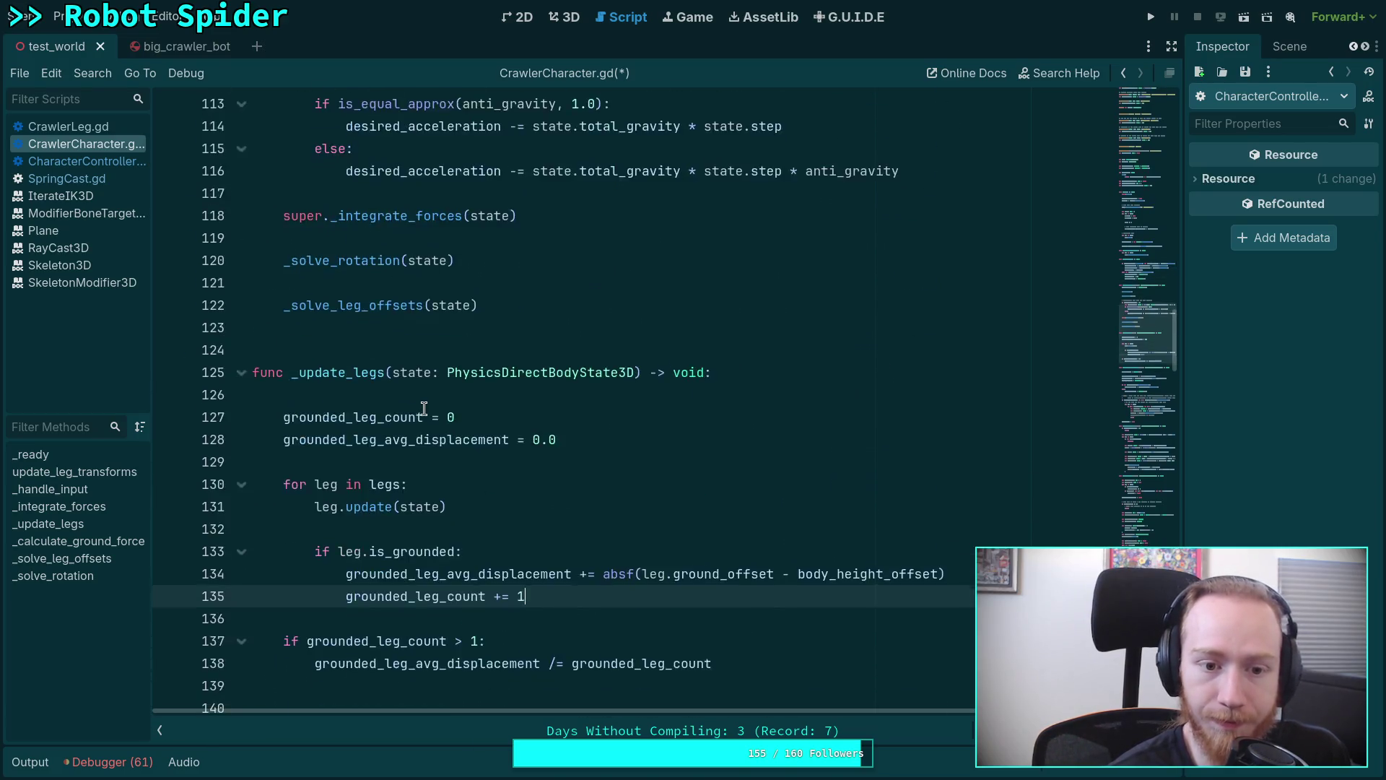
scroll(420, 403, down, 4)
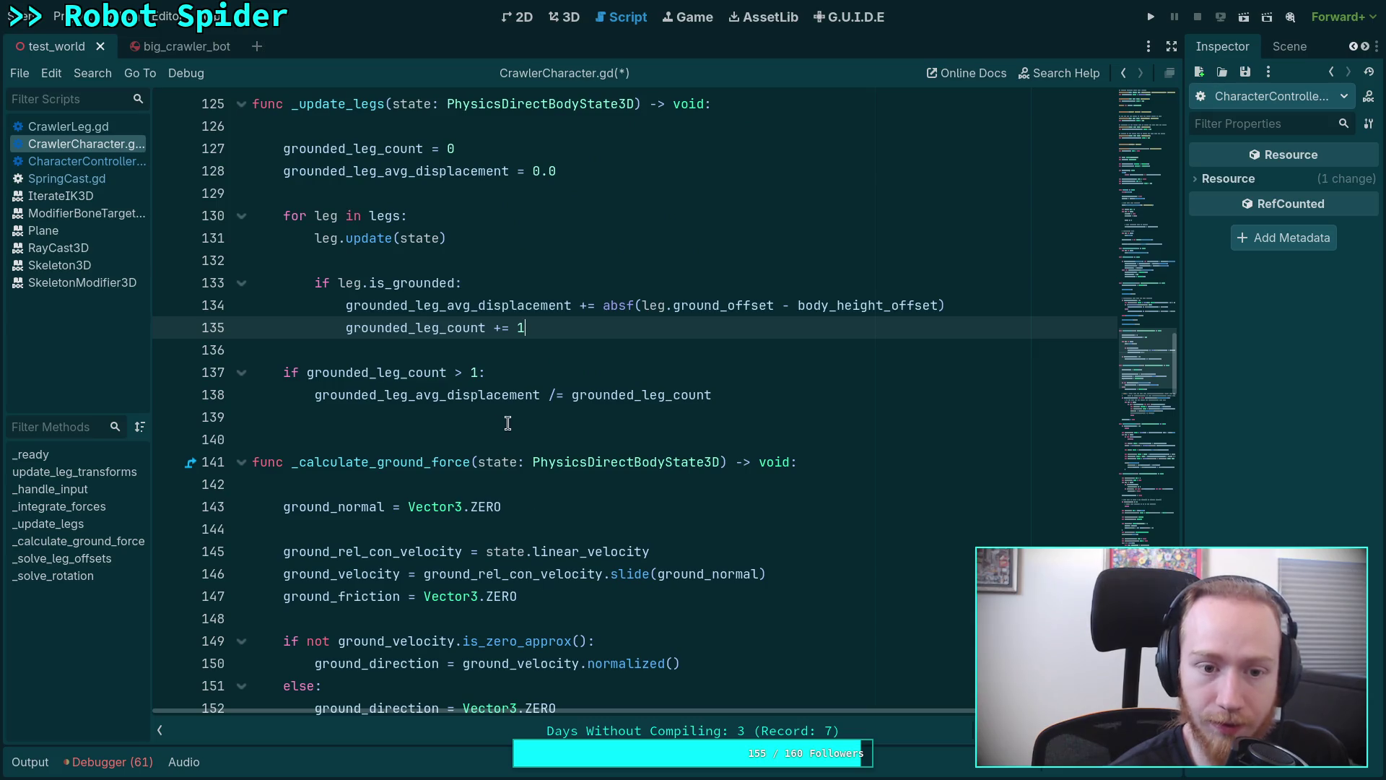
drag(551, 518, 563, 495)
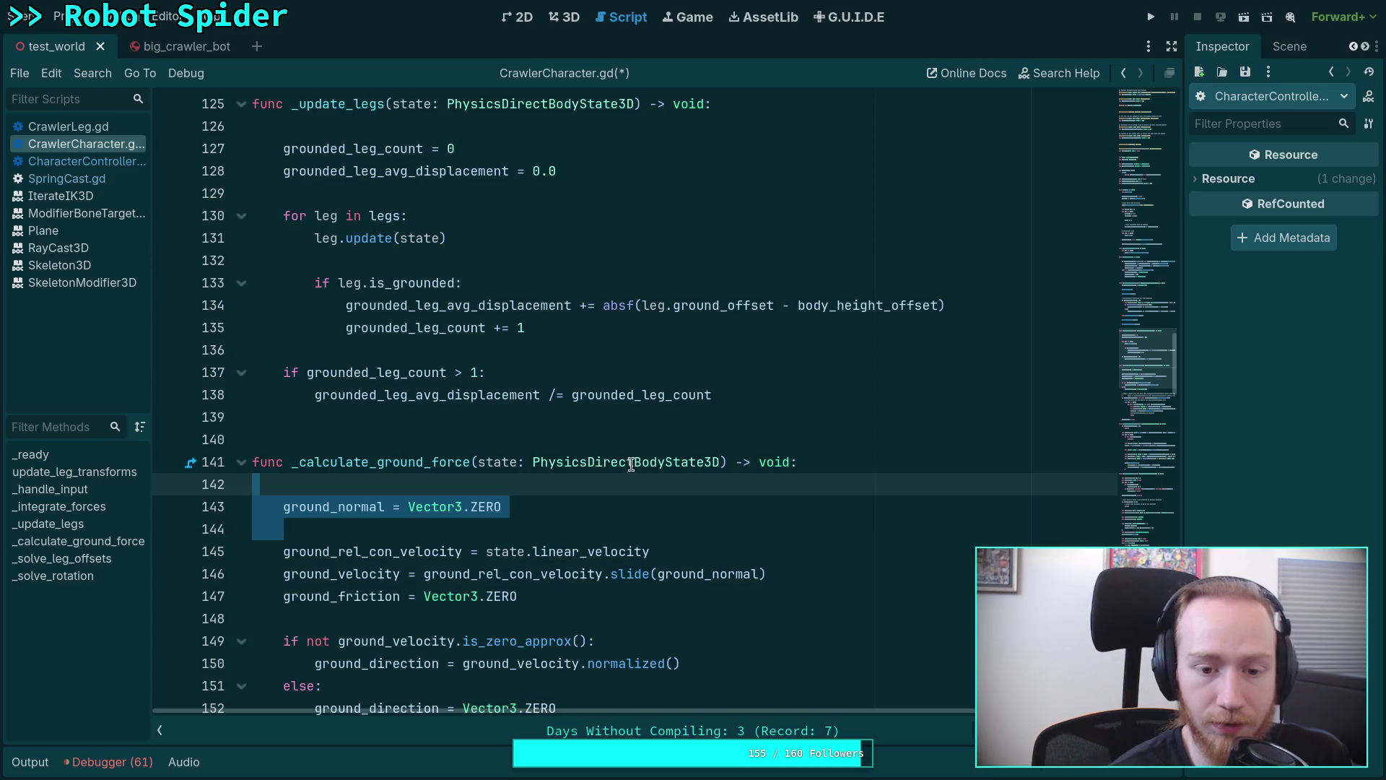
click(459, 533)
mouse_move(454, 507)
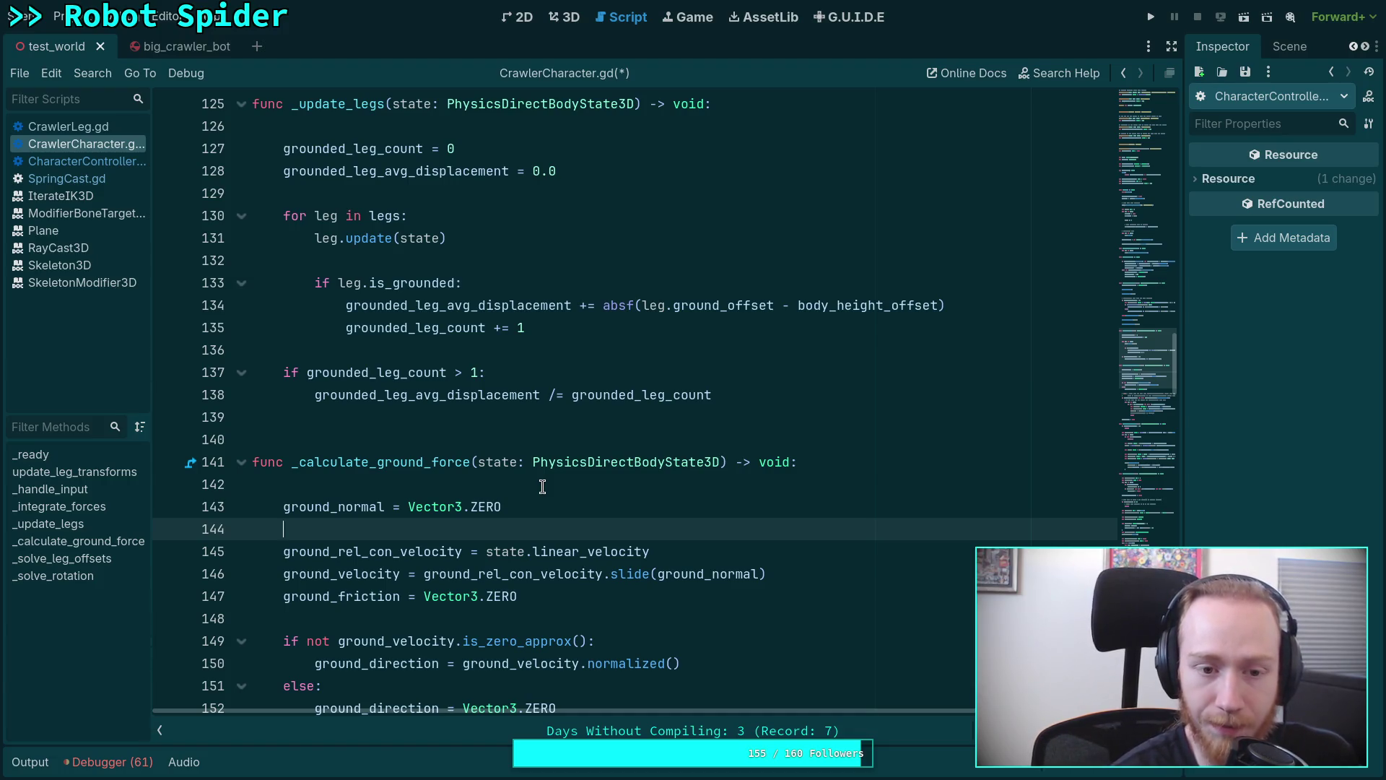
scroll(504, 499, up, 1)
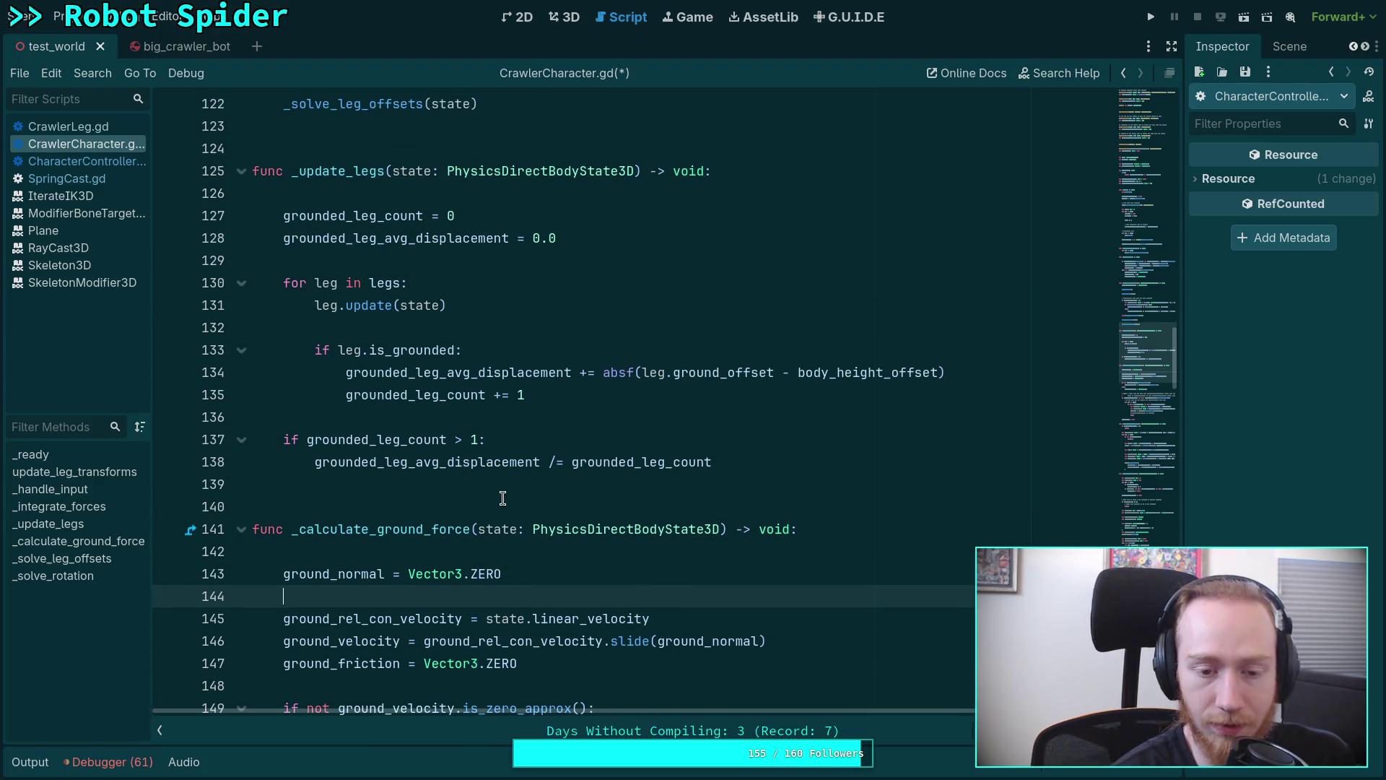
click(553, 395)
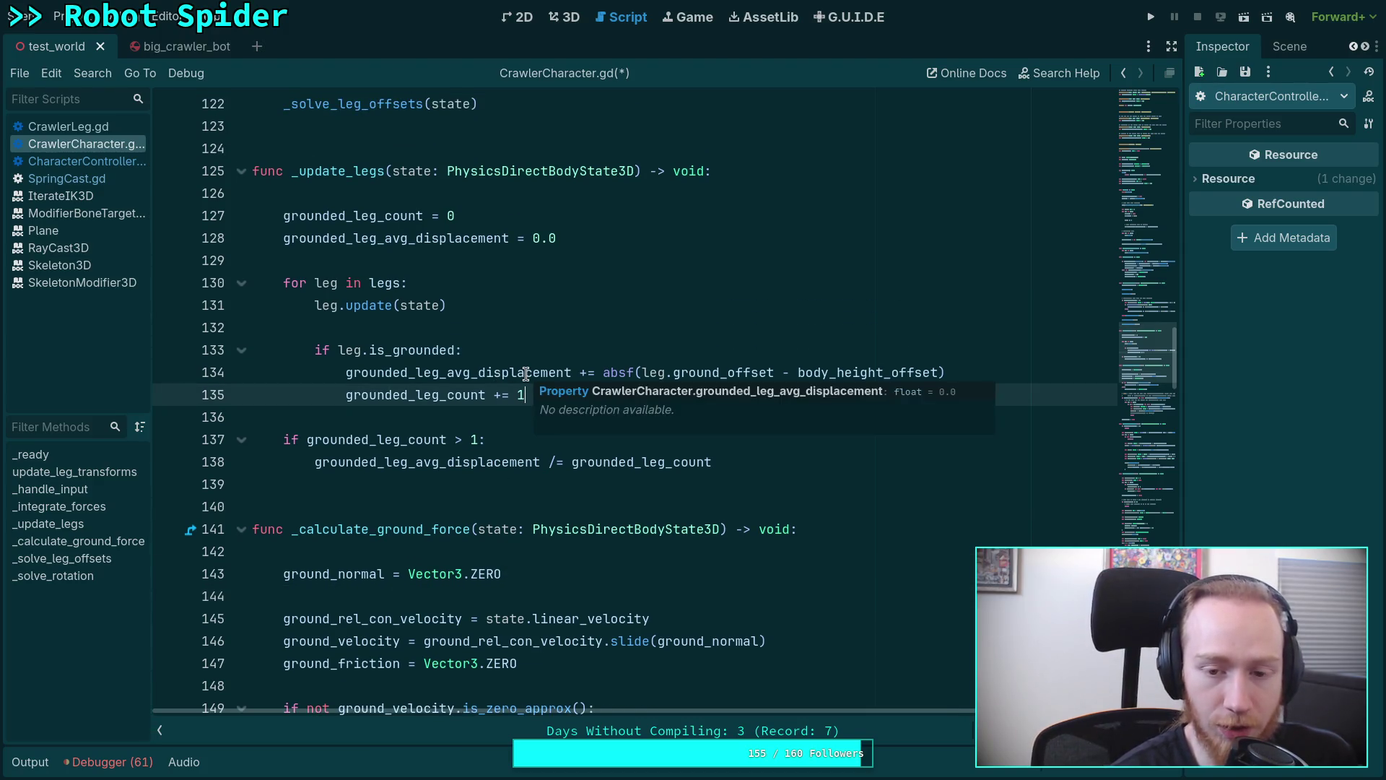
click(516, 587)
click(526, 572)
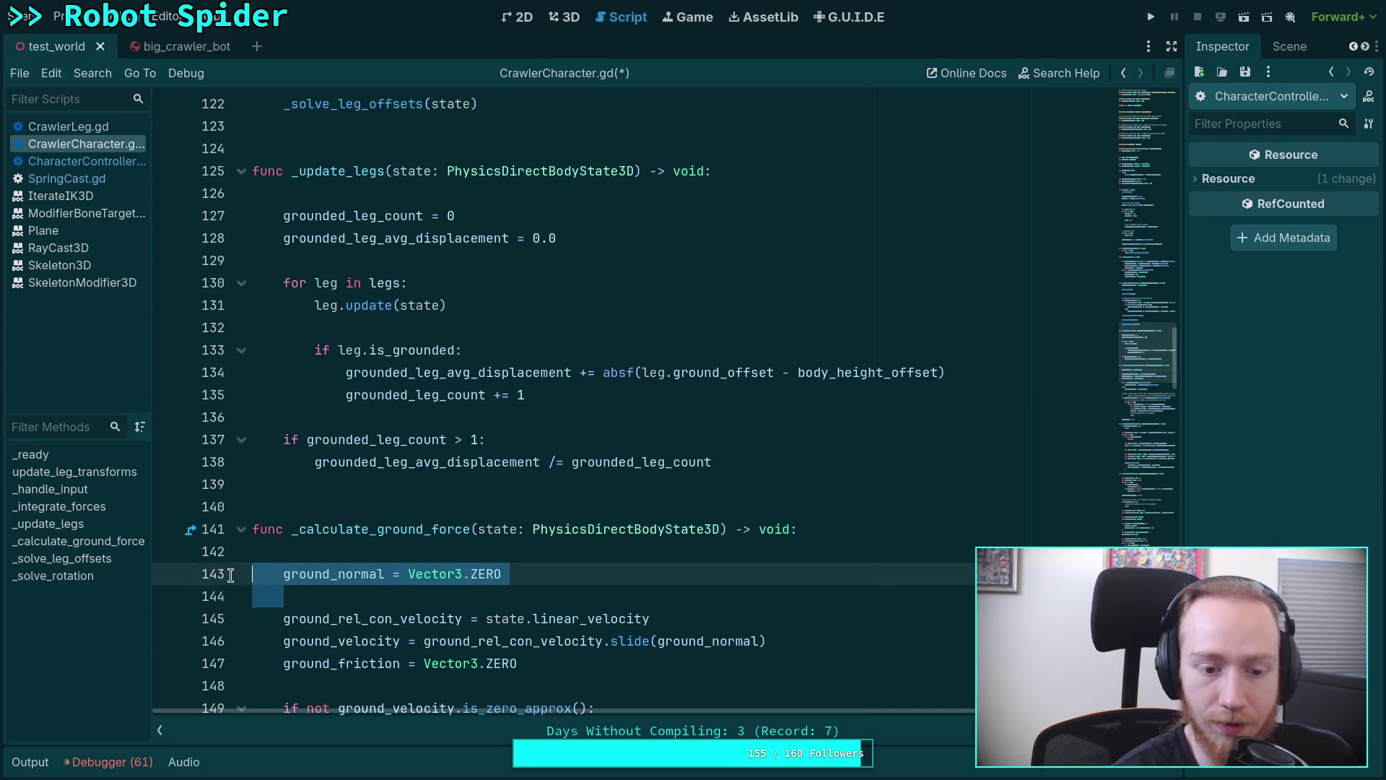
click(361, 599)
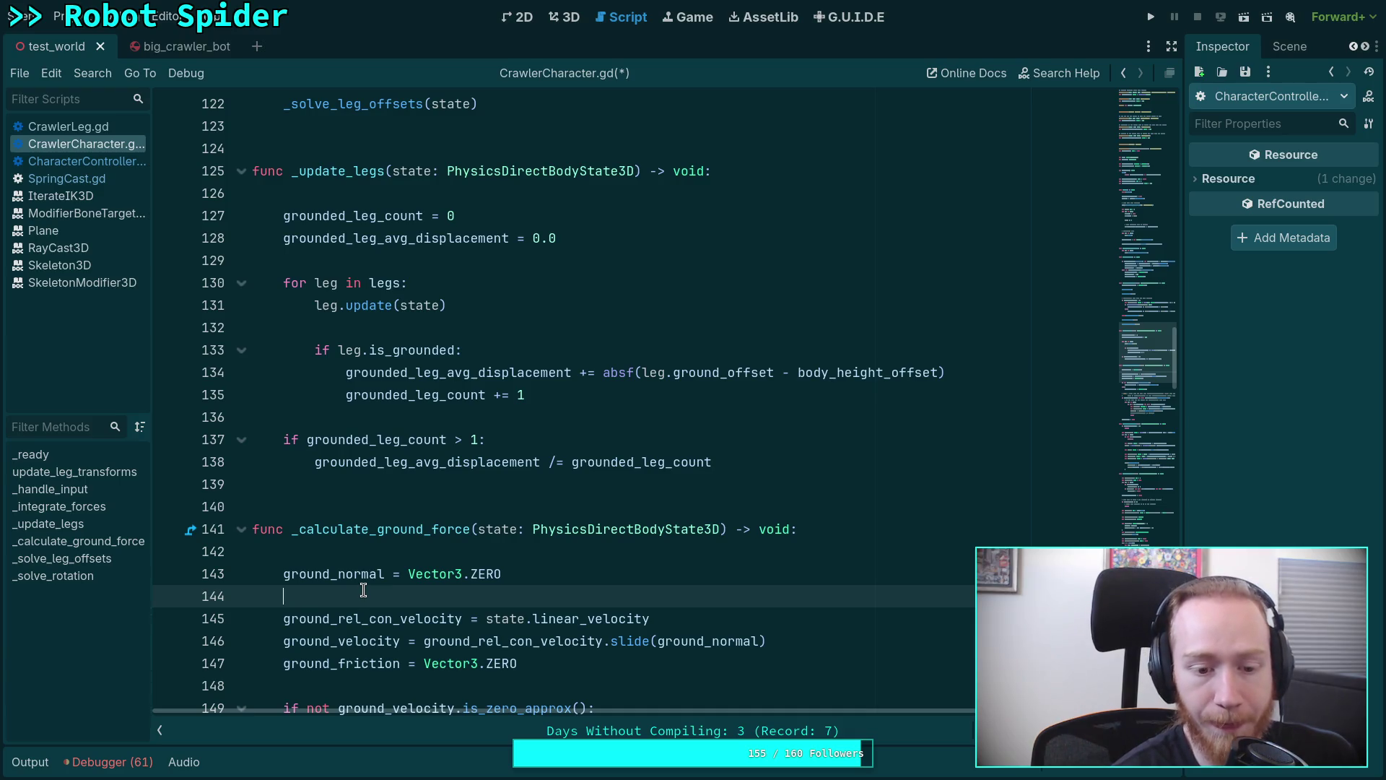
scroll(363, 590, down, 5)
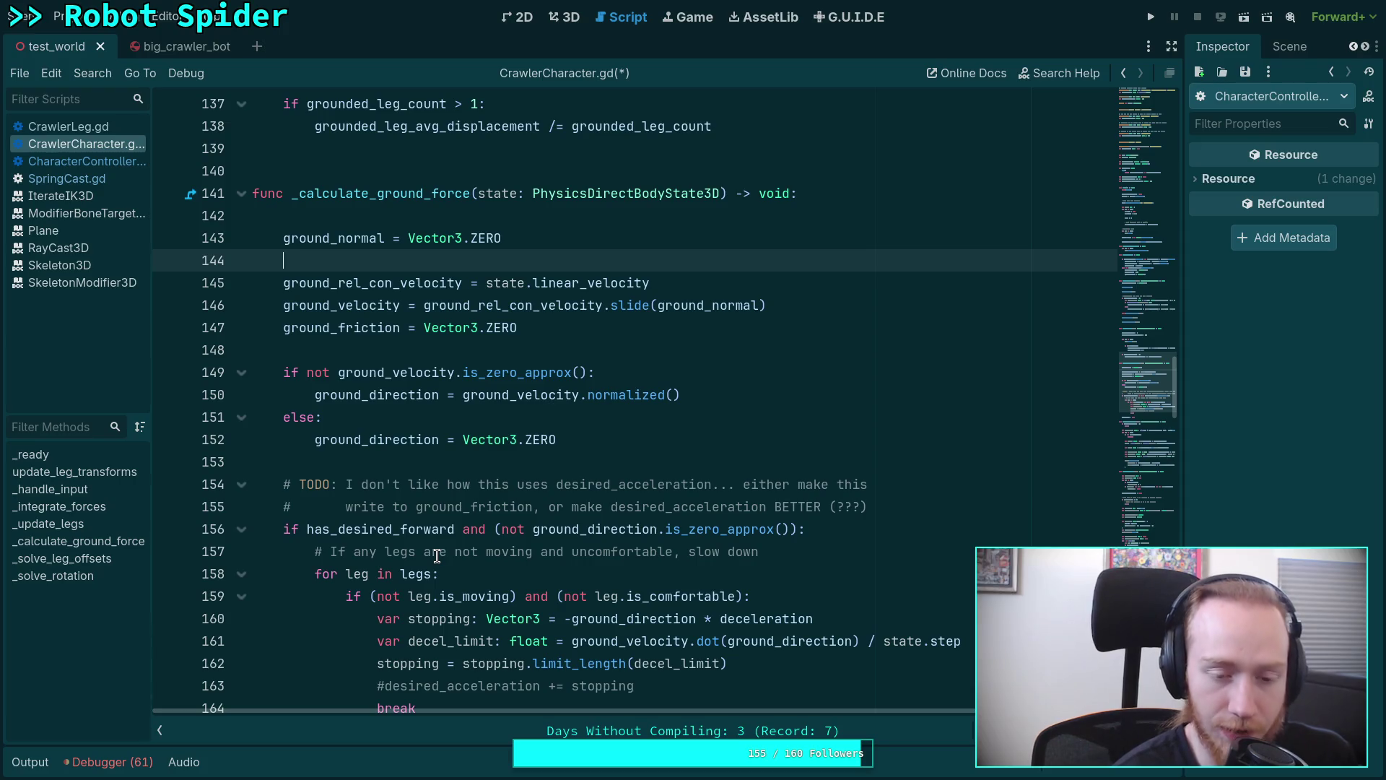
click(410, 454)
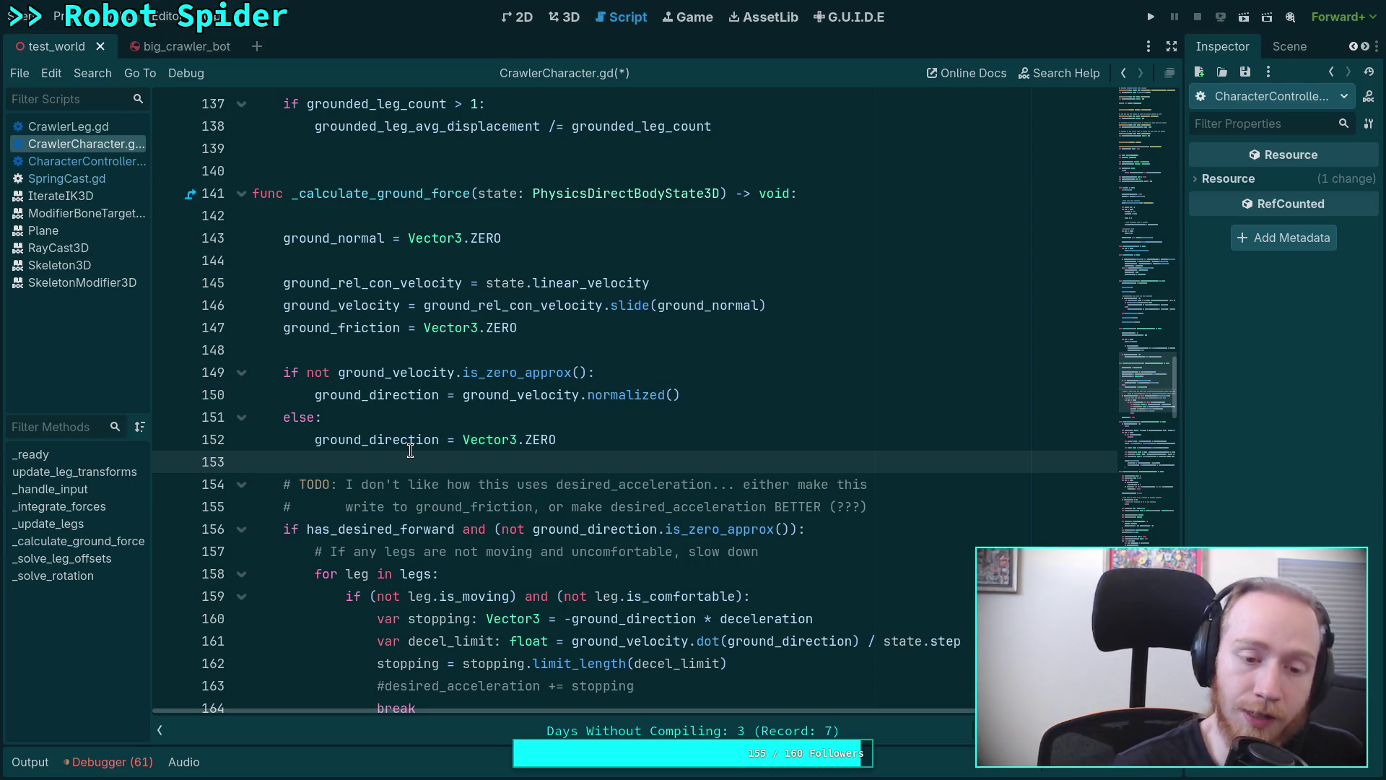
scroll(410, 454, up, 3)
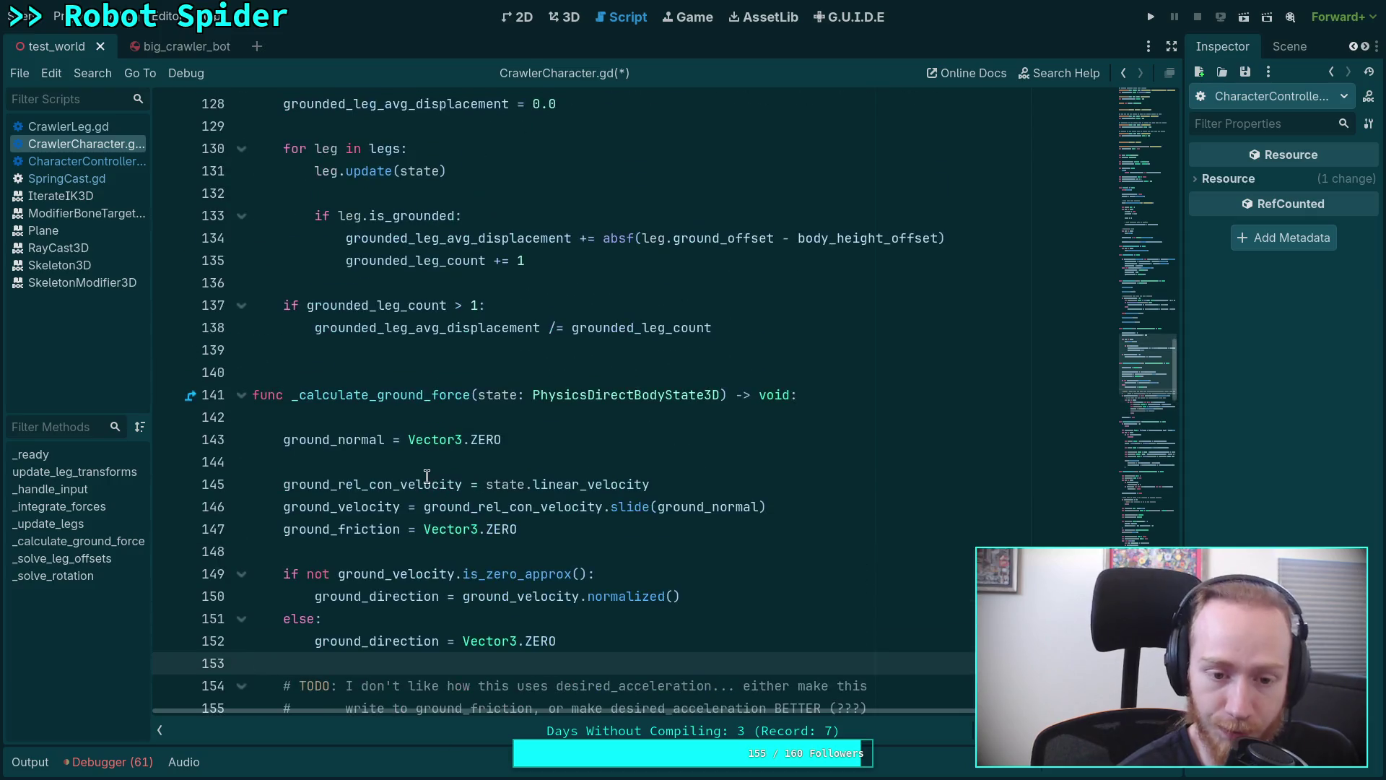
drag(410, 455, 255, 441)
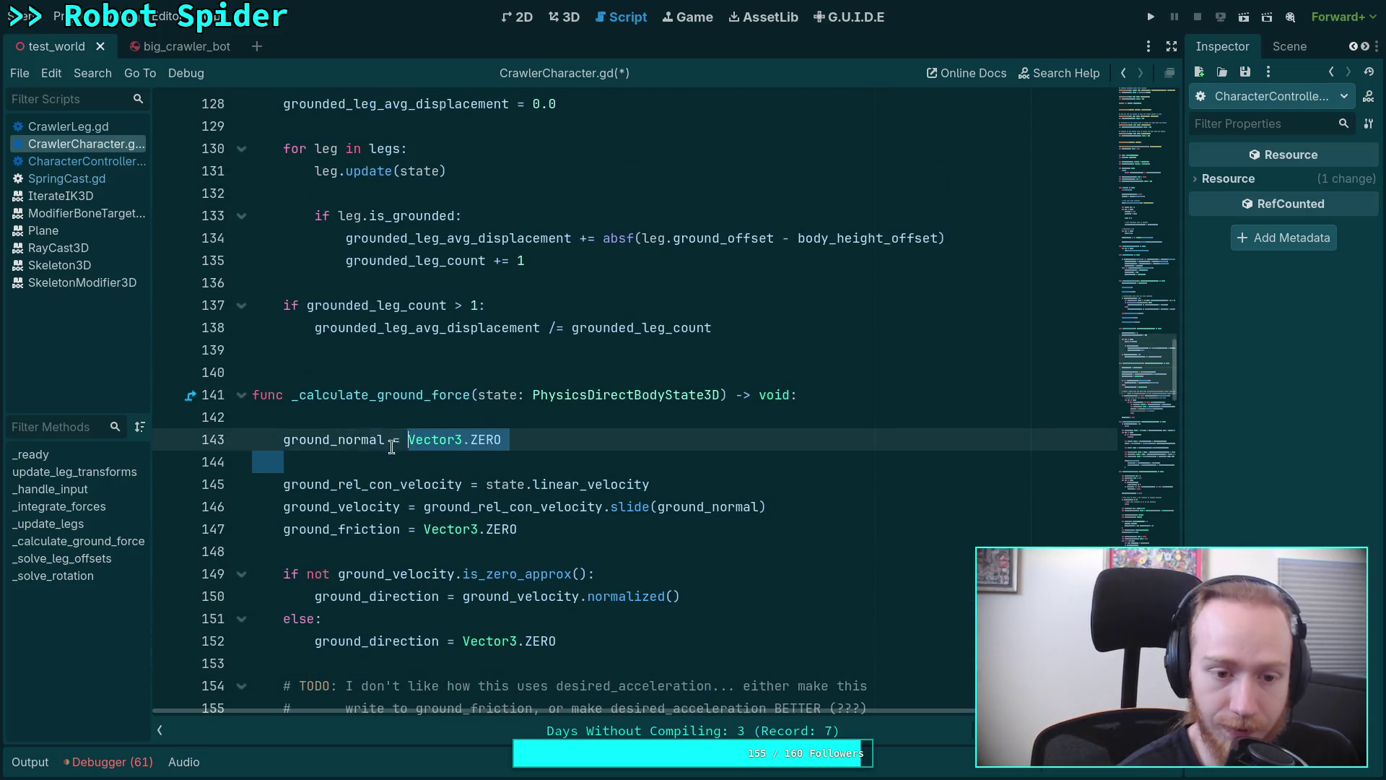
click(531, 462)
scroll(554, 462, down, 3)
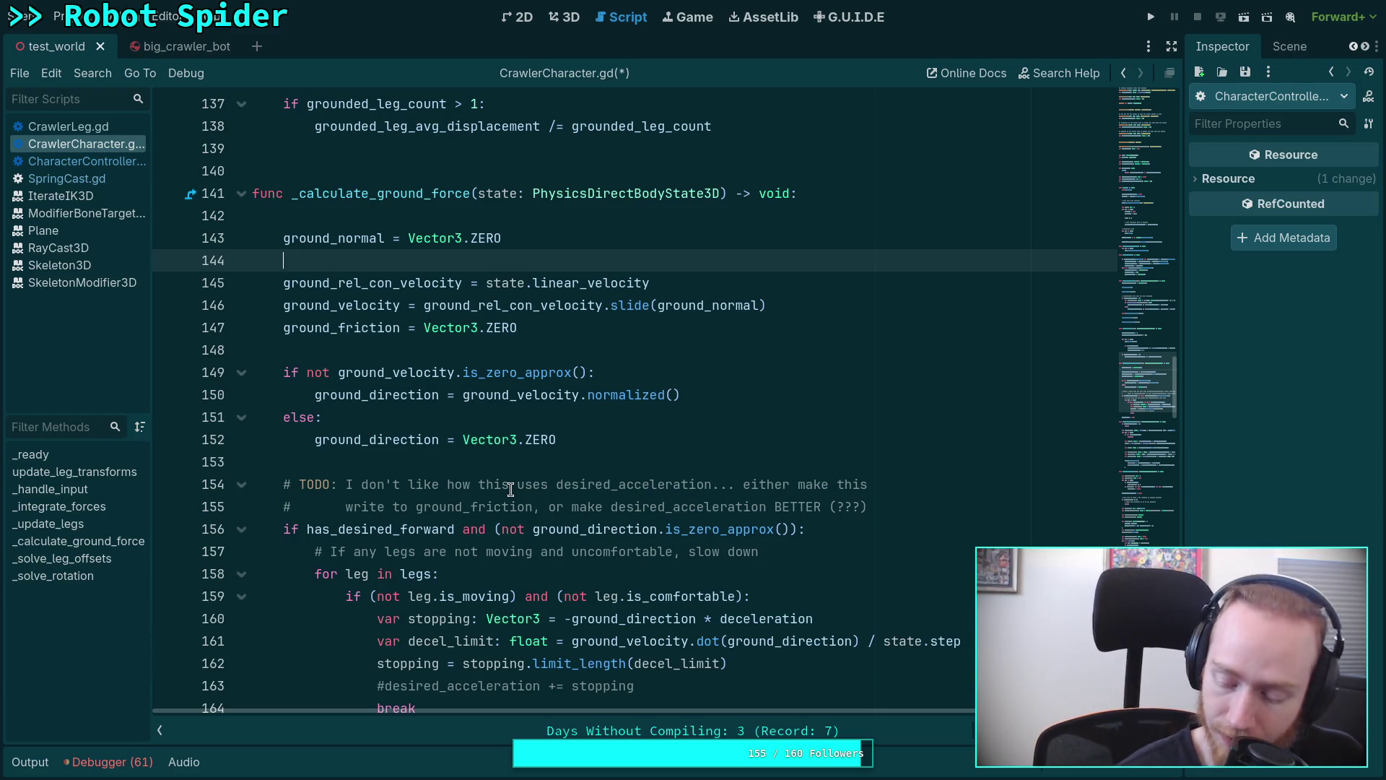
click(69, 161)
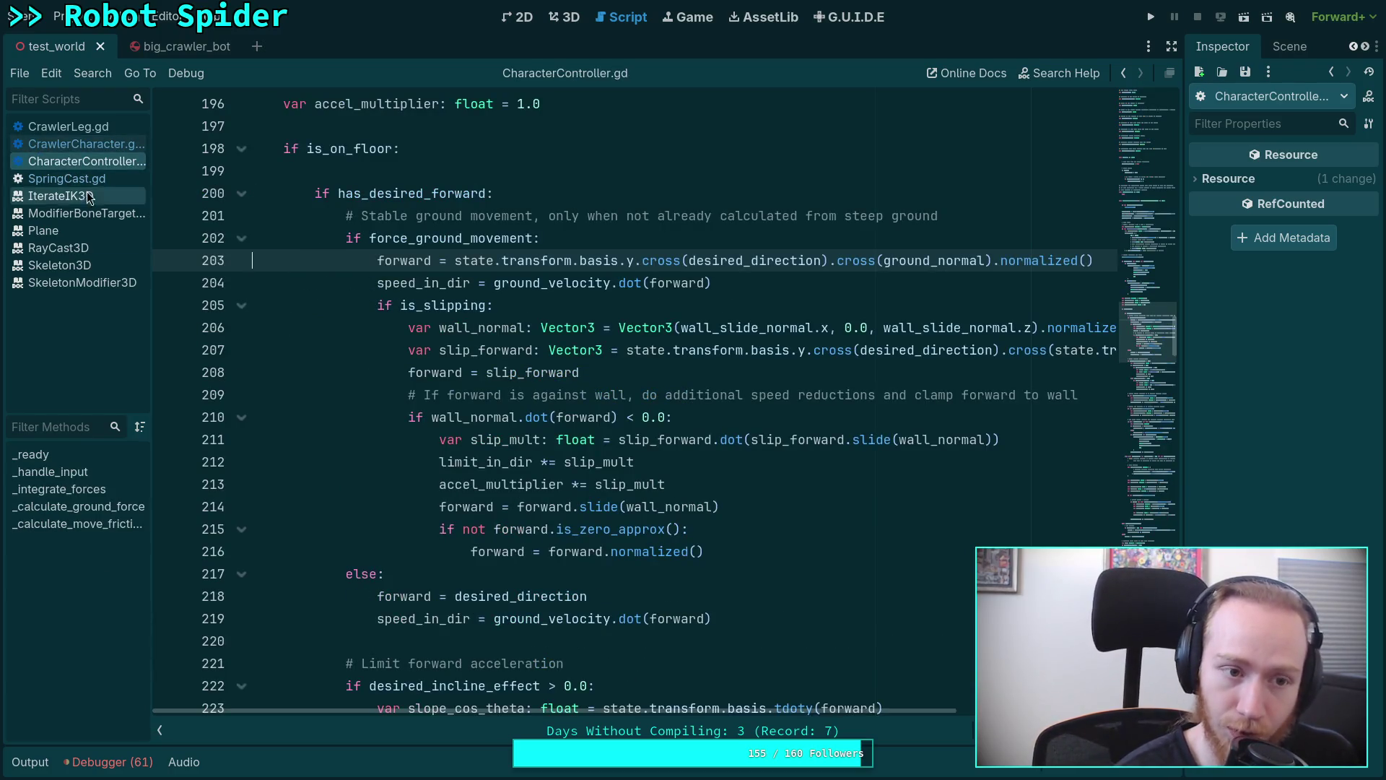
click(75, 143)
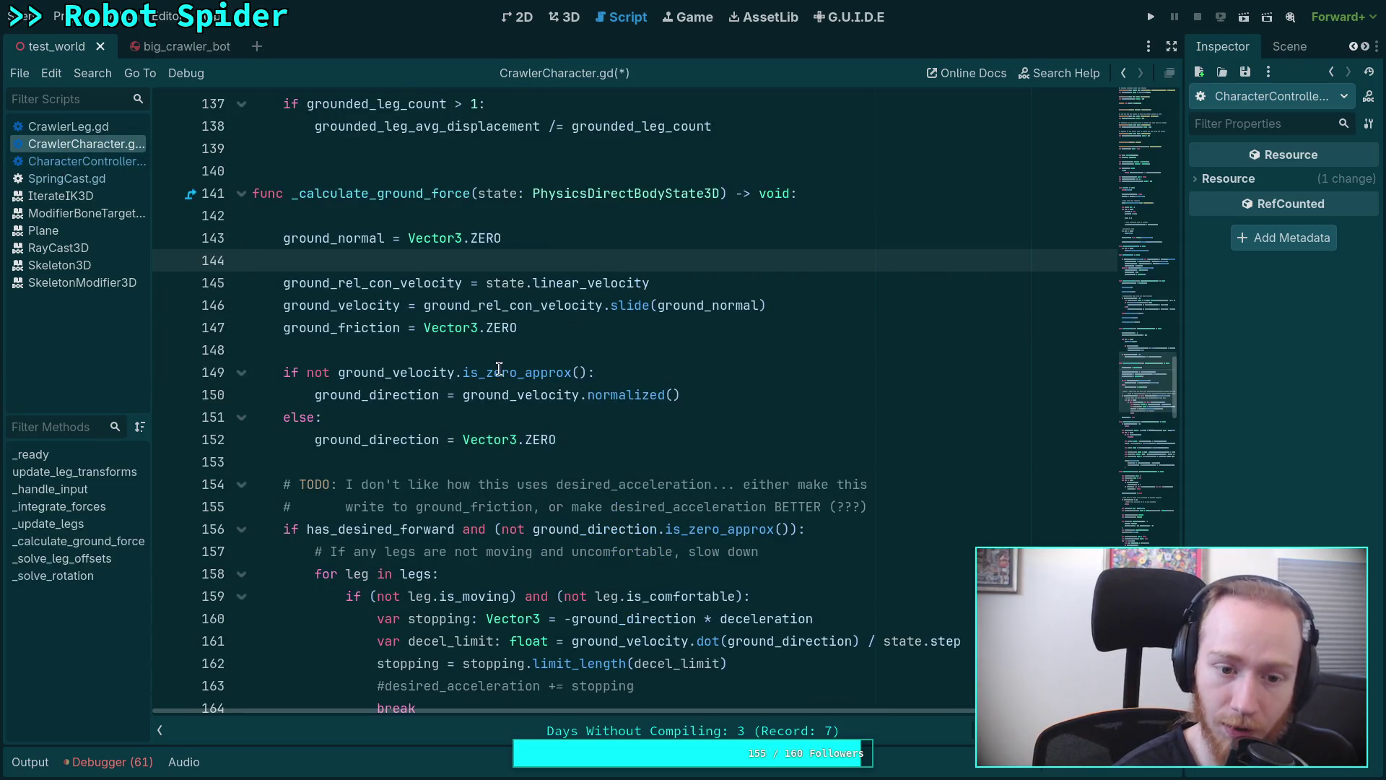
click(504, 455)
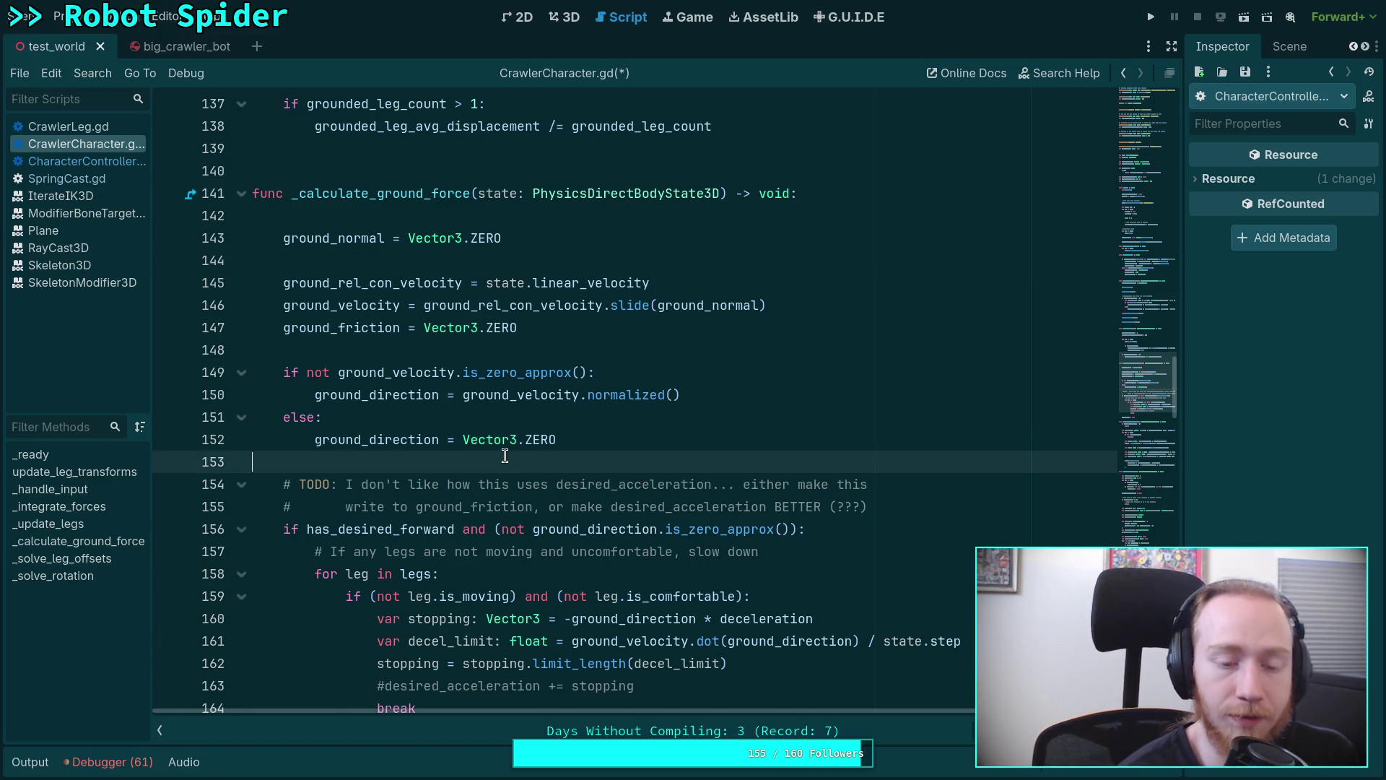
scroll(504, 456, up, 2)
click(488, 387)
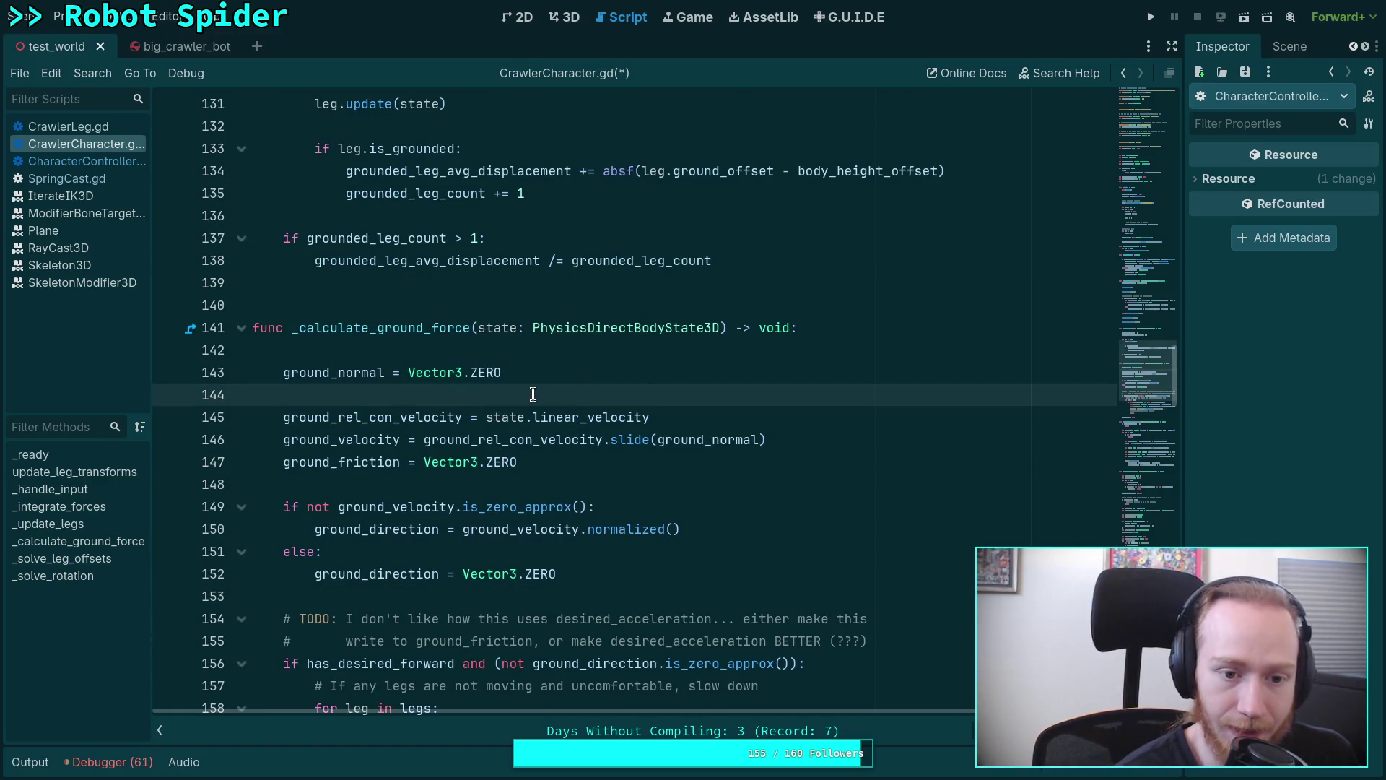
scroll(520, 400, up, 1)
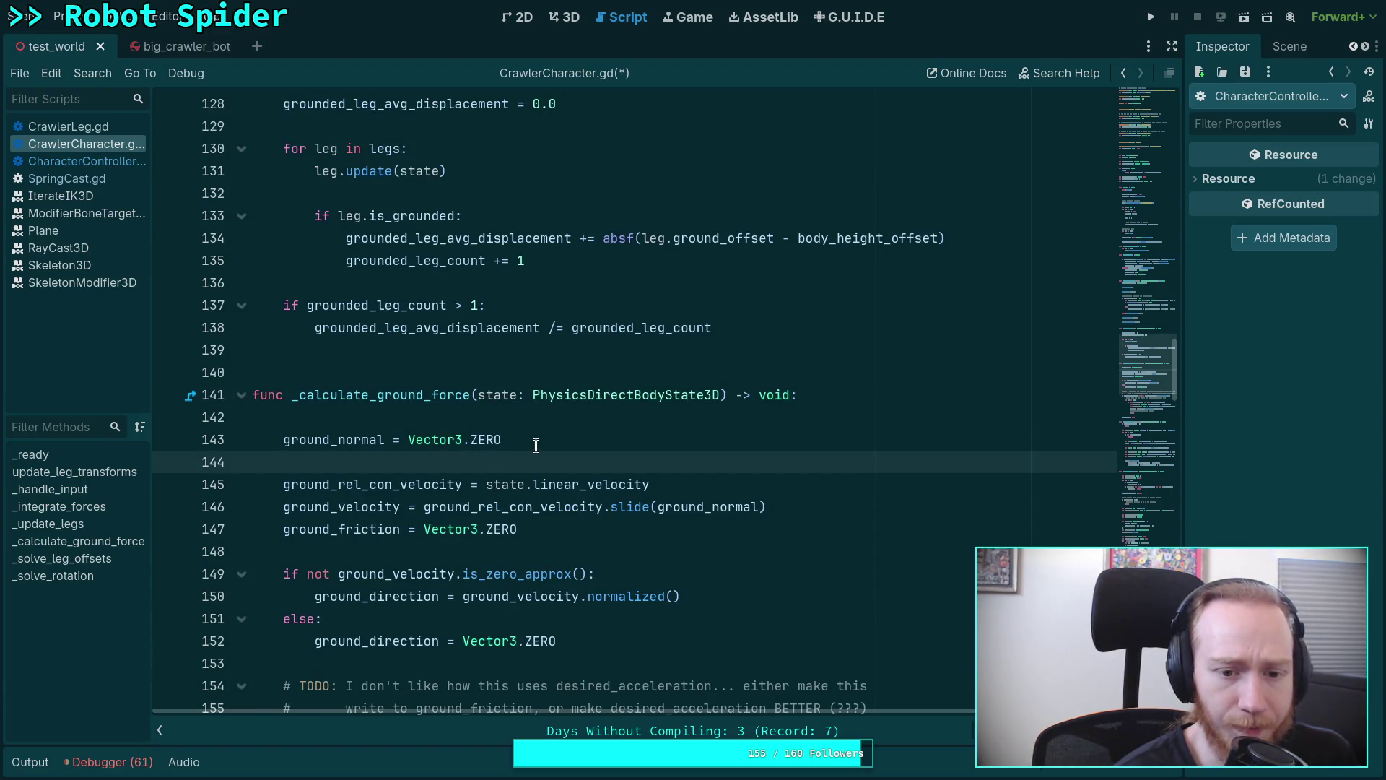
scroll(533, 441, up, 1)
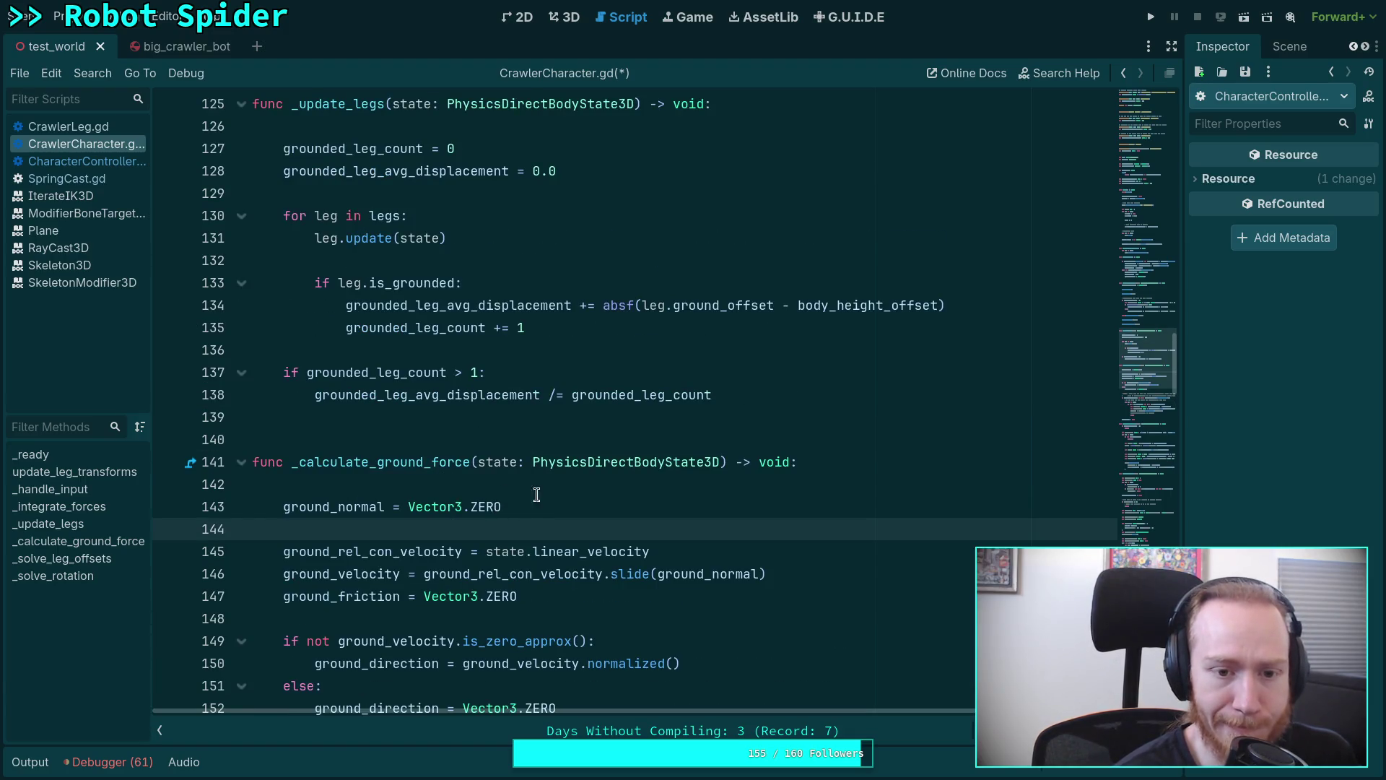
click(557, 212)
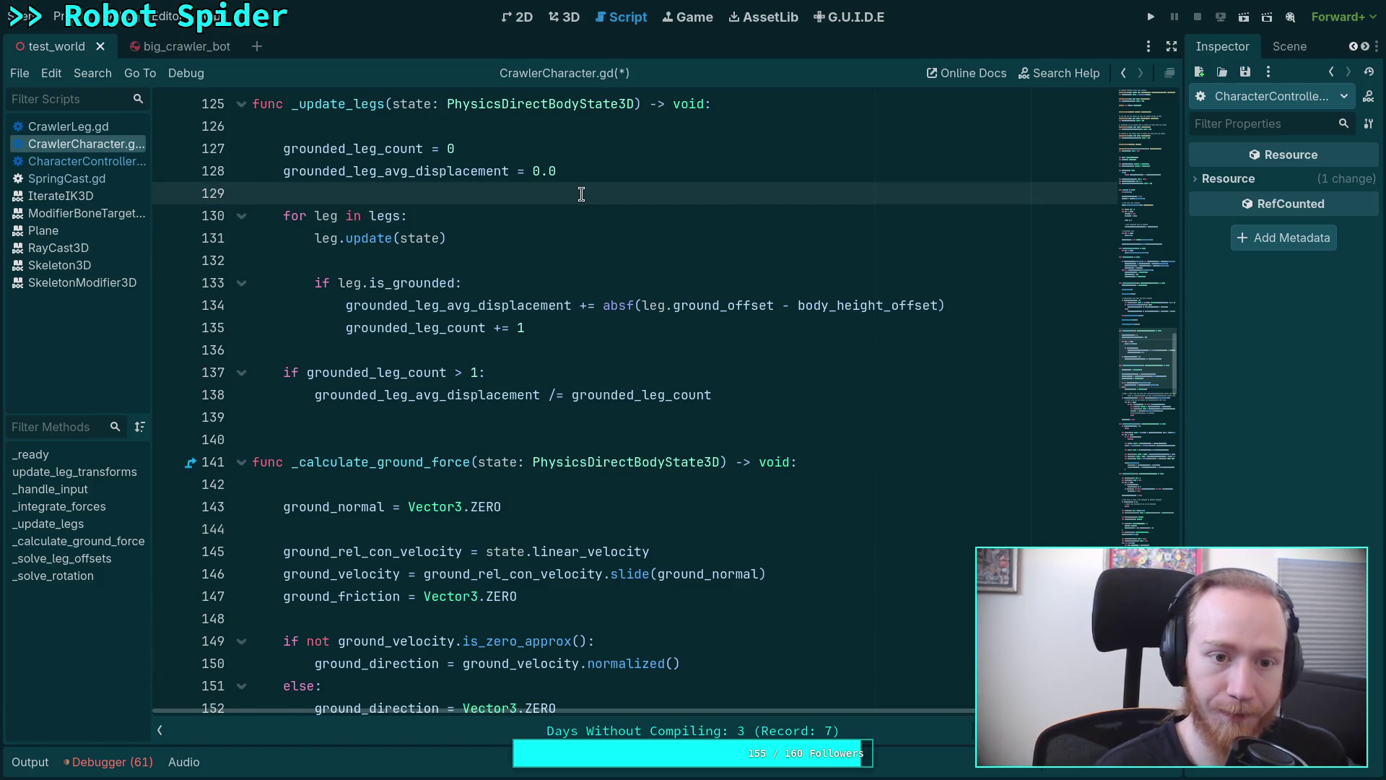
Add 'ground_normal = Vector3.ZERO' at the start of _update_legs, then move to CrawlerLeg.gd.
key(Return)
key(Up)
text(ground_)
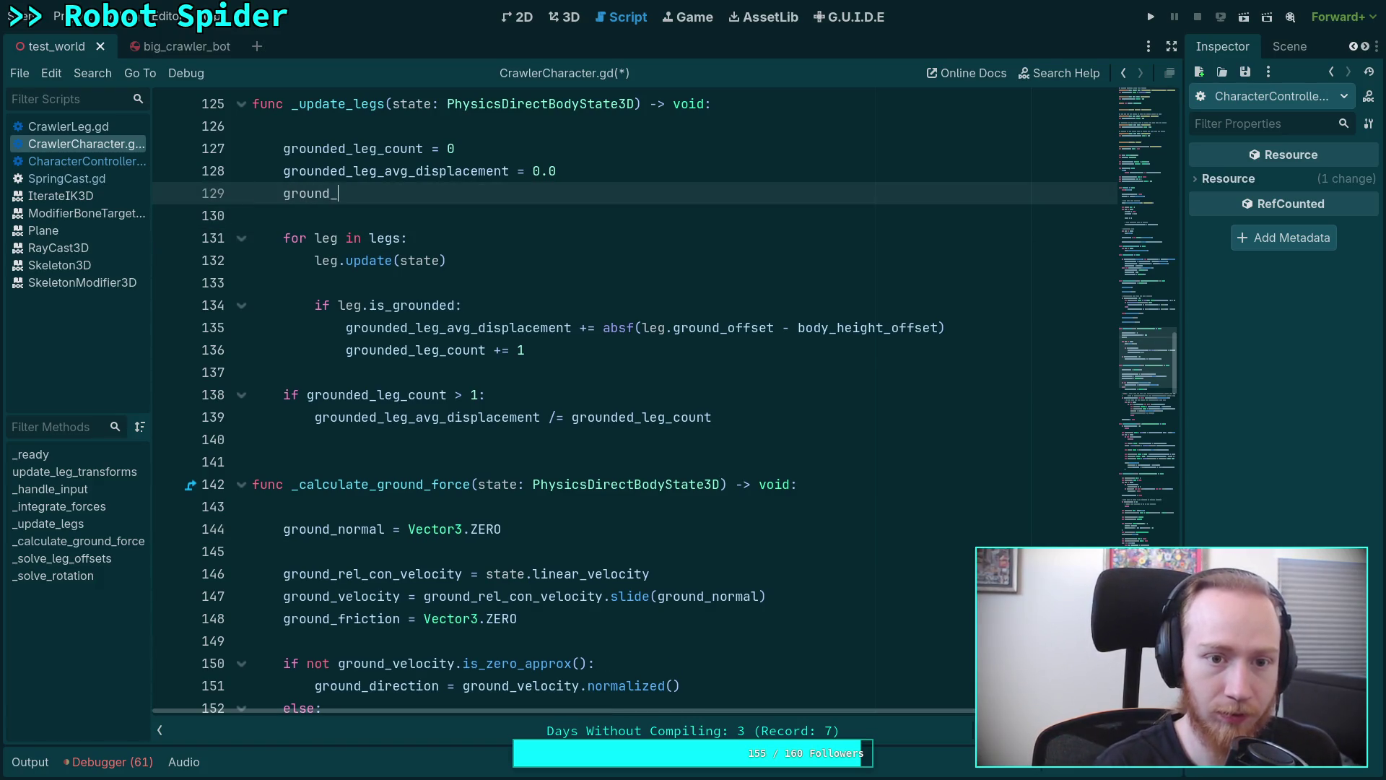
text(normal = Vector3.Z)
key(Return)
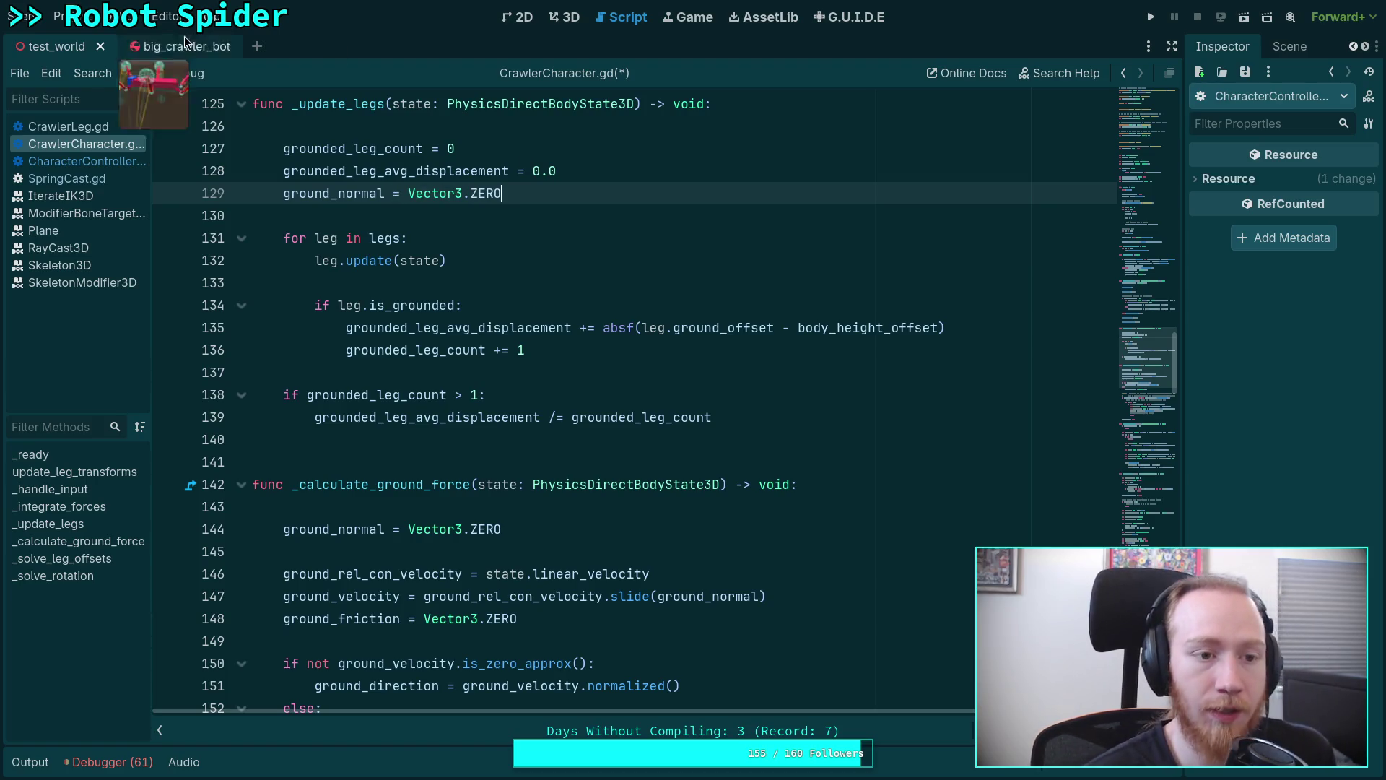
click(77, 127)
key(ctrl+l)
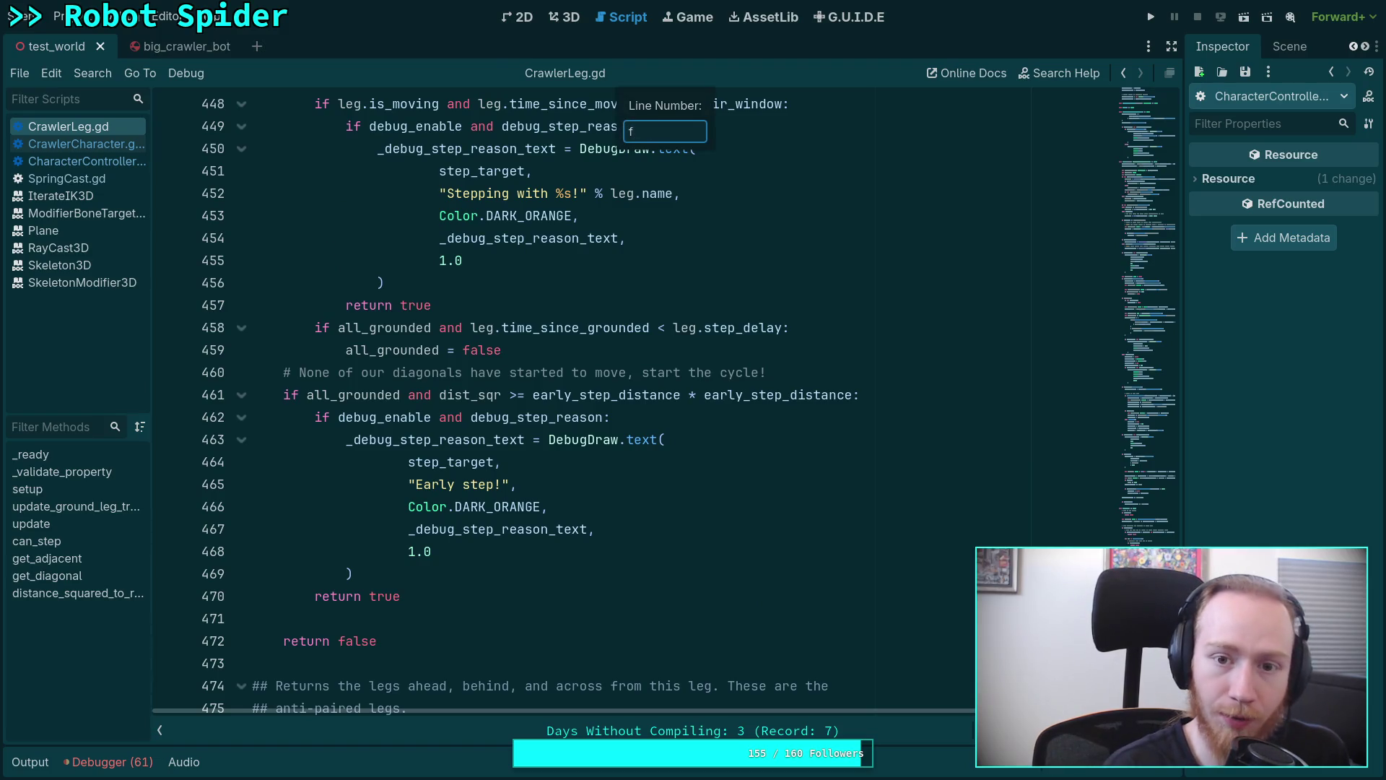
Search CrawlerLeg.gd for ground_normal and cycle through its 14 matches, then return to CrawlerCharacter.gd.
key(Escape)
key(ctrl+f)
text(ground)
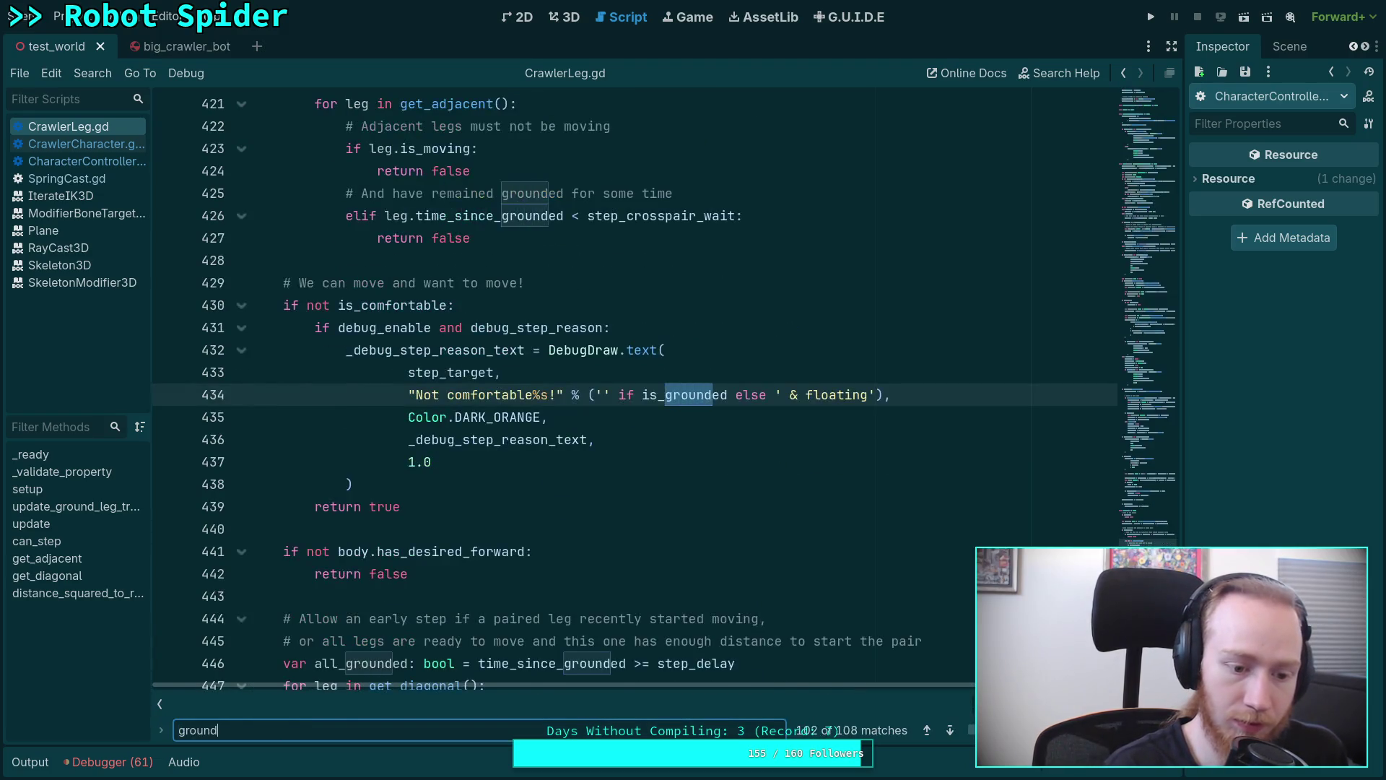
text(_normal)
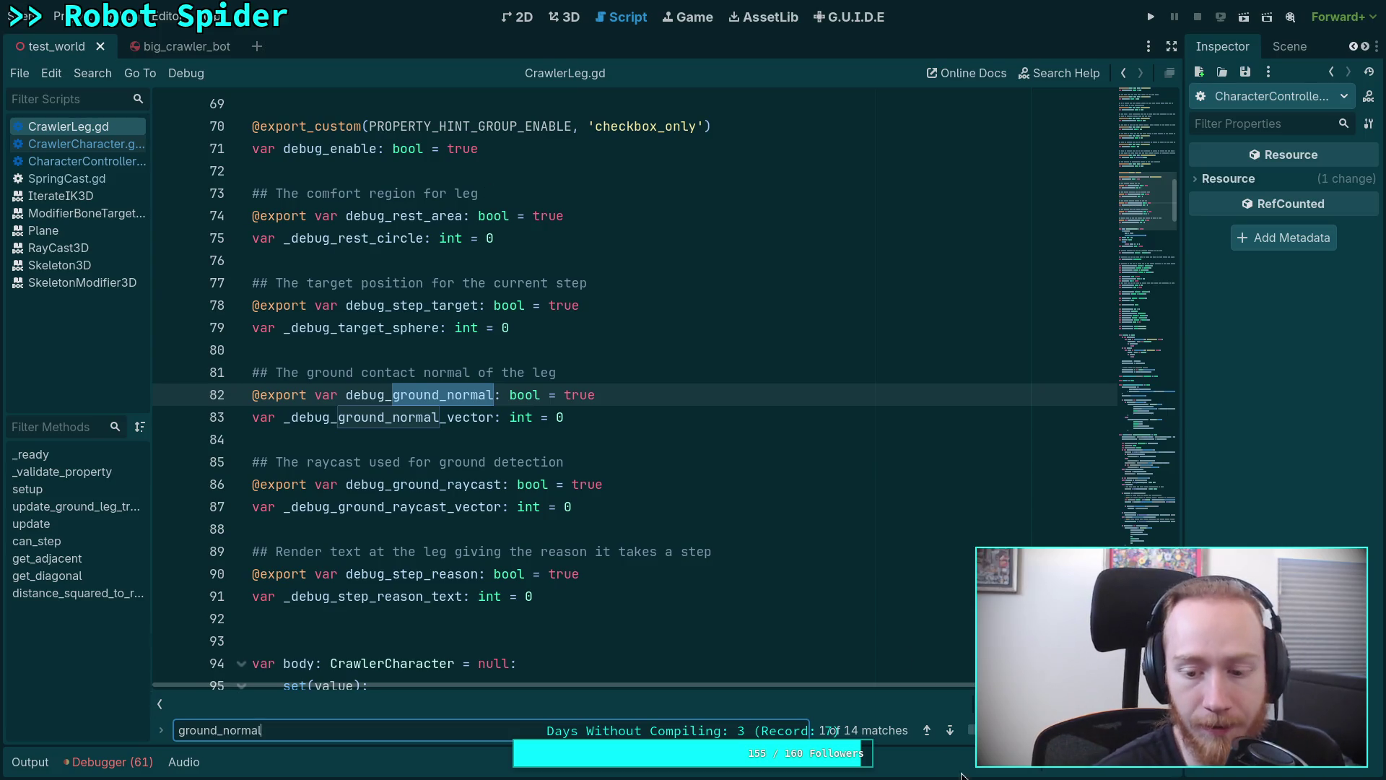
click(952, 730)
click(951, 729)
click(951, 729)
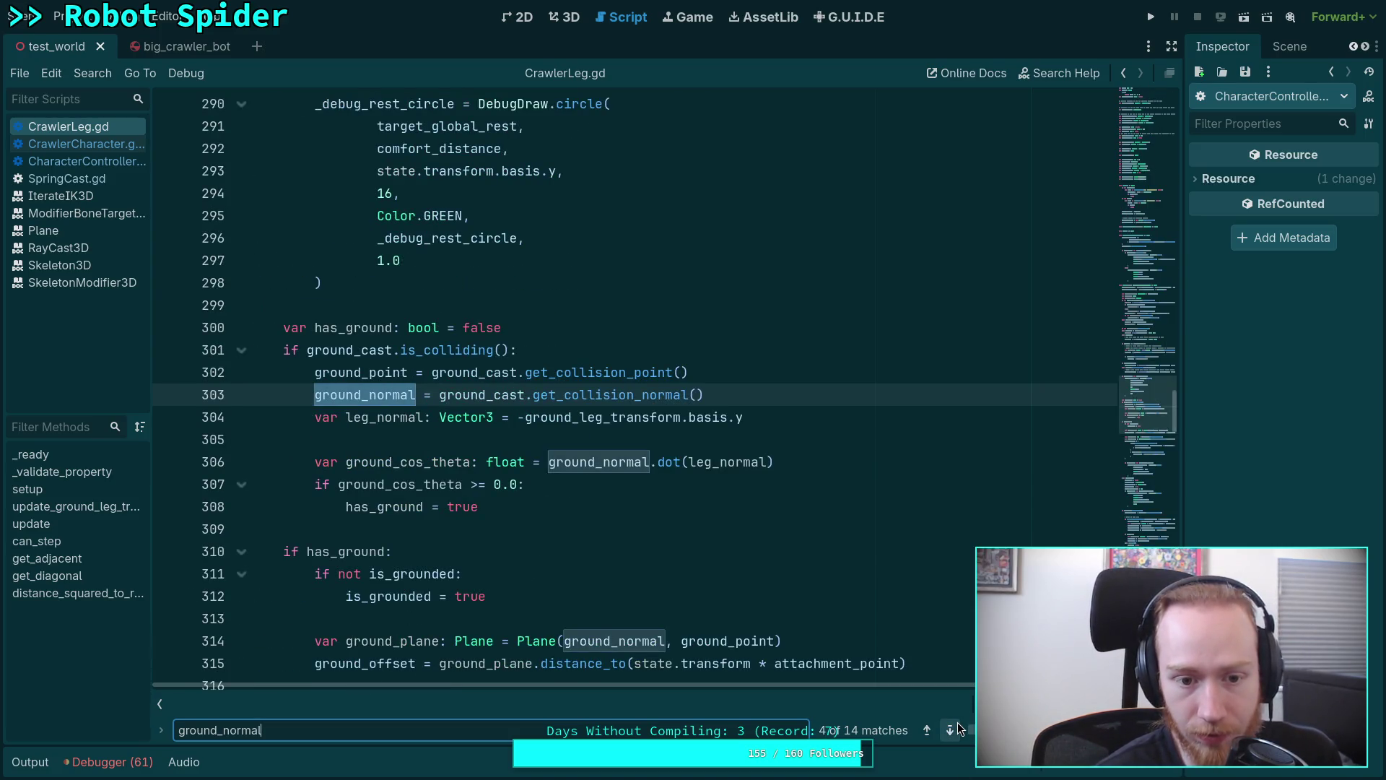
click(959, 730)
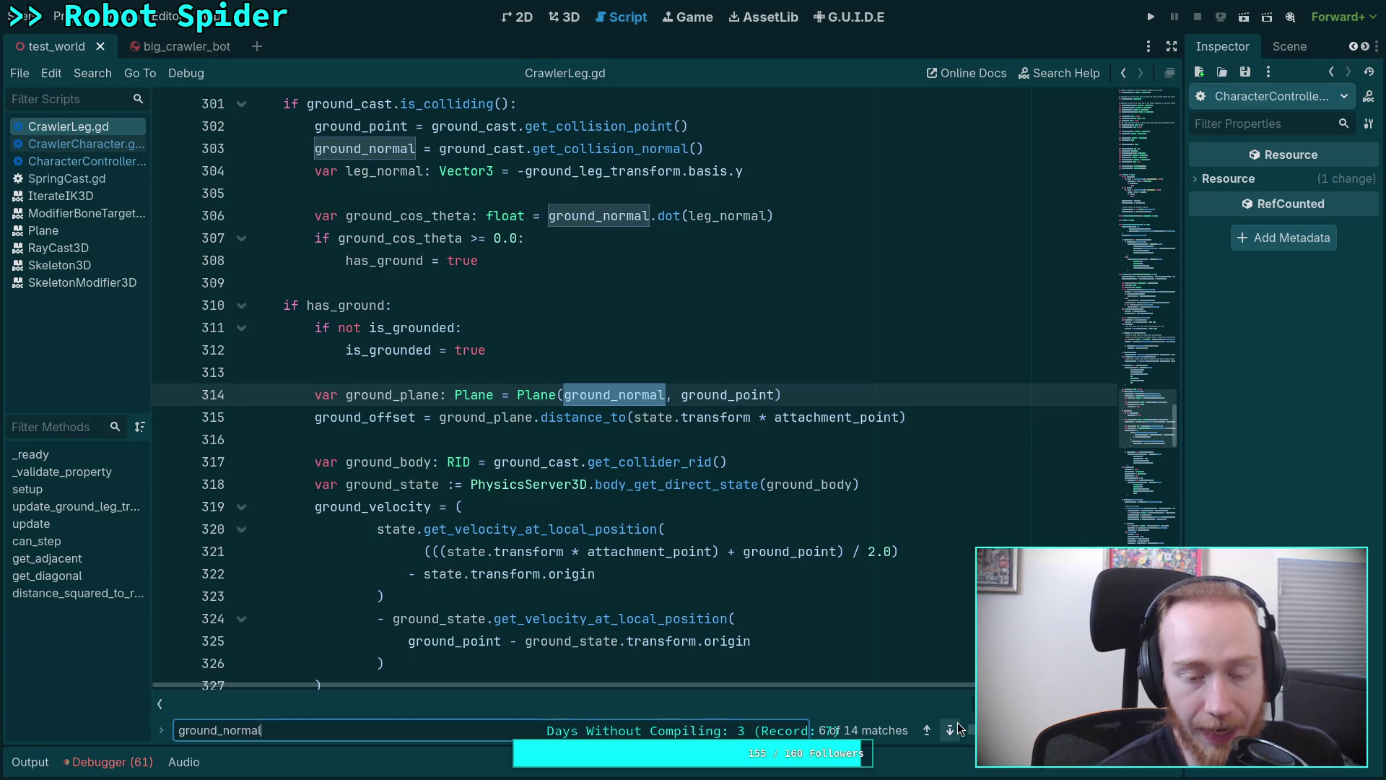
click(958, 730)
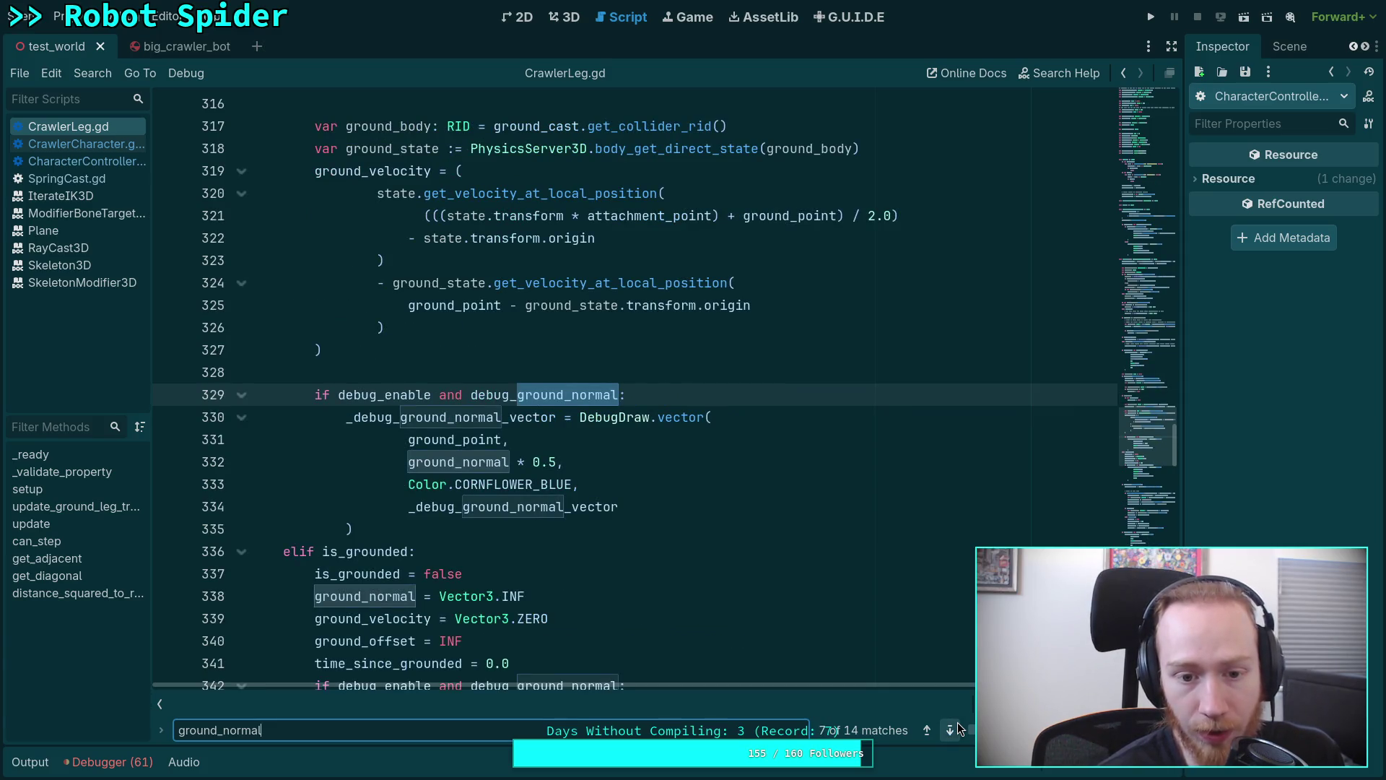
click(958, 728)
click(958, 727)
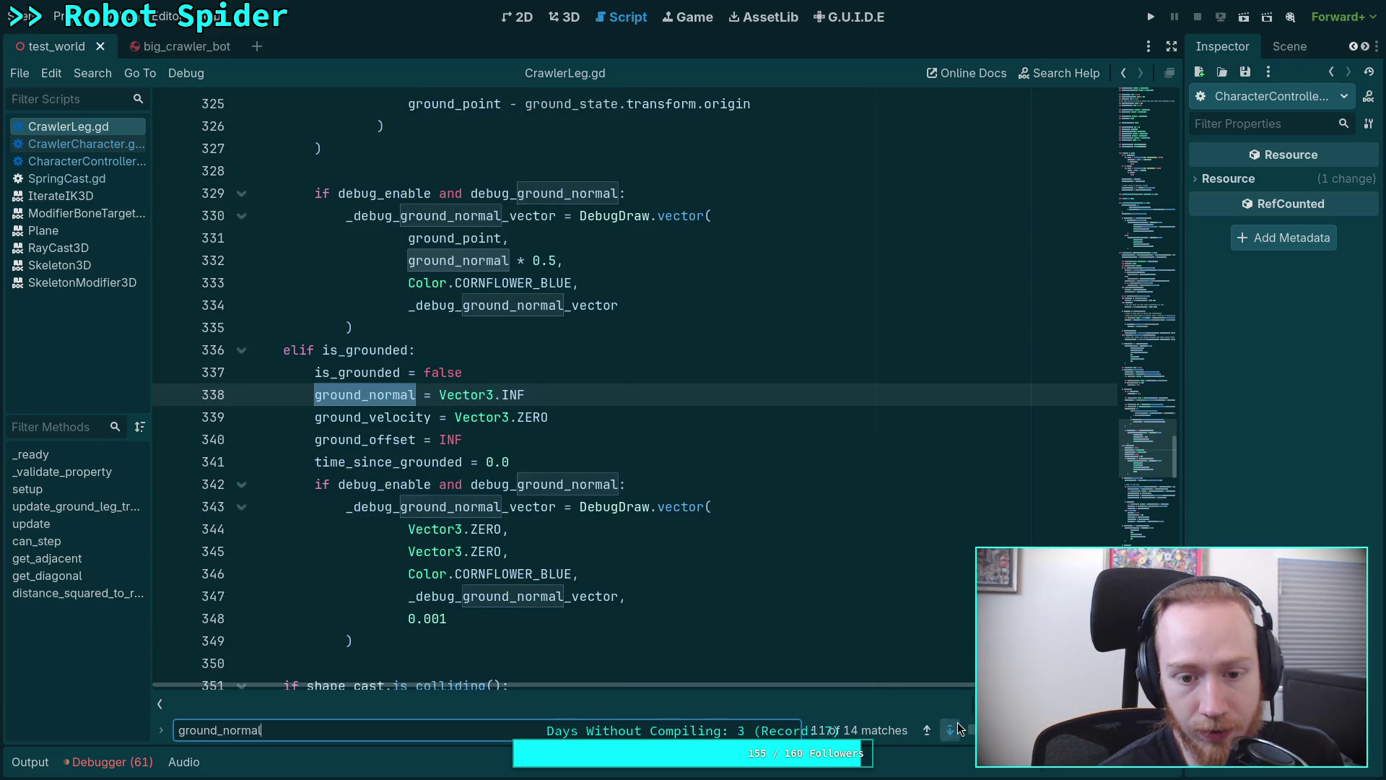
click(957, 729)
click(957, 729)
click(957, 728)
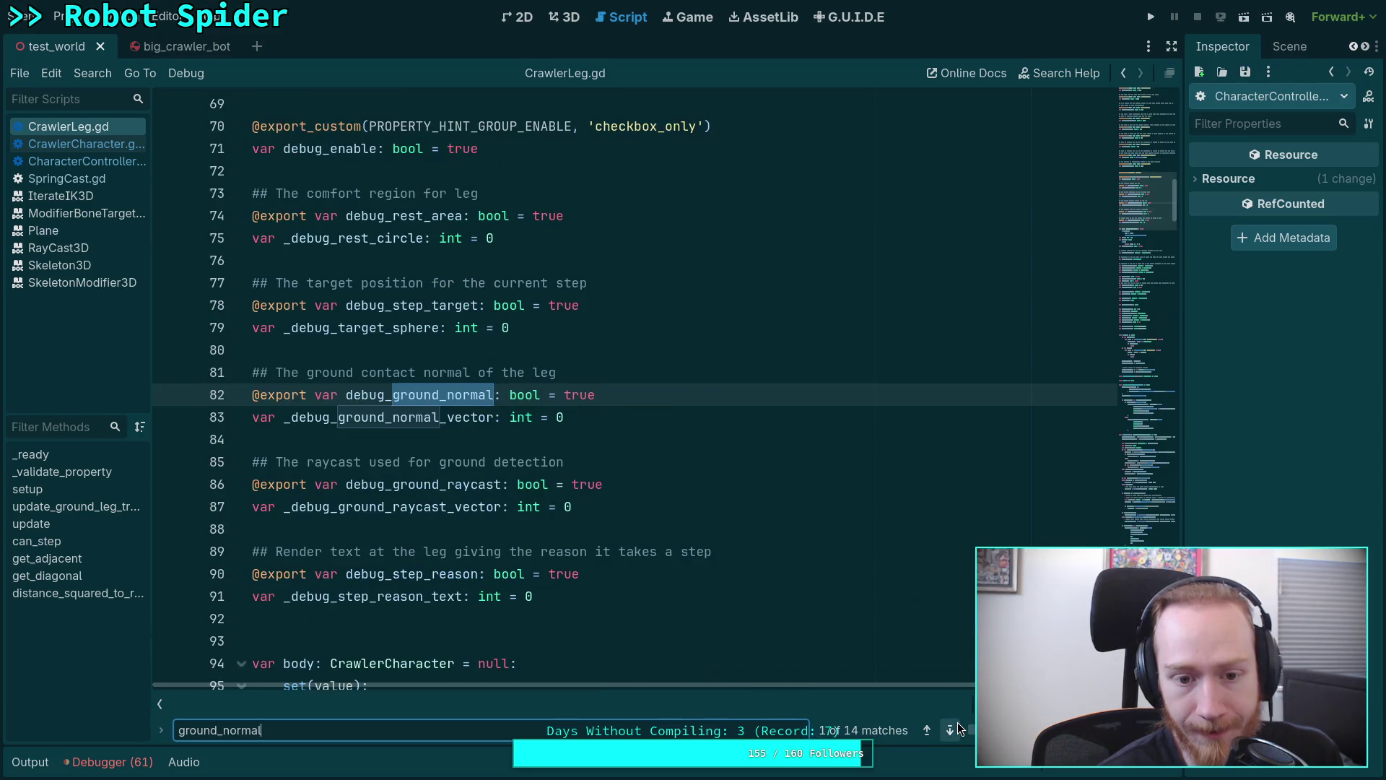
key(Escape)
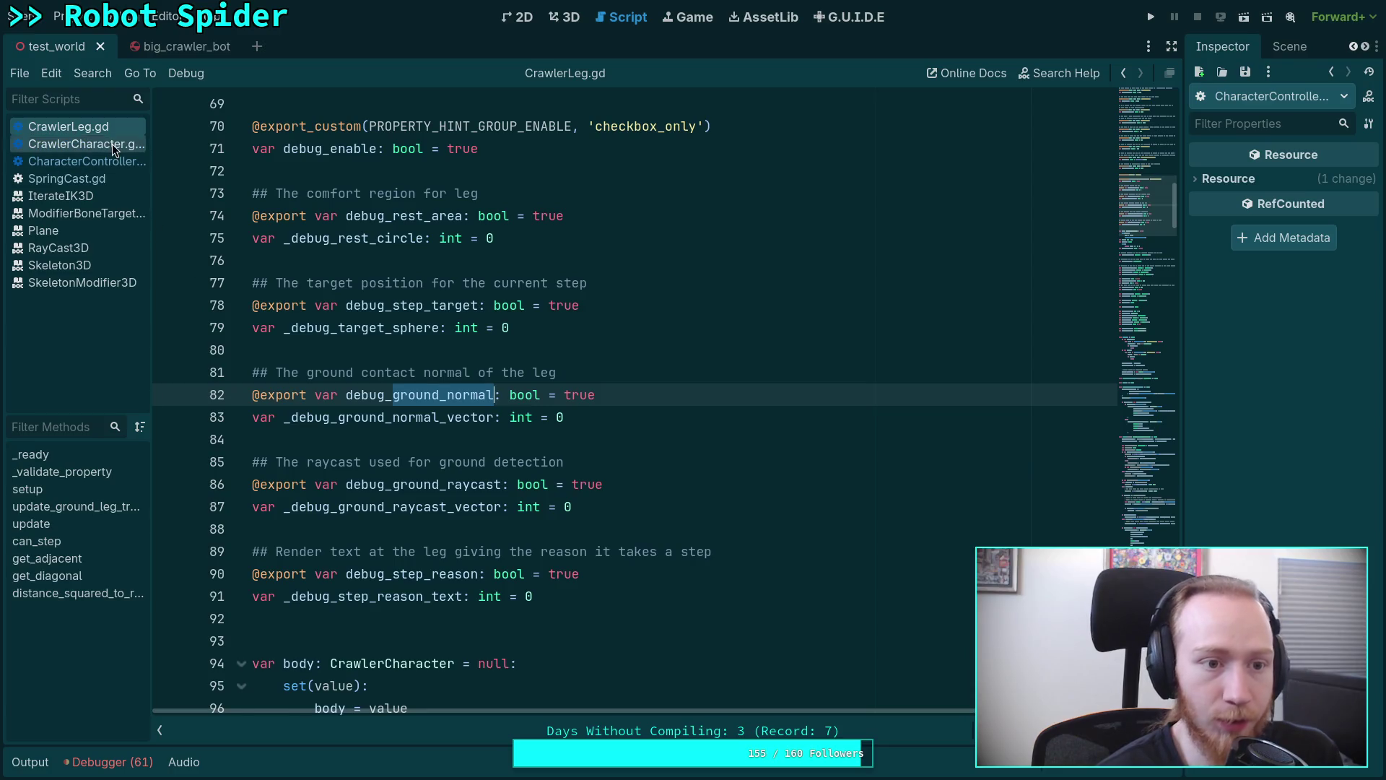
click(112, 143)
scroll(452, 332, up, 3)
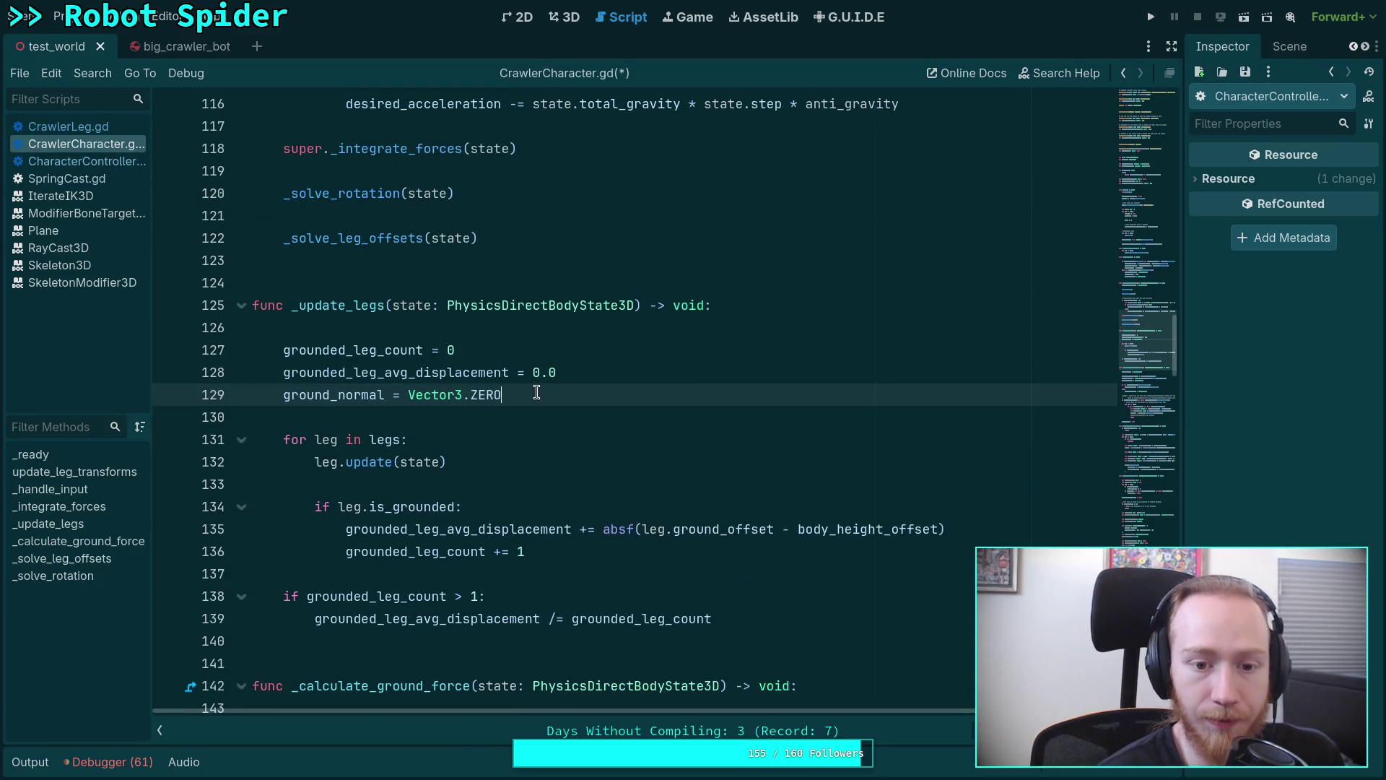
drag(537, 393, 401, 395)
Add 'ground_normal += leg.ground_normal' inside the grounded-leg block after line 136.
click(538, 437)
scroll(539, 438, down, 3)
click(678, 485)
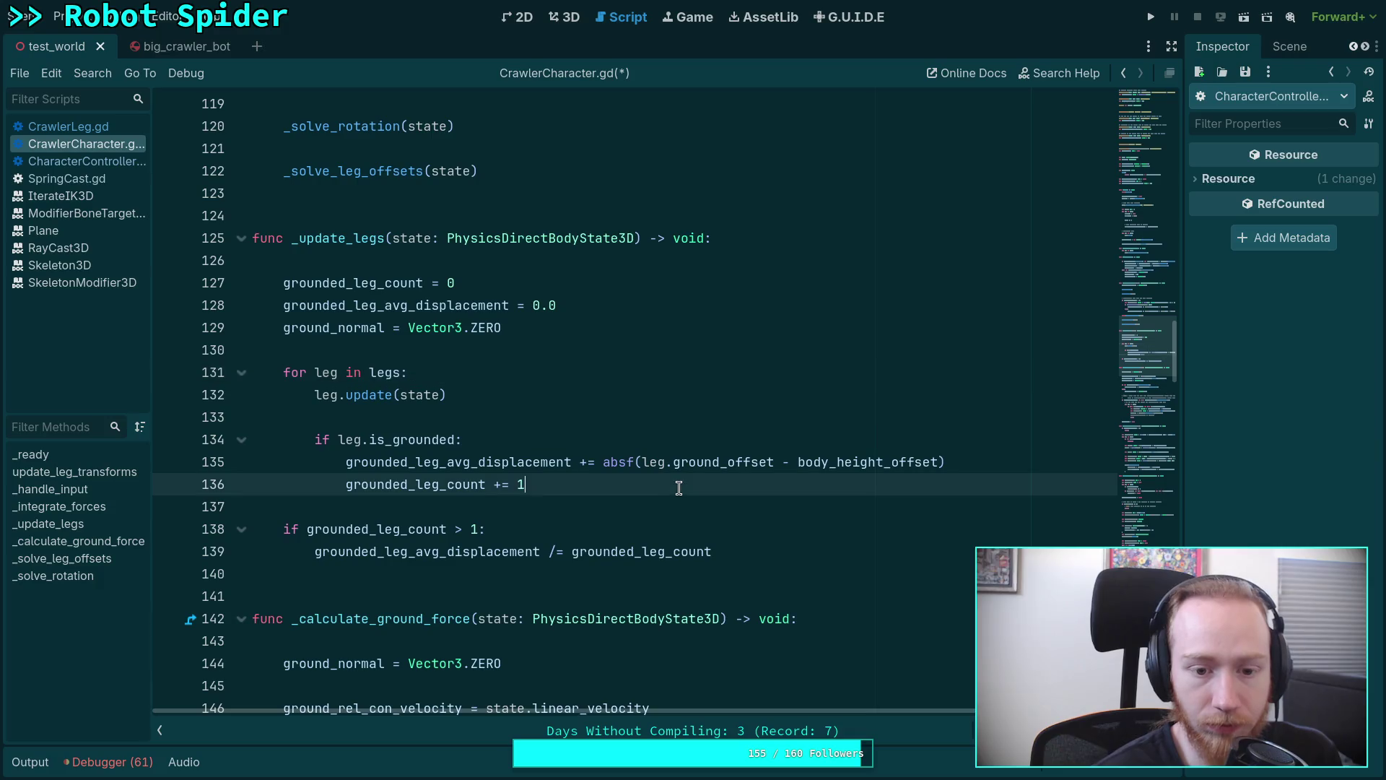
key(Up)
key(Down)
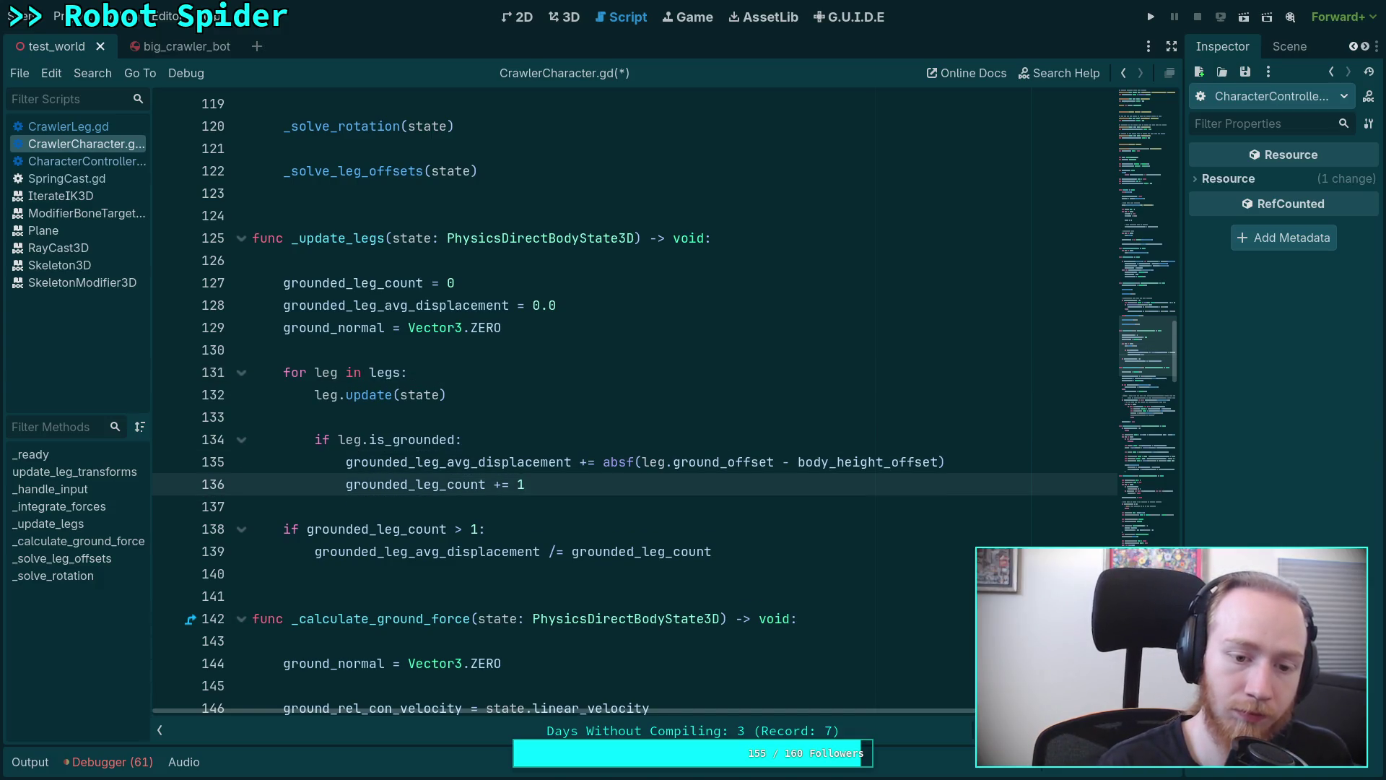
key(Return)
text(ground_norma)
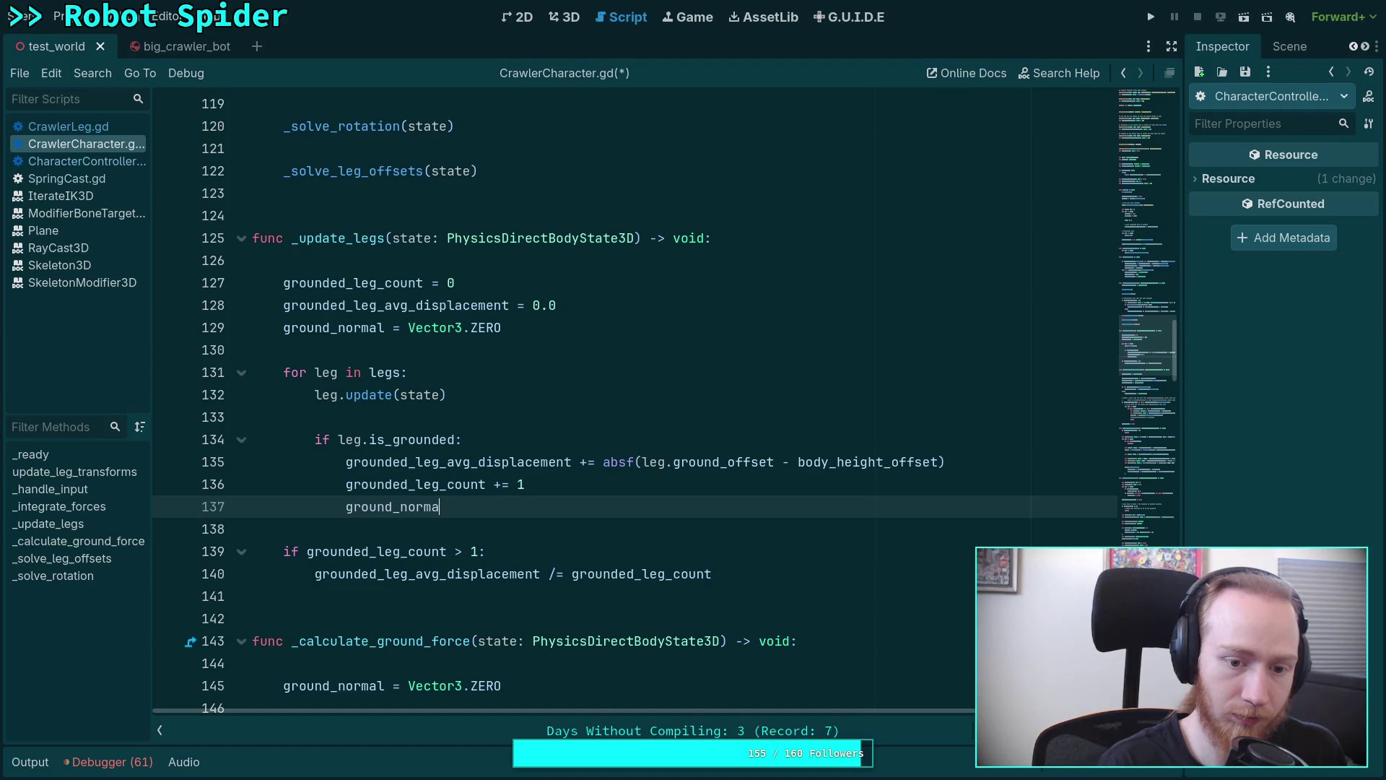
text(l += l)
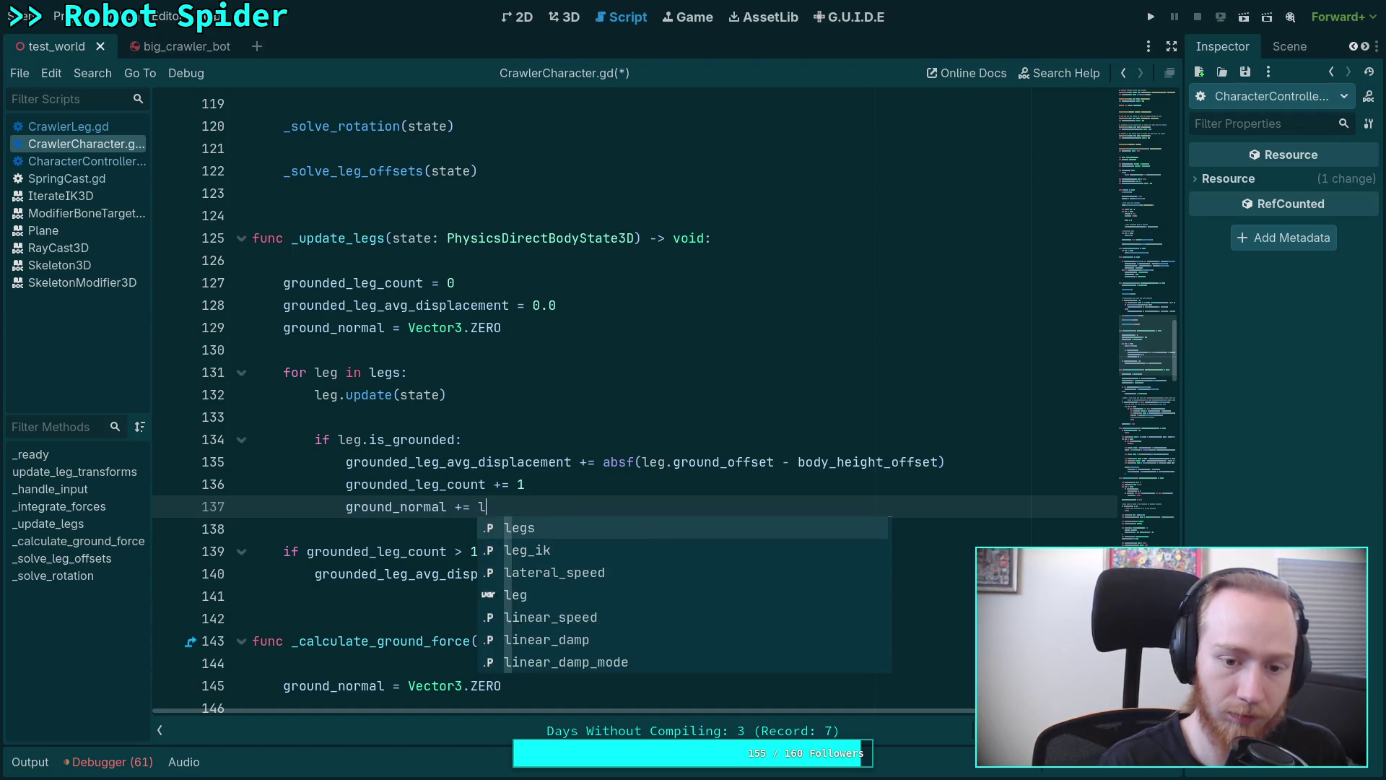
text(eg.ground)
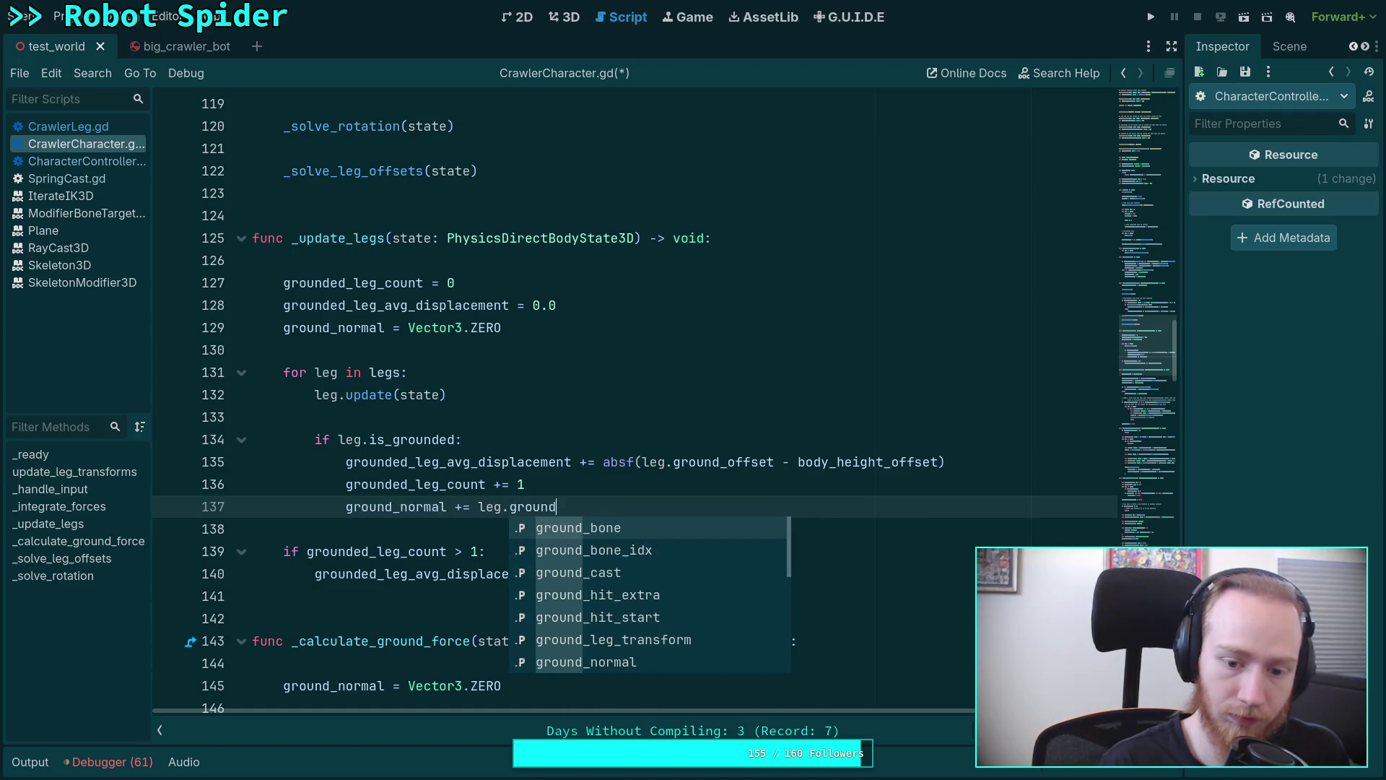
text(_no)
key(Return)
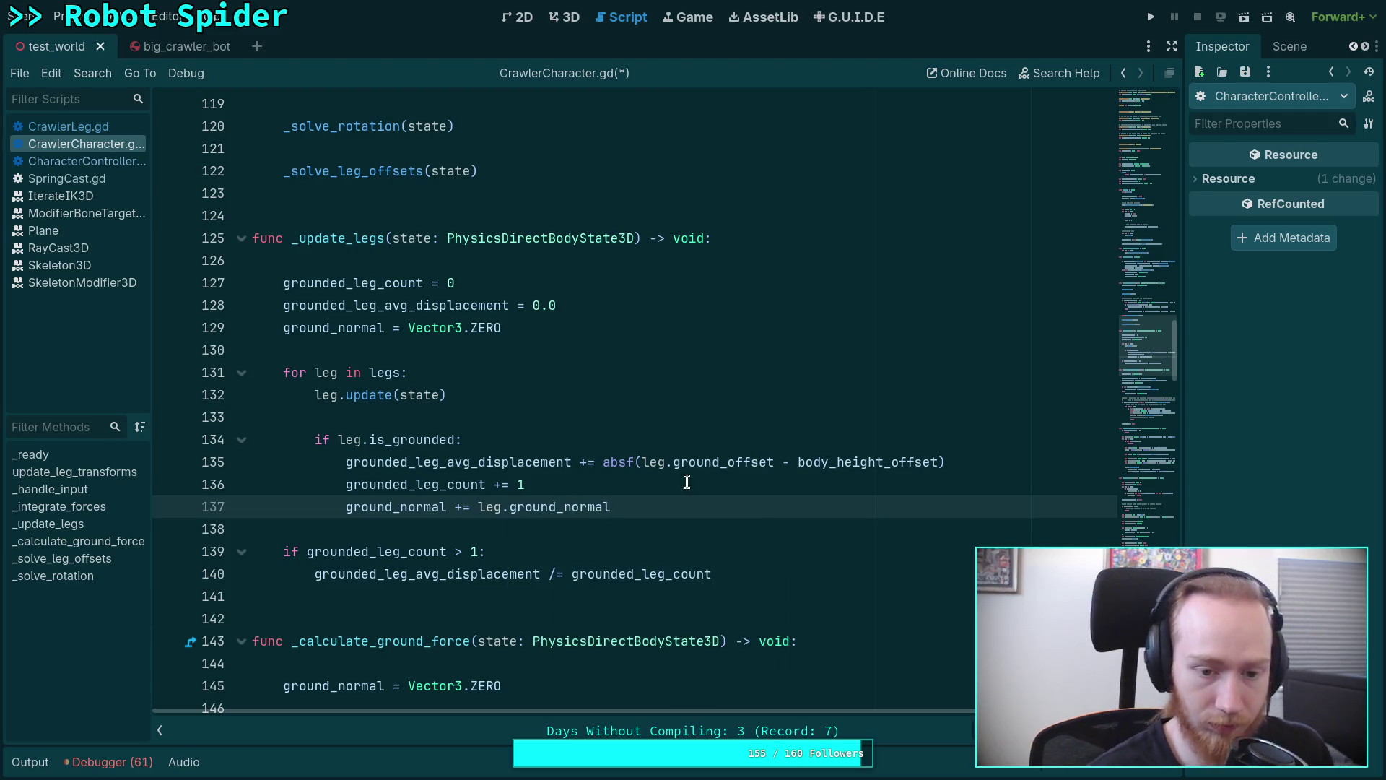
scroll(685, 482, down, 1)
Start a line after 140, then discard the half-typed ground_norma and the extra blank line.
click(835, 507)
key(Return)
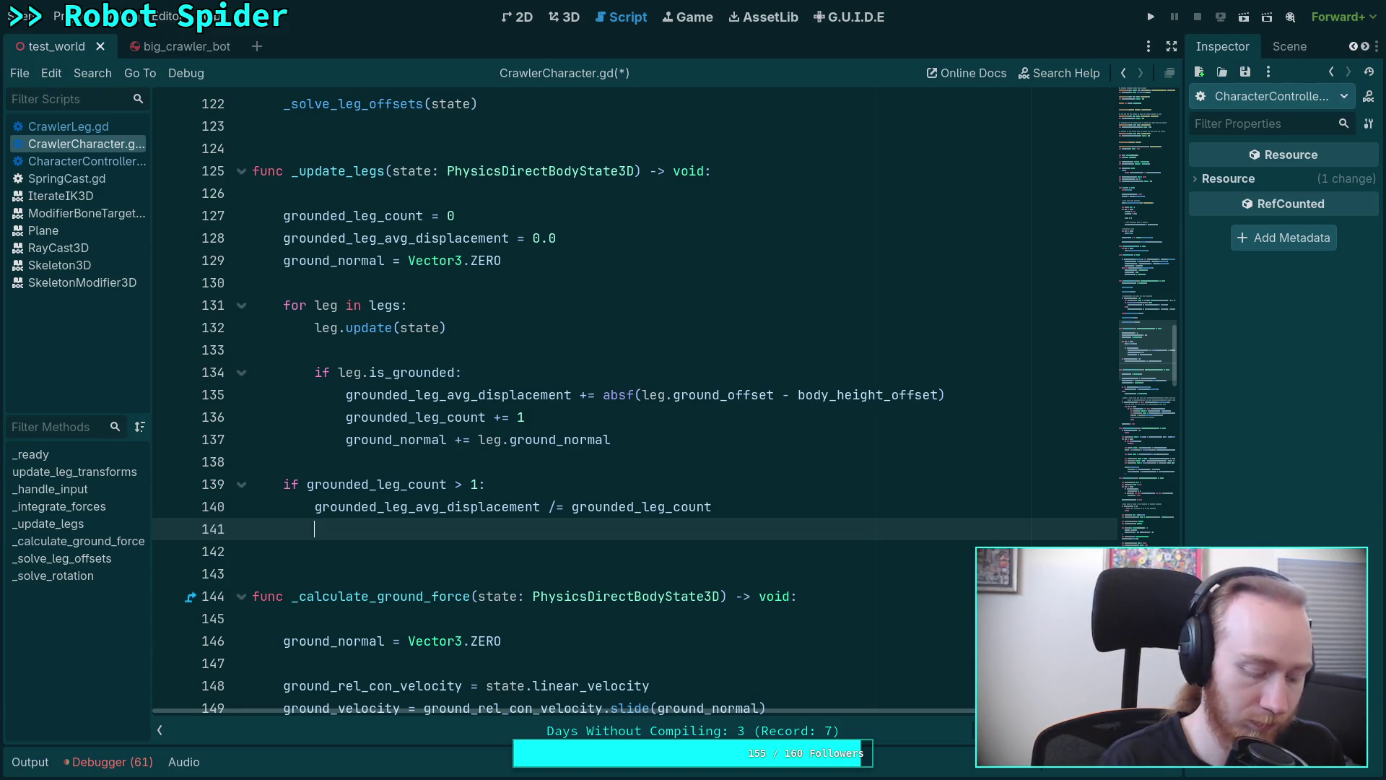
key(Return)
text(if ground_normal)
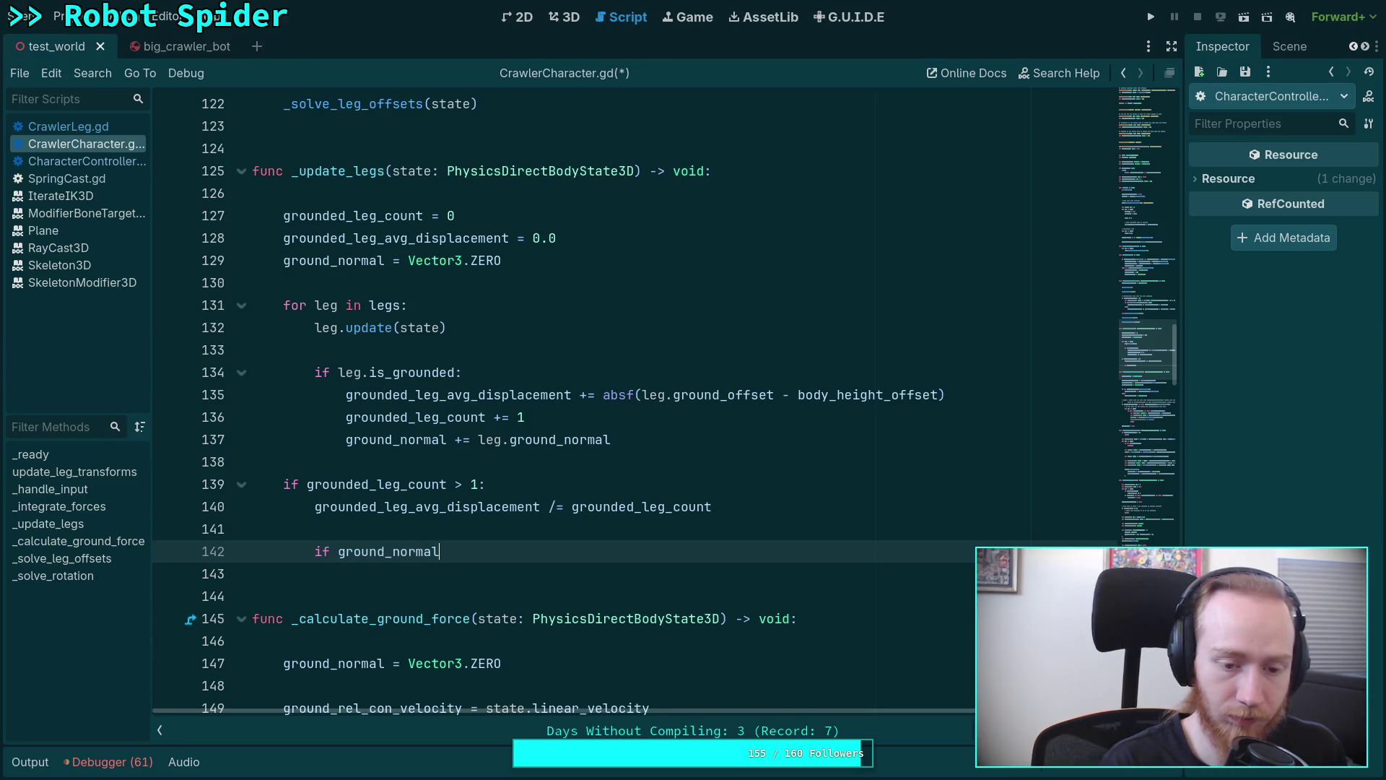
key(BackSpace)
key(BackSpace)
key(BackSpace)
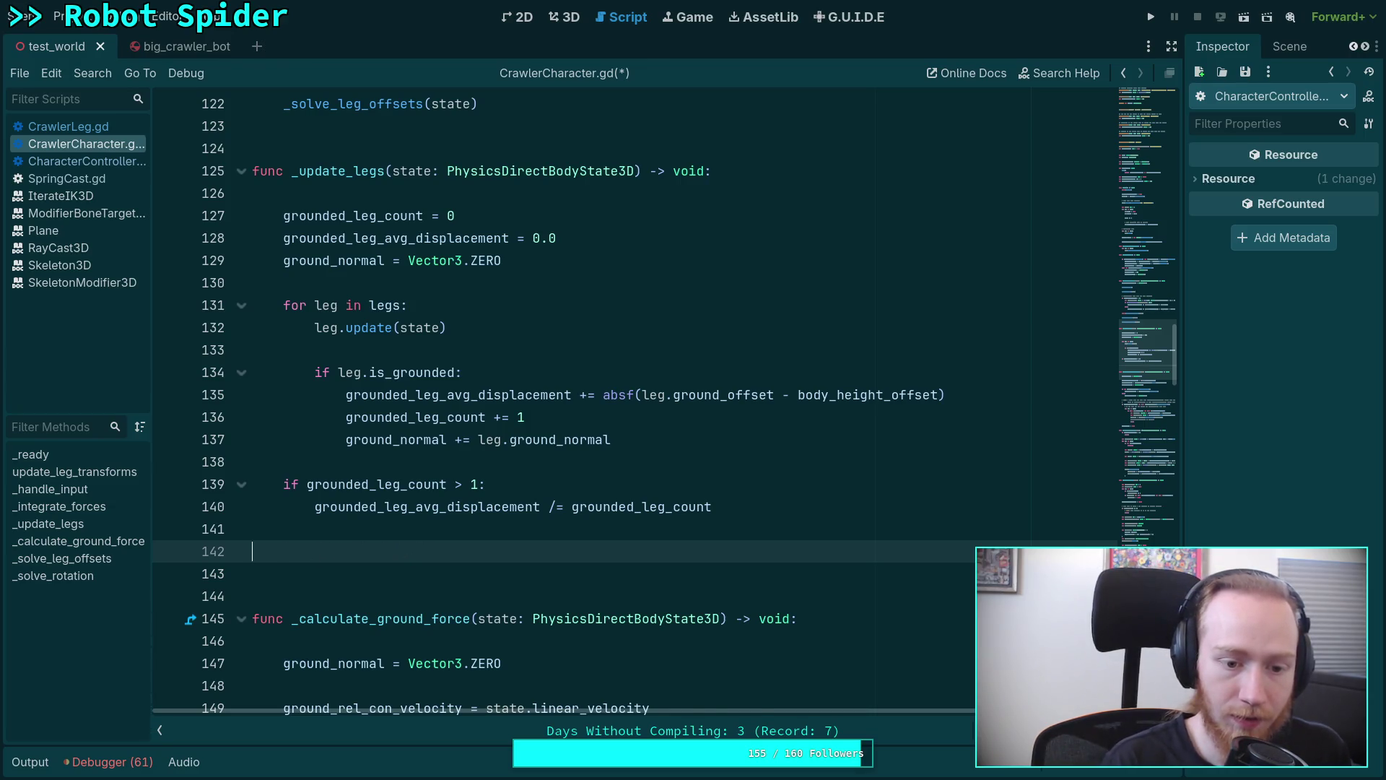
key(BackSpace)
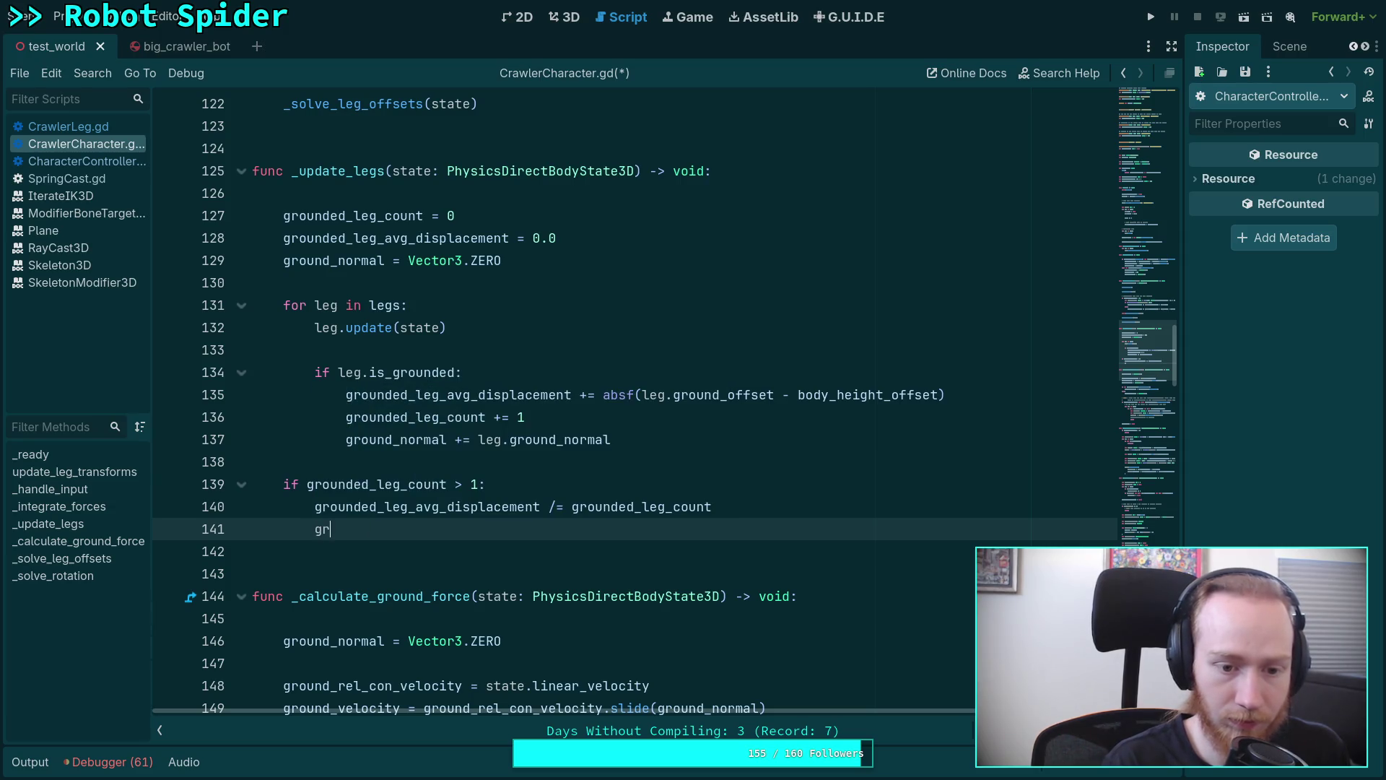
key(Escape)
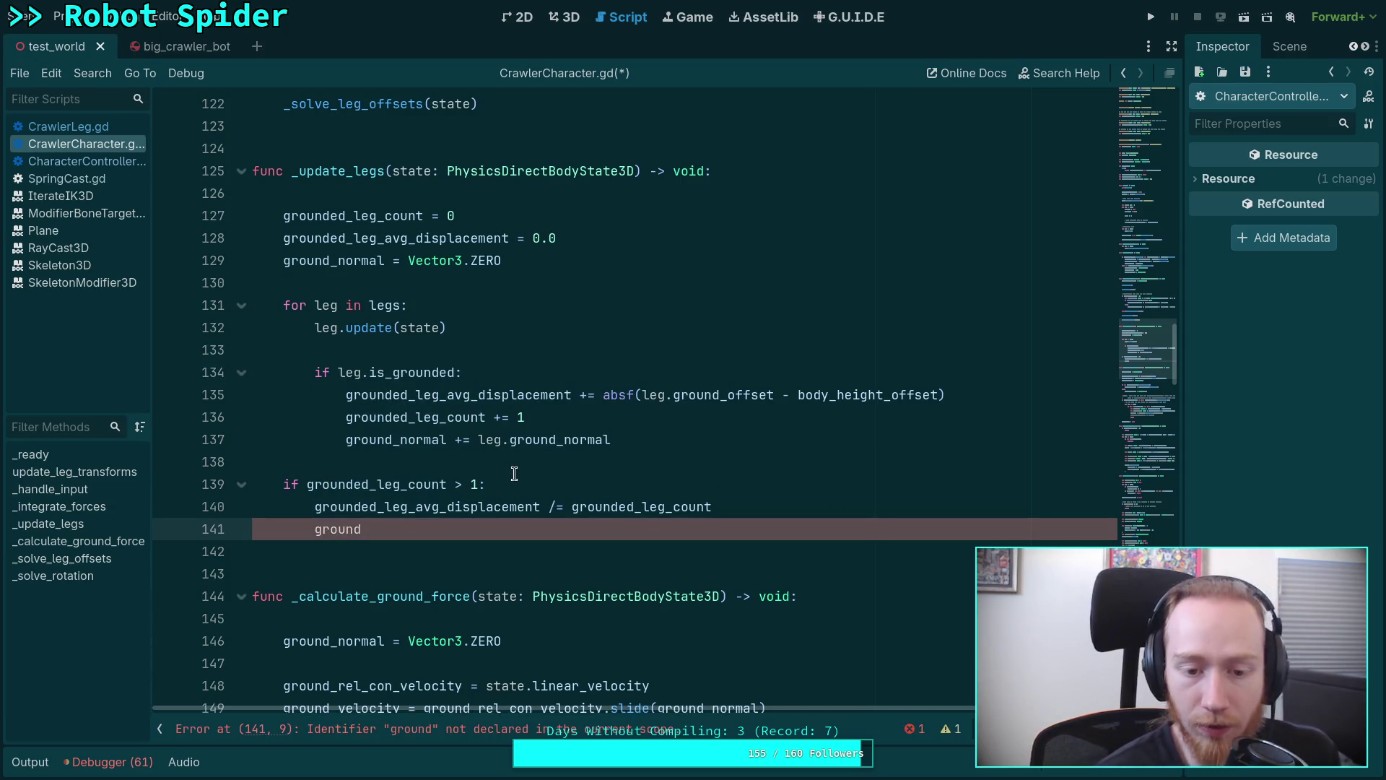
Change the grounded-leg check from '> 1' to '> 0' and add 'ground_normal /= grounded_leg_count'.
click(475, 484)
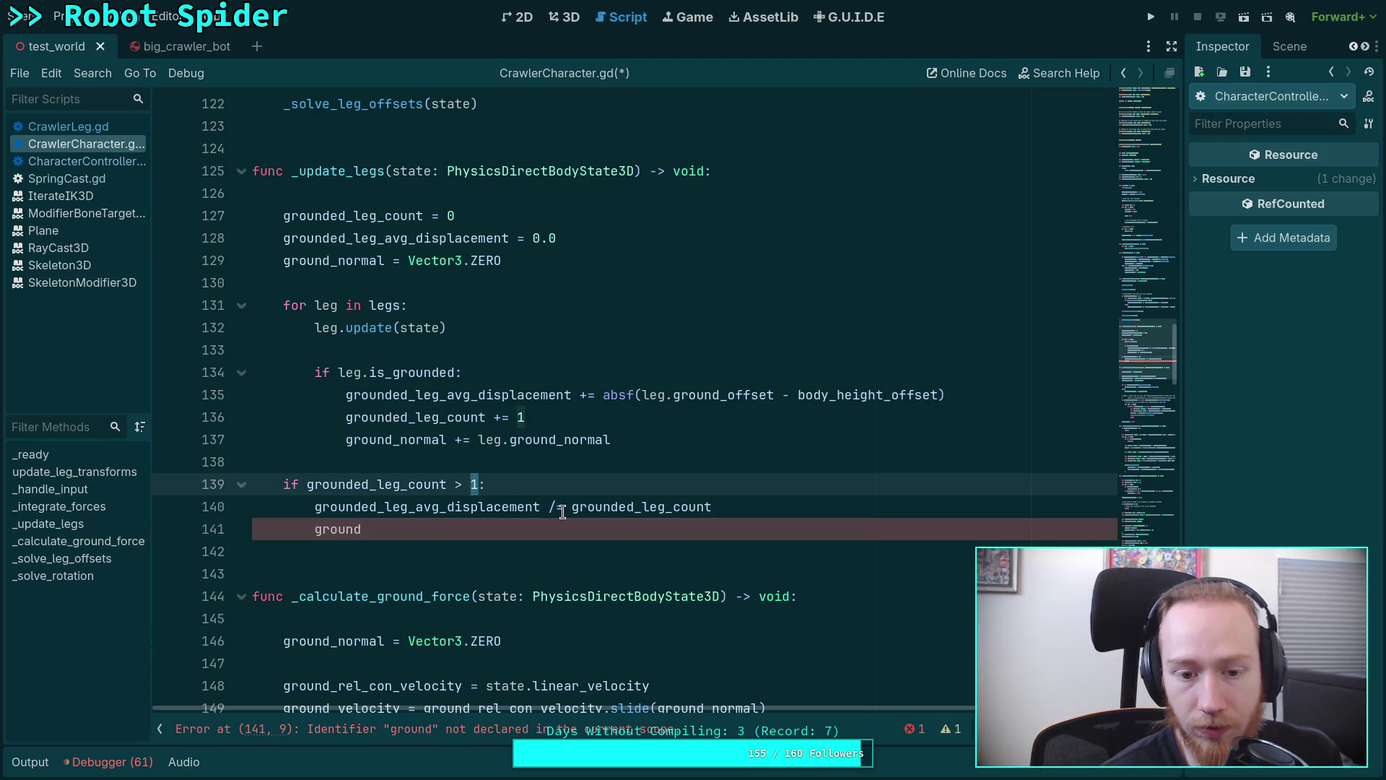
click(405, 531)
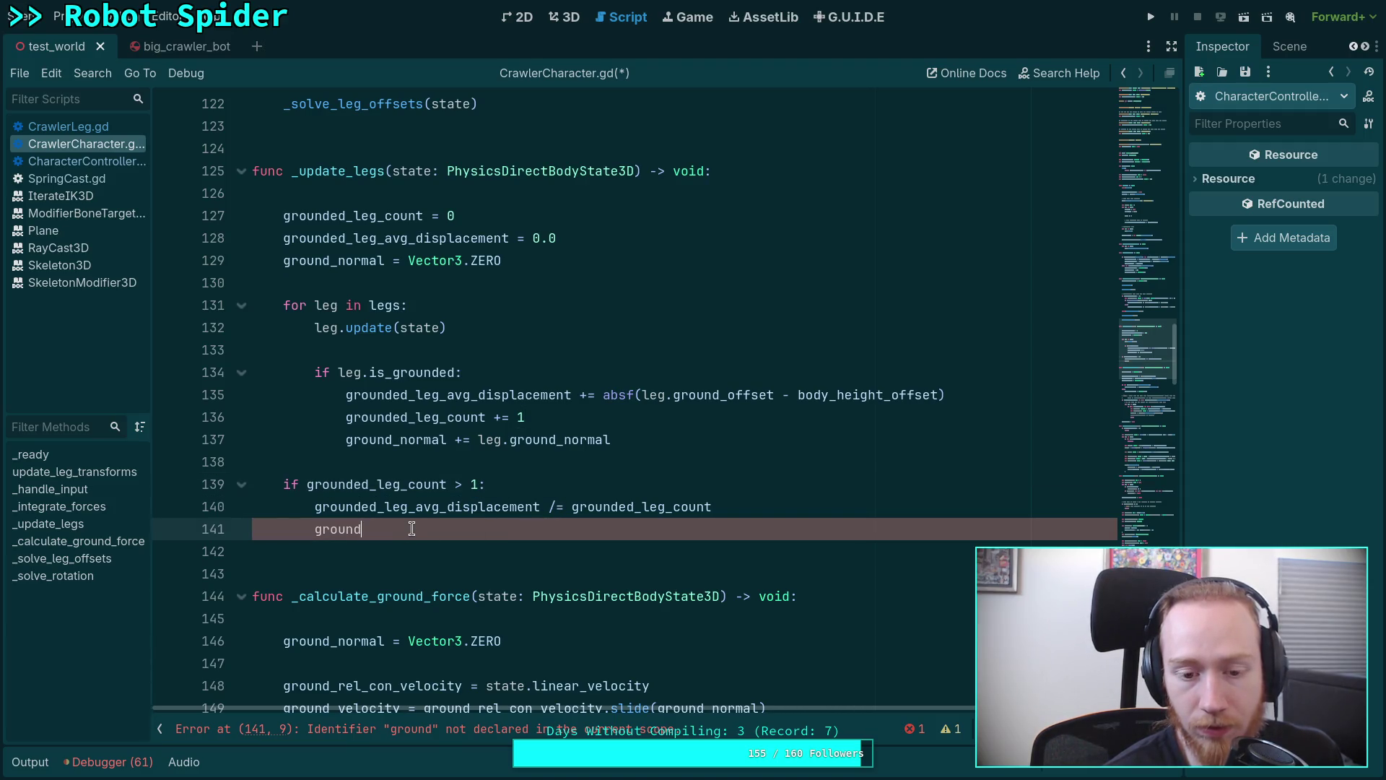
click(474, 484)
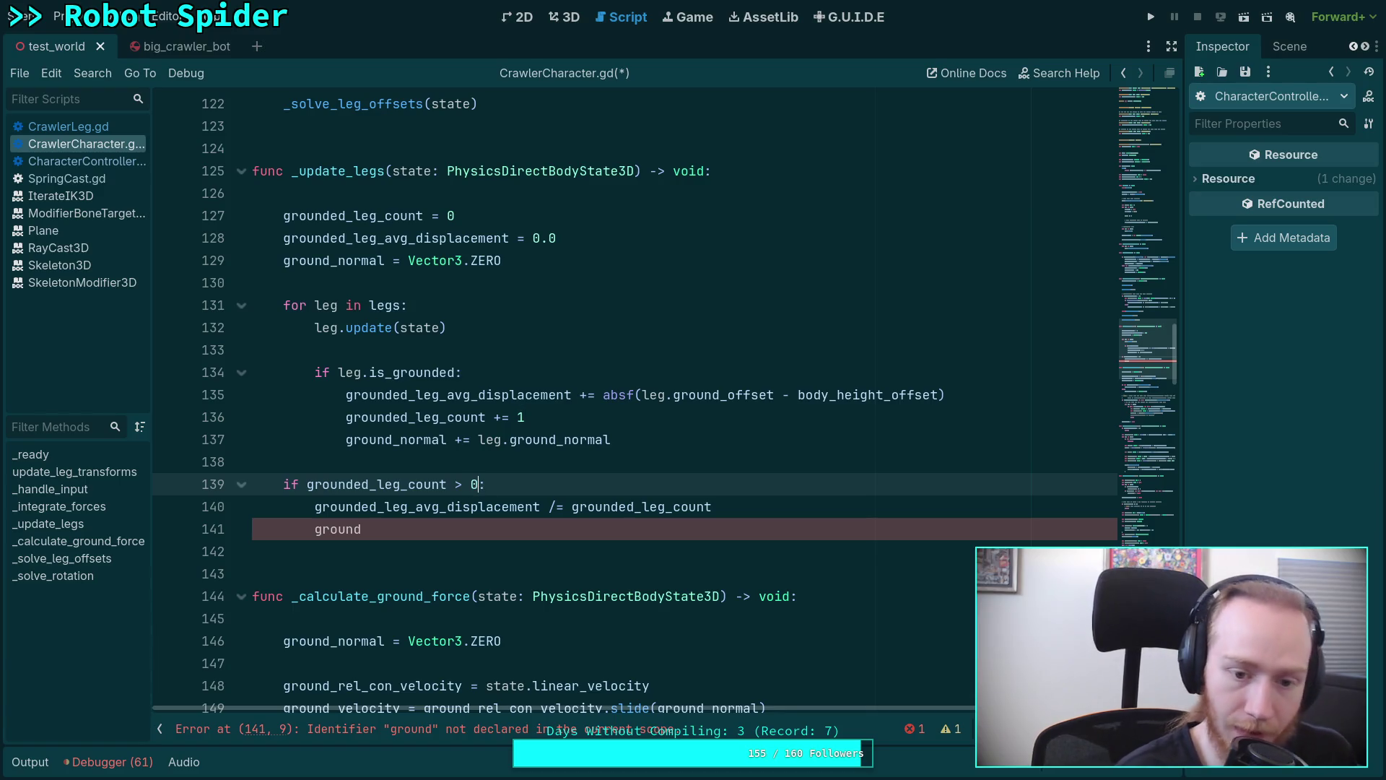
click(480, 529)
click(539, 487)
click(453, 535)
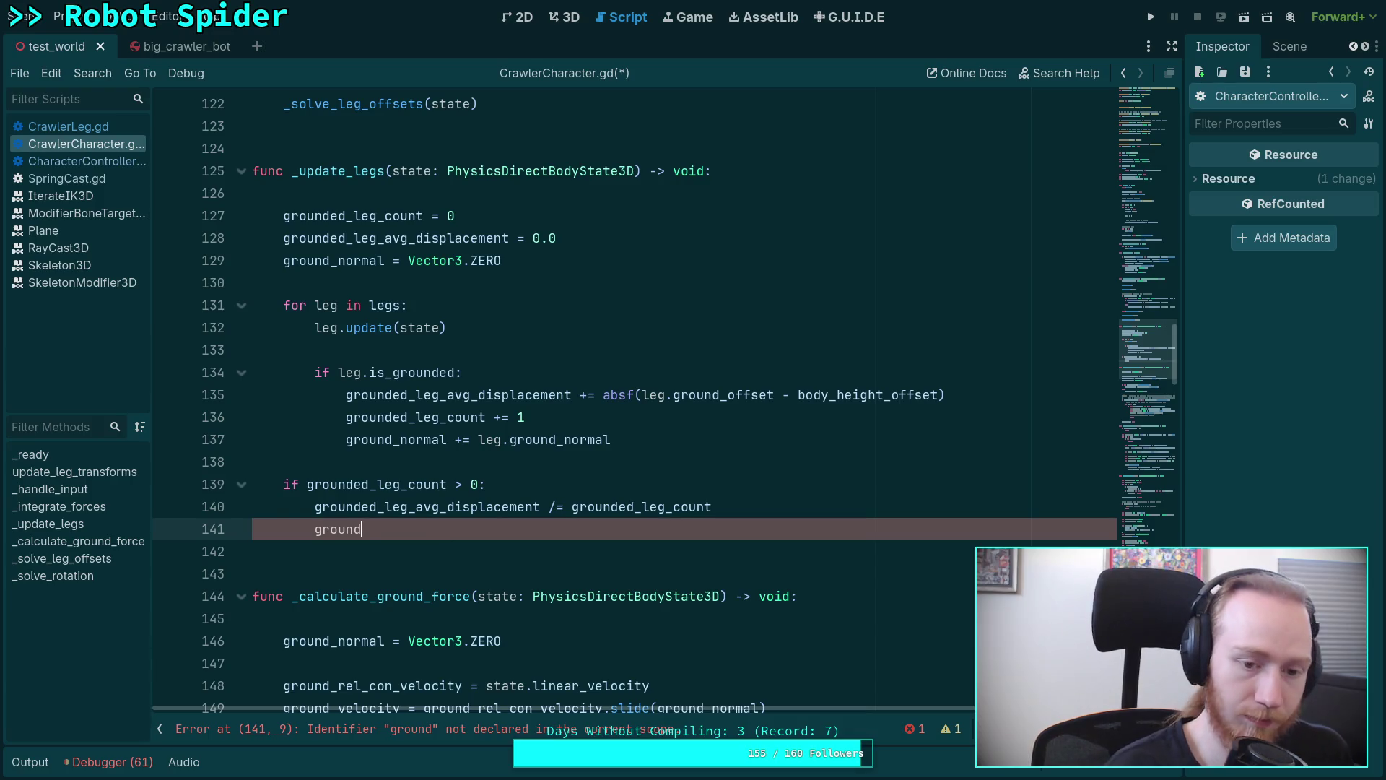
text(_n)
key(Return)
text(/=)
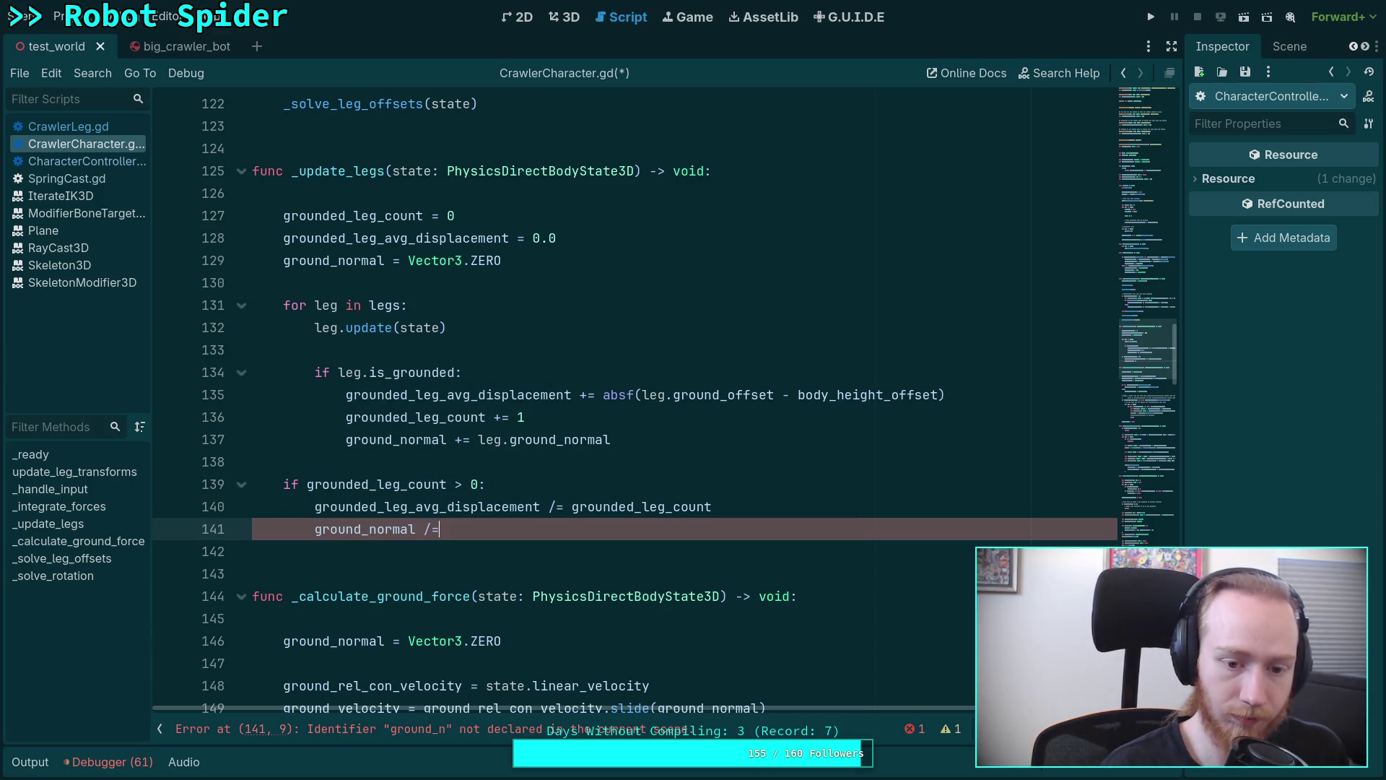
text( gro)
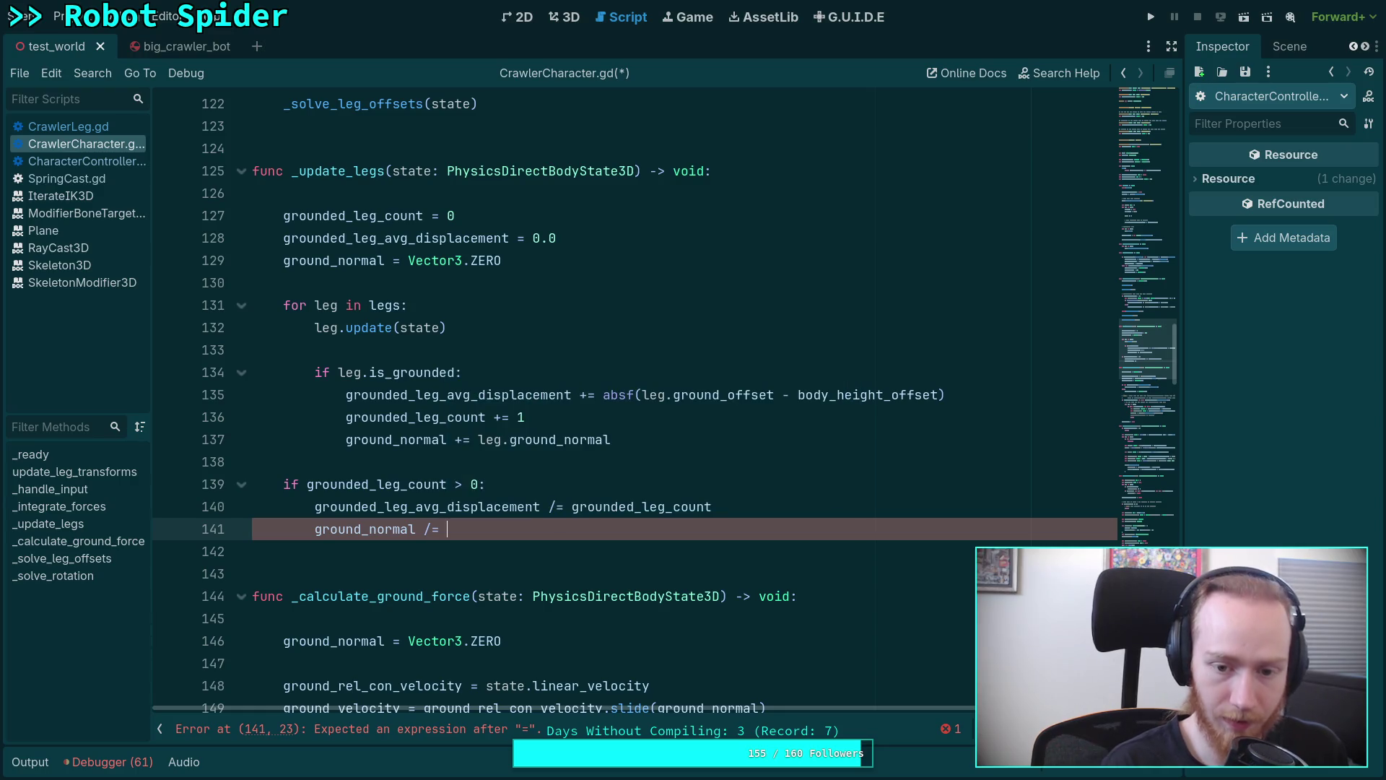
text(und)
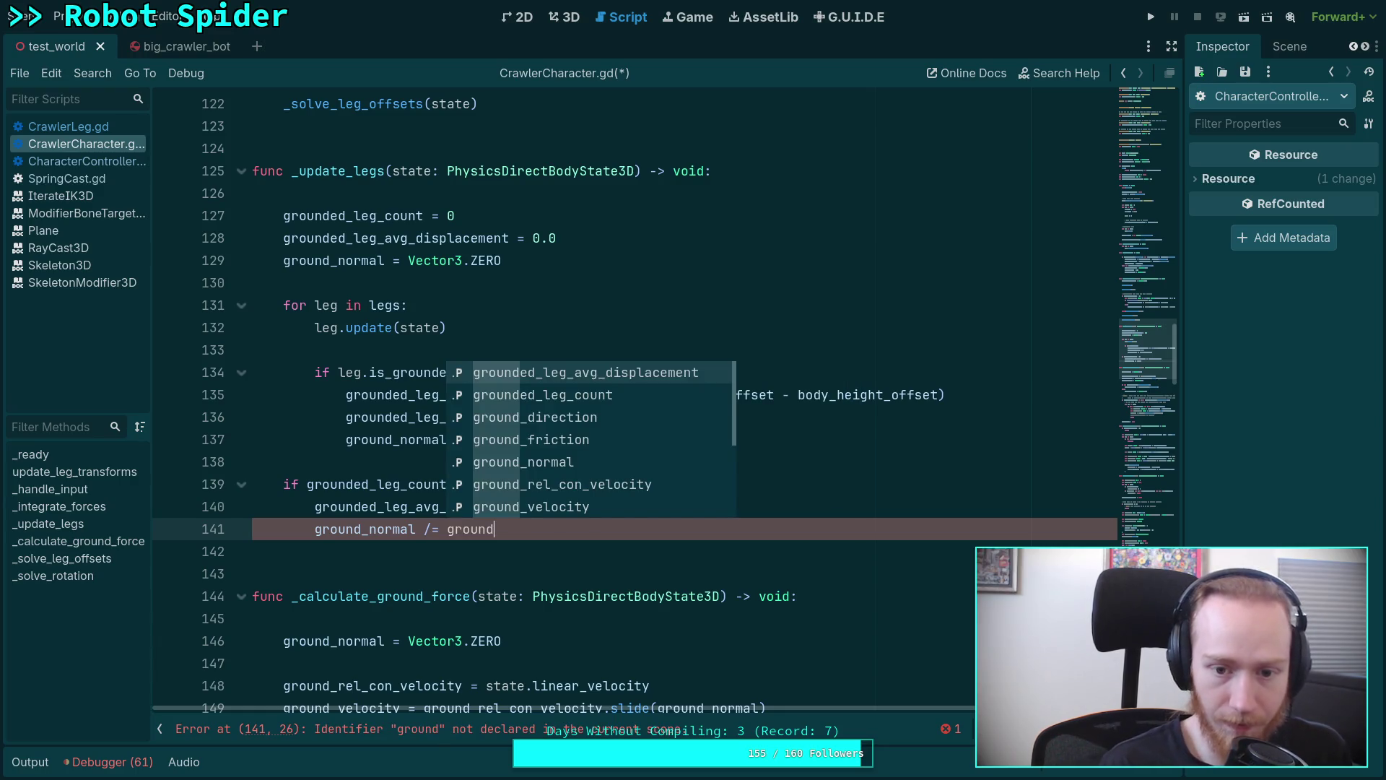
key(Down)
key(Return)
key(Return)
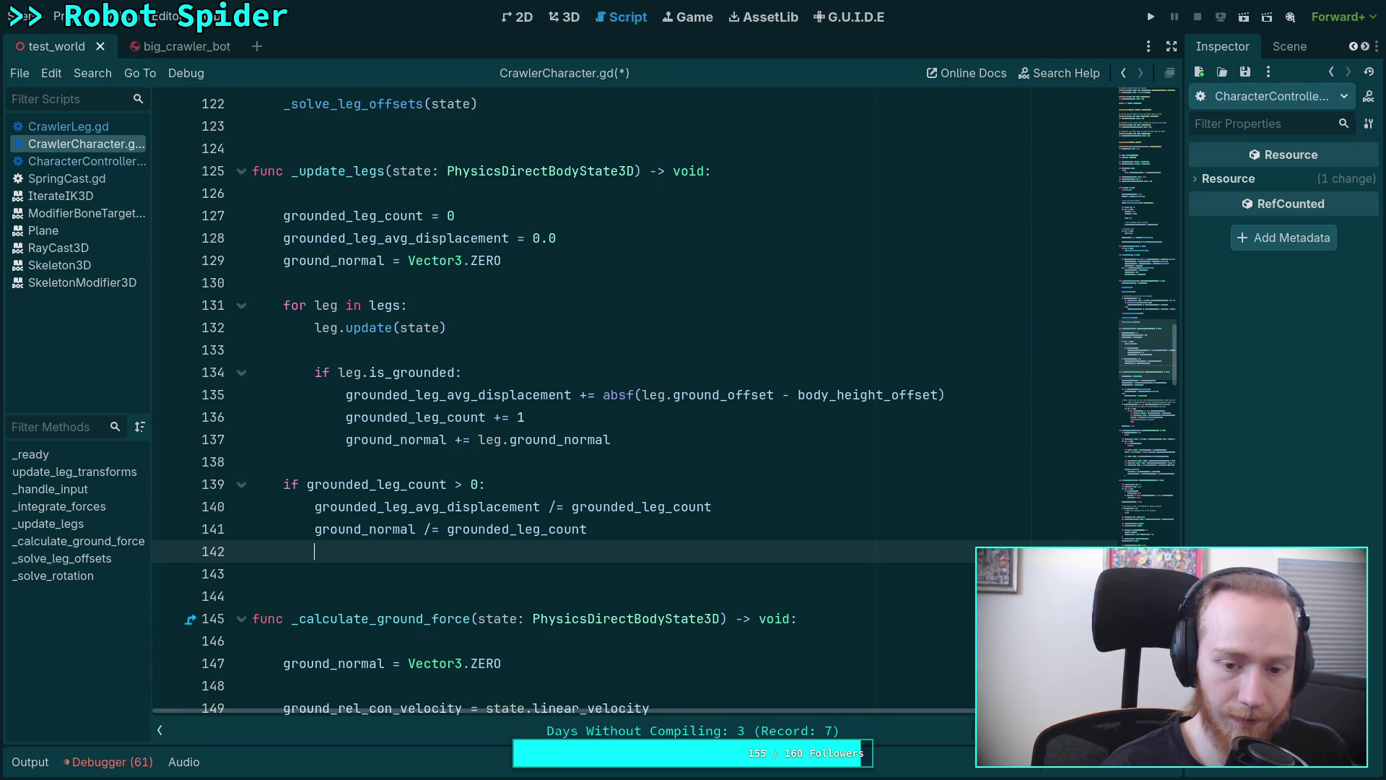
Write the condition 'if ground_normal.is_zero_approx()' on line 143, dropping the stray 'not'.
key(Return)
text(if)
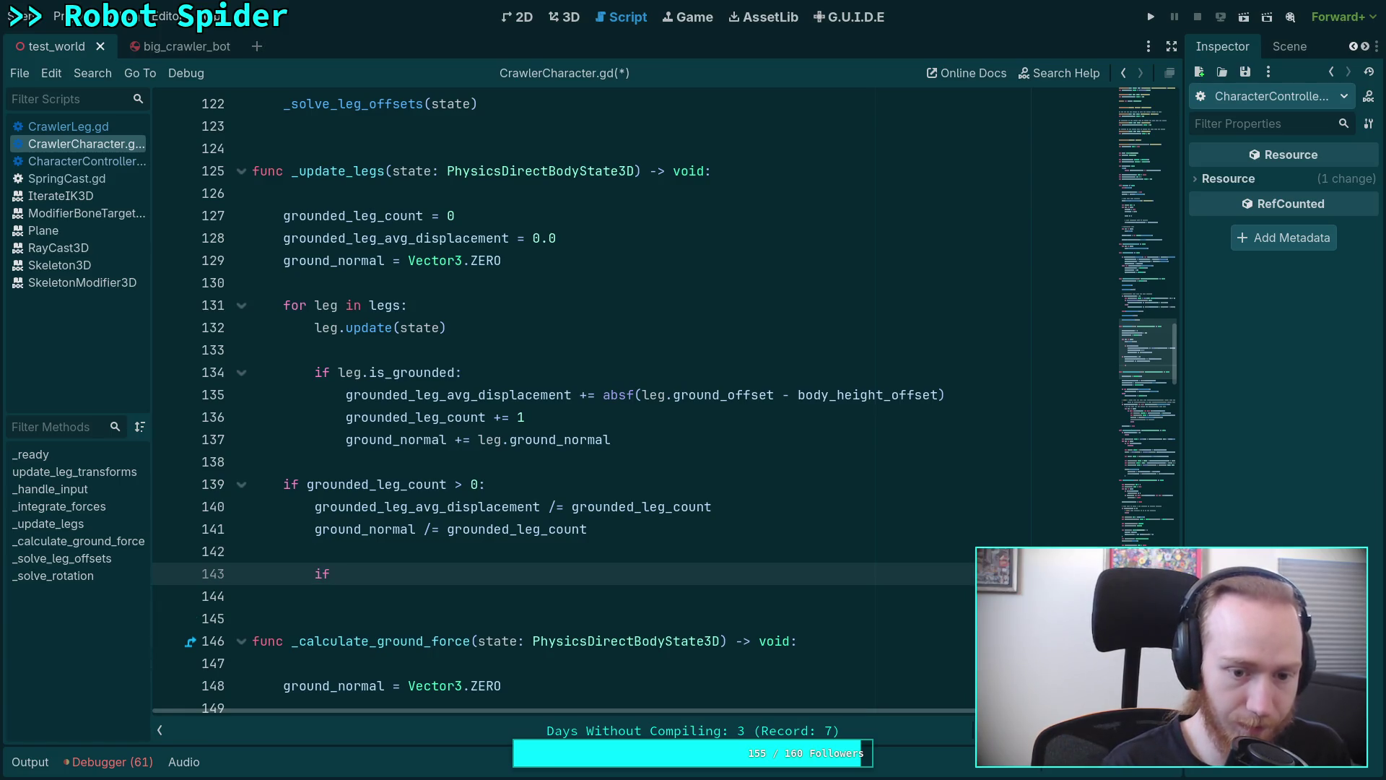
text(g)
key(BackSpace)
text(sn)
key(BackSpace)
key(BackSpace)
text(not gr)
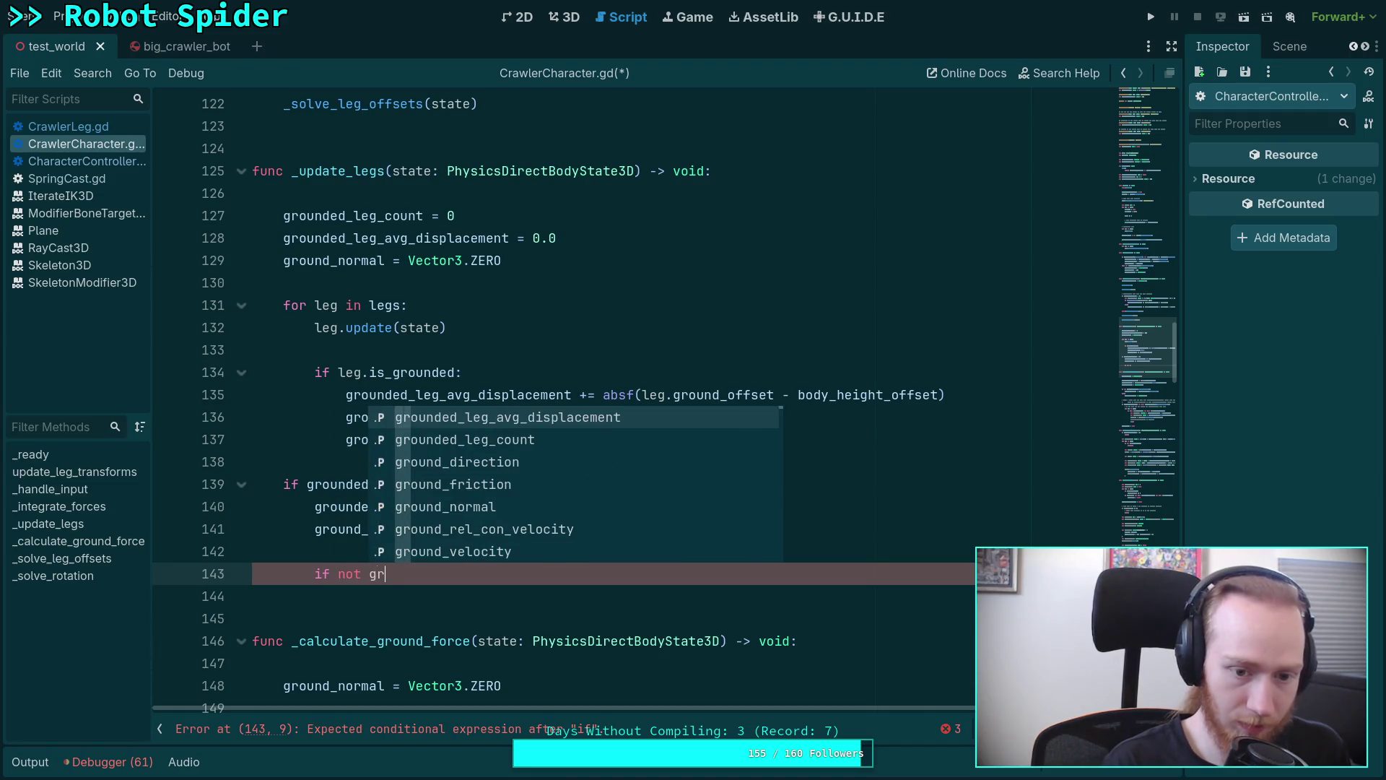
text(ound_normal.is_z)
key(BackSpace)
key(BackSpace)
key(Down)
key(Down)
key(Down)
key(Return)
double_click(348, 573)
key(BackSpace)
key(BackSpace)
key(End)
text(:)
In the if body, fall back to the body's up axis via transform.basis for ground_normal.
key(Return)
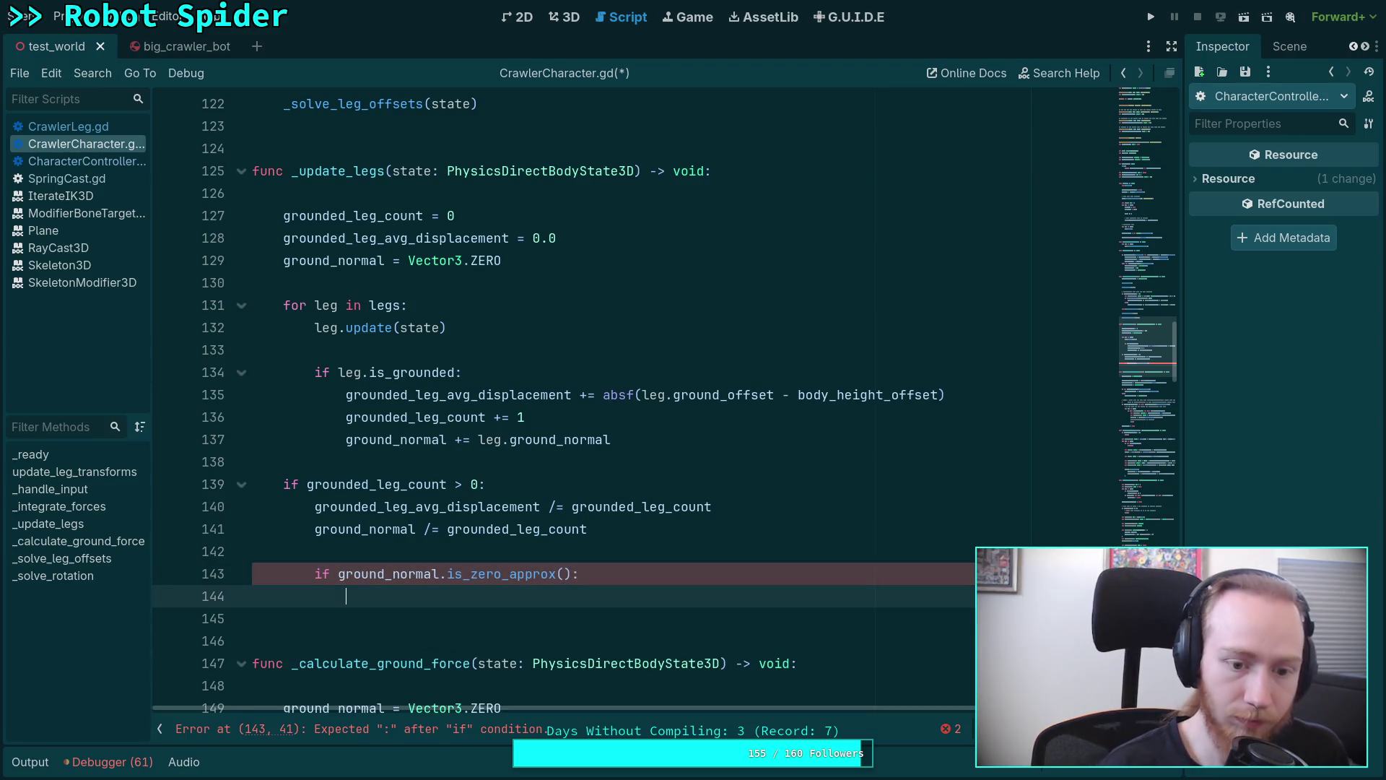
text(ground_)
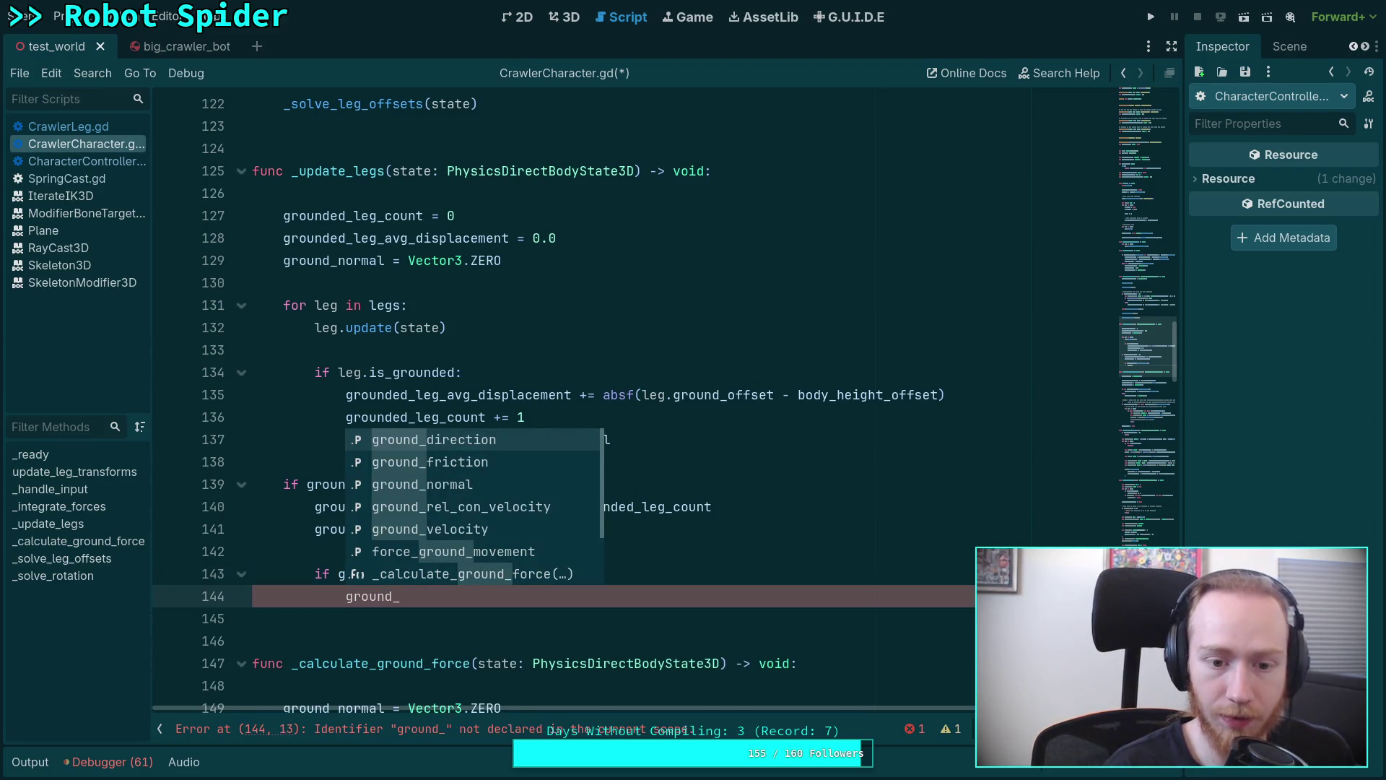
text(normal)
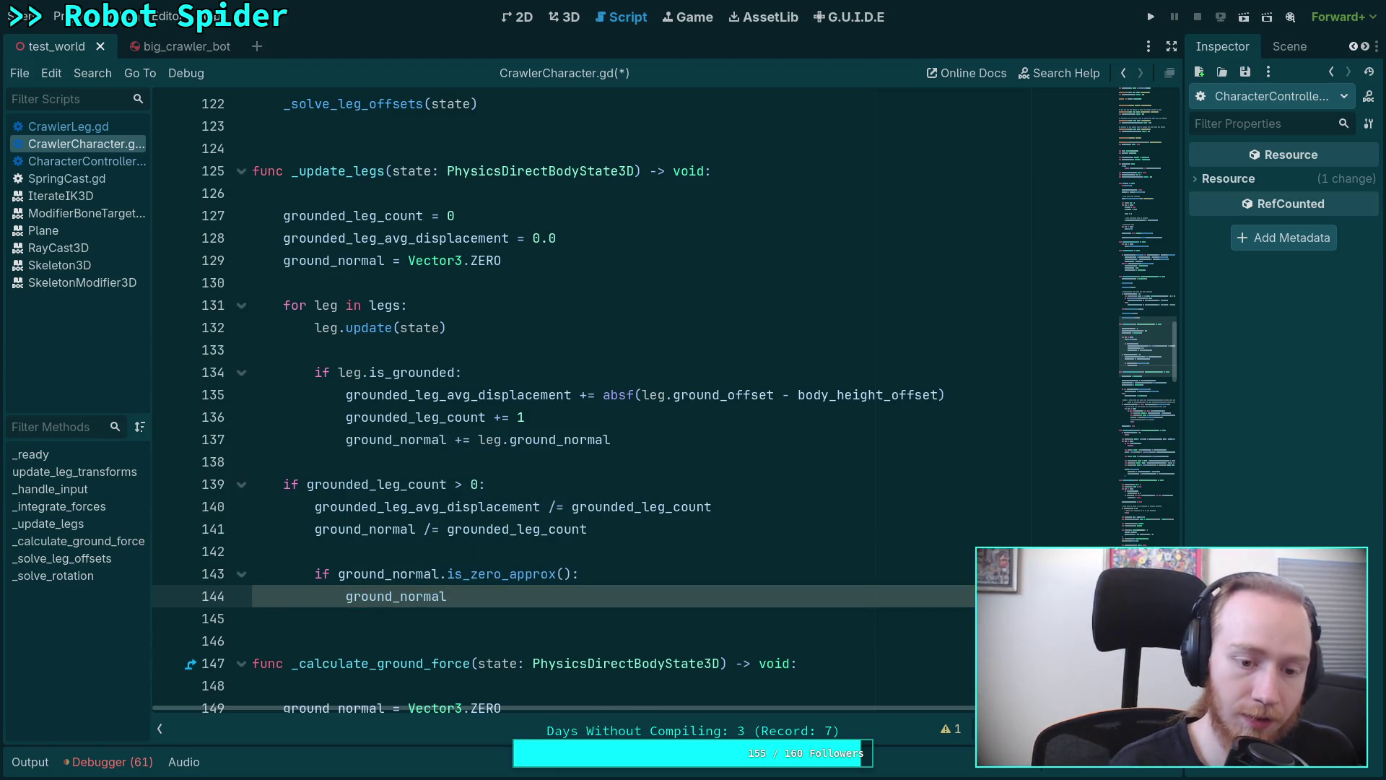
text( = state.tr)
key(Return)
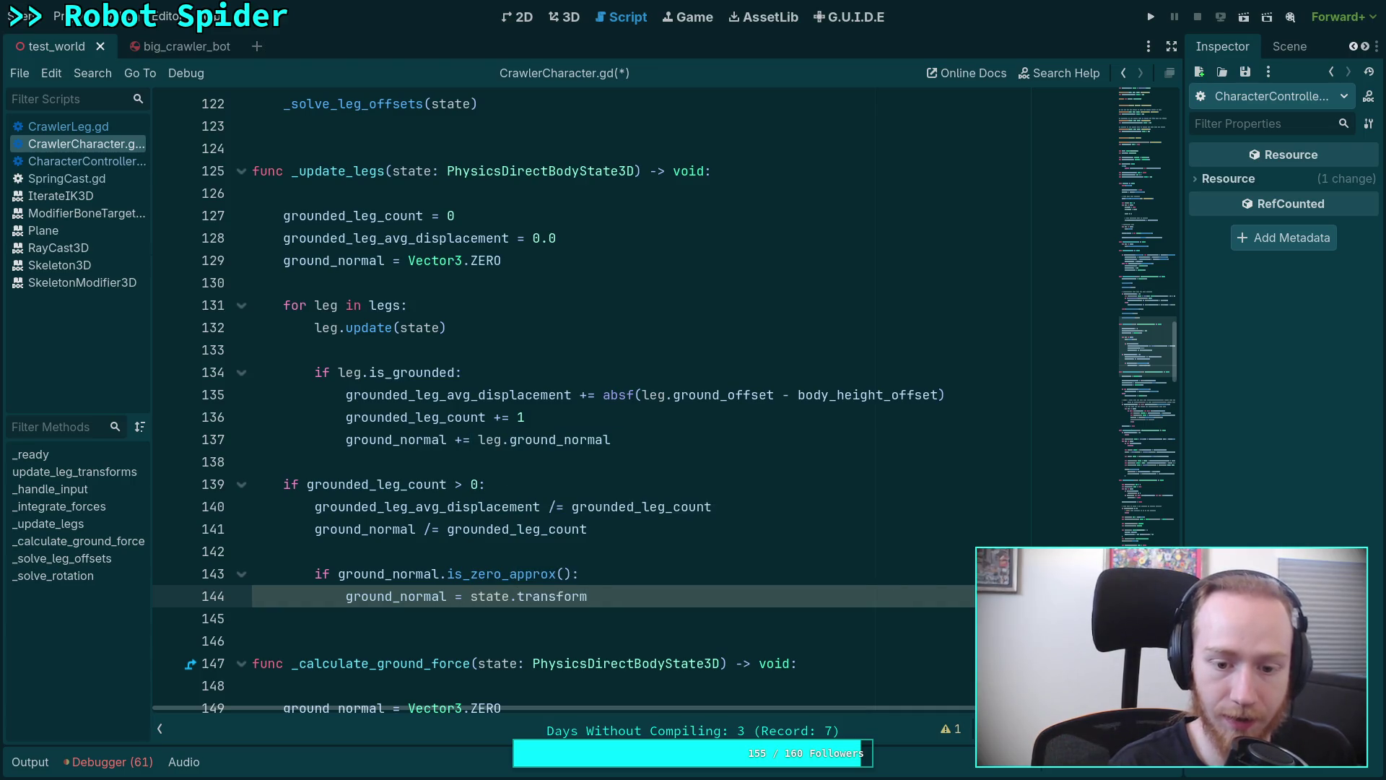
key(Return)
text(.basis.y)
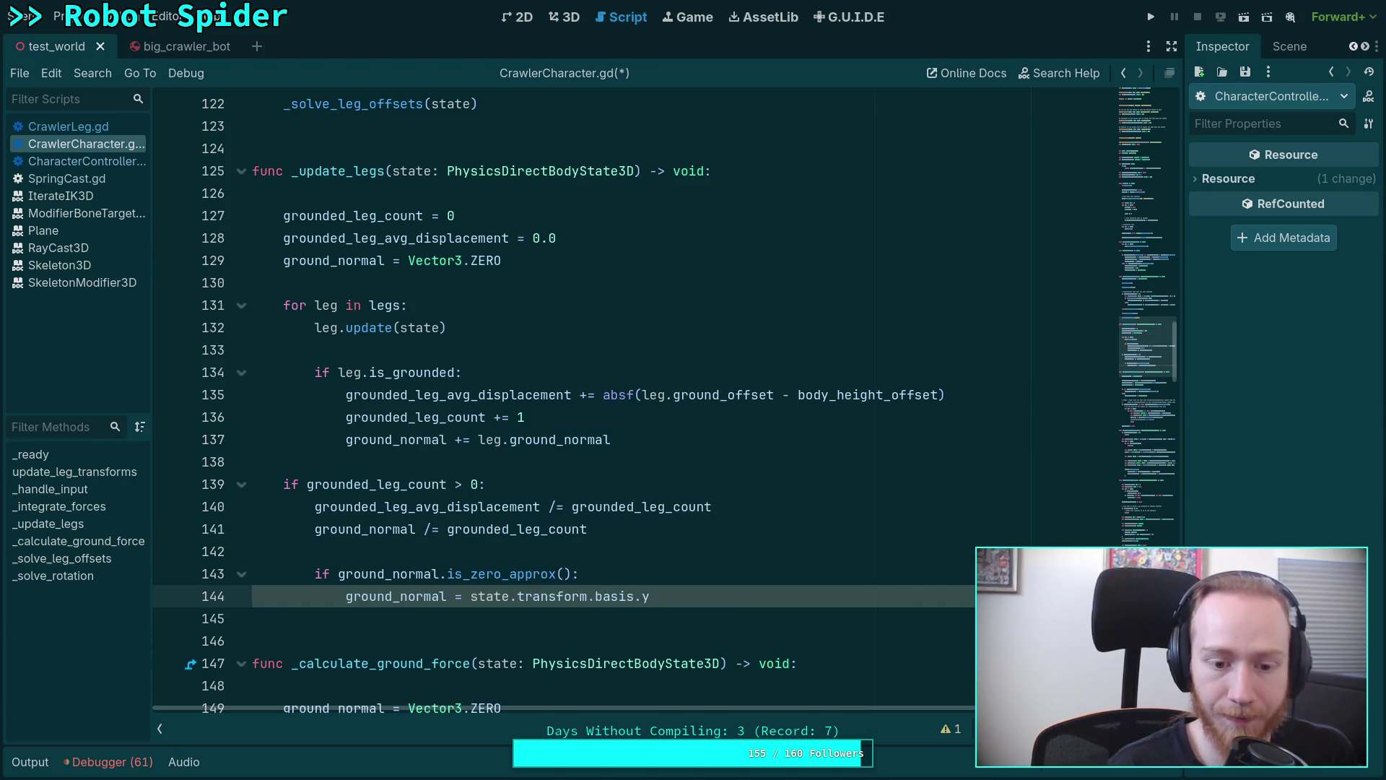
key(Return)
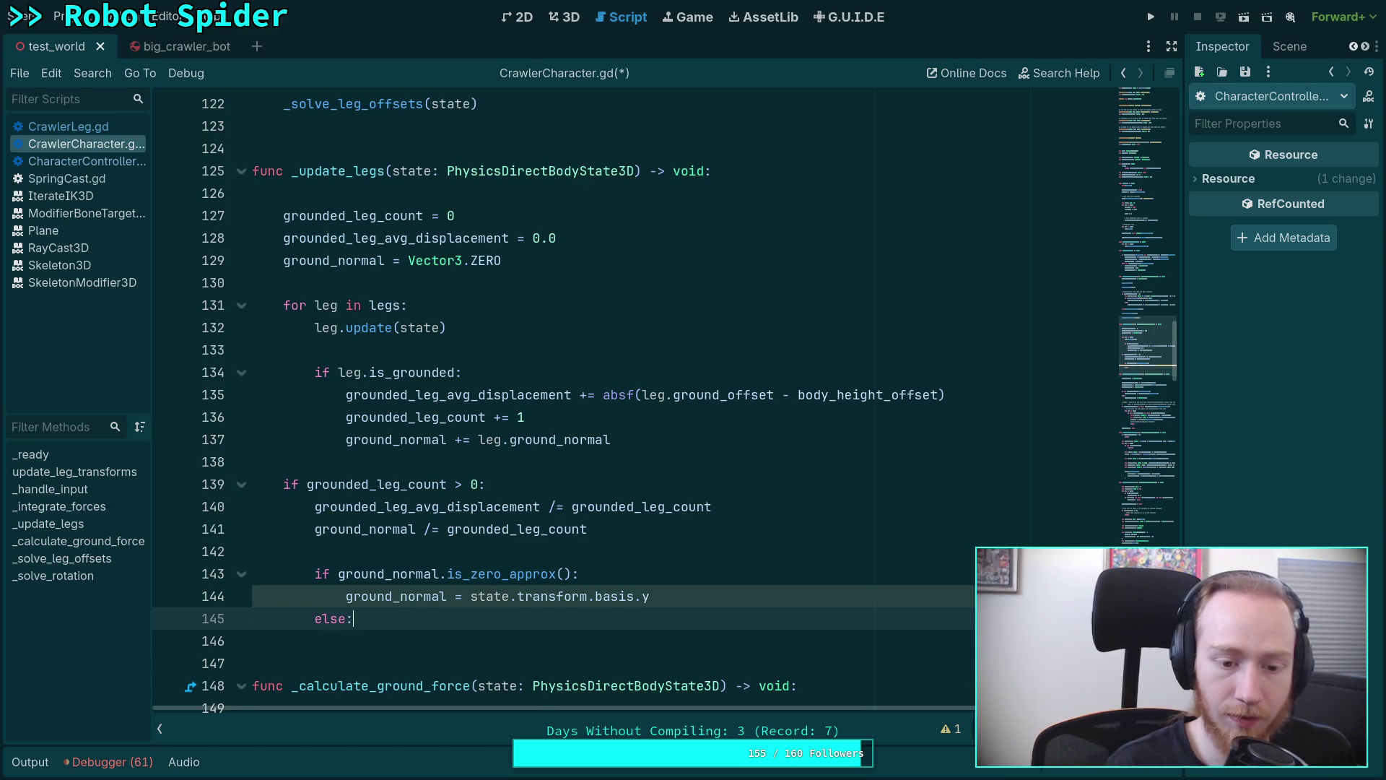
In the else branch set ground_normal to ground_normal.normalized(), remove the blank line 147 and save.
key(Return)
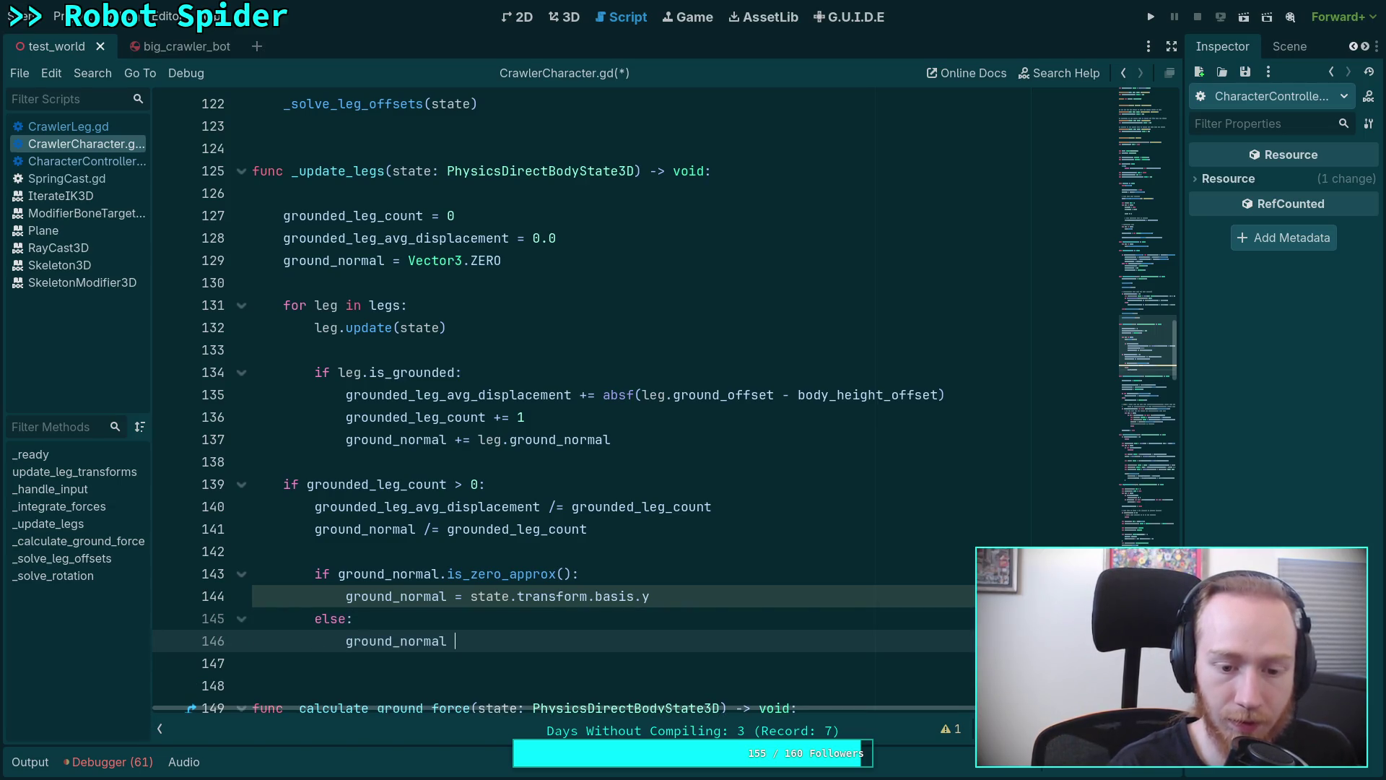
text(= ground)
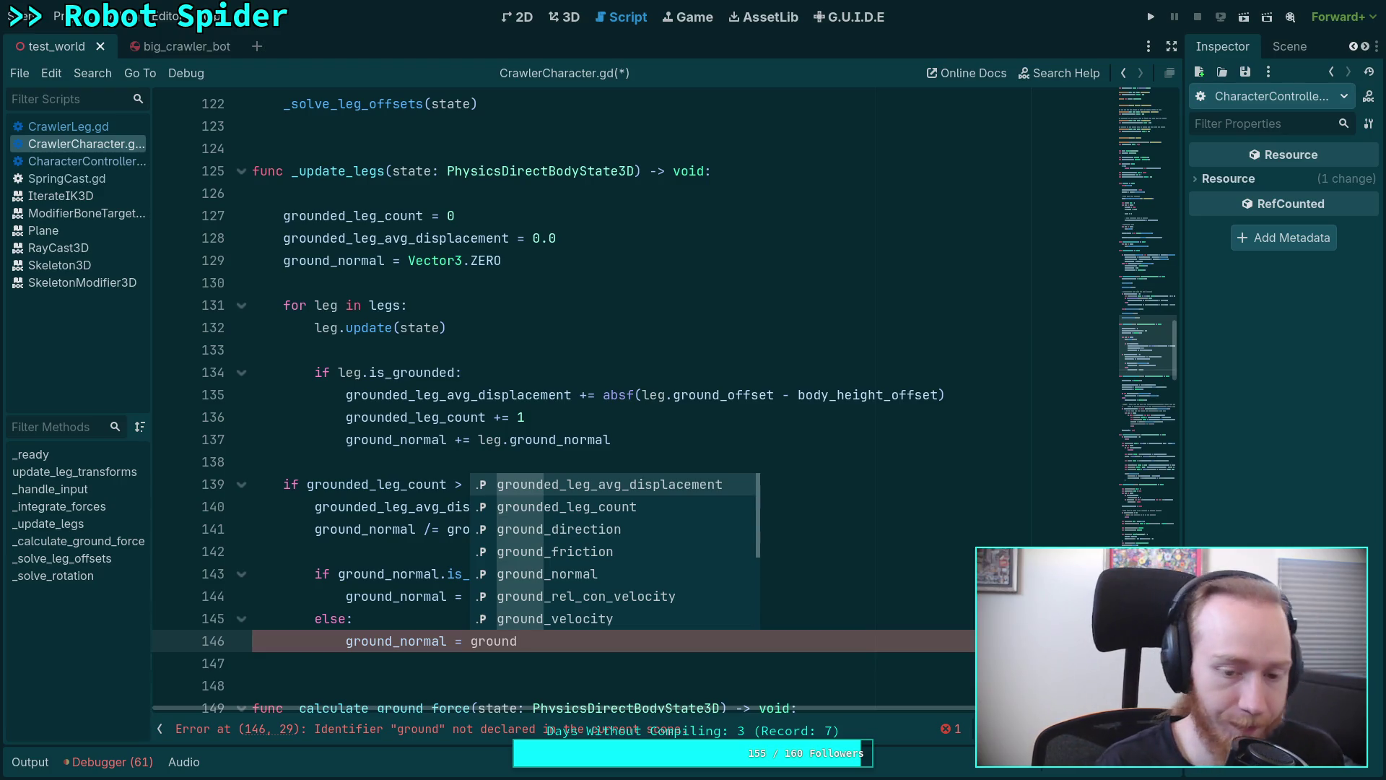
text(_normal.n)
key(Return)
scroll(460, 519, down, 2)
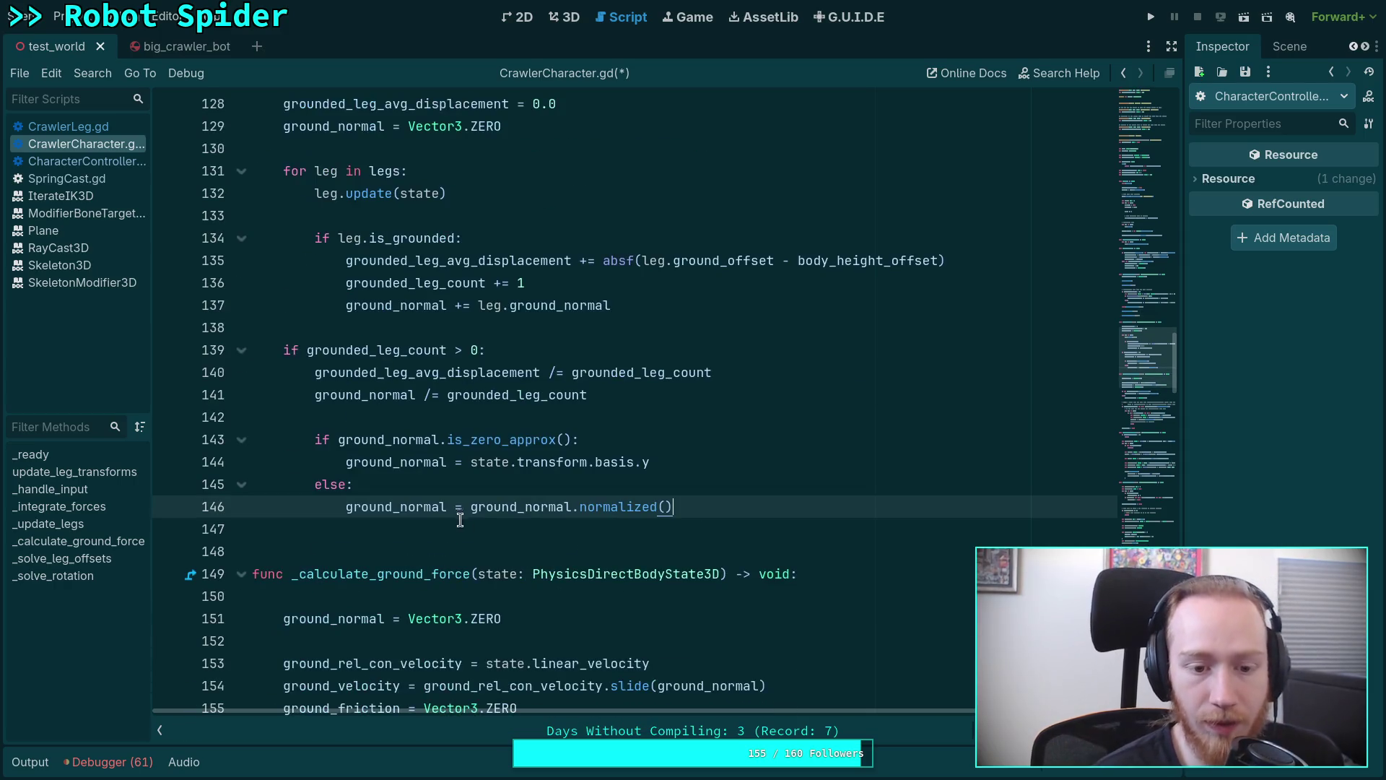
click(479, 522)
key(BackSpace)
key(ctrl+s)
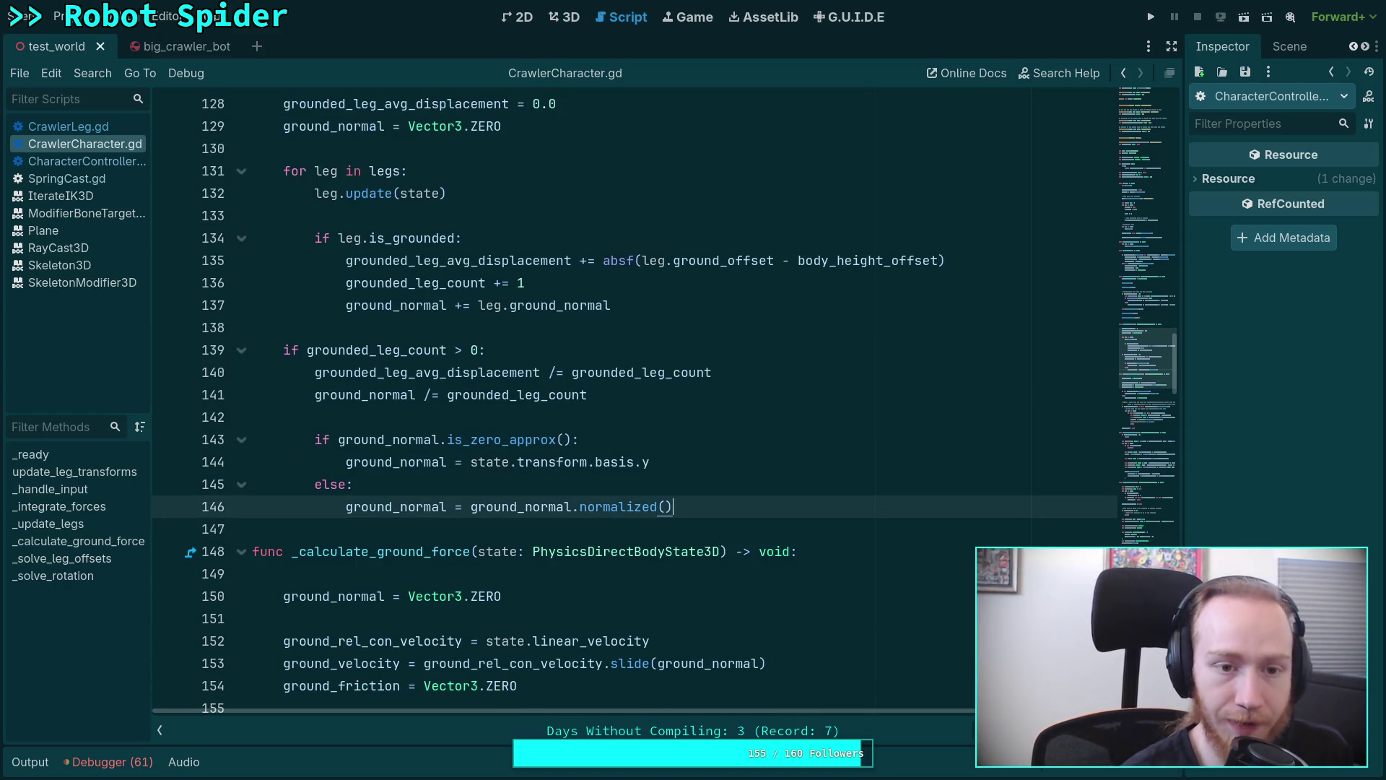
scroll(516, 460, down, 5)
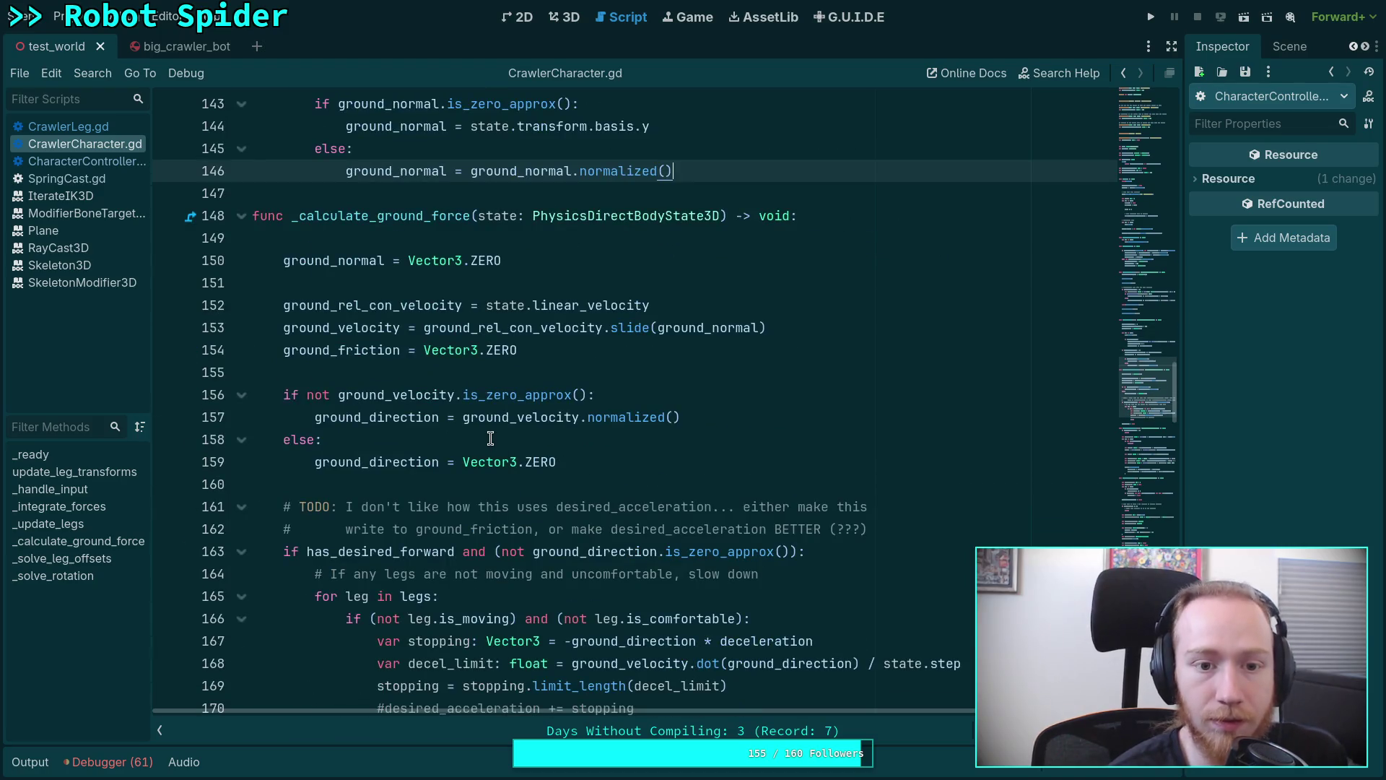
scroll(491, 438, down, 1)
Delete the 'ground_normal = Vector3.ZERO' line 150 in _calculate_ground_force, save, and run the project.
click(505, 212)
key(shift+Up)
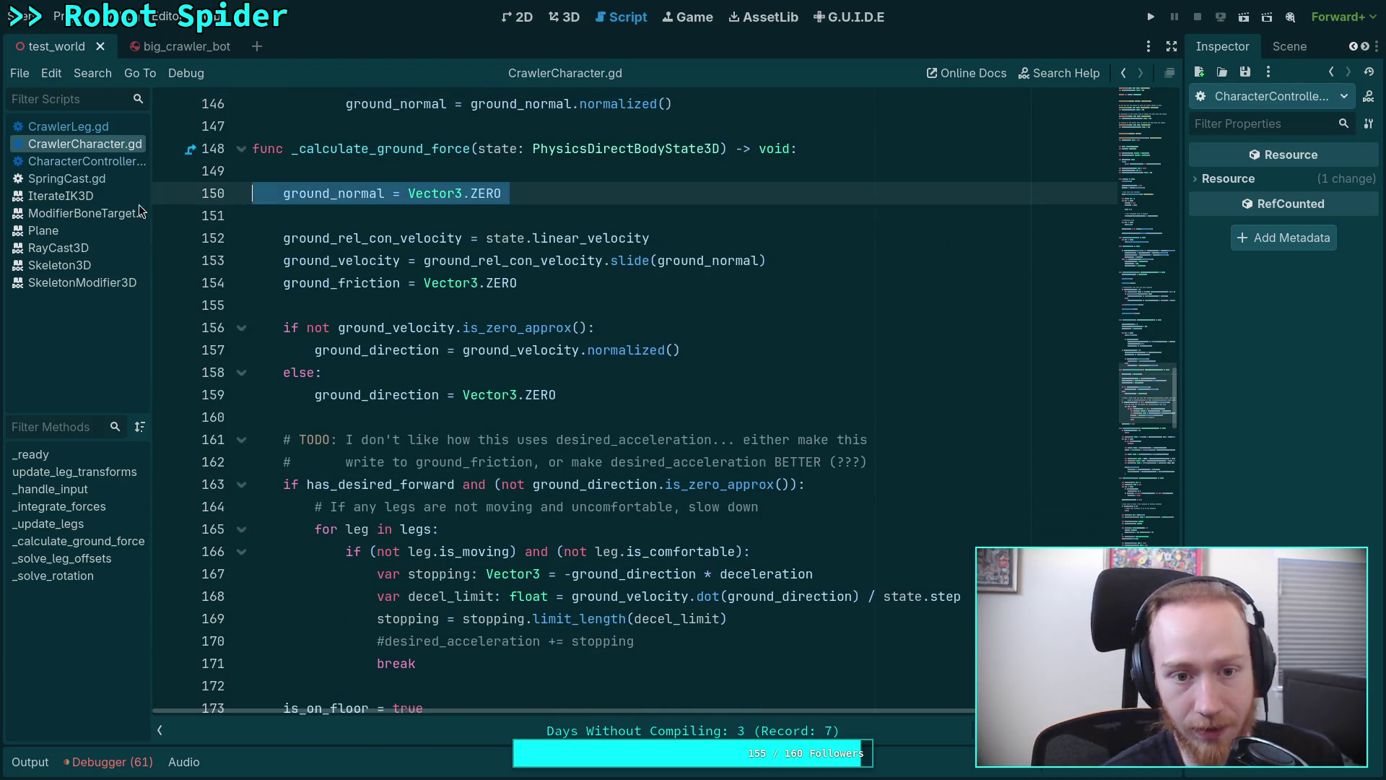
key(BackSpace)
key(BackSpace)
scroll(669, 362, up, 2)
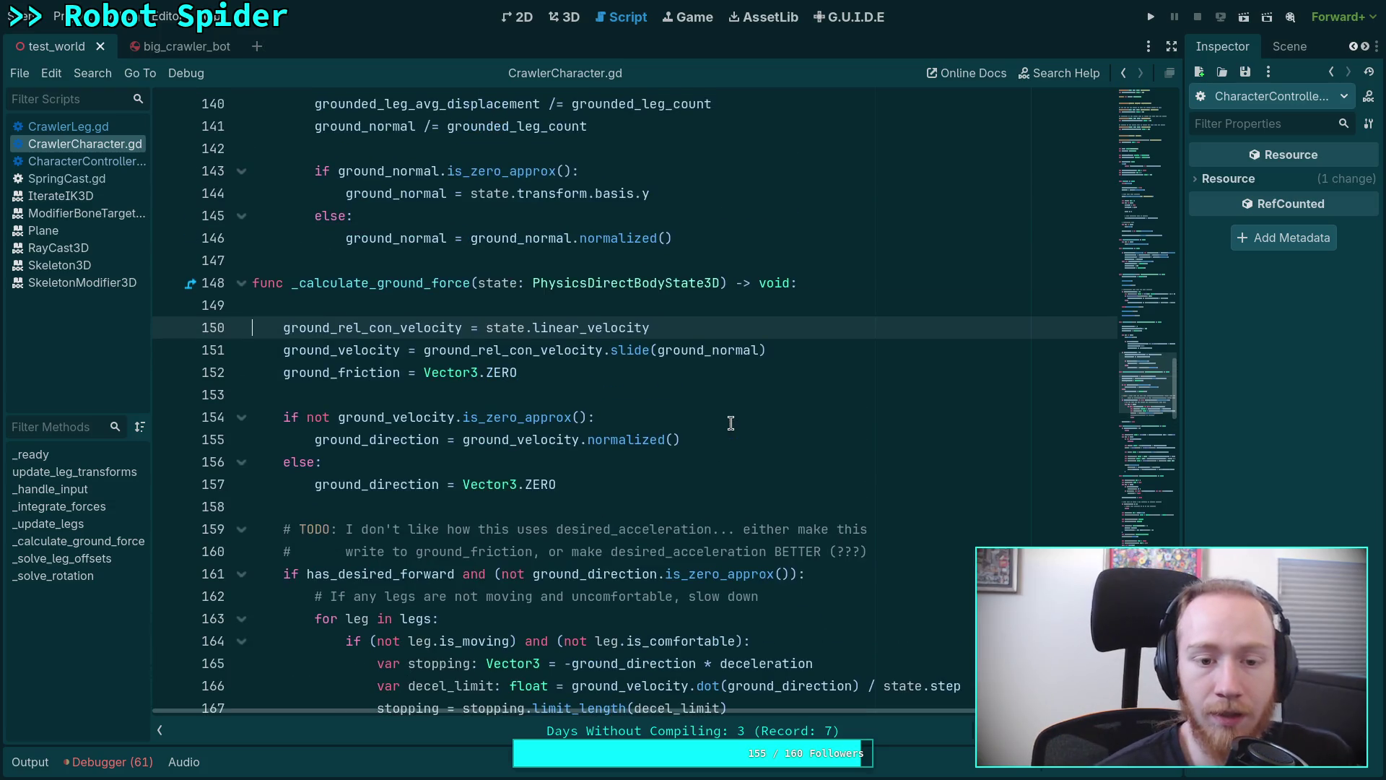
click(669, 360)
key(ctrl+s)
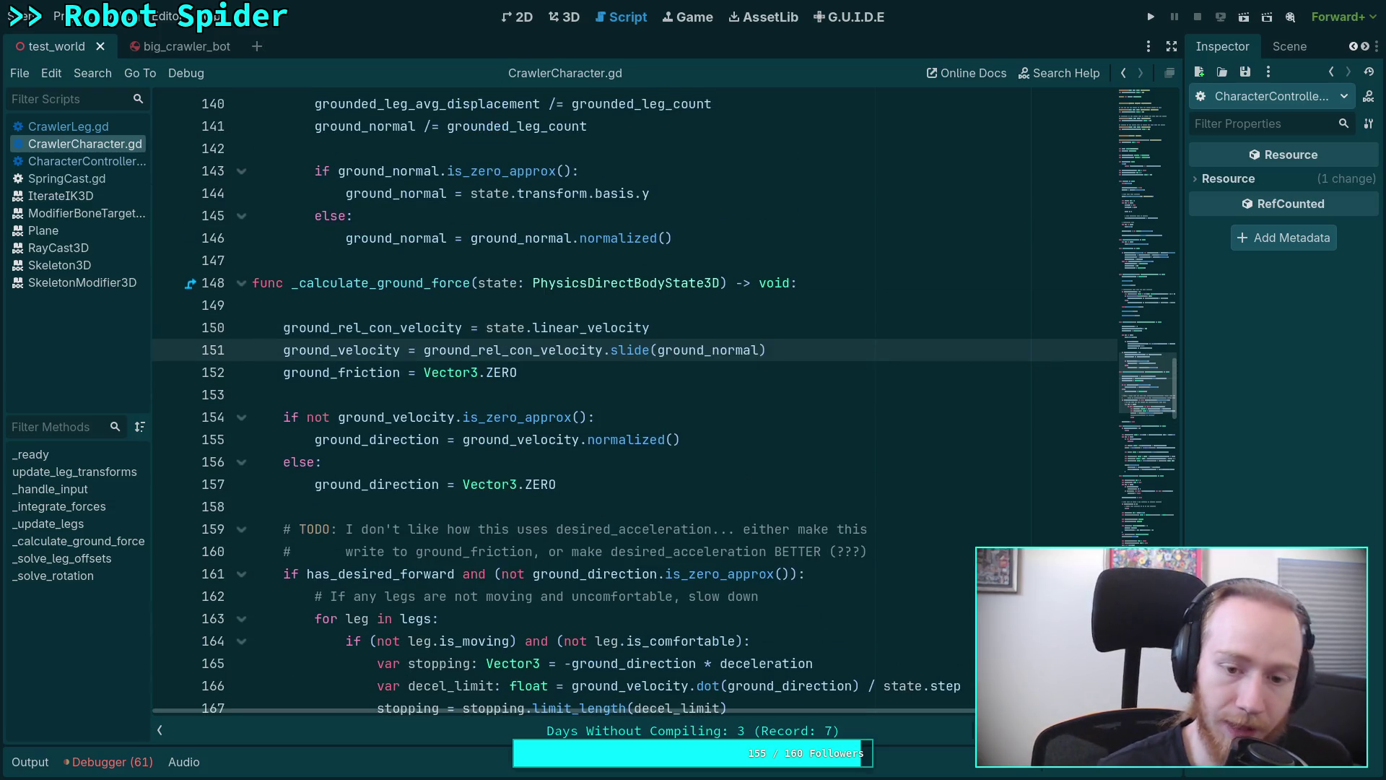
click(1150, 17)
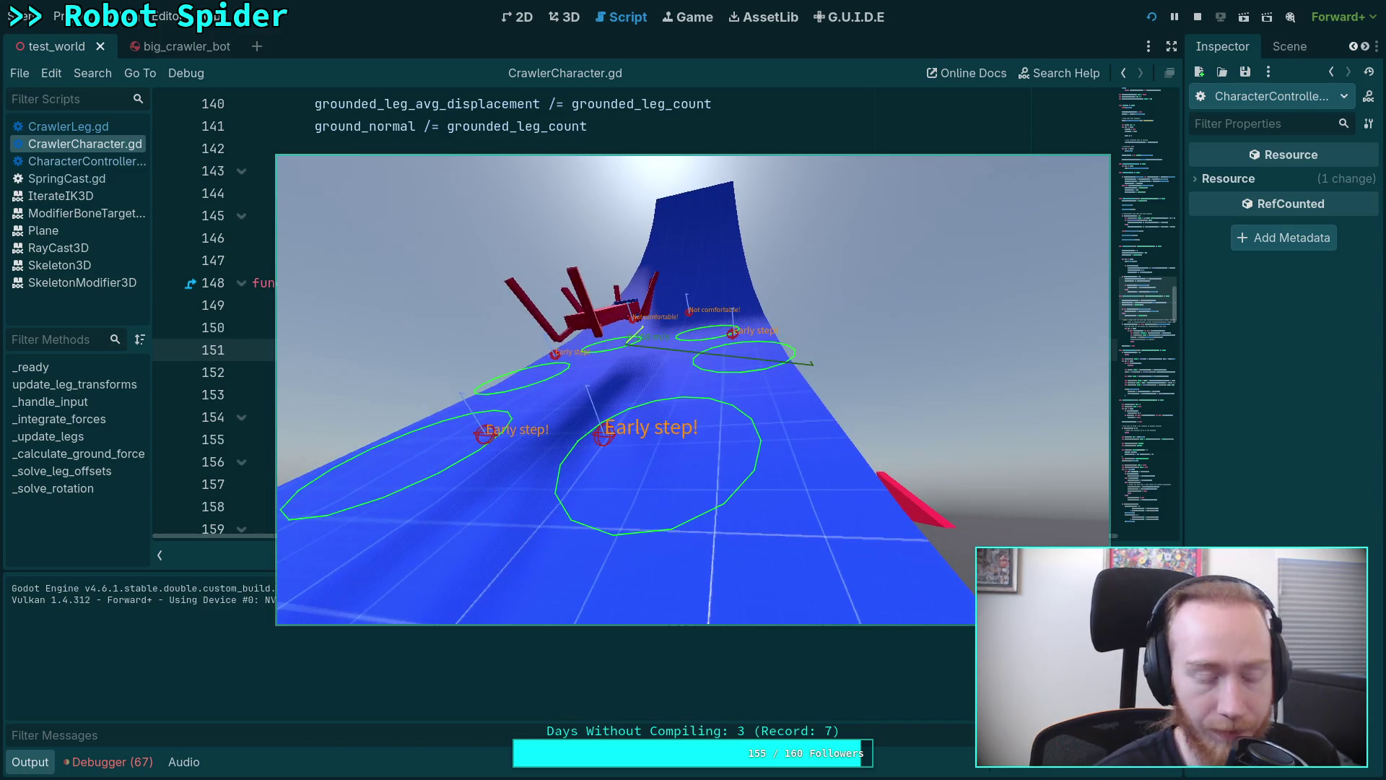
Advance the spider's physics on the blue ramp three ticks with the period key, then stop the test run.
key(period)
key(period)
key(period)
key(period)
key(period)
key(period)
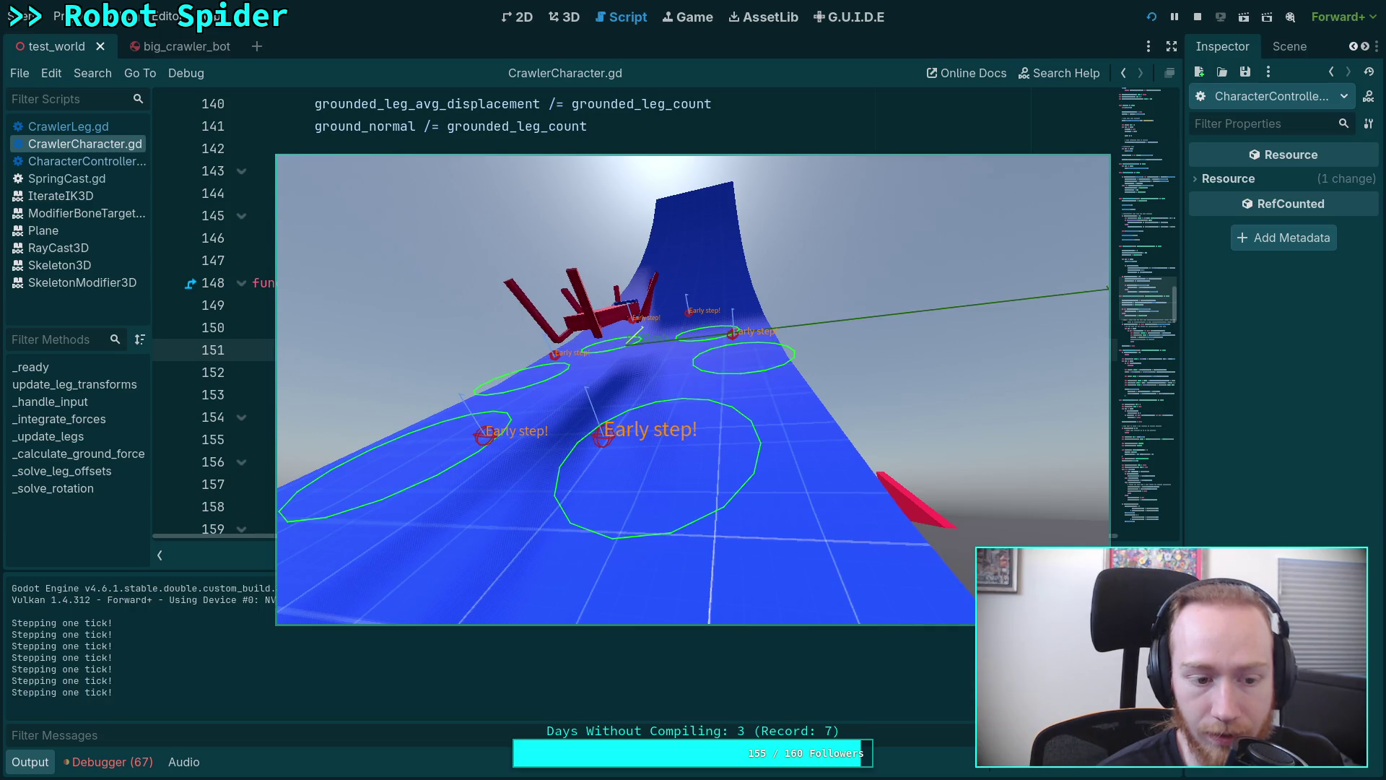
key(period)
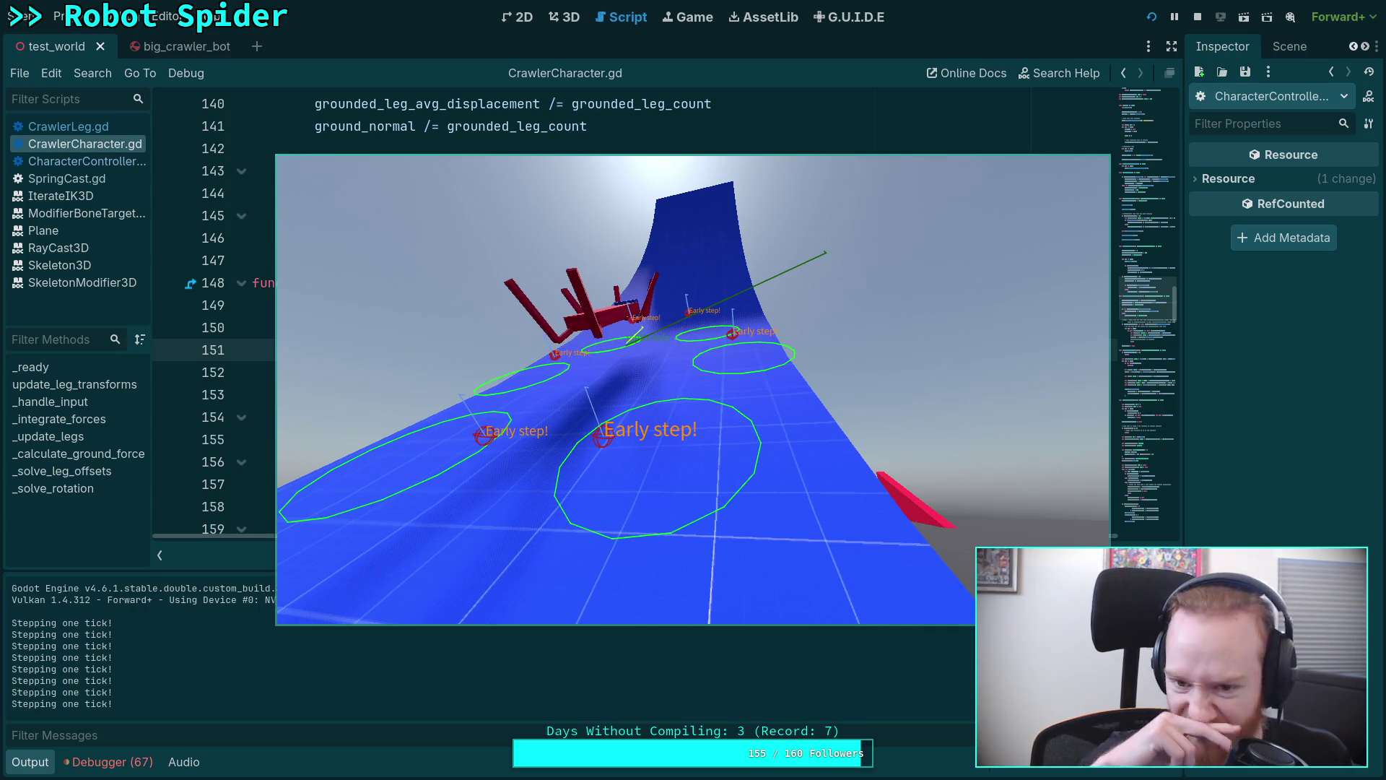
key(period)
key(period)
key(period)
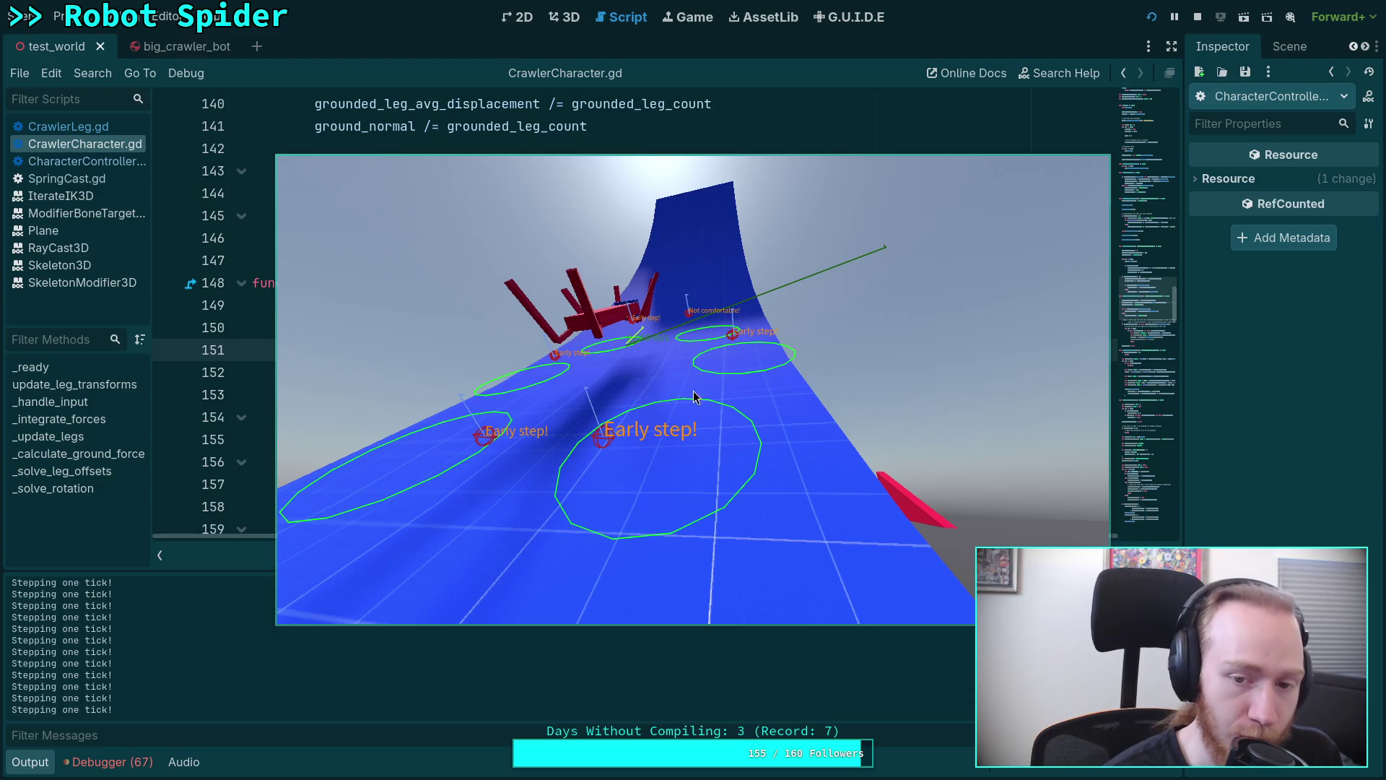
click(1198, 17)
scroll(357, 349, down, 2)
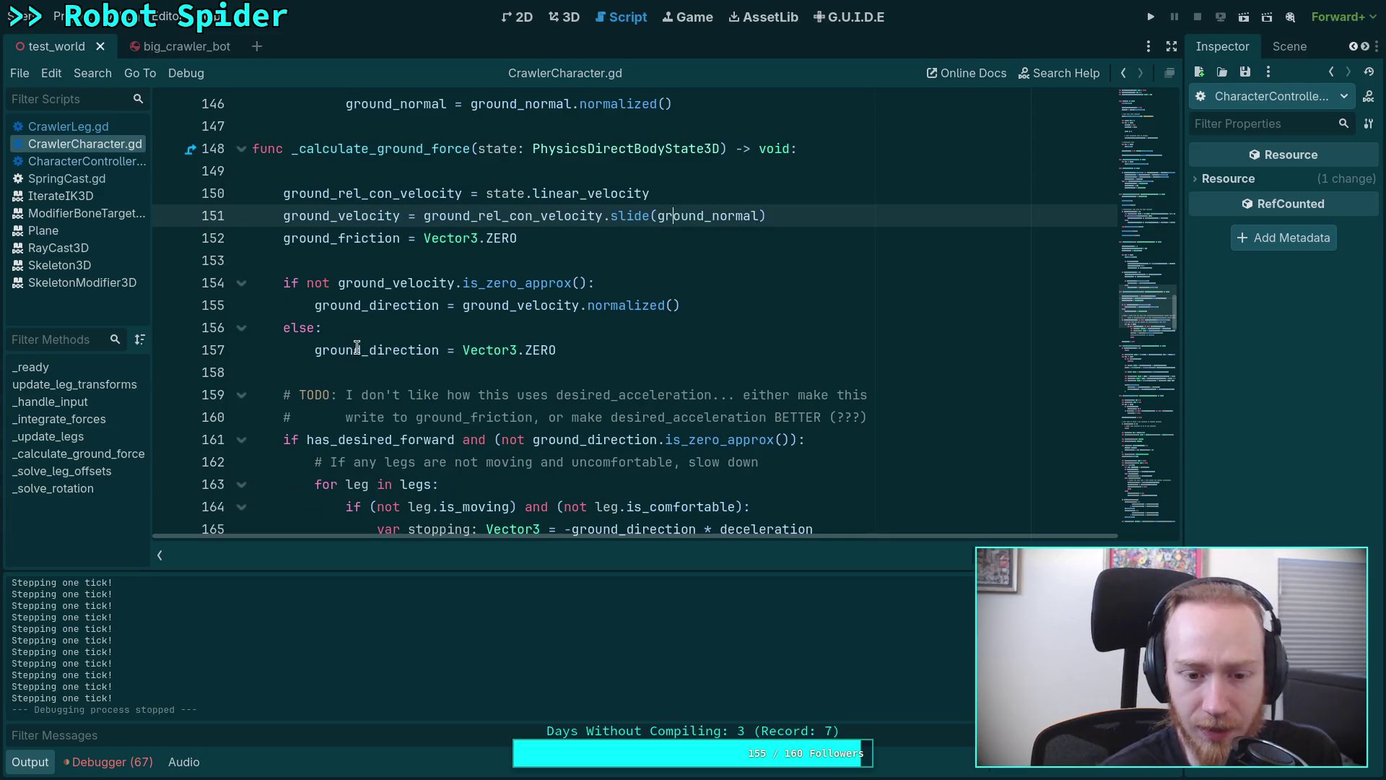
Compare ground_friction in CrawlerCharacter.gd with _friction_movement_debug_vec around line 261 of CharacterController.gd.
click(95, 162)
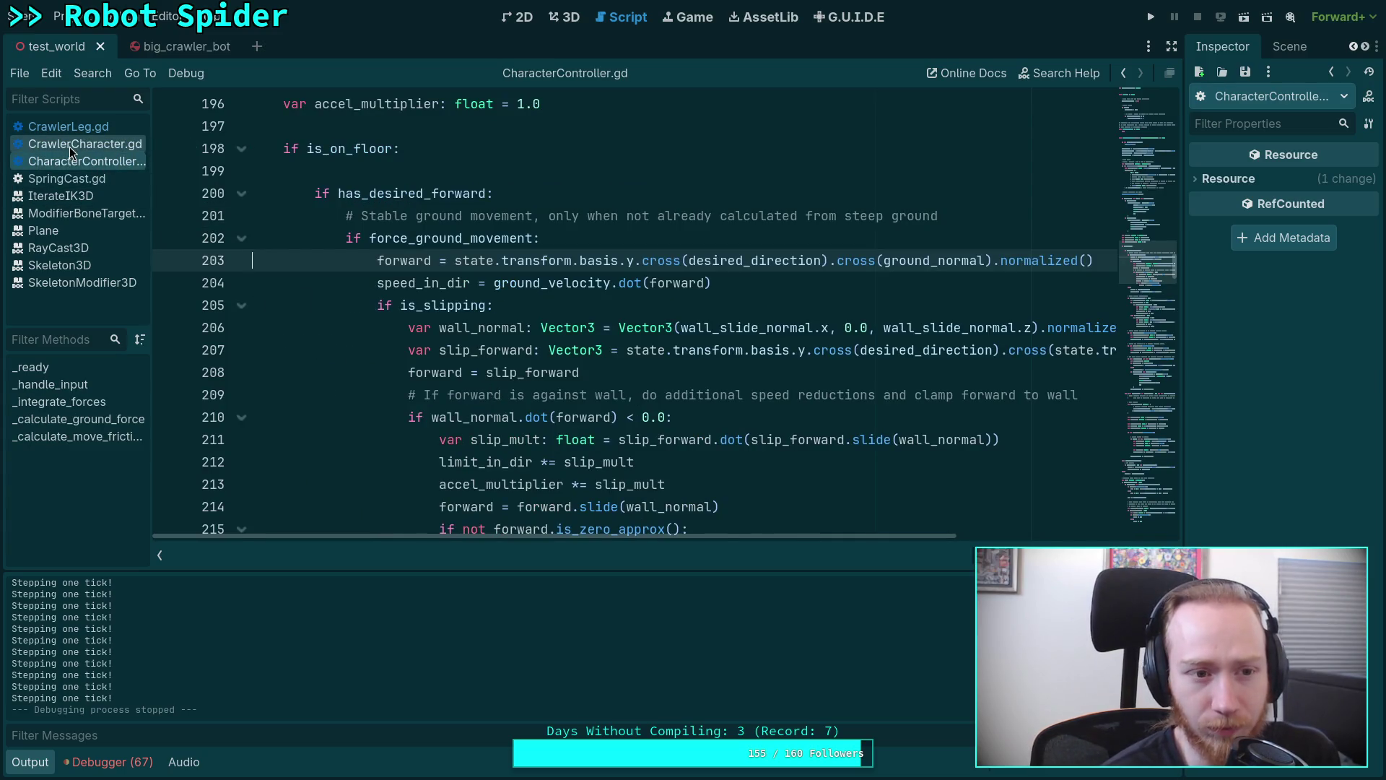
click(109, 143)
double_click(342, 225)
scroll(614, 306, down, 4)
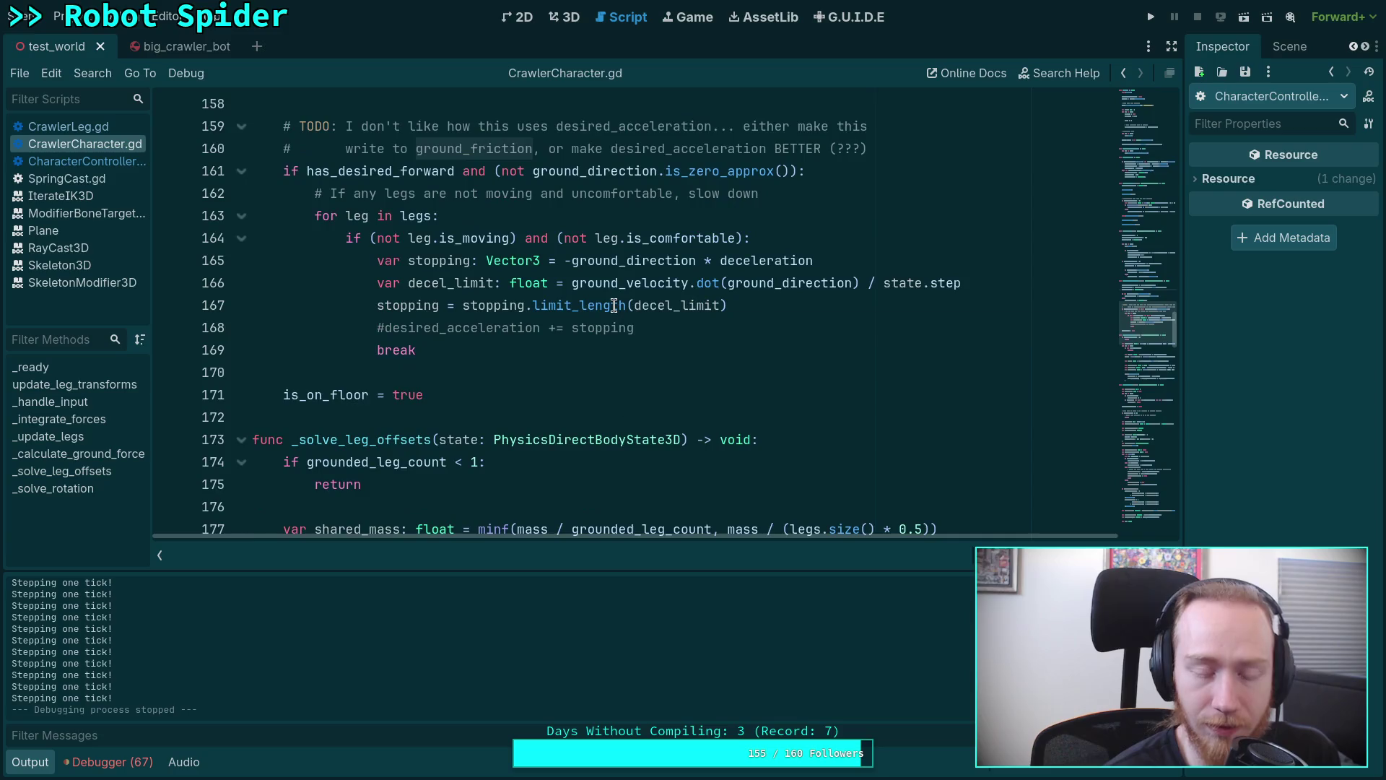
scroll(510, 293, up, 3)
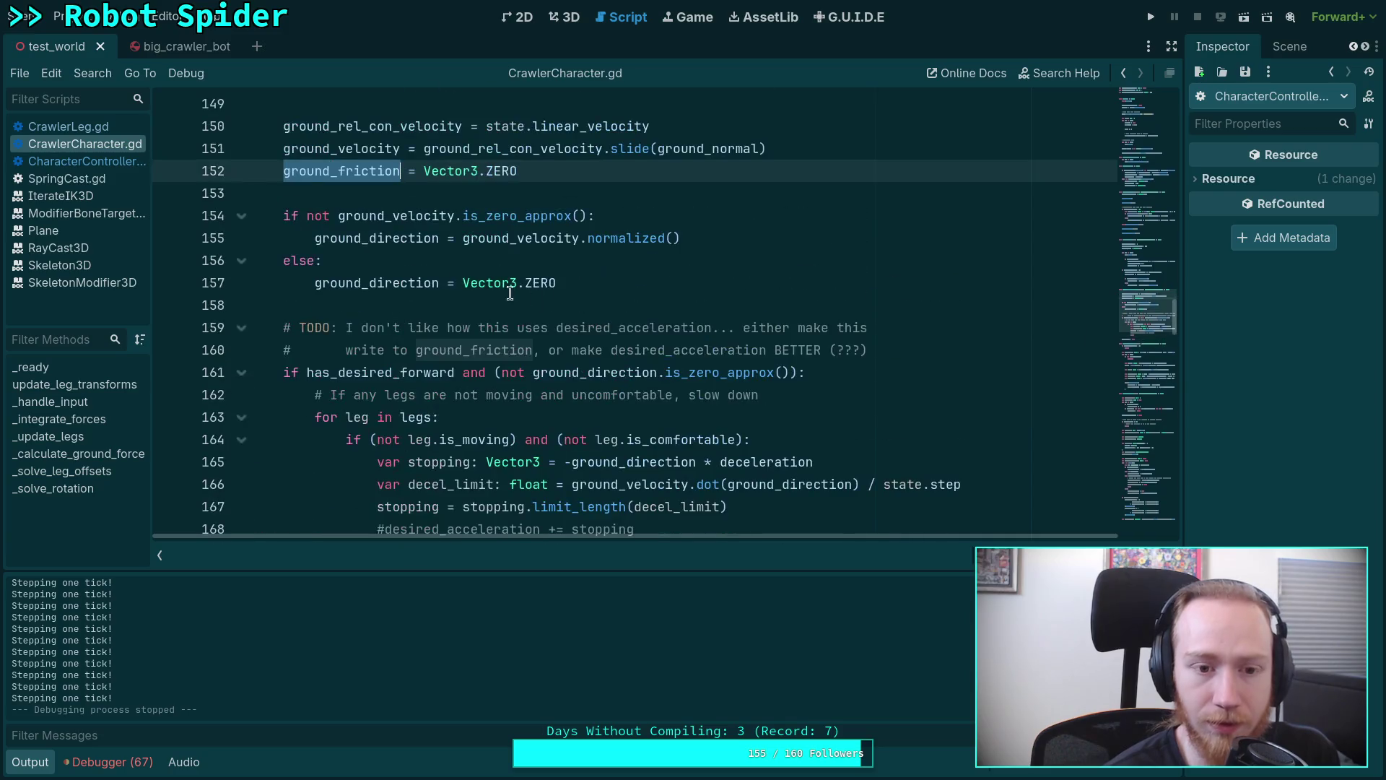
click(94, 167)
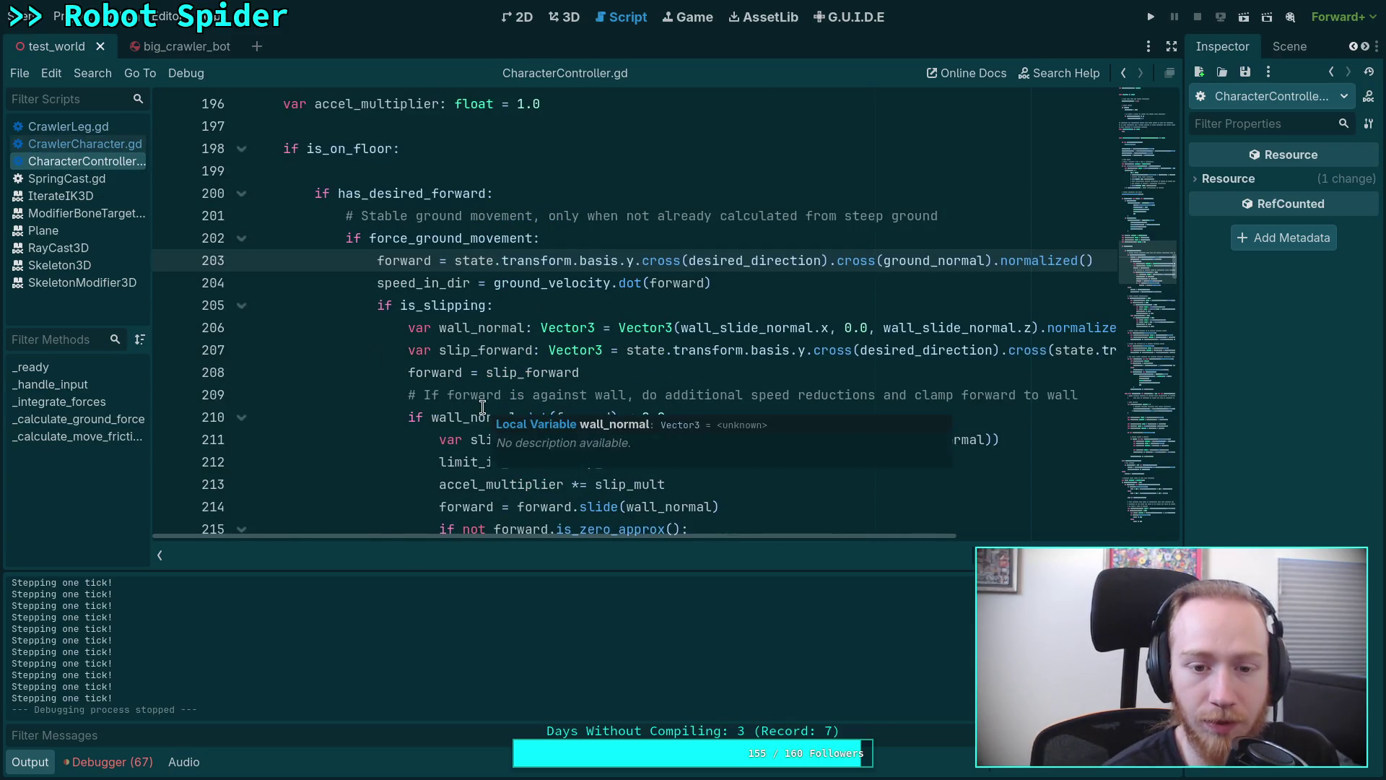
scroll(482, 408, down, 4)
scroll(482, 408, down, 2)
scroll(542, 409, down, 4)
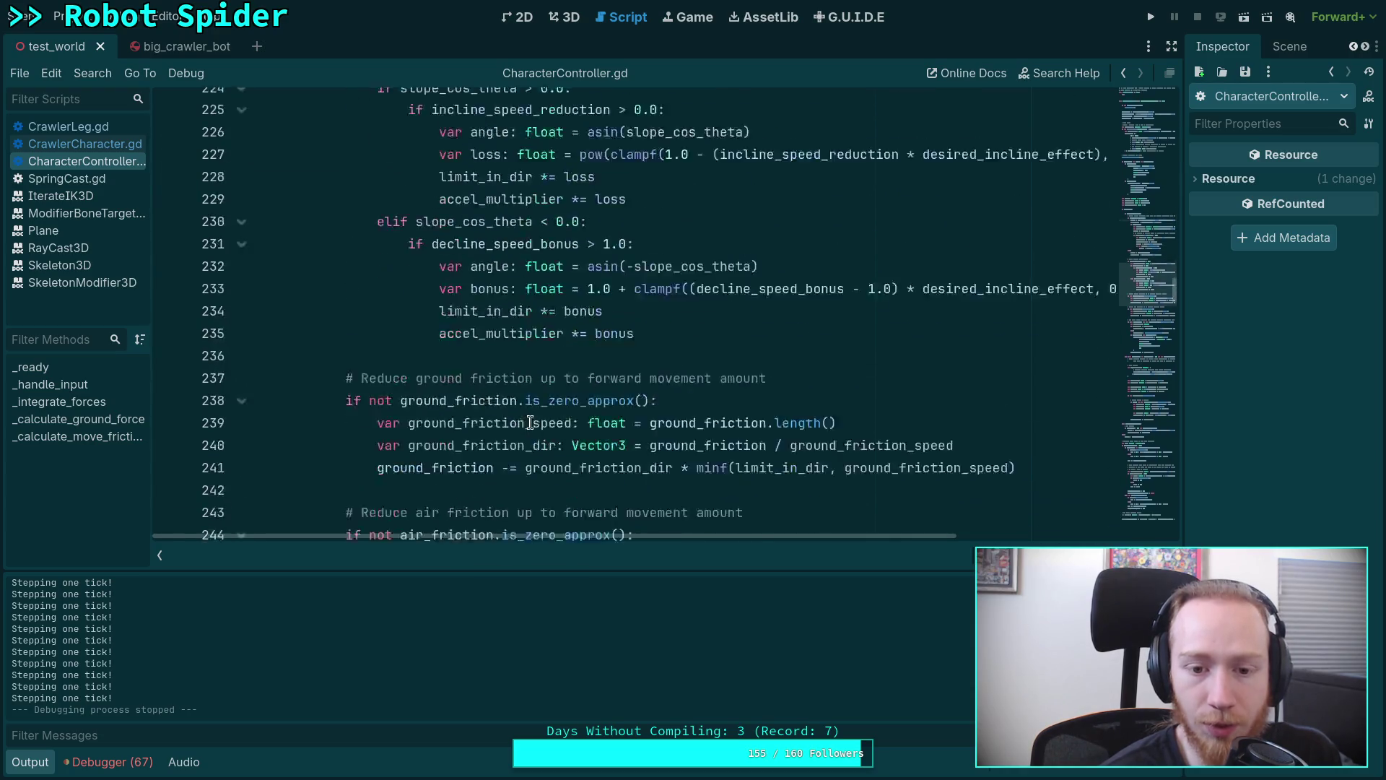
scroll(628, 411, down, 5)
scroll(645, 415, down, 3)
scroll(644, 415, down, 1)
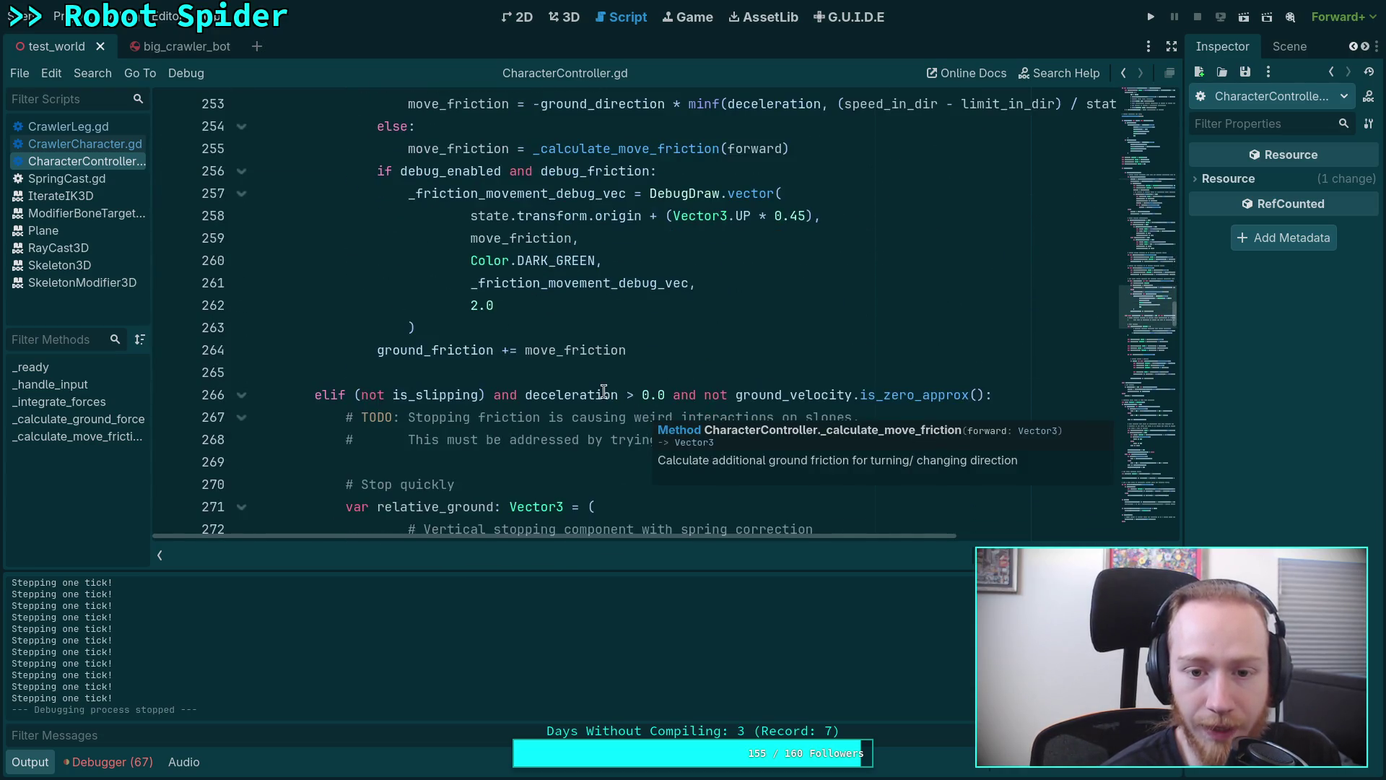
double_click(527, 284)
scroll(527, 285, up, 2)
scroll(499, 325, up, 2)
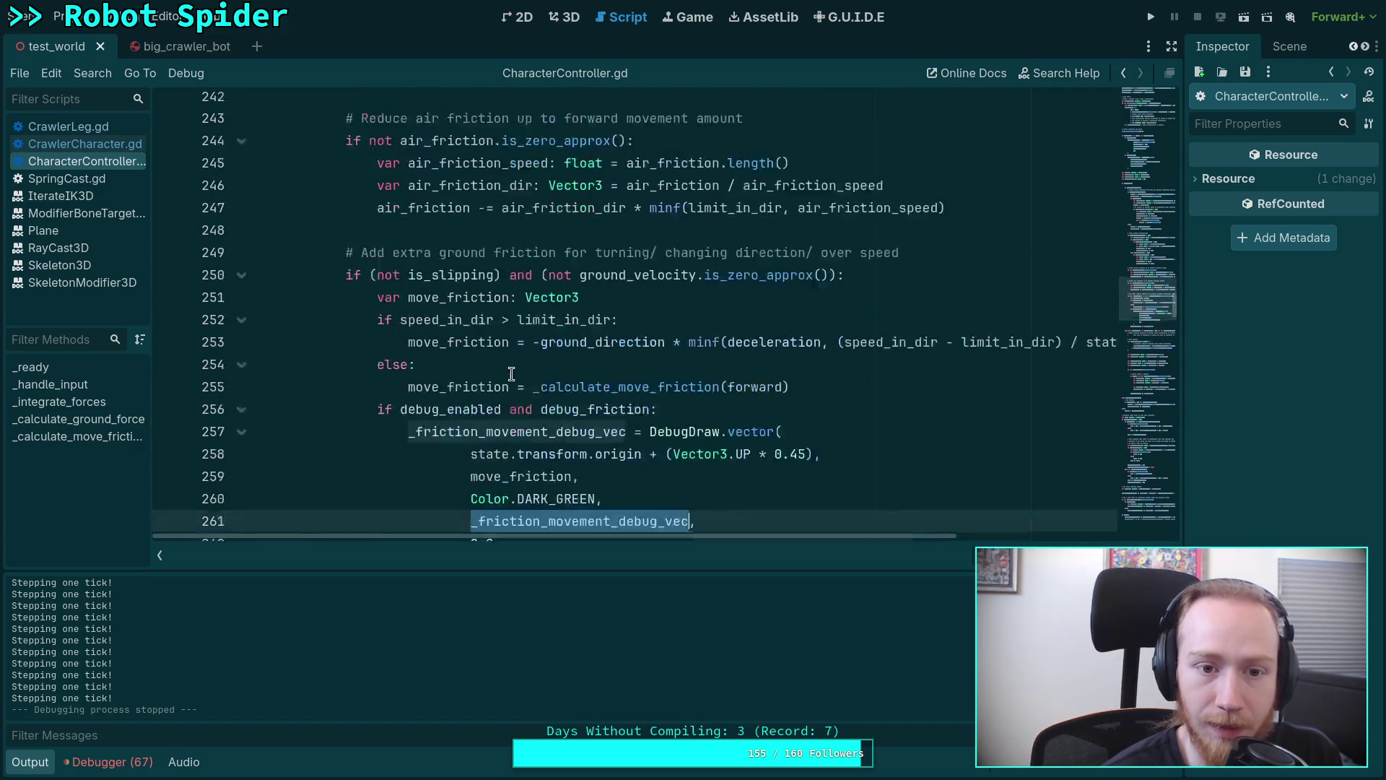
scroll(378, 350, down, 1)
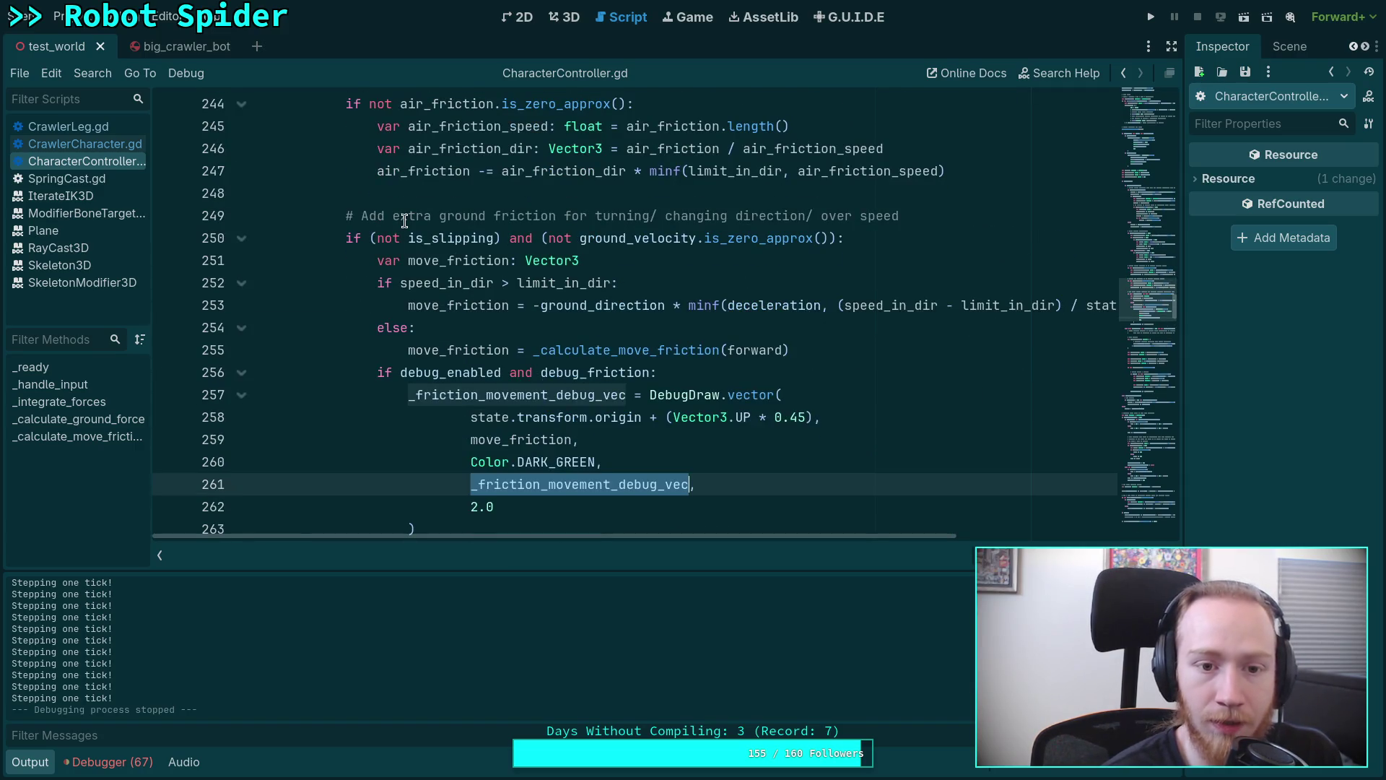
scroll(408, 230, up, 4)
scroll(408, 244, up, 3)
scroll(407, 260, up, 4)
scroll(407, 290, up, 5)
scroll(407, 292, down, 1)
scroll(433, 287, down, 6)
scroll(494, 304, down, 4)
scroll(567, 311, down, 1)
scroll(505, 272, down, 3)
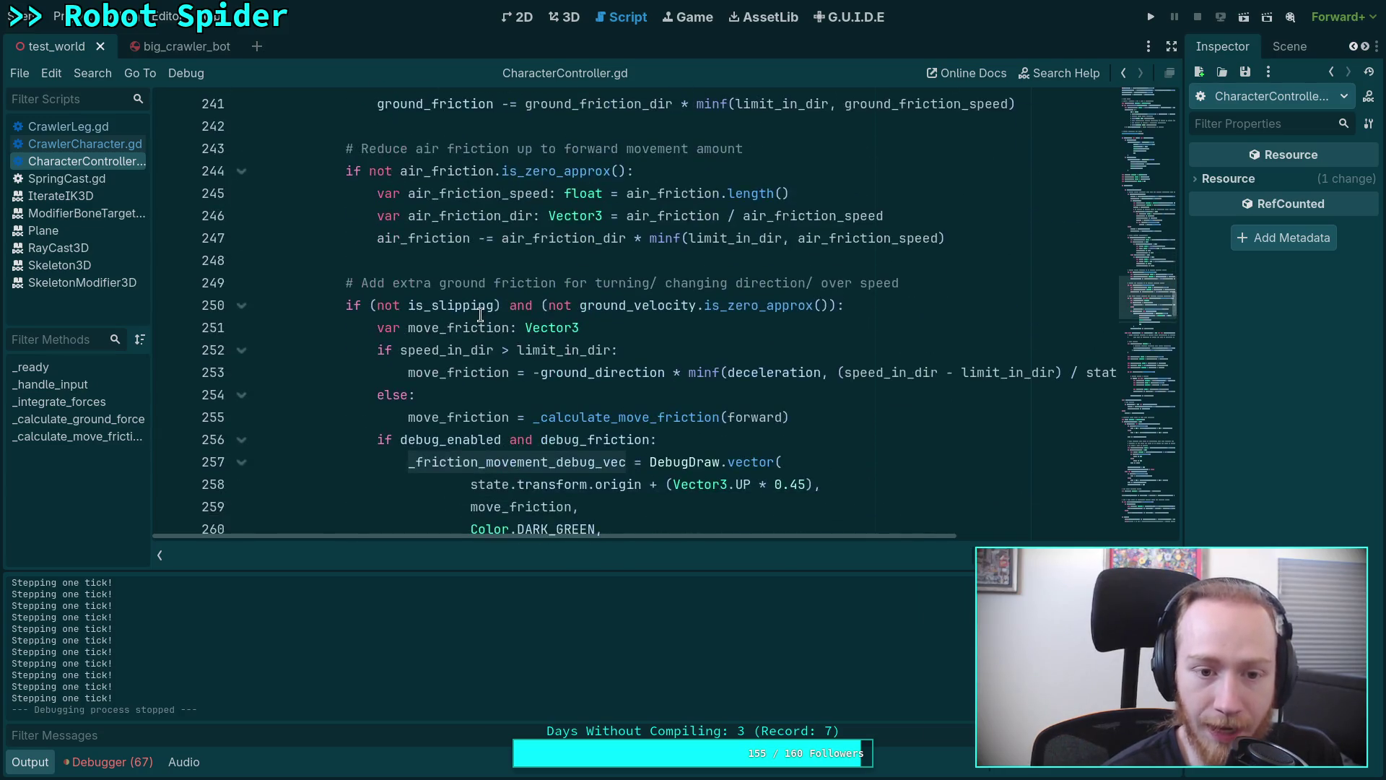
scroll(442, 230, down, 2)
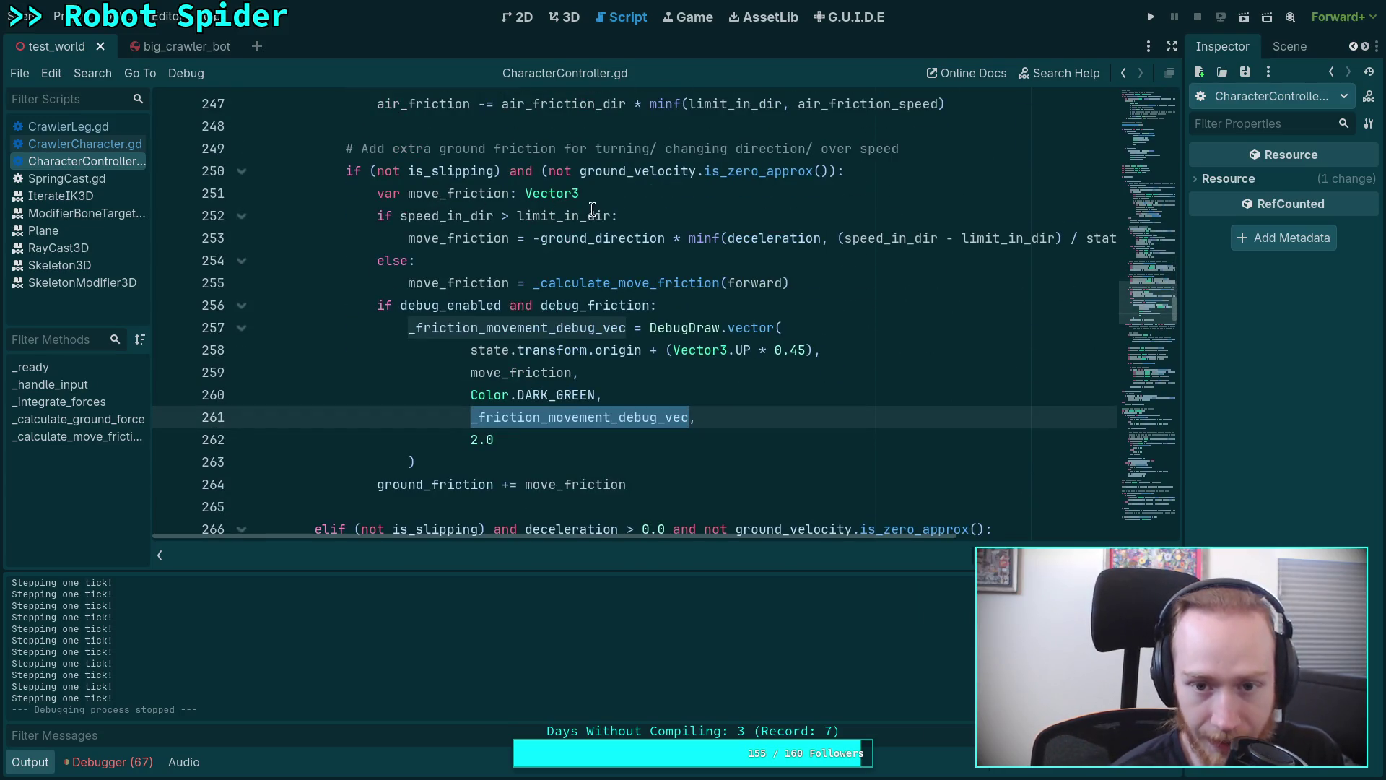
mouse_move(585, 237)
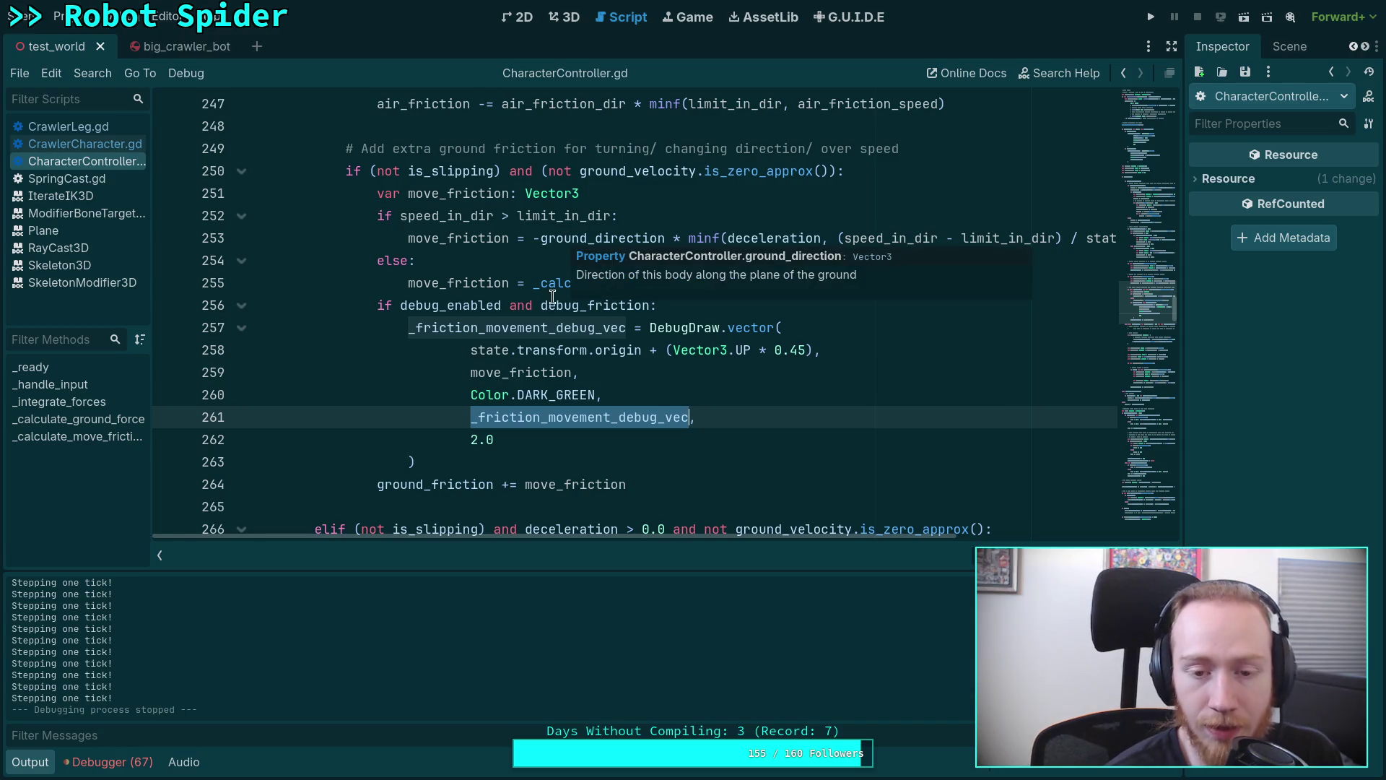
mouse_move(723, 535)
mouse_down()
mouse_move(802, 527)
mouse_move(786, 527)
mouse_up()
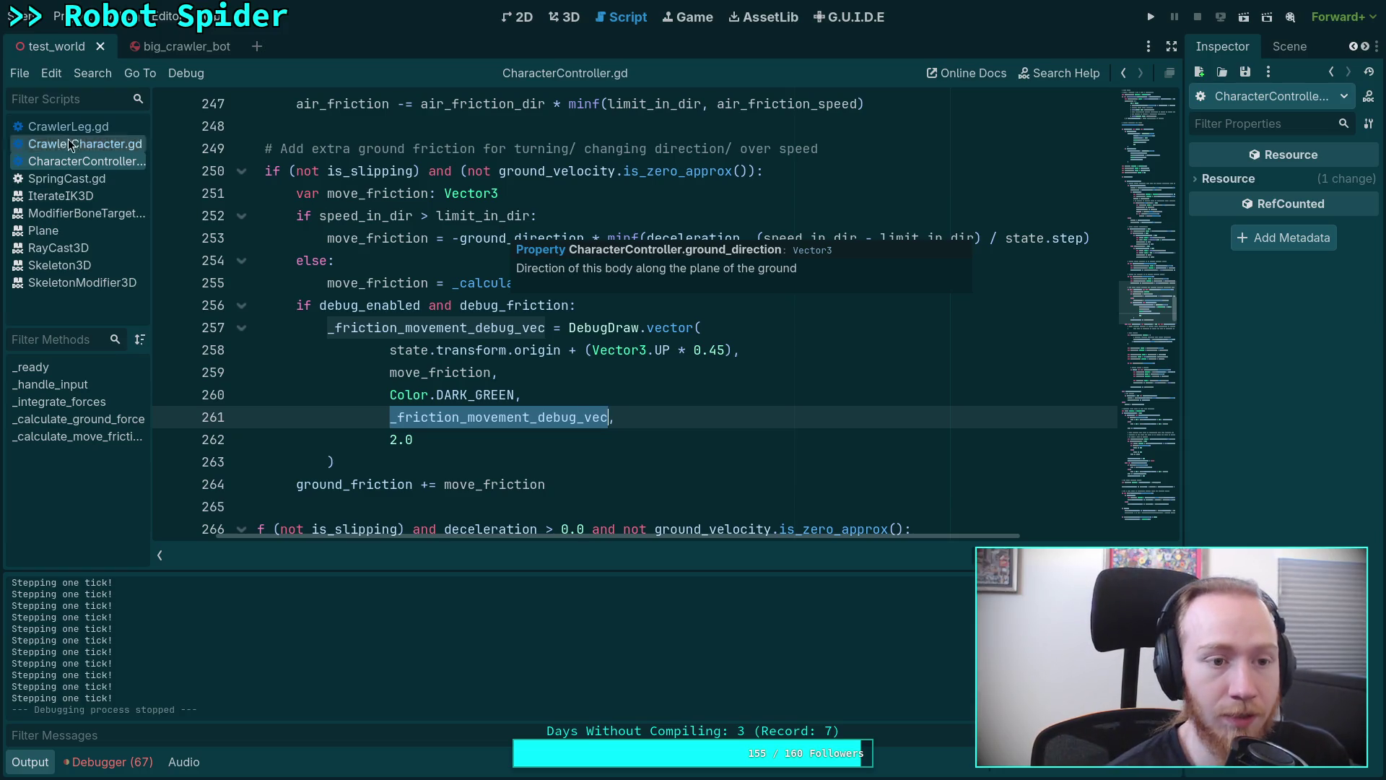
Glance at CrawlerLeg.gd, then locate ground_direction on line 155 of CrawlerCharacter.gd.
click(103, 145)
click(73, 128)
scroll(288, 263, down, 5)
scroll(288, 264, down, 5)
scroll(288, 263, down, 5)
click(92, 139)
scroll(395, 327, down, 5)
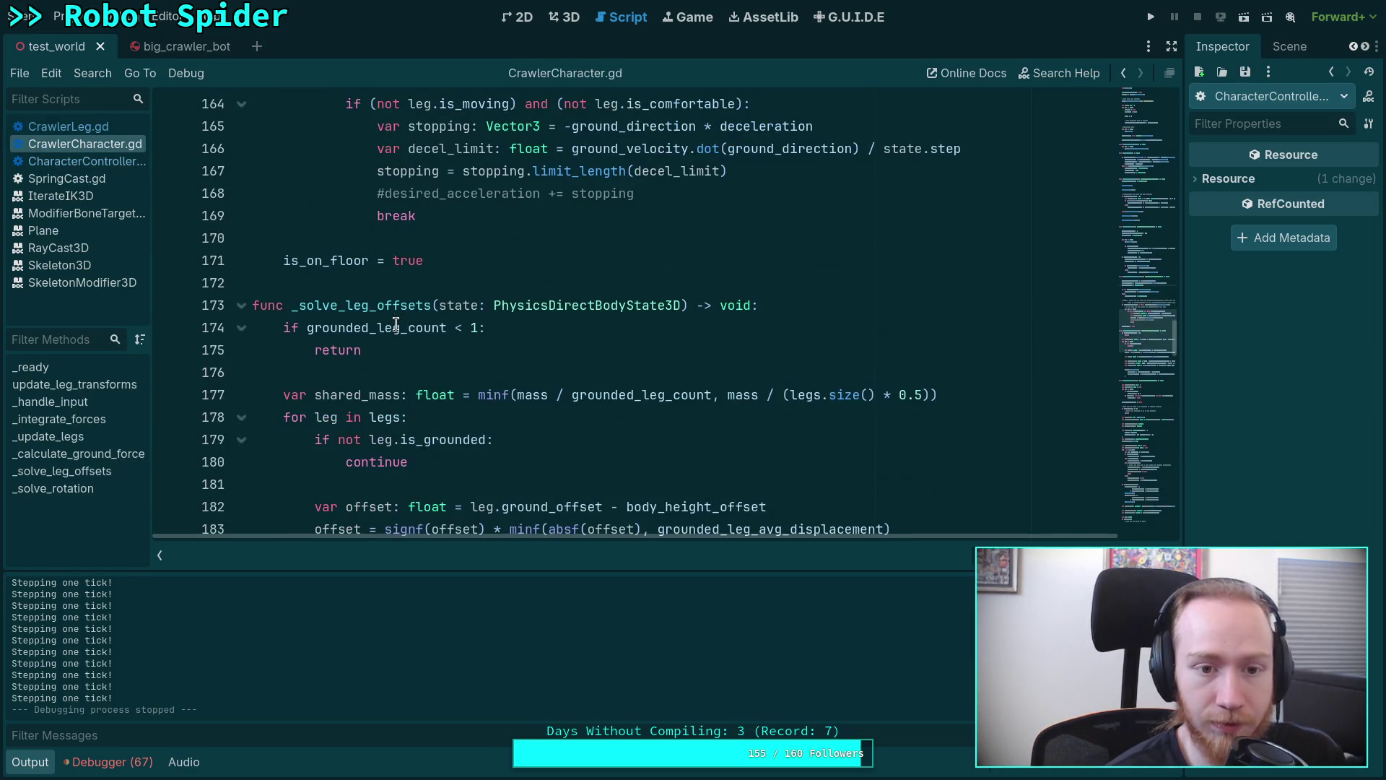
scroll(482, 344, down, 2)
scroll(481, 345, up, 3)
scroll(481, 345, up, 3)
scroll(483, 344, up, 3)
double_click(382, 373)
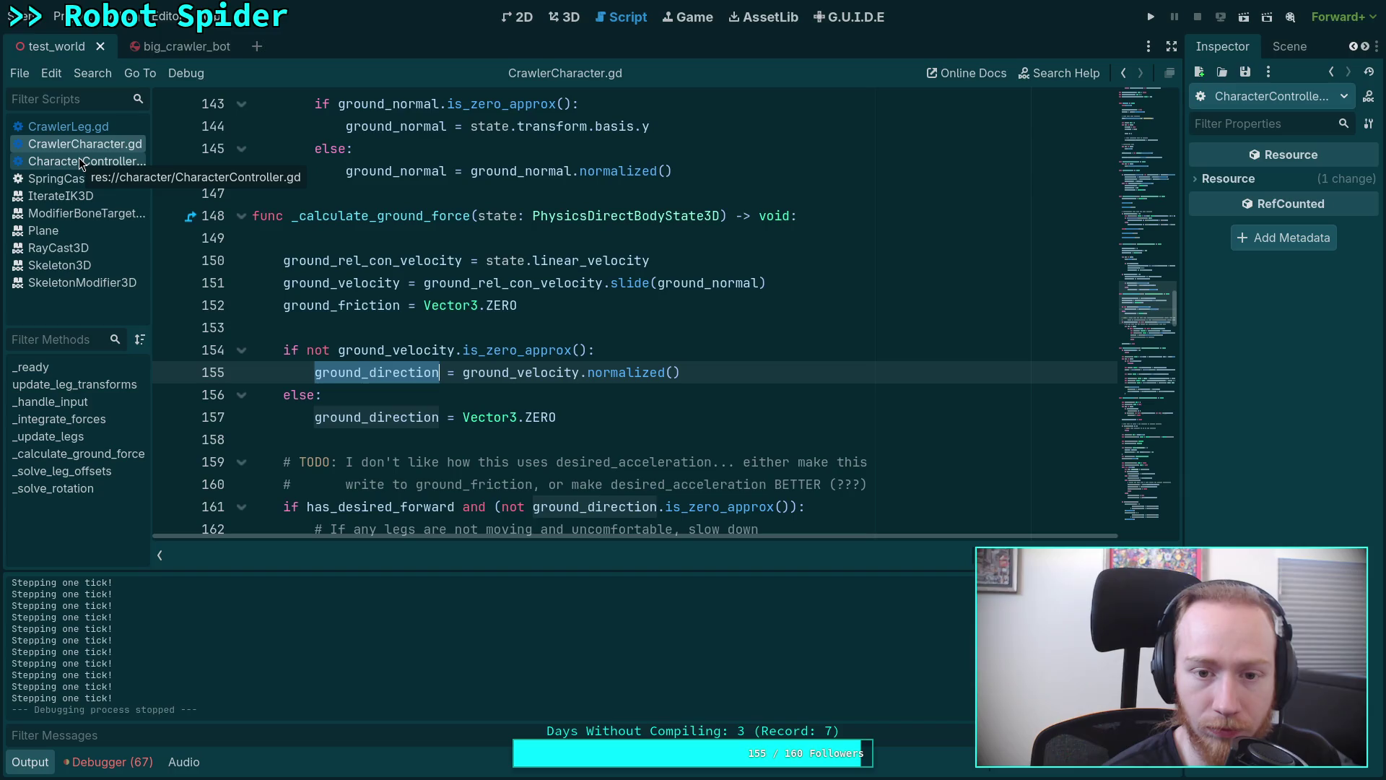
Highlight move_friction and the _calculate_move_friction call in CharacterController.gd's ground-friction block.
click(81, 162)
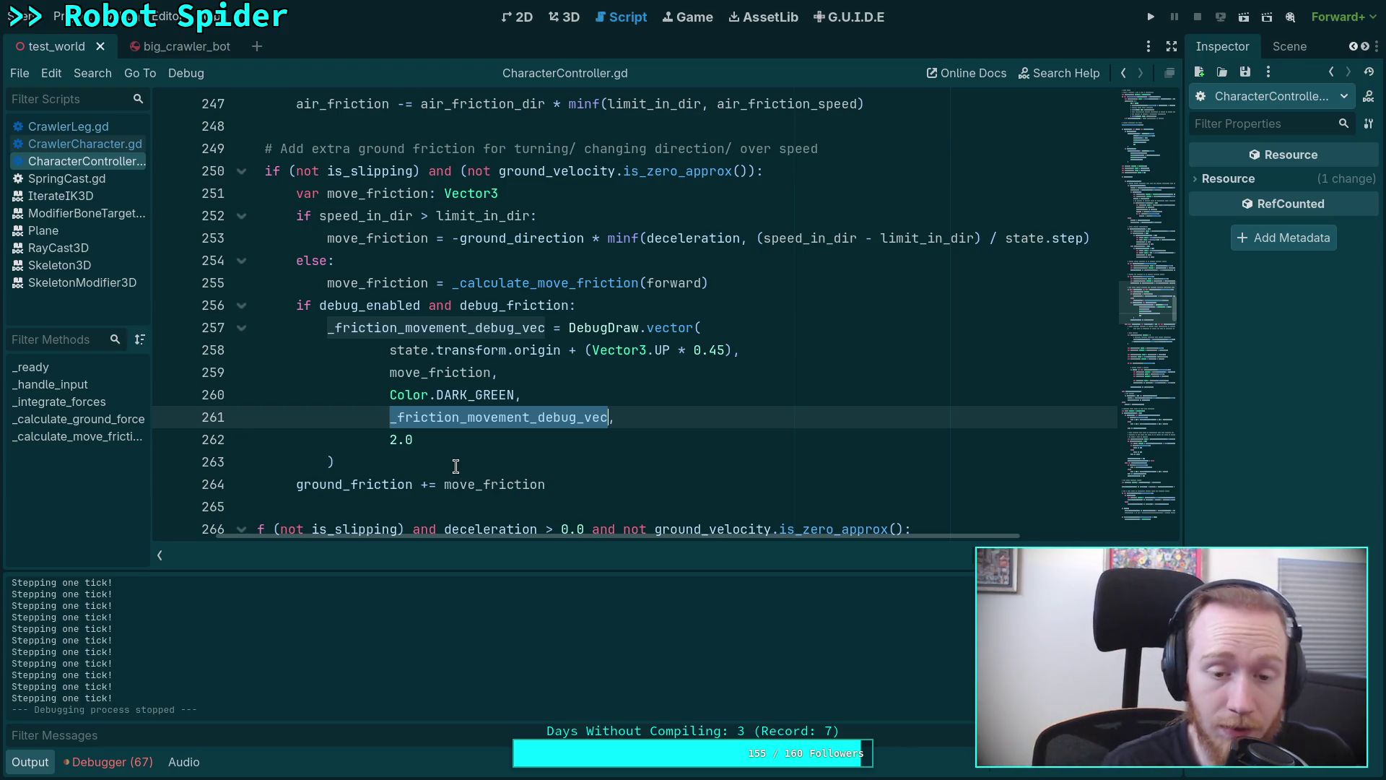
double_click(450, 373)
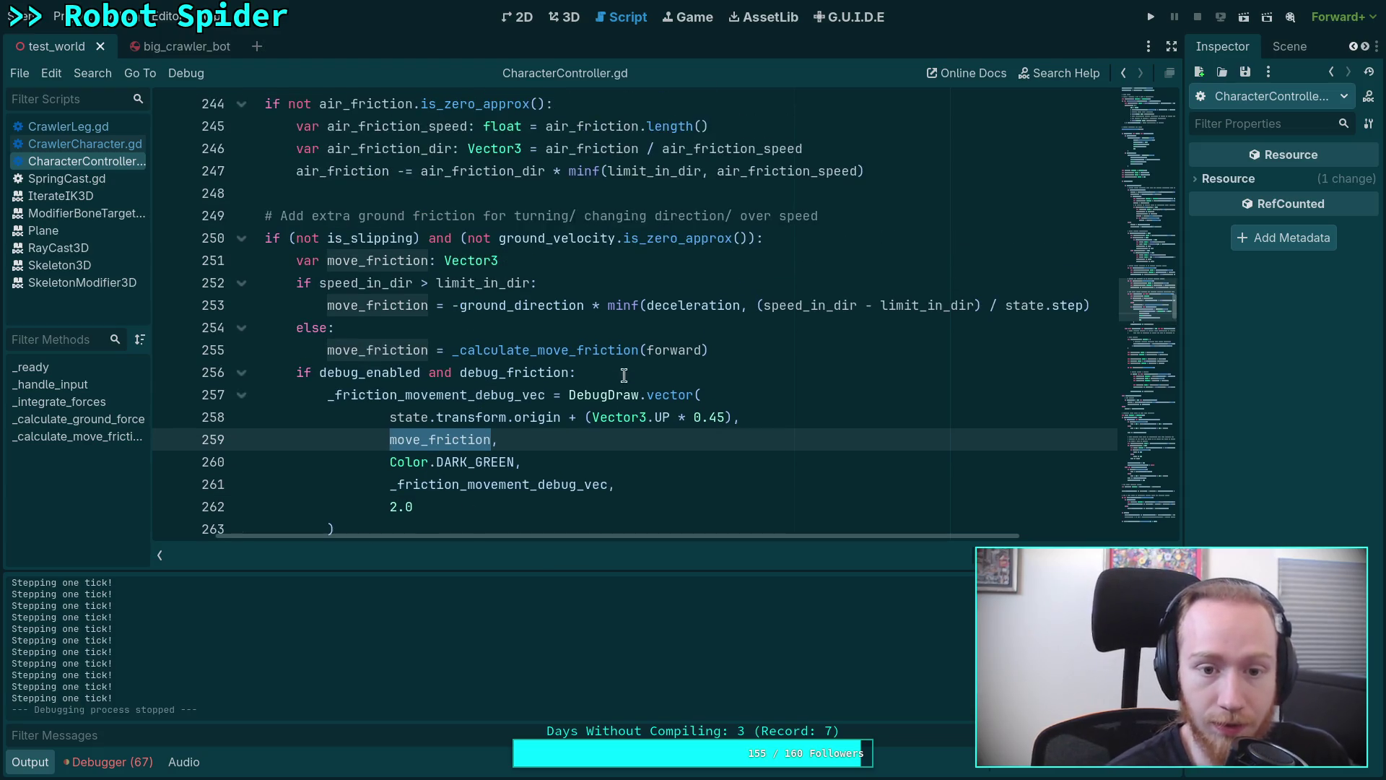
scroll(434, 346, up, 1)
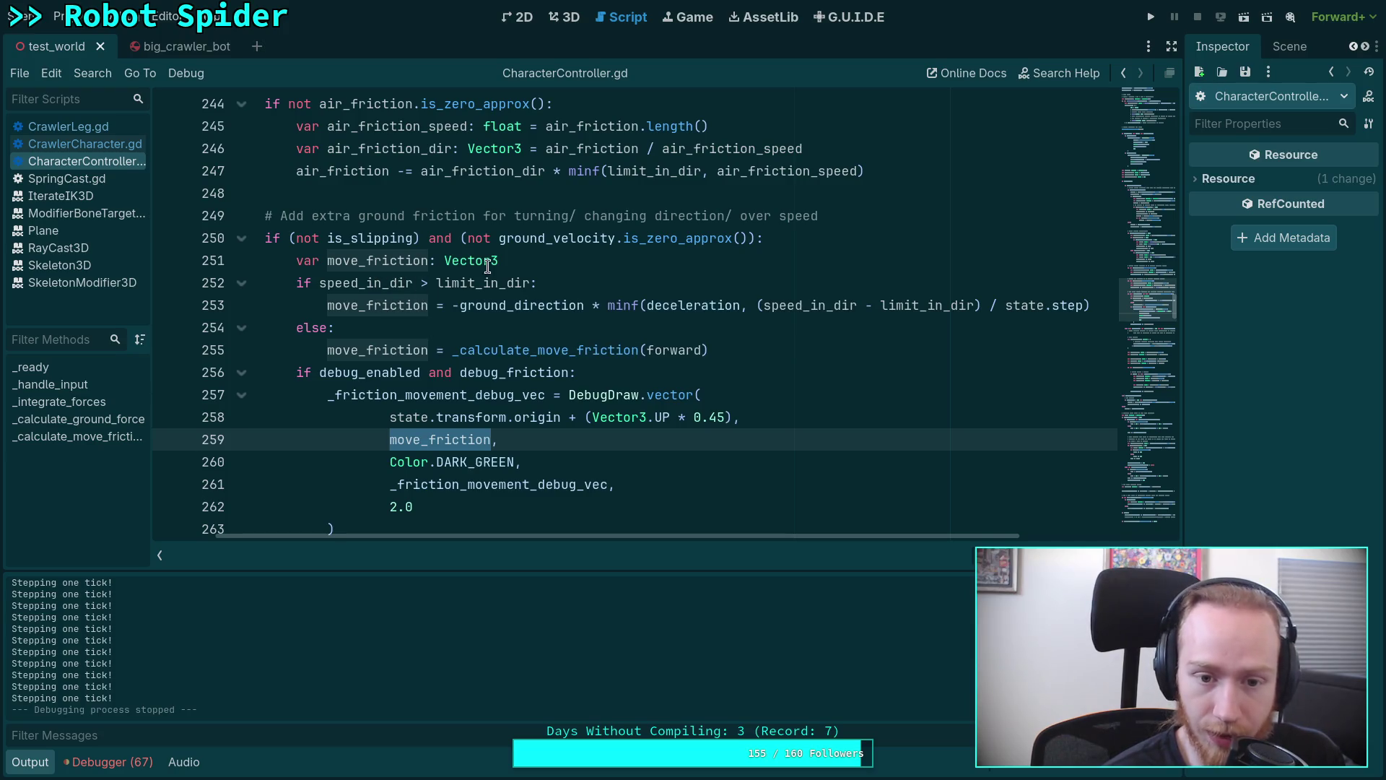
mouse_move(545, 350)
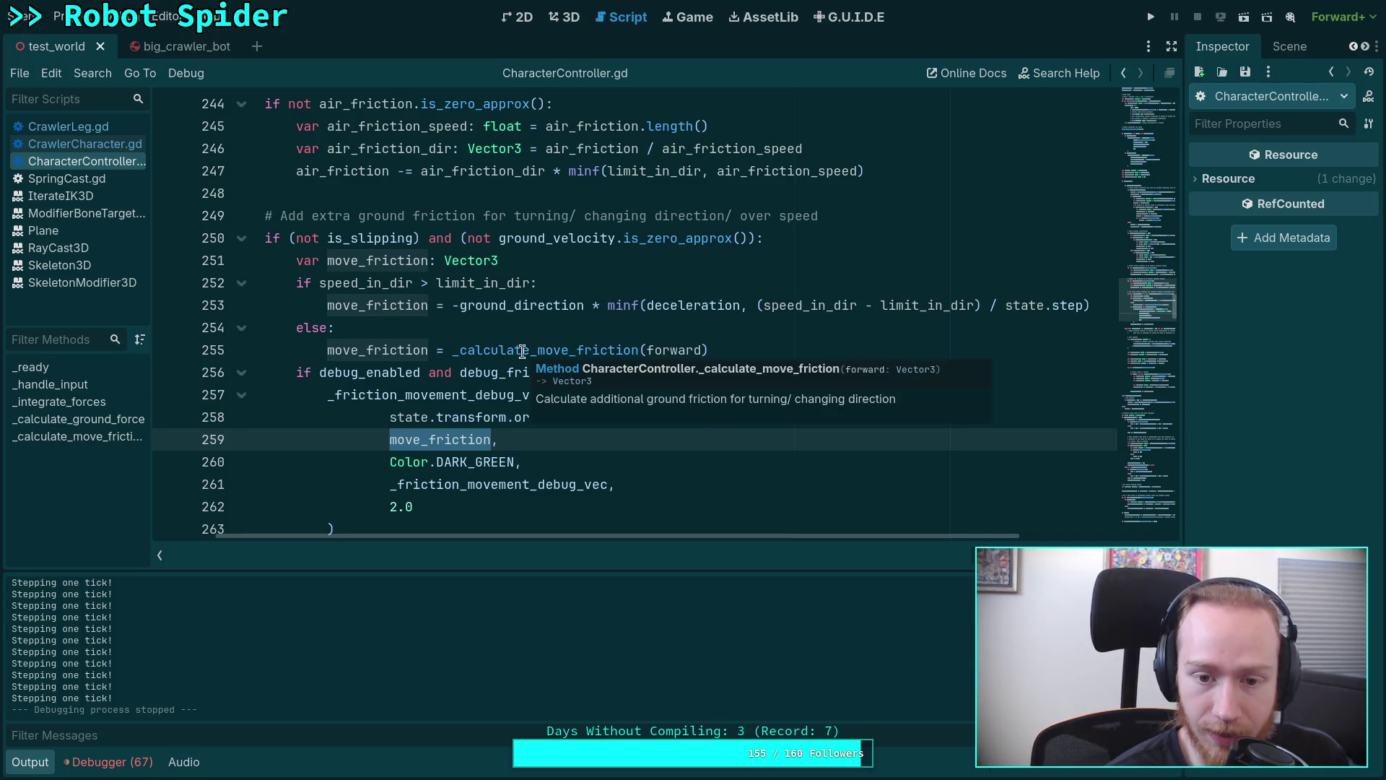
double_click(522, 350)
Jump to the _calculate_move_friction definition via Lookup Symbol, then run the project.
right_click(523, 353)
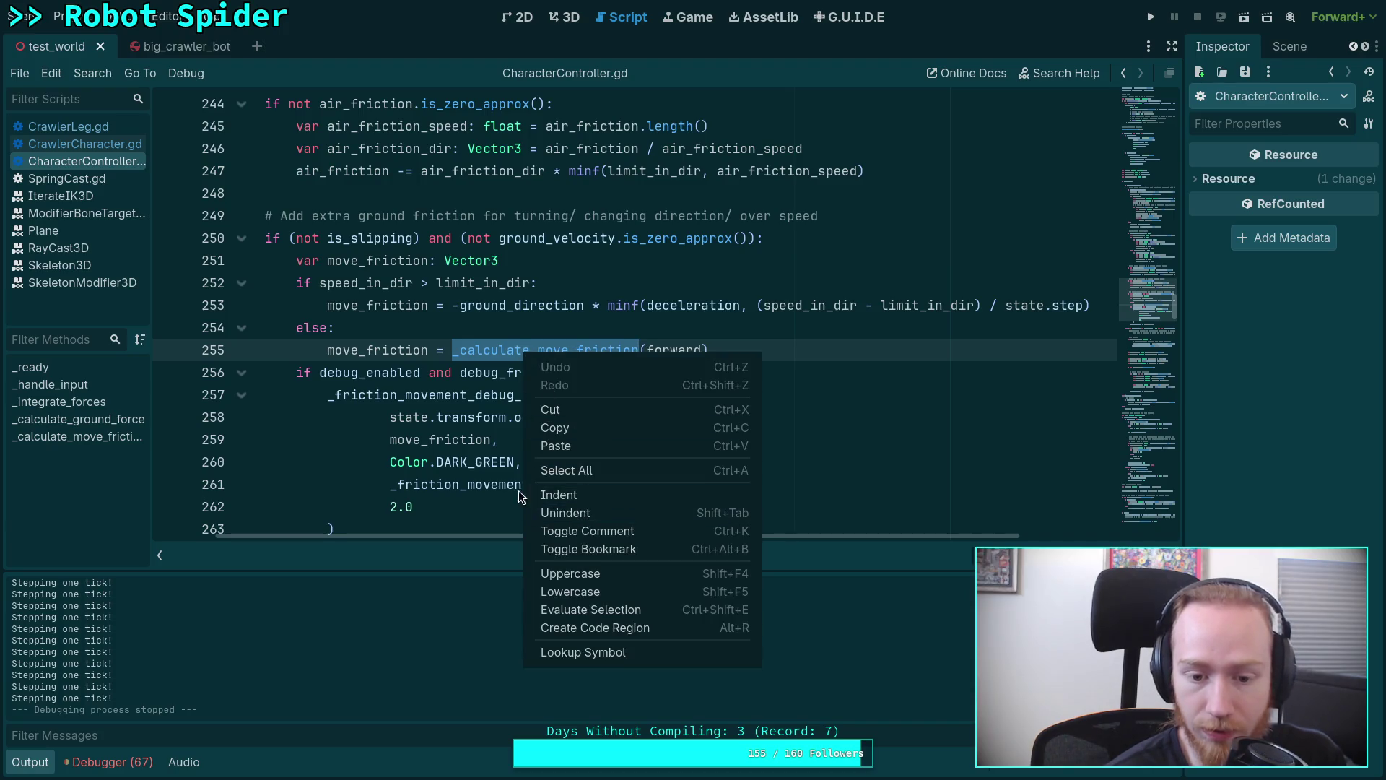
click(580, 651)
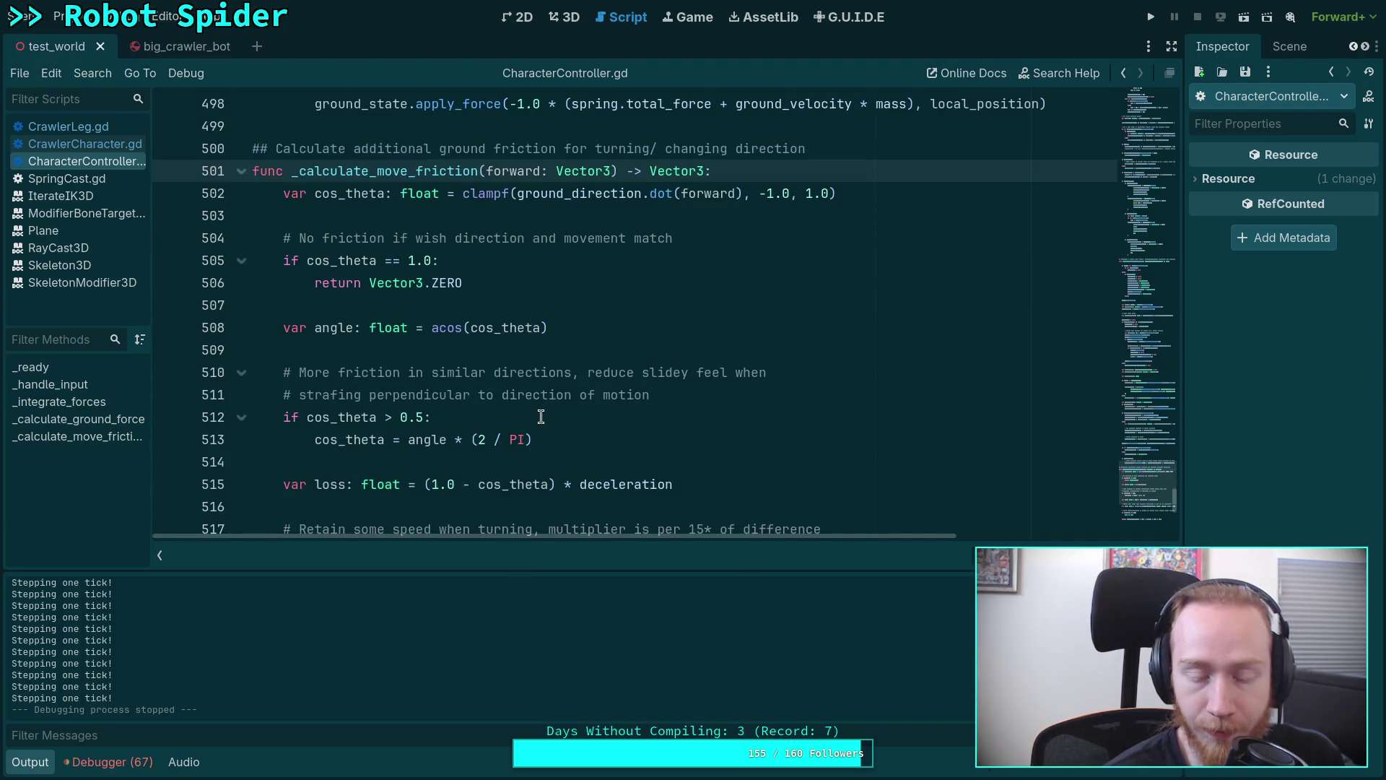
scroll(540, 418, down, 1)
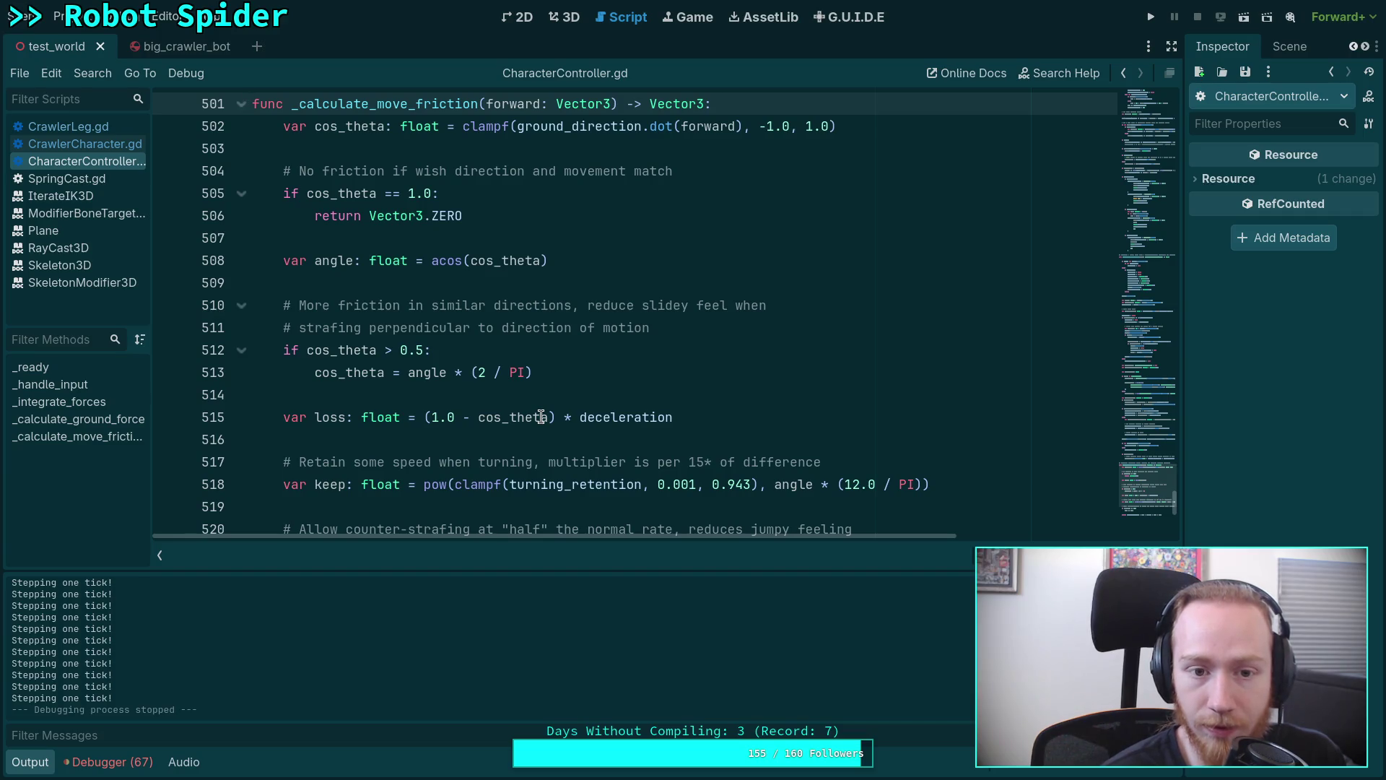
scroll(540, 417, down, 1)
scroll(541, 417, down, 1)
scroll(540, 417, down, 1)
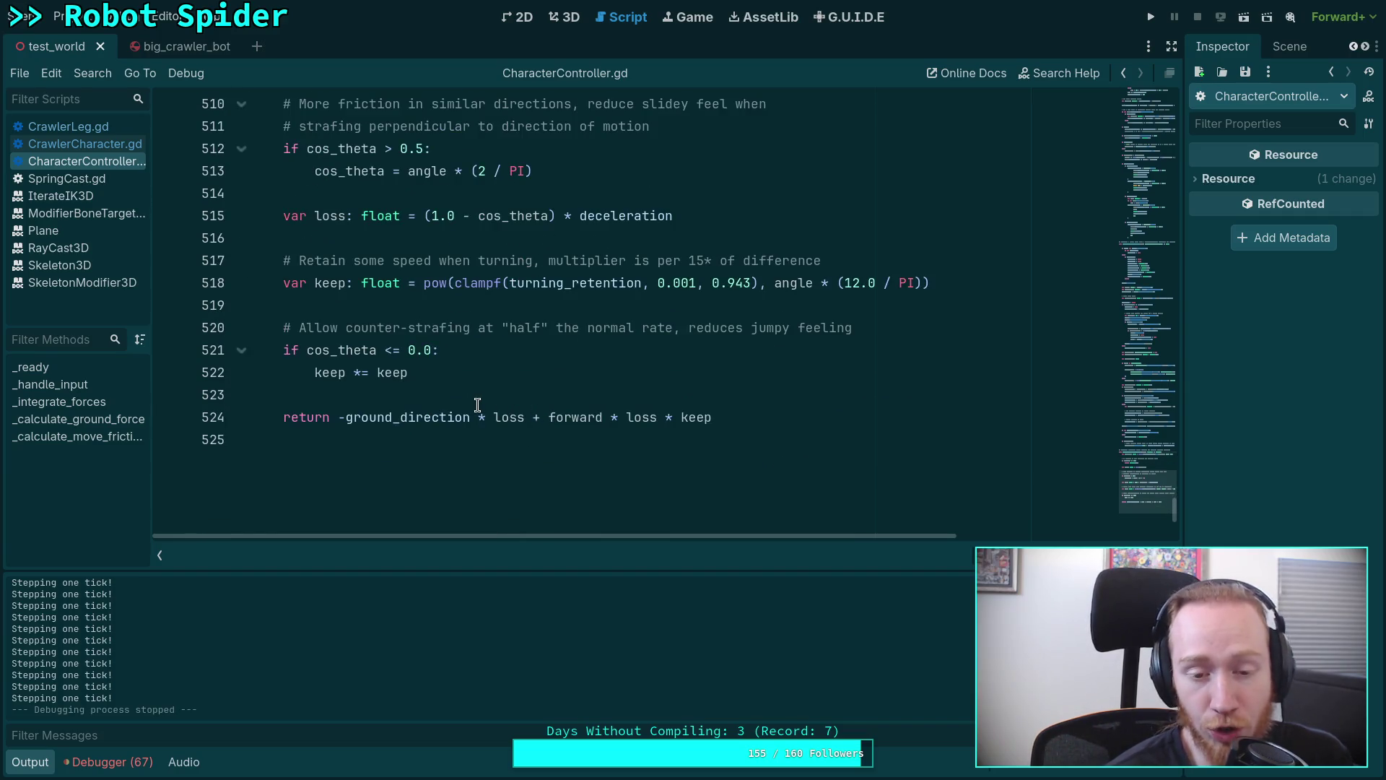
scroll(478, 404, up, 1)
scroll(477, 404, up, 1)
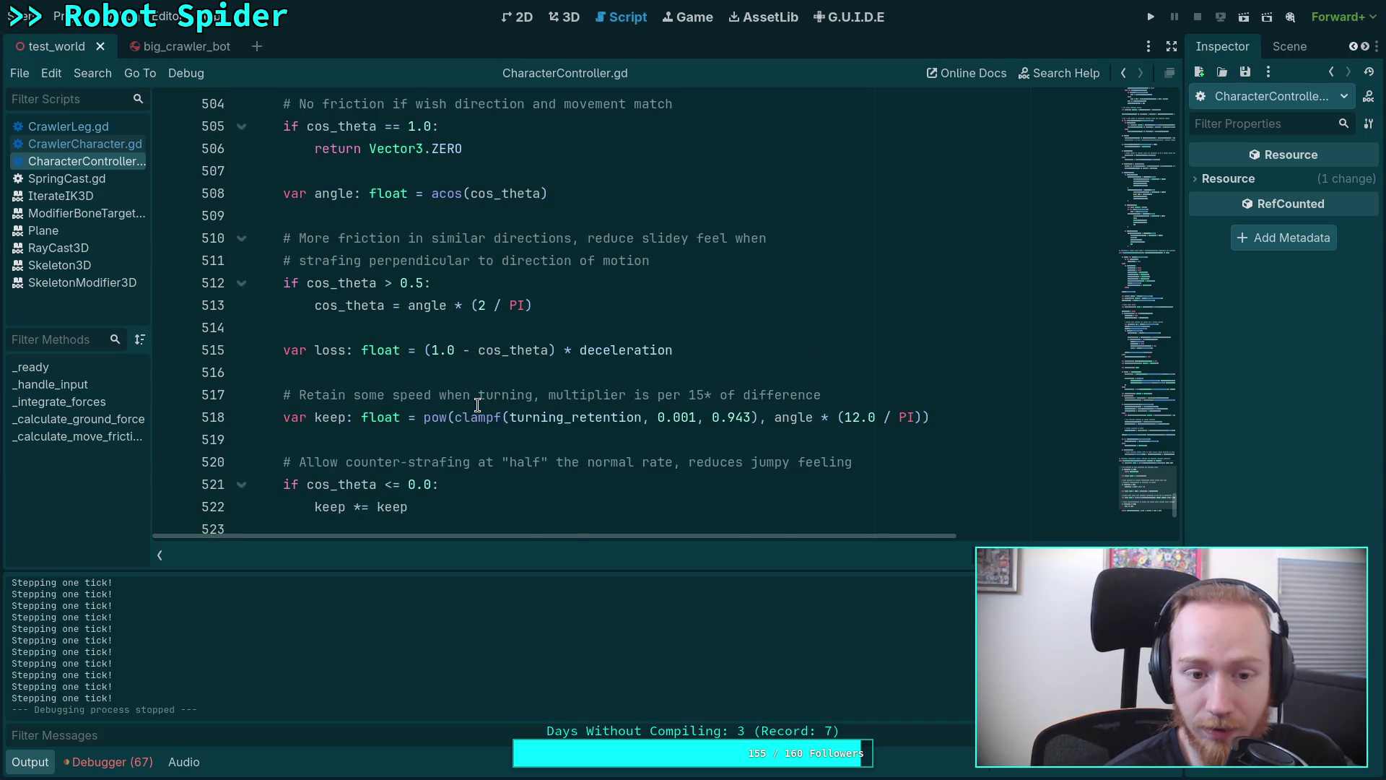
scroll(519, 401, up, 1)
scroll(552, 396, up, 1)
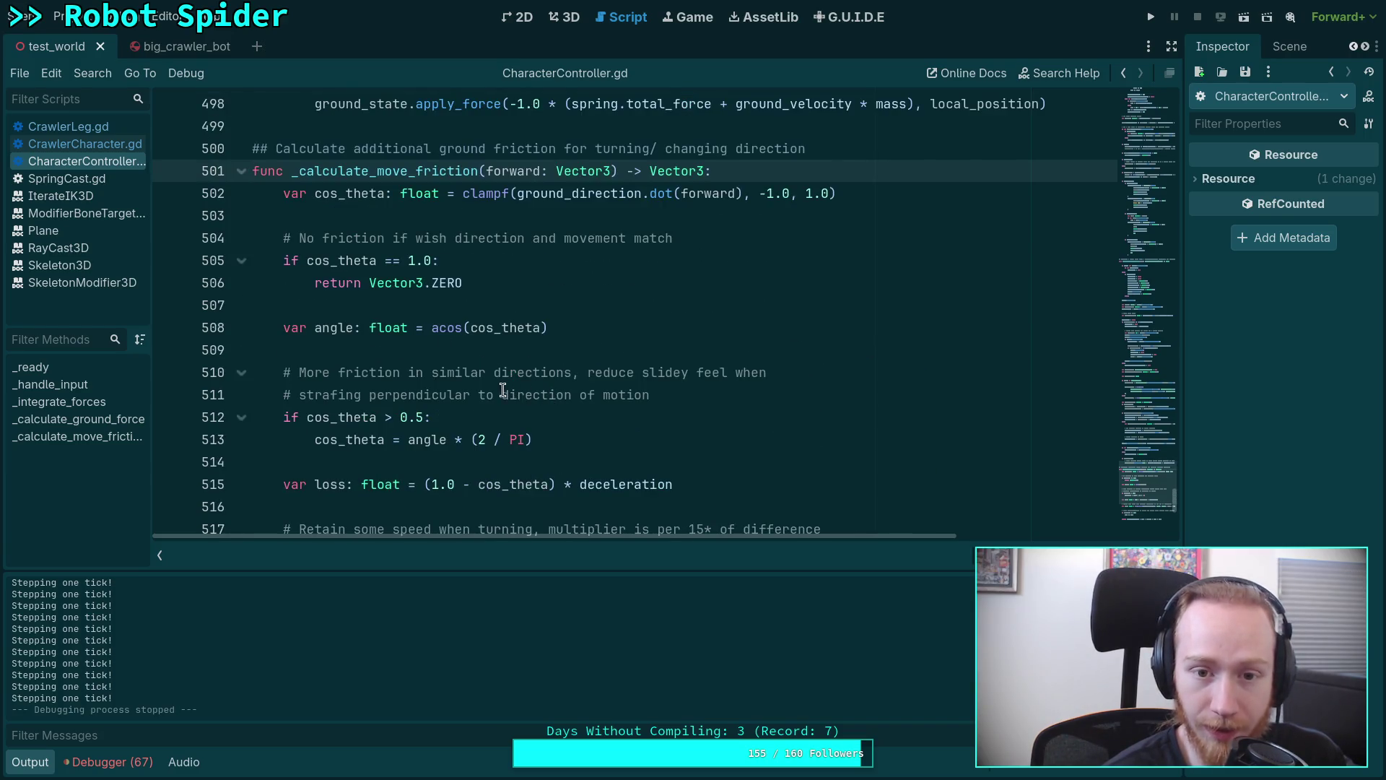
scroll(494, 387, up, 4)
scroll(493, 387, up, 5)
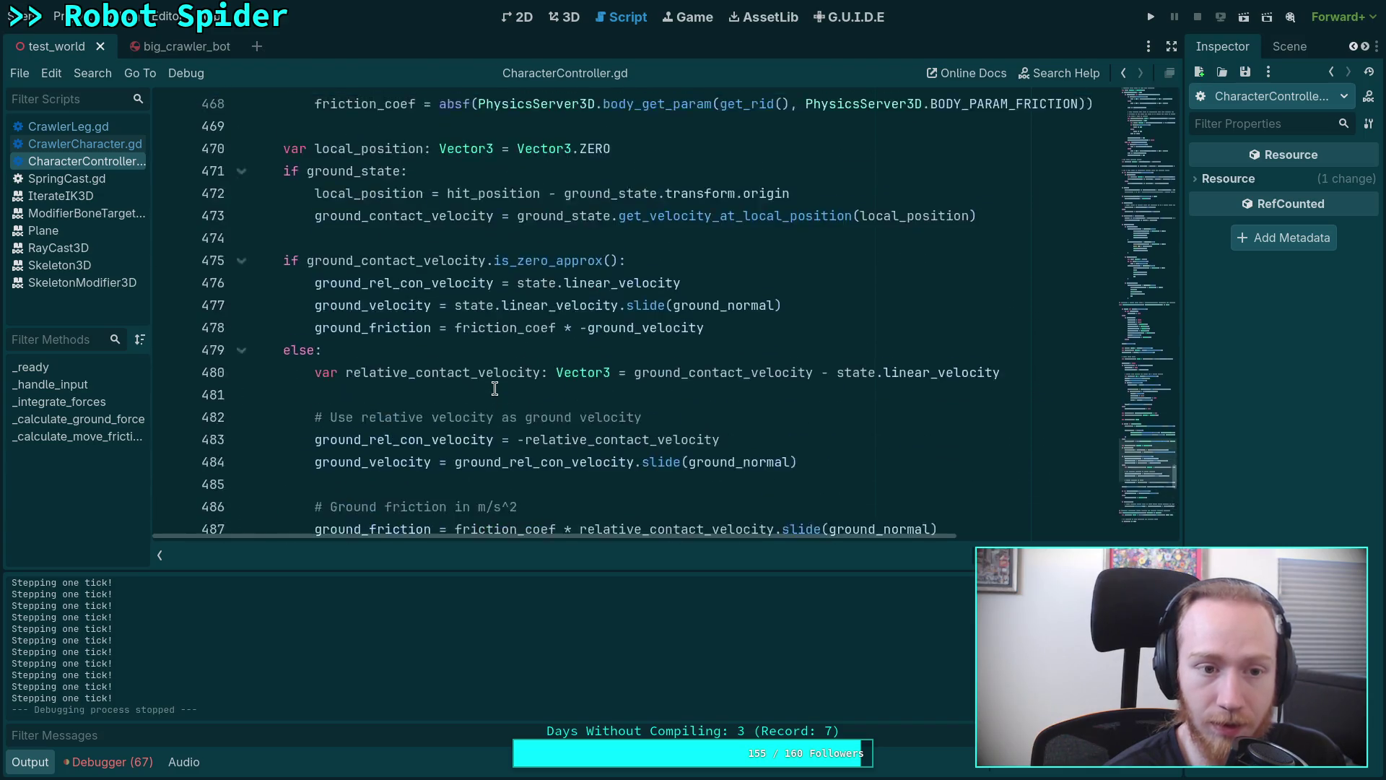
scroll(494, 387, up, 6)
click(1151, 16)
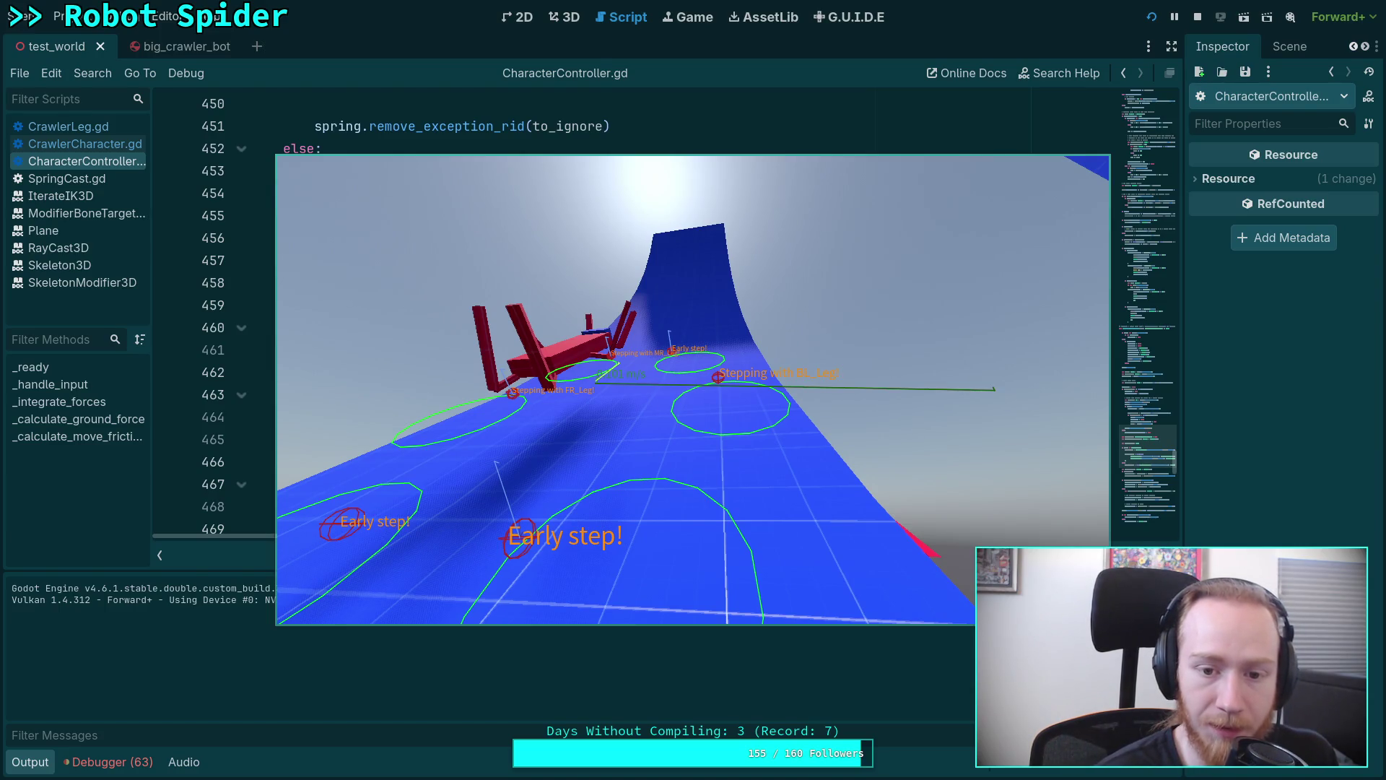
Step the crawler on the ramp forward tick by tick, then return to the script editor.
key(period)
key(period)
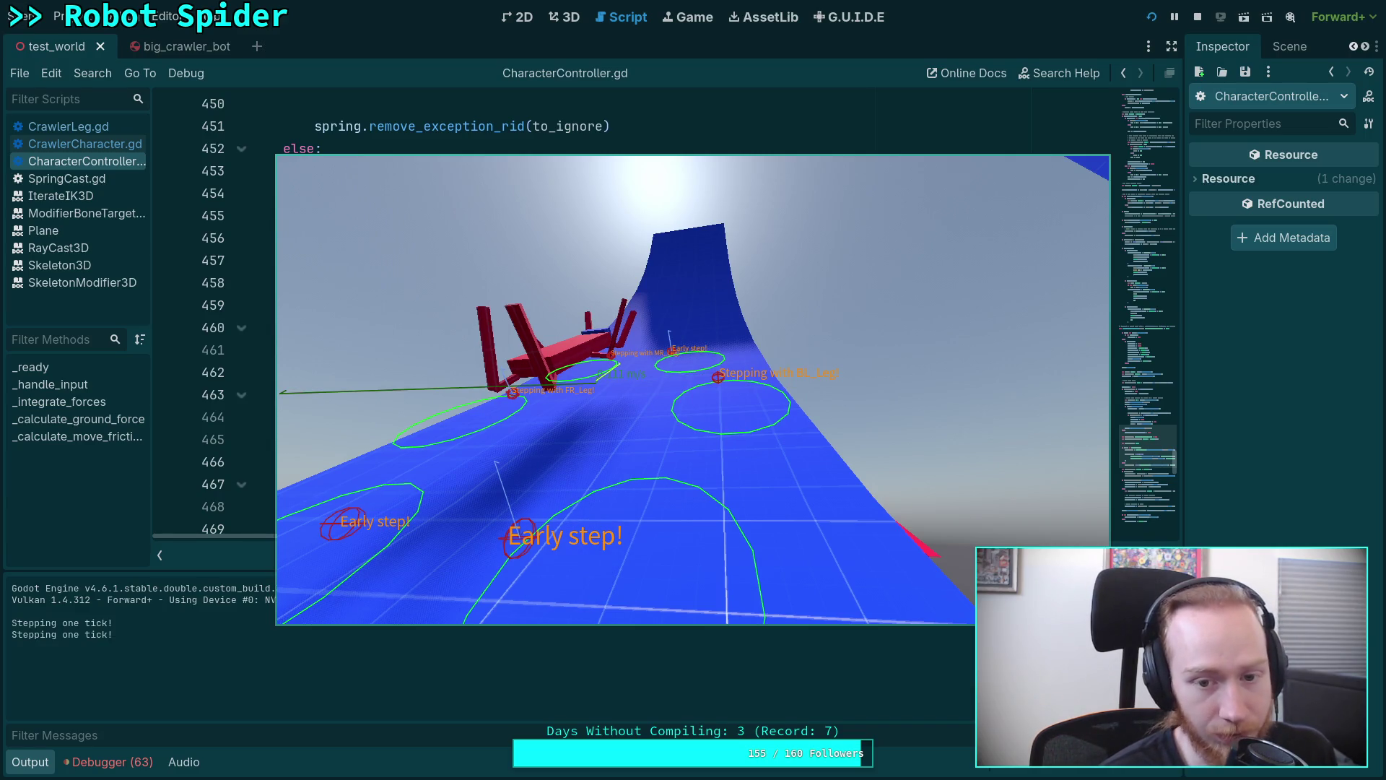
key(period)
key(period)
key(period)
key(period)
key(period)
key(period)
key(period)
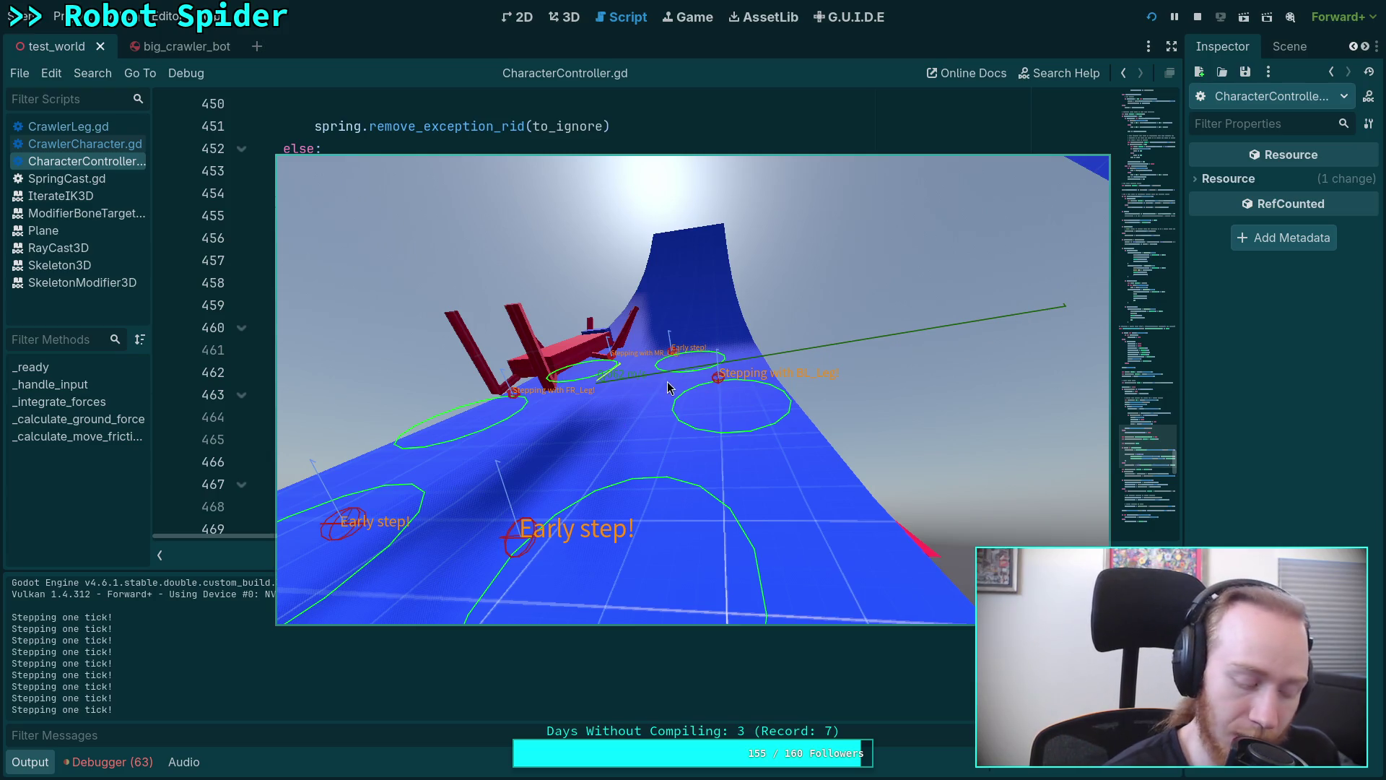
key(space)
key(space)
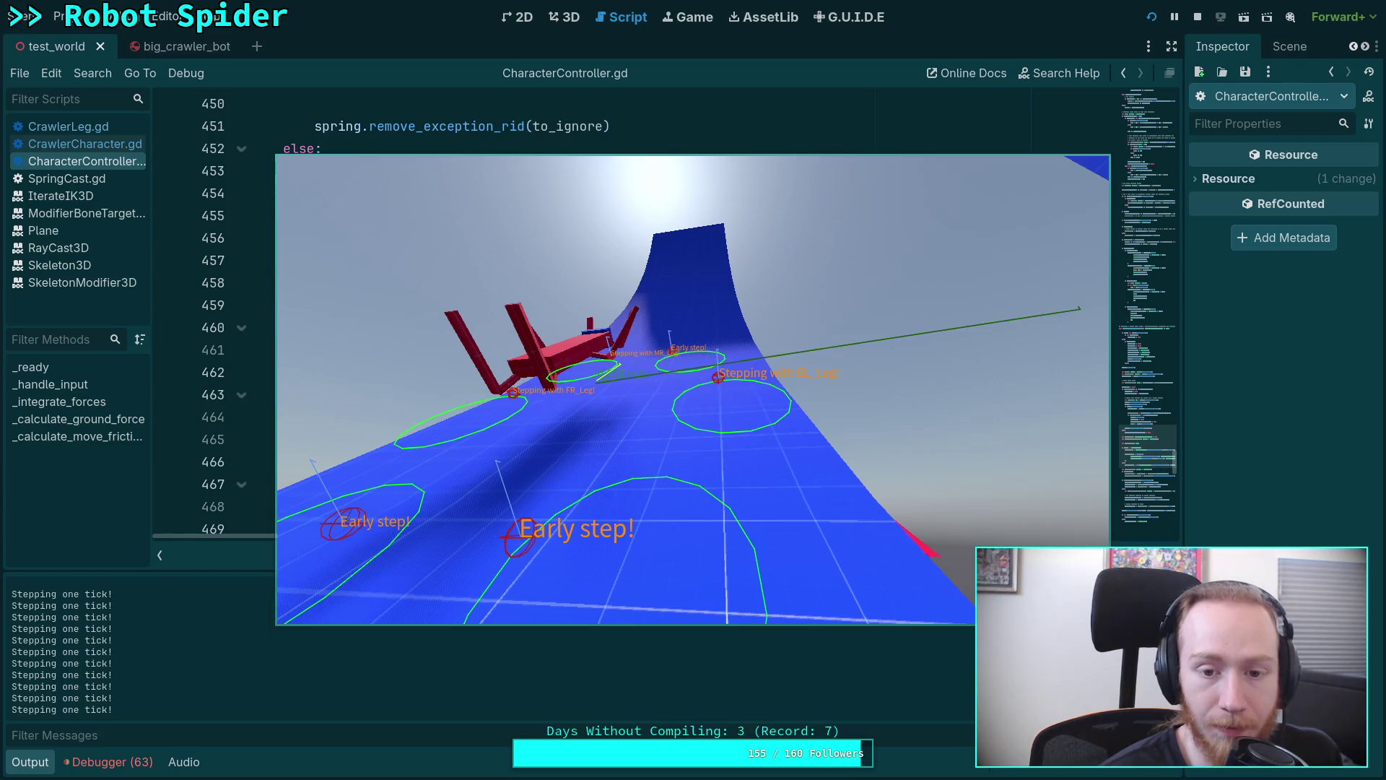
key(space)
key(space)
key(space)
key(space)
key(space)
key(space)
key(space)
key(space)
key(space)
key(space)
key(space)
key(space)
key(space)
key(space)
key(space)
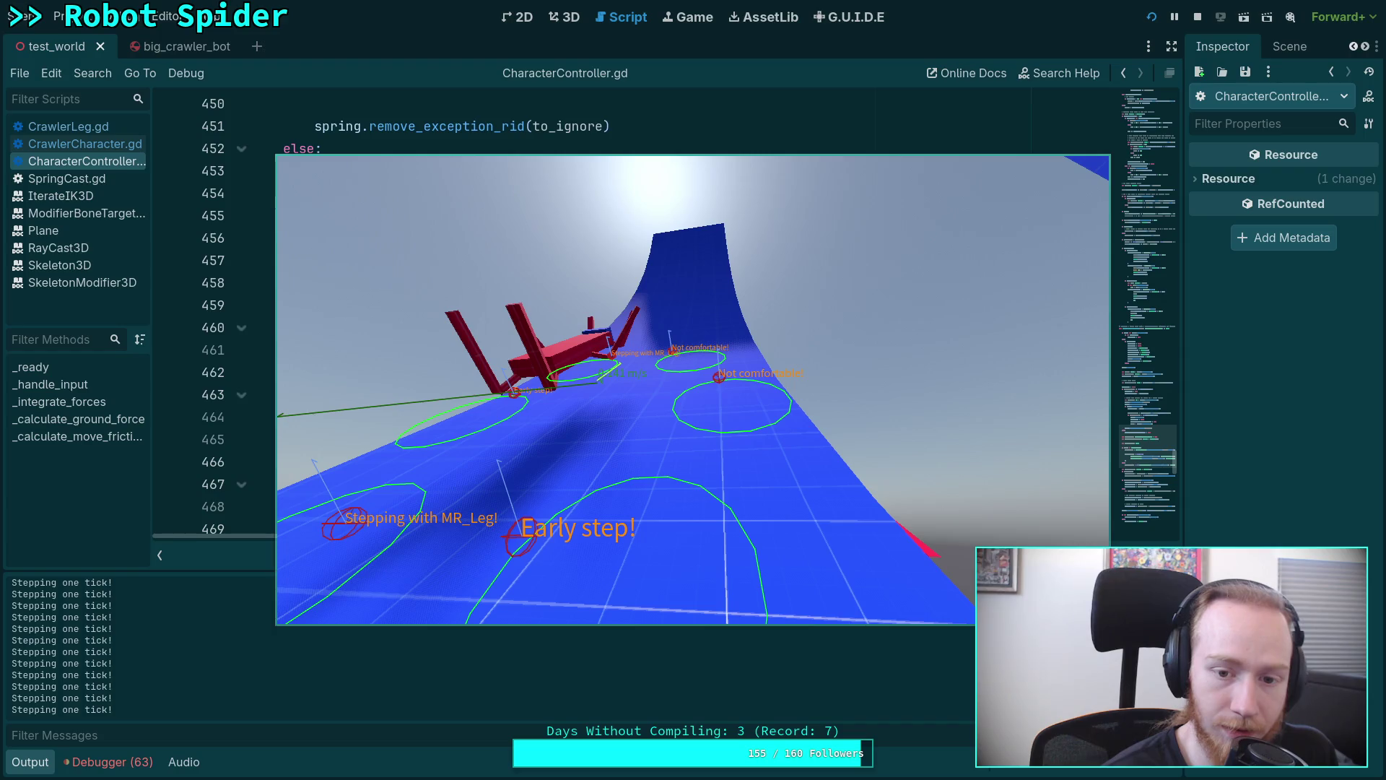
key(space)
key(space)
key(space)
key(space)
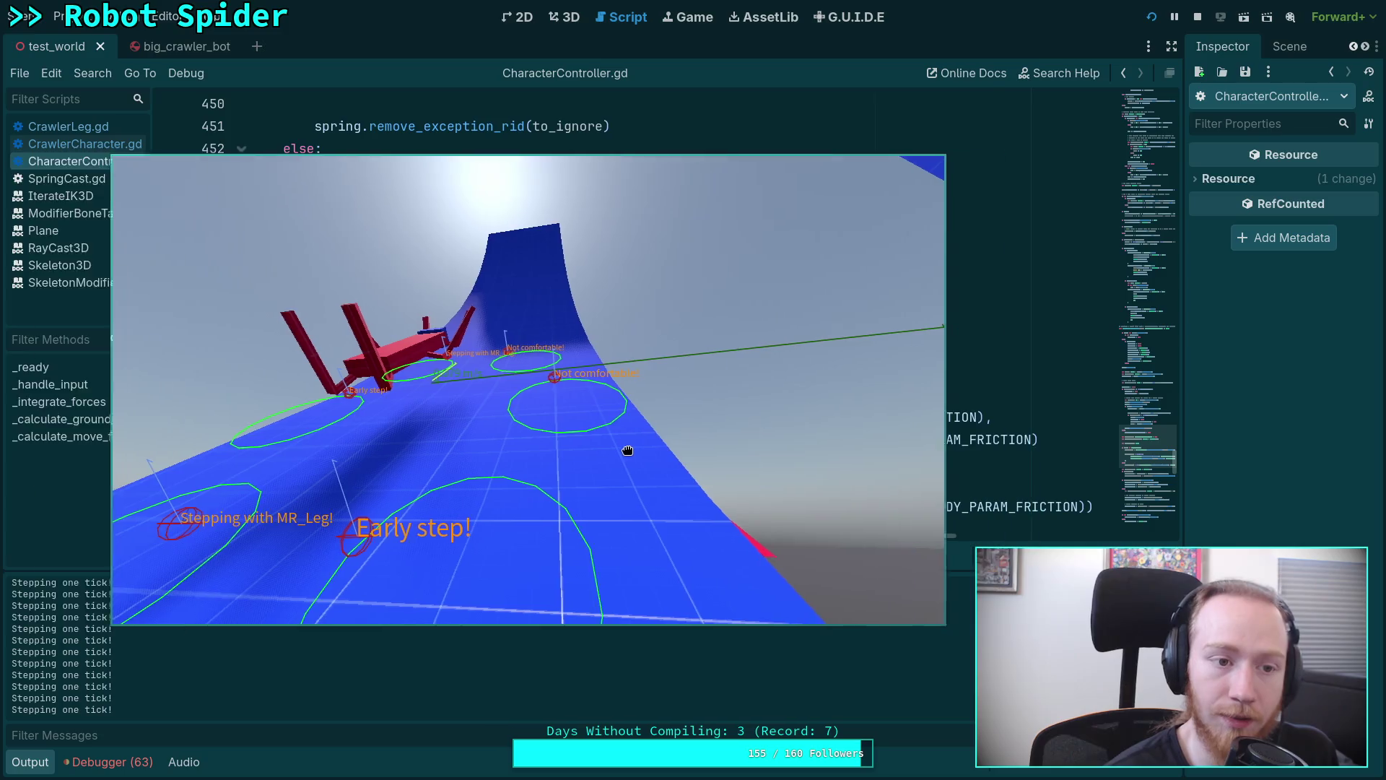
key(F8)
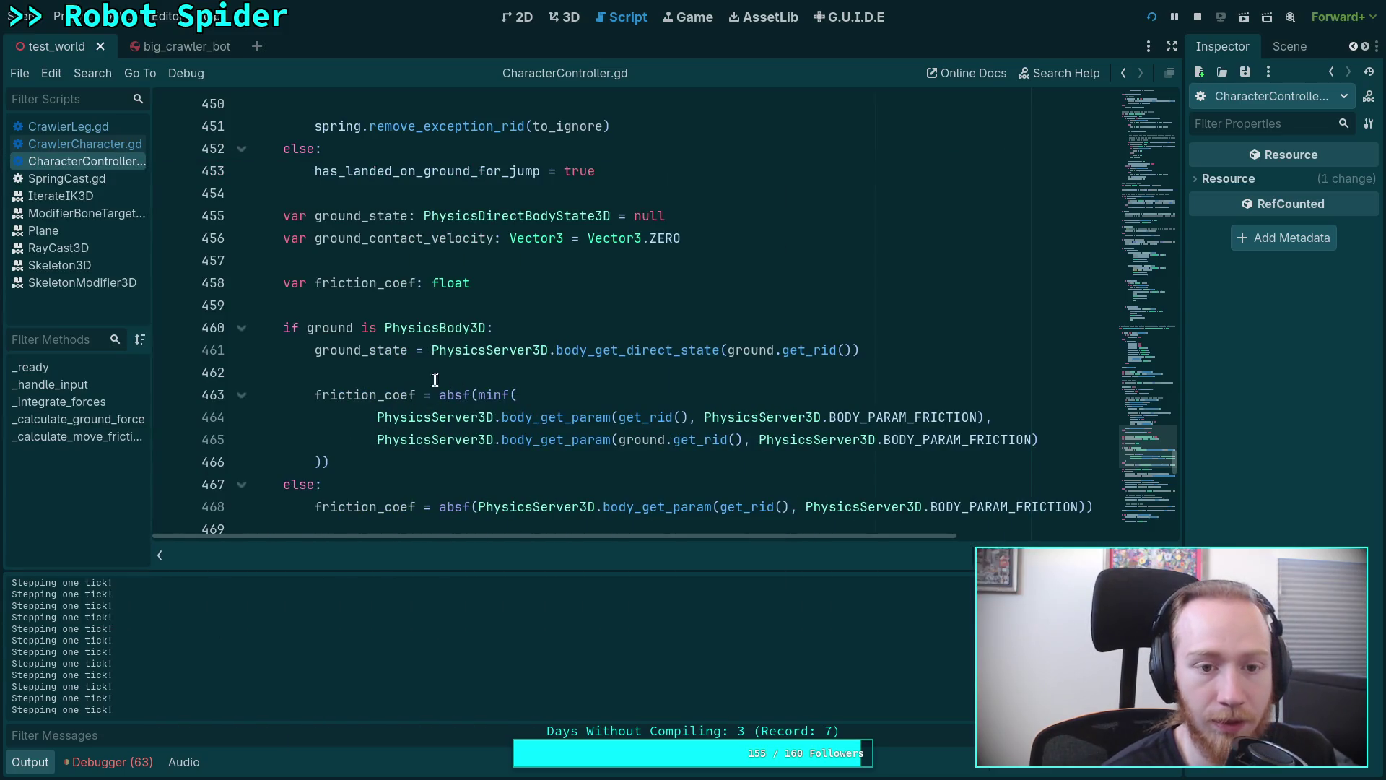
scroll(382, 378, up, 4)
scroll(382, 378, up, 5)
scroll(382, 379, down, 6)
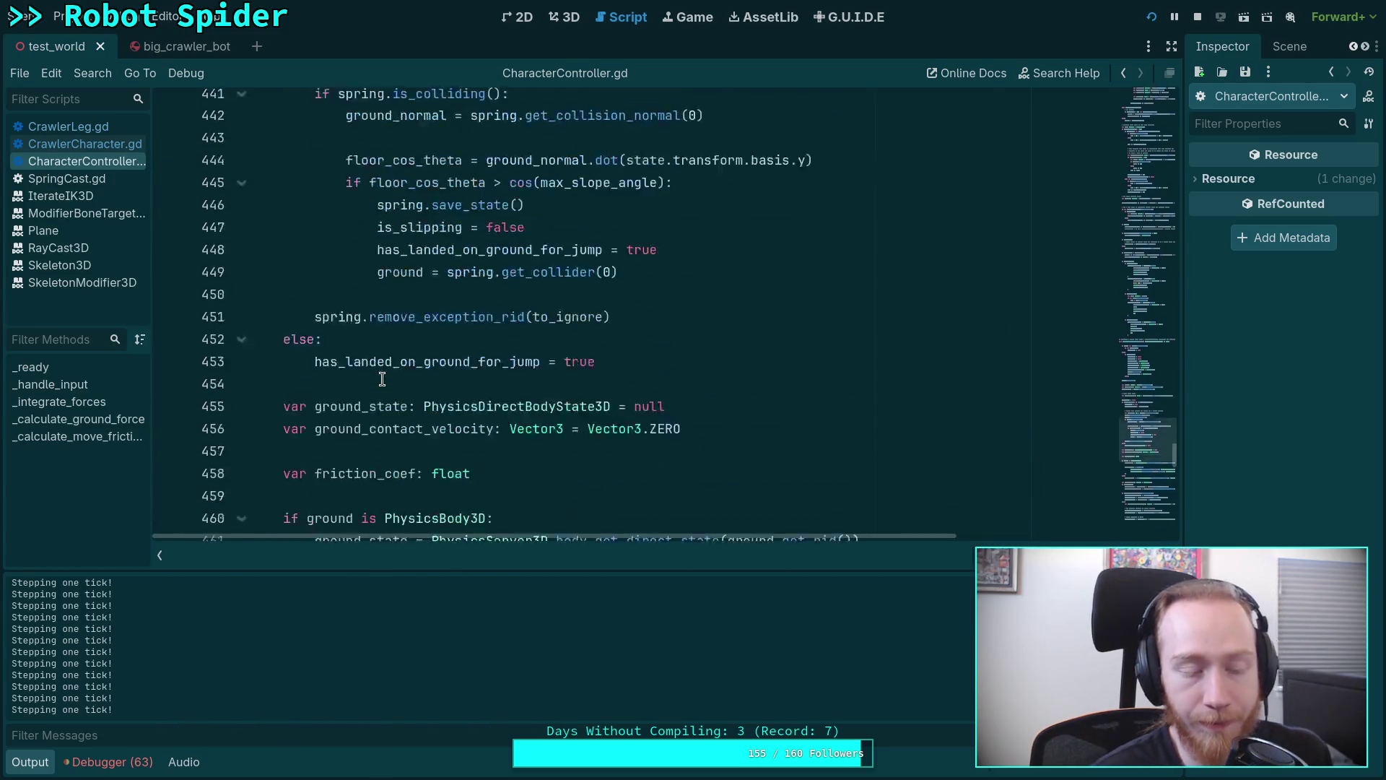
scroll(381, 379, down, 5)
scroll(382, 378, down, 1)
scroll(379, 373, down, 4)
scroll(373, 368, up, 3)
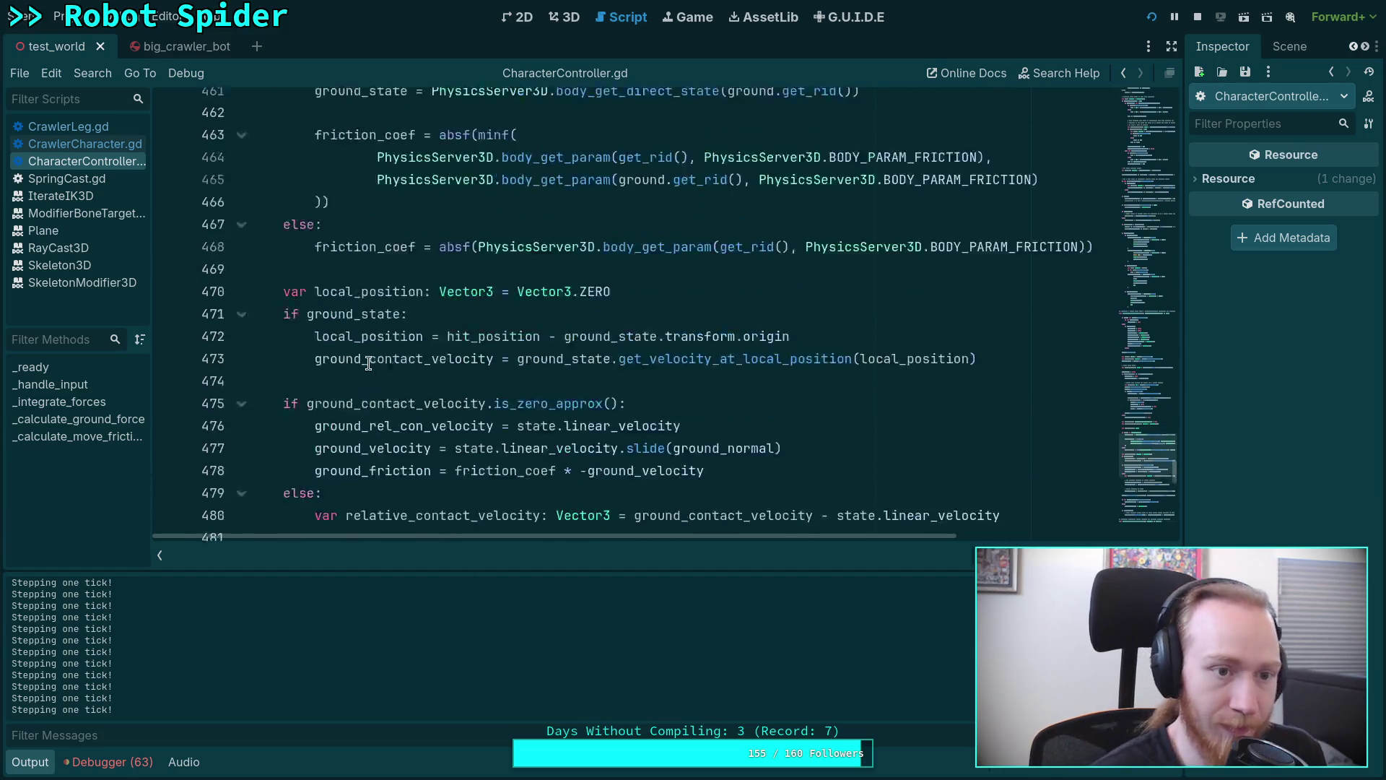
scroll(368, 358, up, 7)
scroll(368, 359, up, 4)
scroll(368, 359, up, 8)
scroll(368, 358, up, 1)
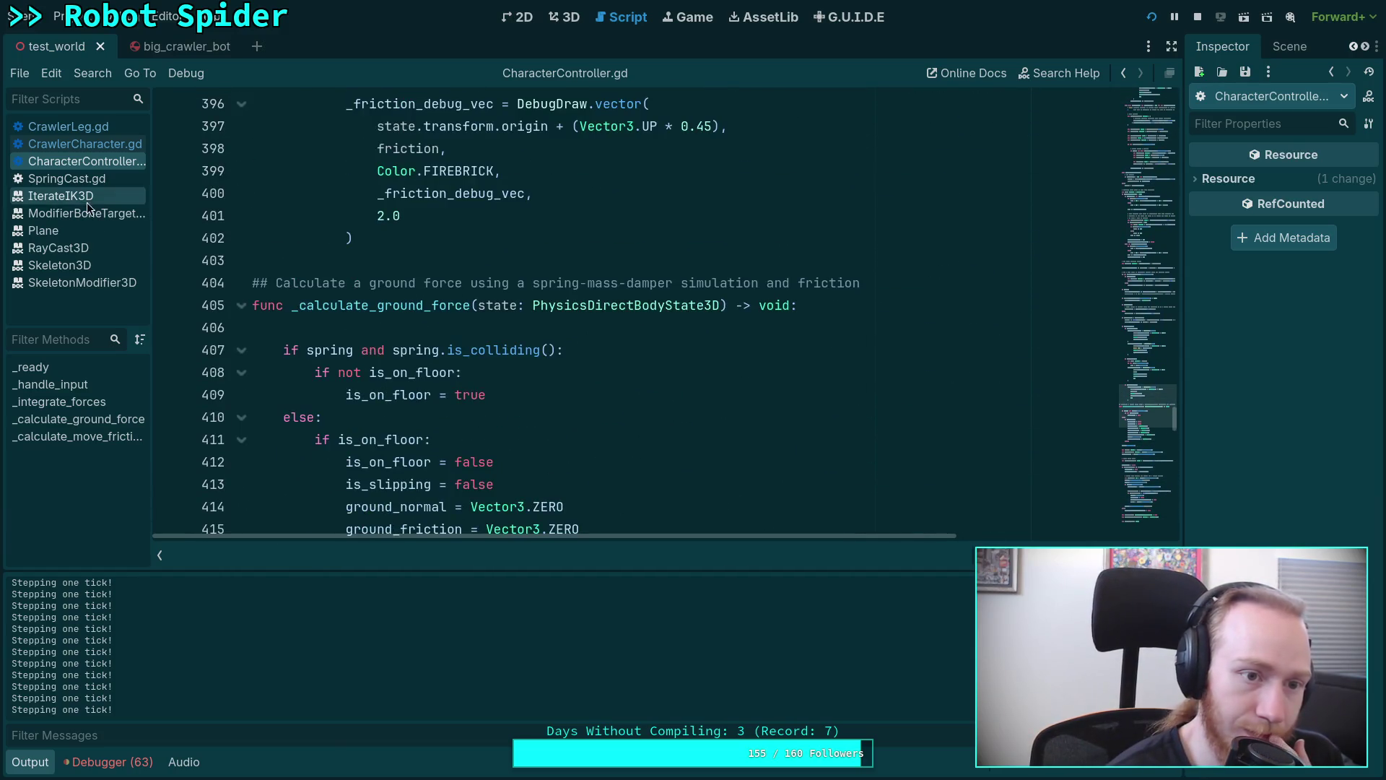
scroll(514, 301, down, 1)
scroll(514, 301, down, 5)
scroll(515, 301, up, 7)
scroll(515, 302, up, 3)
scroll(514, 301, up, 5)
scroll(515, 302, up, 4)
scroll(514, 302, up, 4)
scroll(515, 302, up, 4)
scroll(514, 302, up, 2)
scroll(514, 302, up, 3)
scroll(515, 301, up, 6)
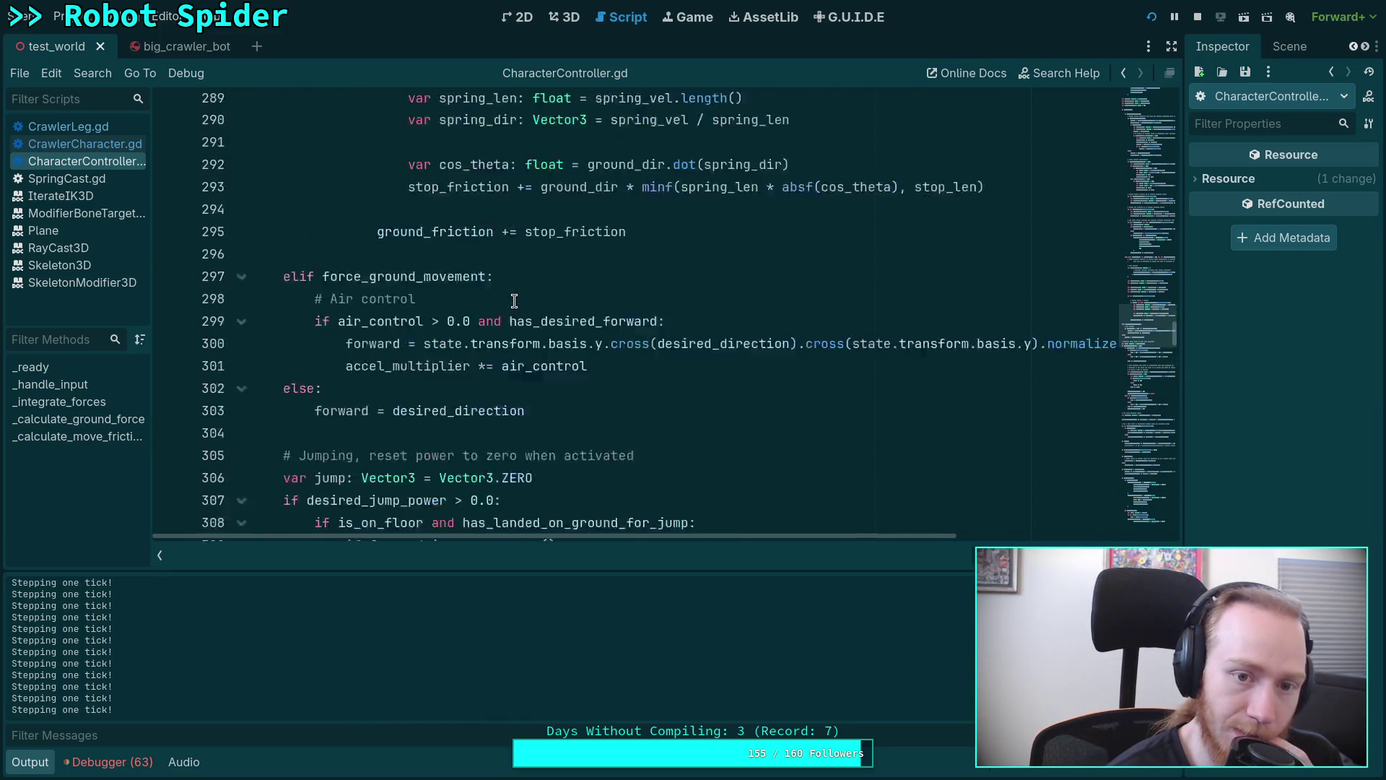
scroll(515, 301, up, 8)
scroll(515, 302, down, 2)
scroll(514, 301, up, 2)
scroll(341, 272, up, 6)
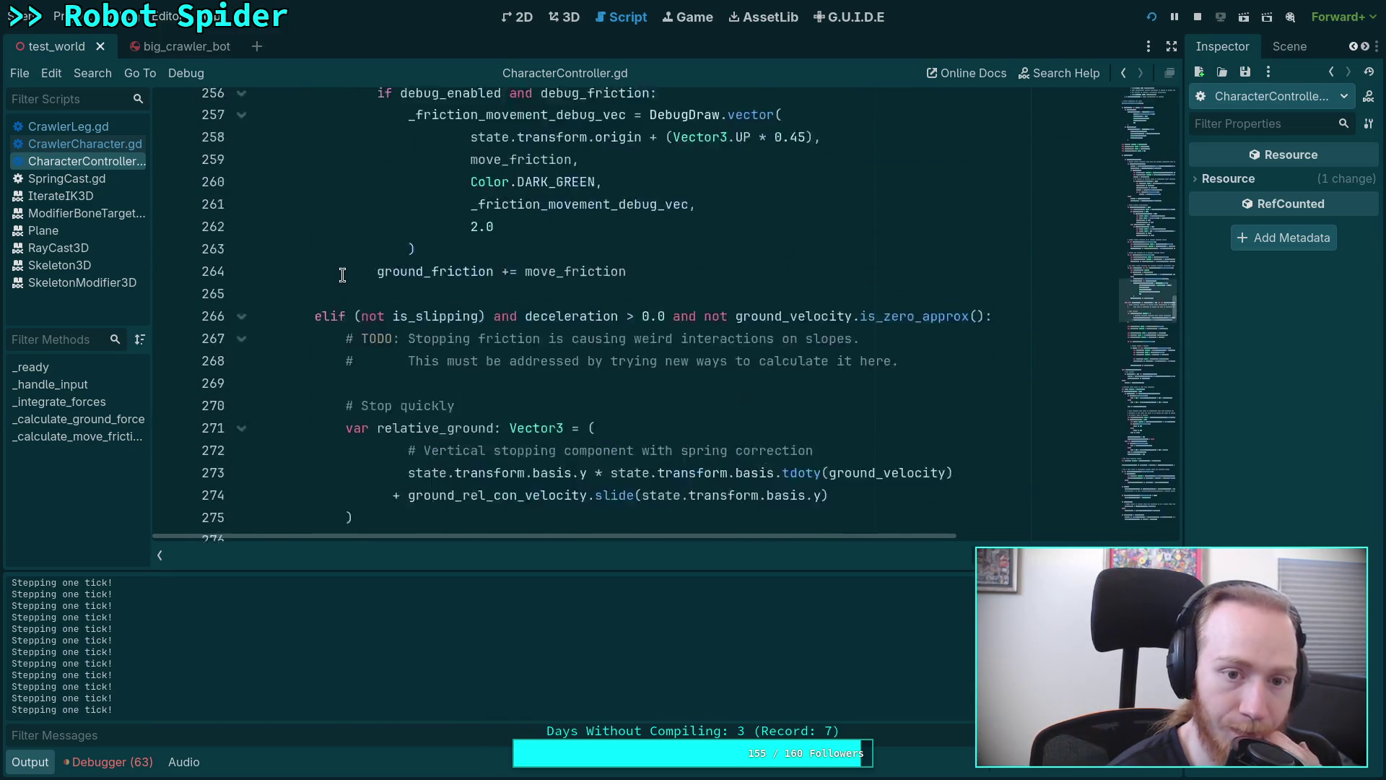
scroll(347, 280, up, 1)
scroll(346, 279, up, 2)
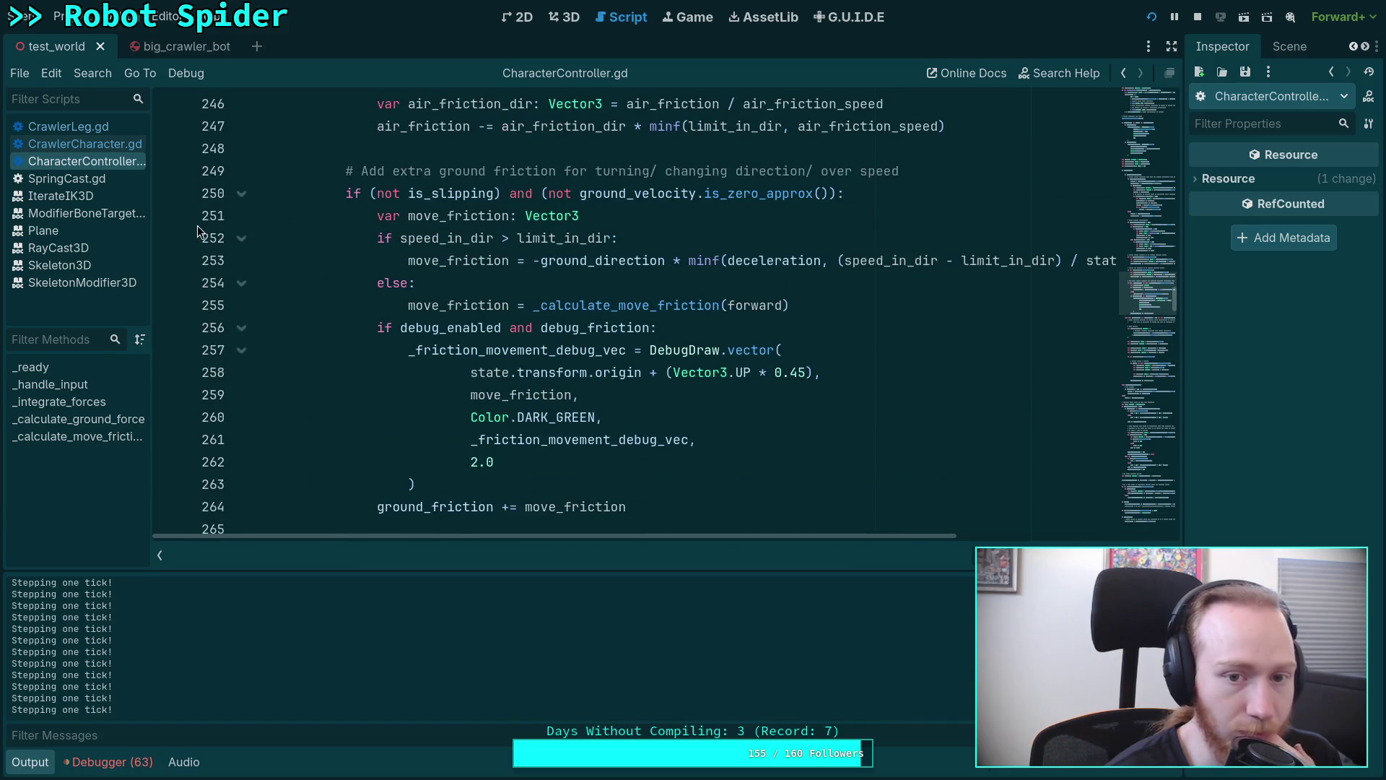
Set a breakpoint on line 251 of CharacterController.gd so the game pauses there.
click(168, 215)
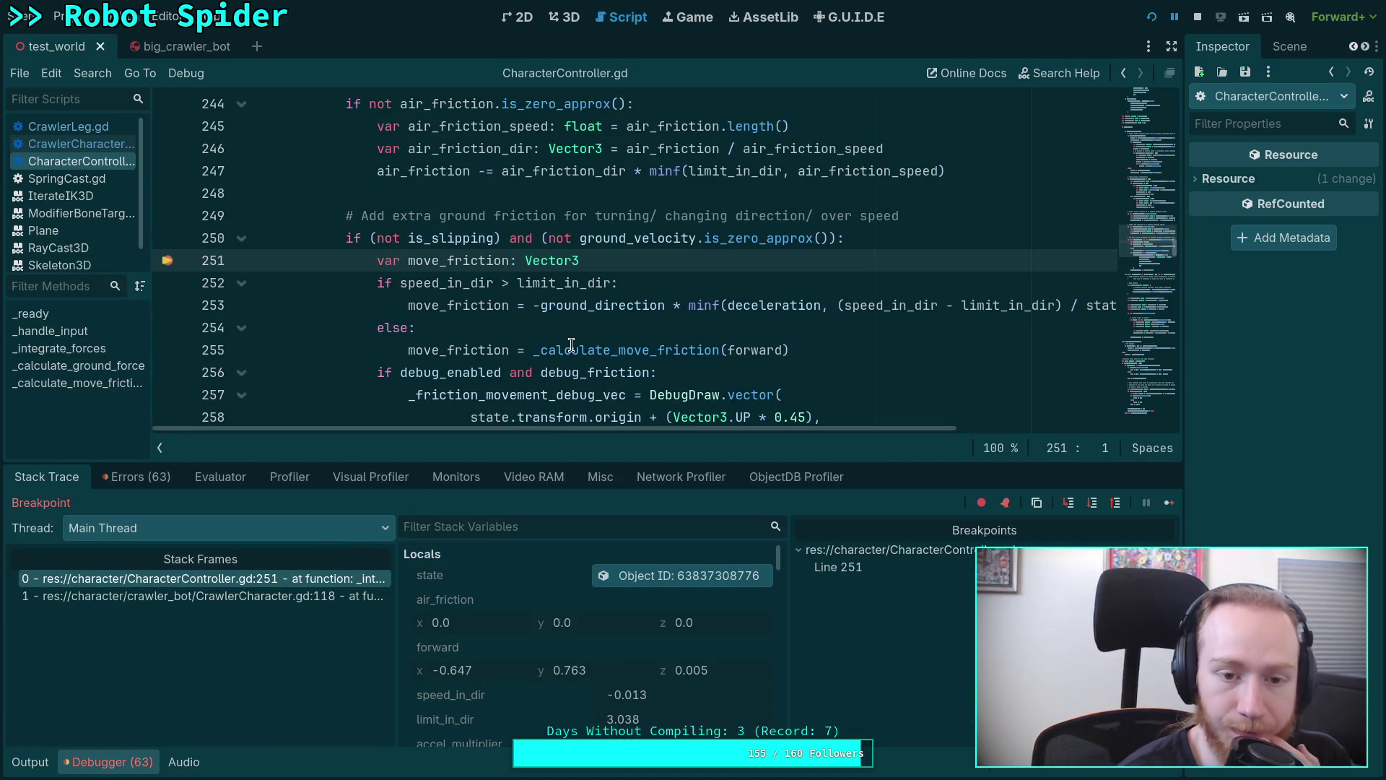
scroll(577, 317, down, 1)
Step into _calculate_move_friction and over lines 502-518, watching cos_theta -0.221, angle 1.793, loss 9.764, keep 0.064.
click(1092, 504)
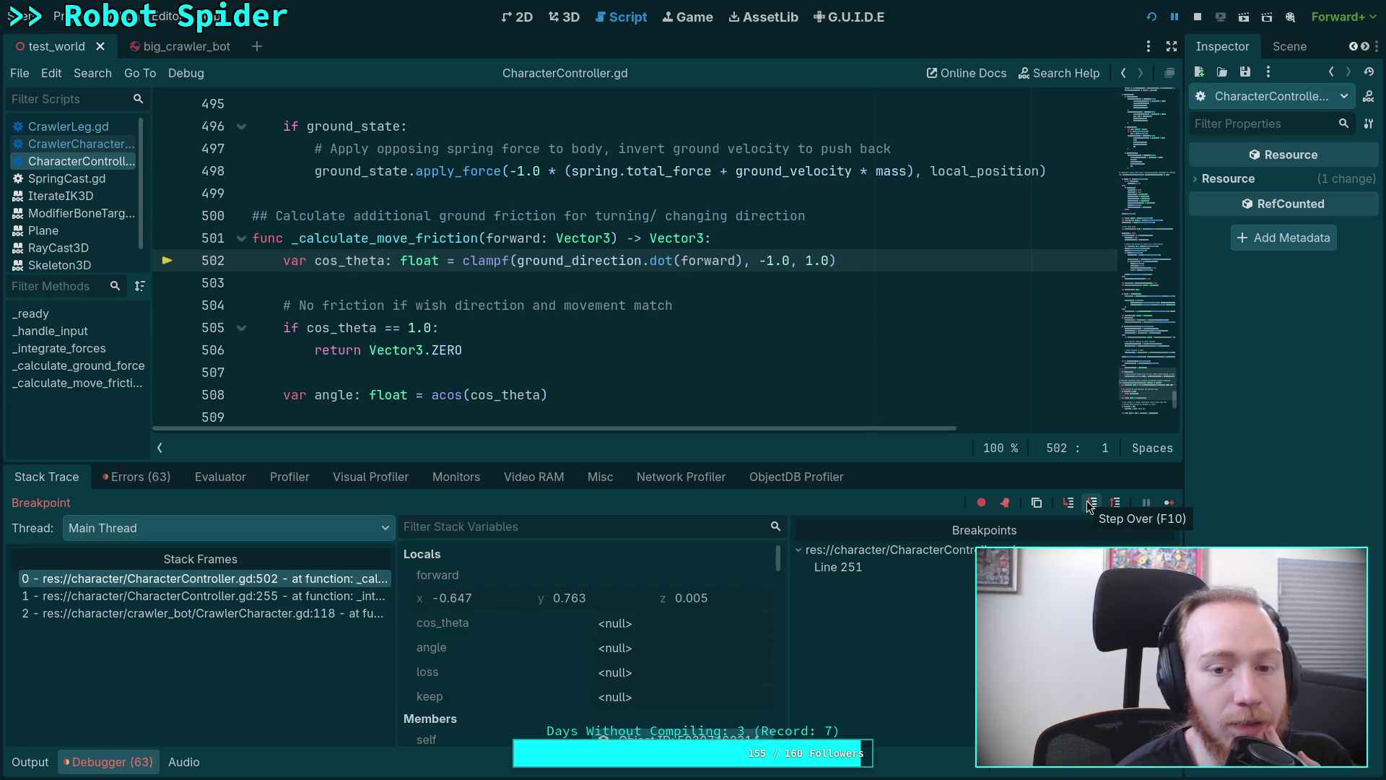
click(1090, 508)
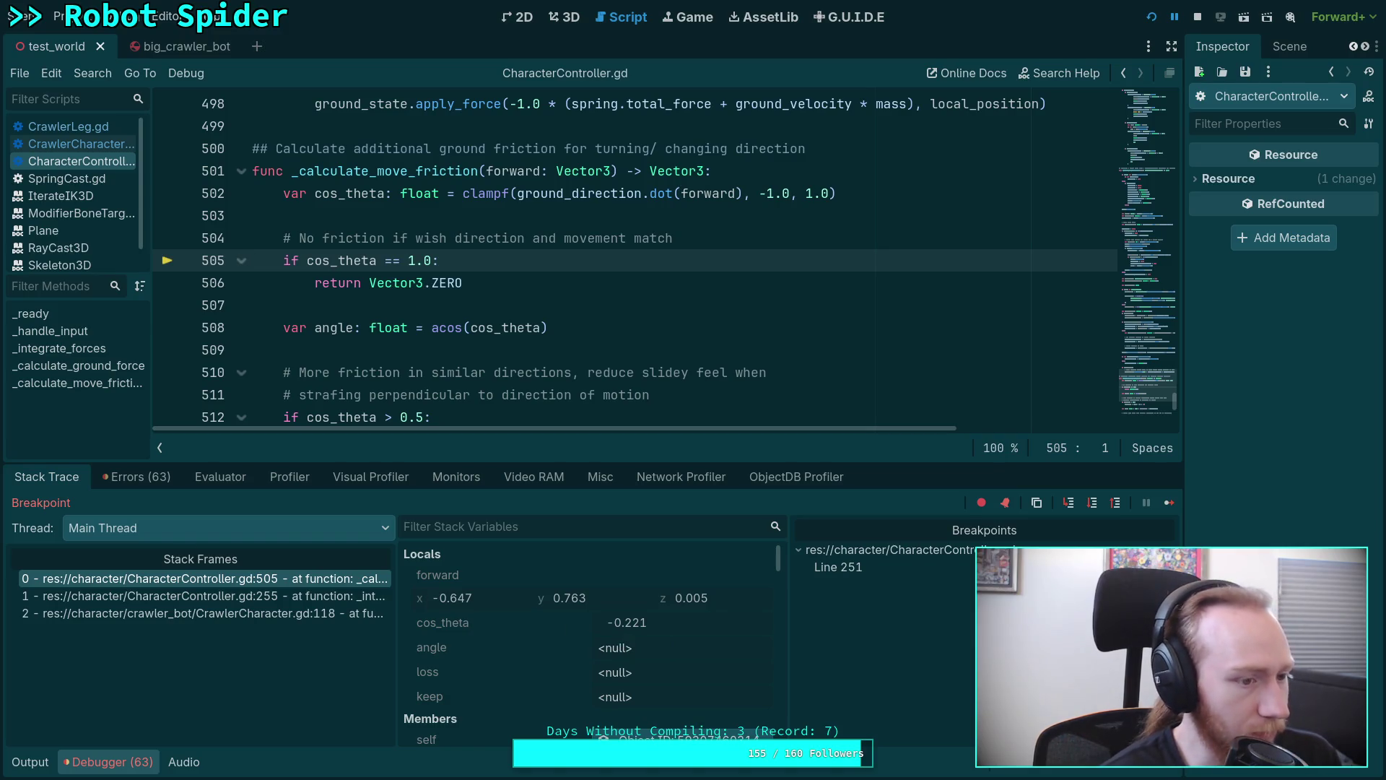
click(1091, 502)
click(1098, 502)
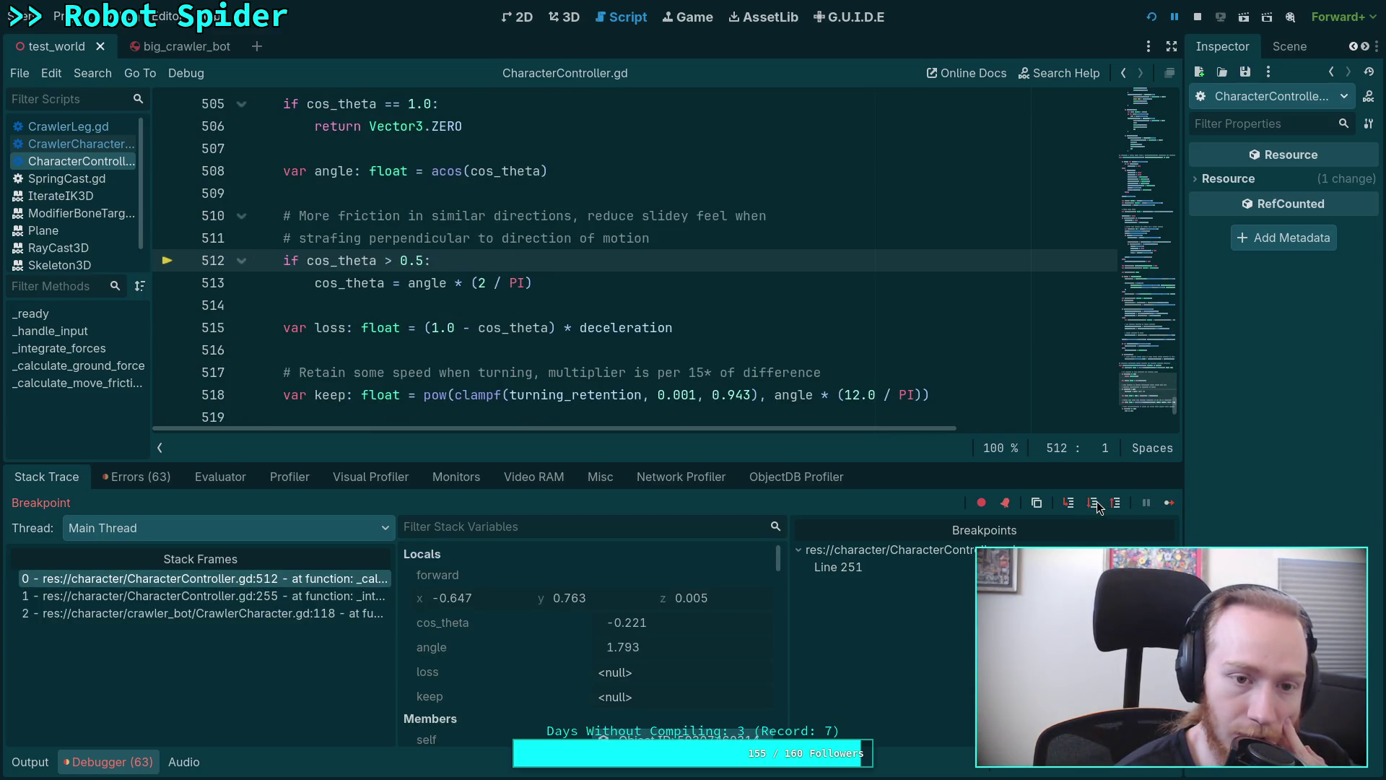
click(1098, 502)
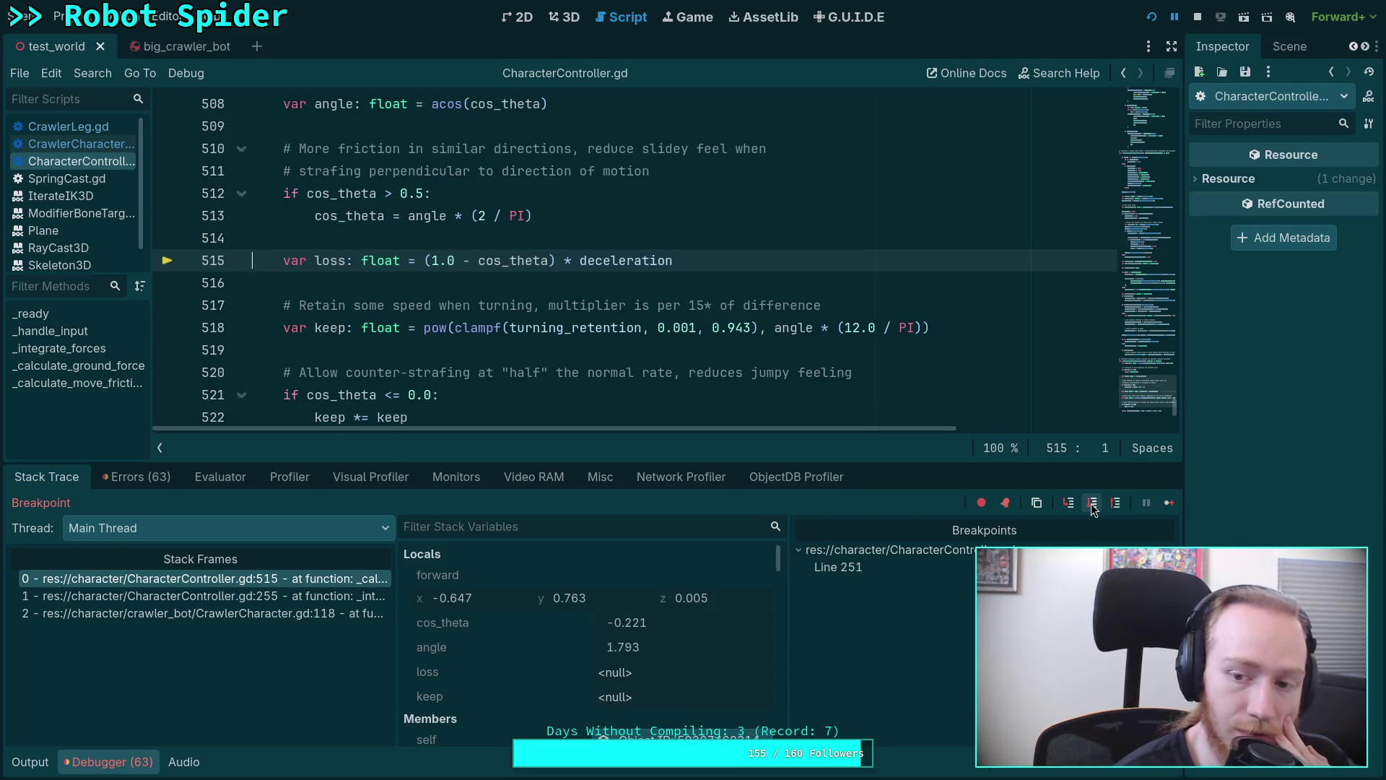
click(1094, 504)
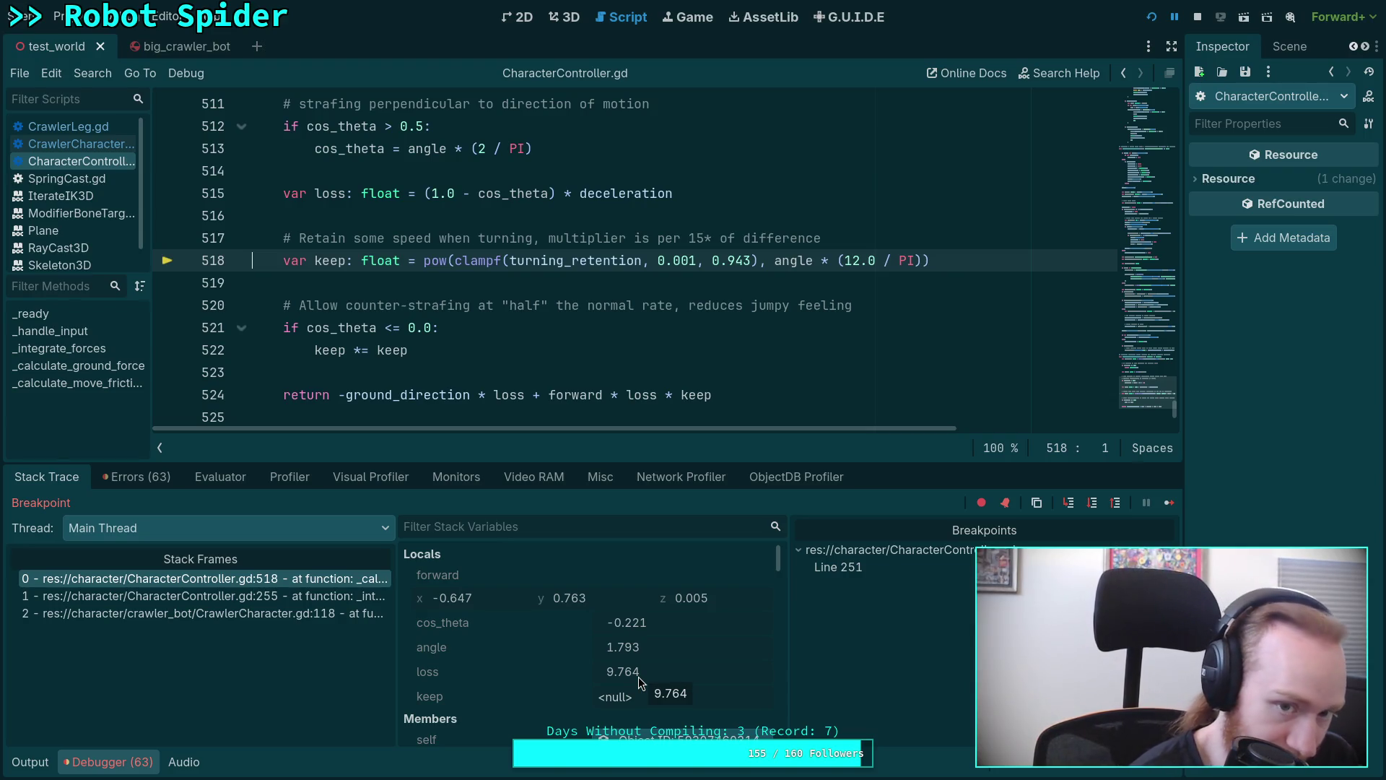
click(1092, 502)
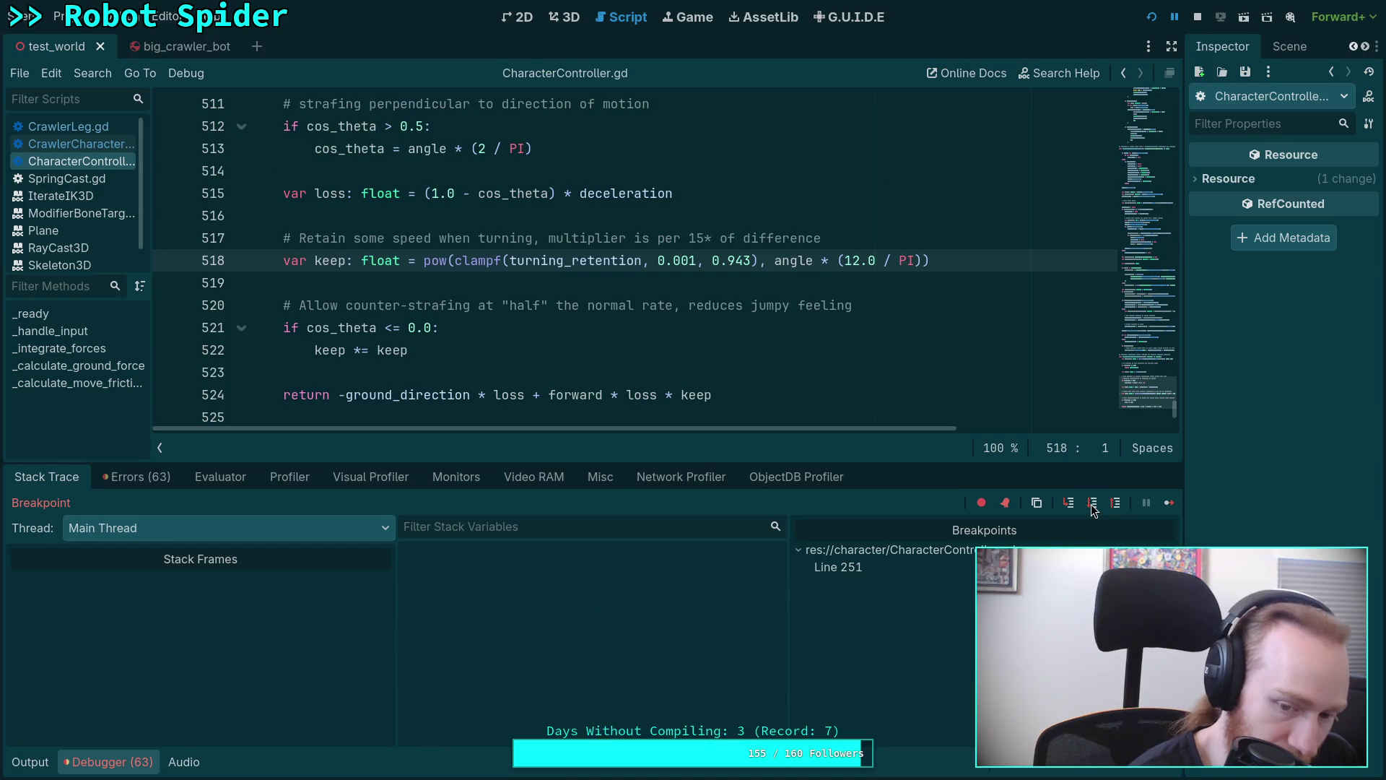
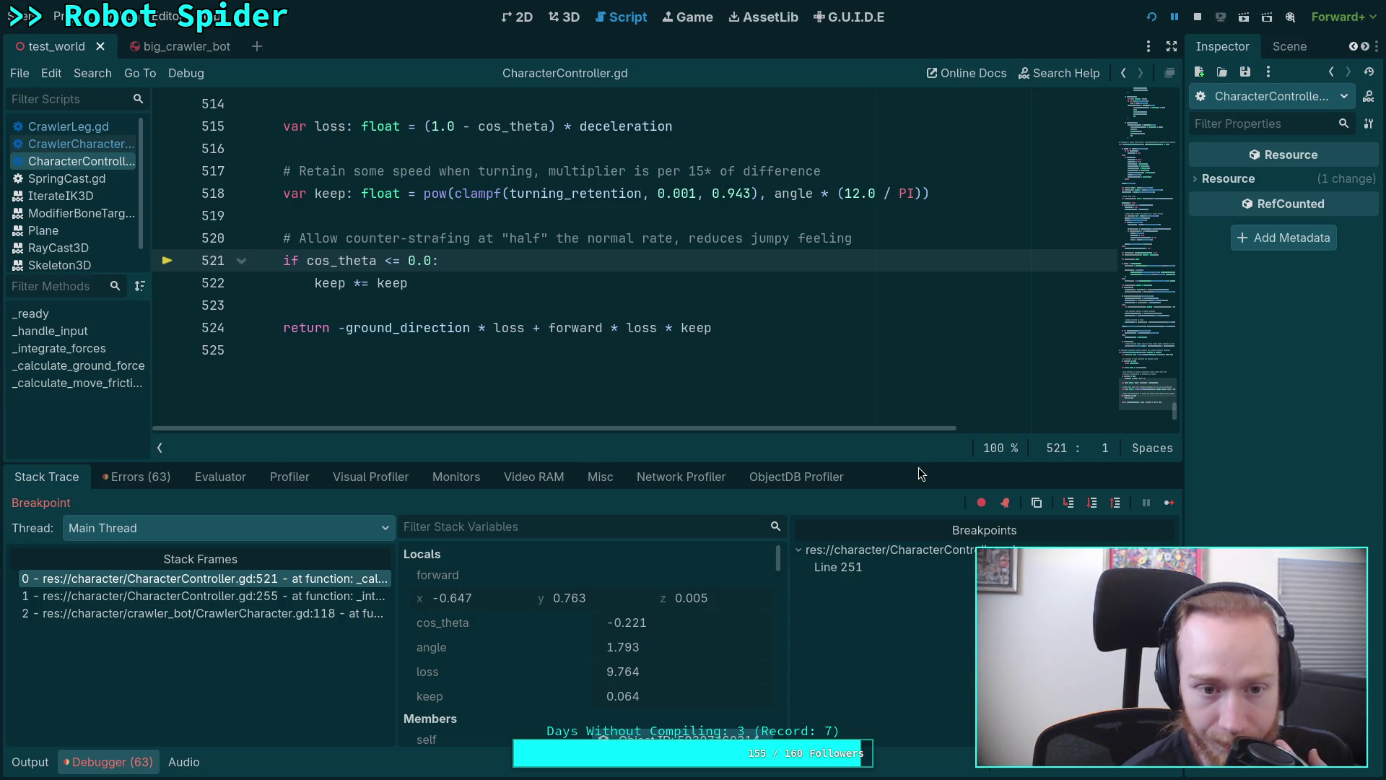
Step over the keep update (lines 521–524) and return to line 256 in the caller.
click(1095, 504)
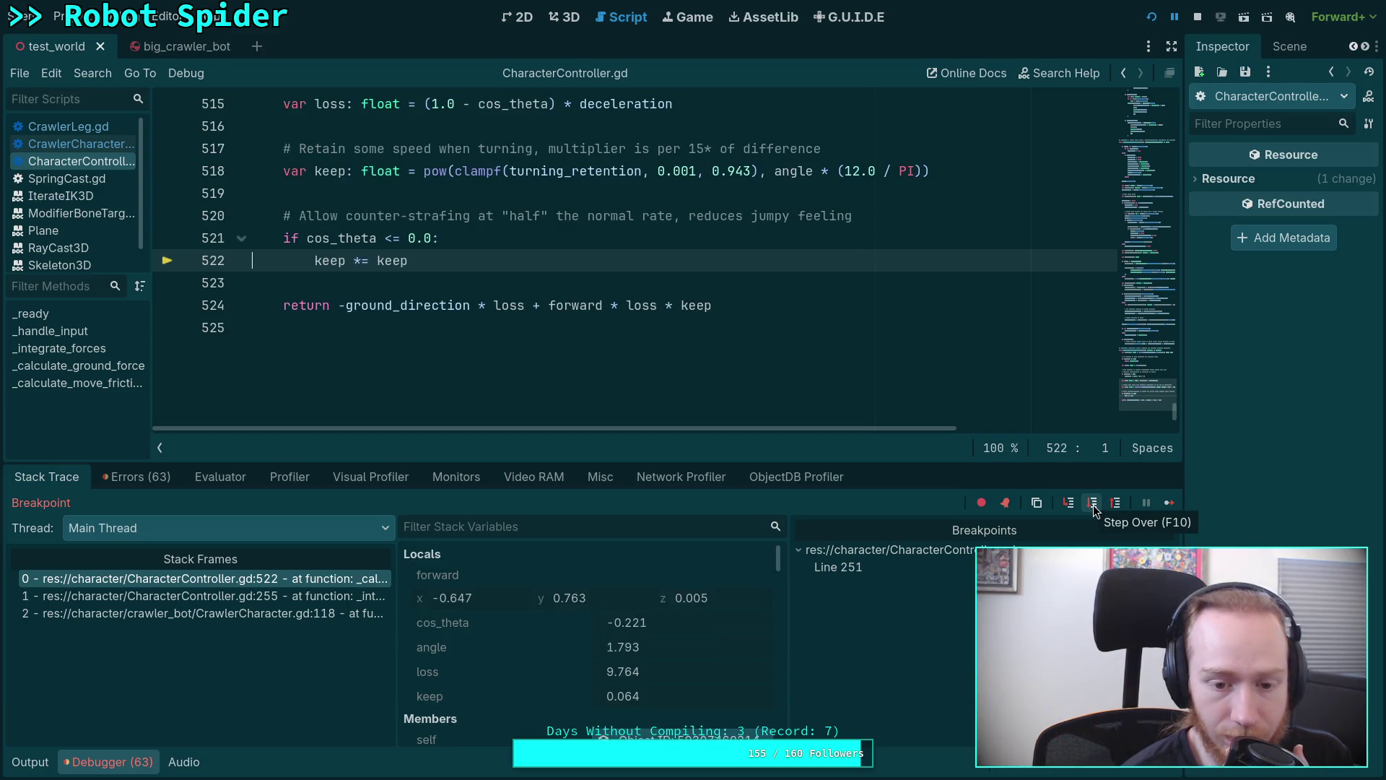
click(1094, 505)
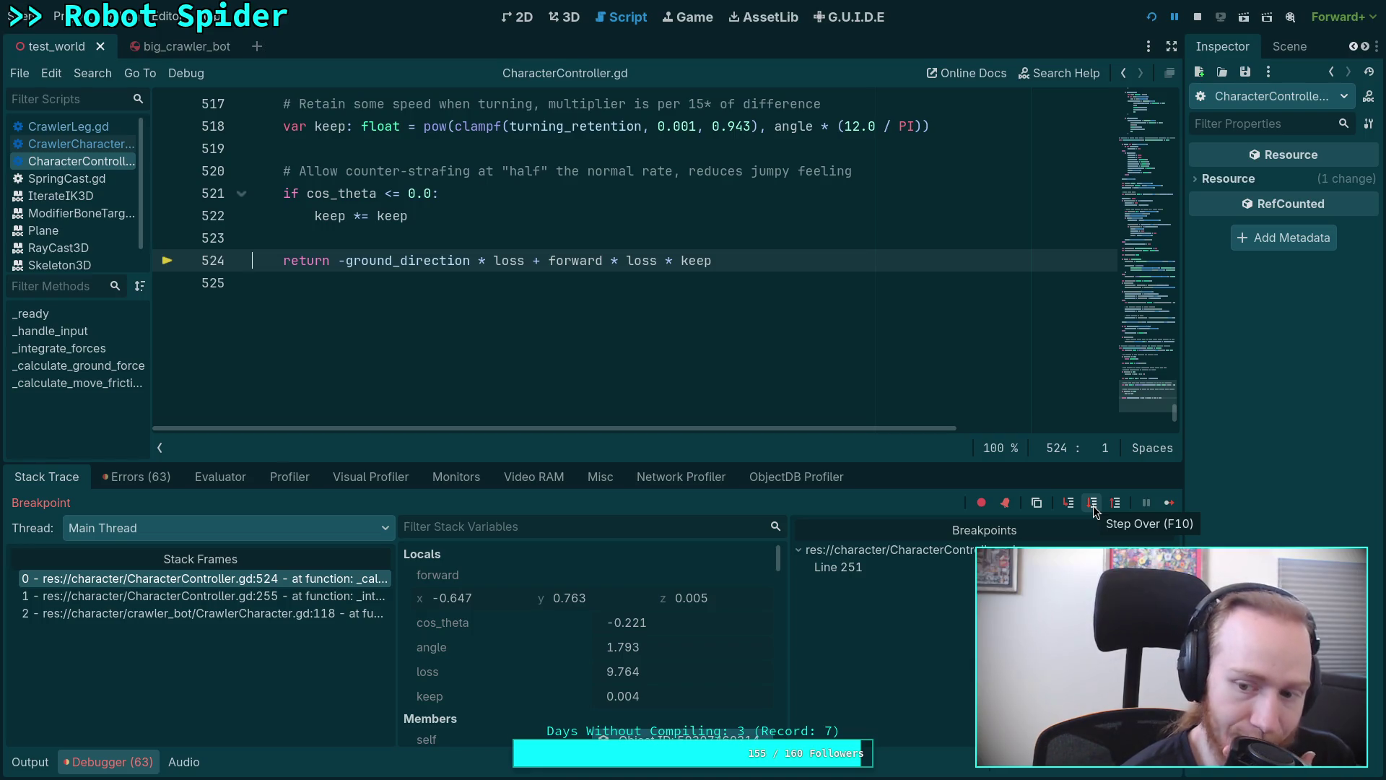
click(1093, 505)
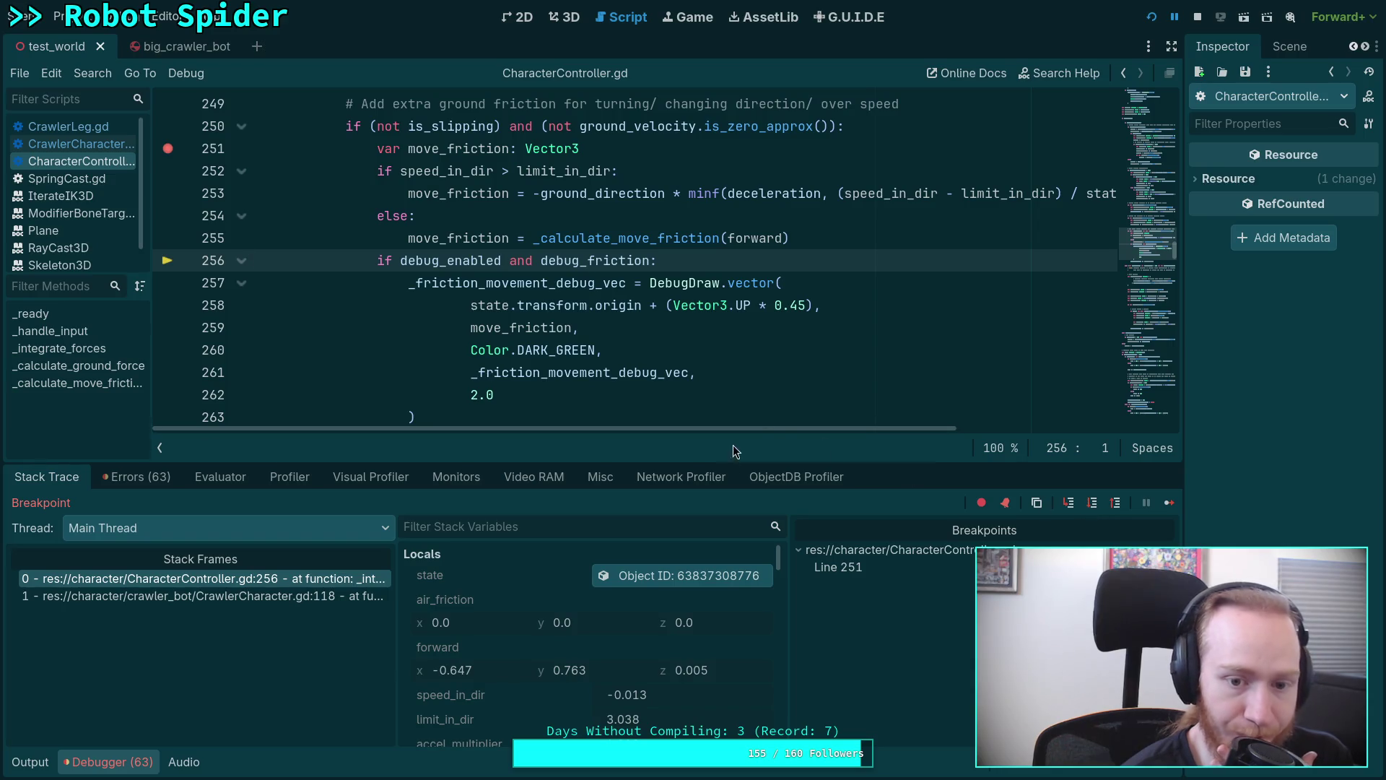
scroll(553, 585, down, 1)
scroll(555, 589, down, 2)
scroll(551, 642, down, 1)
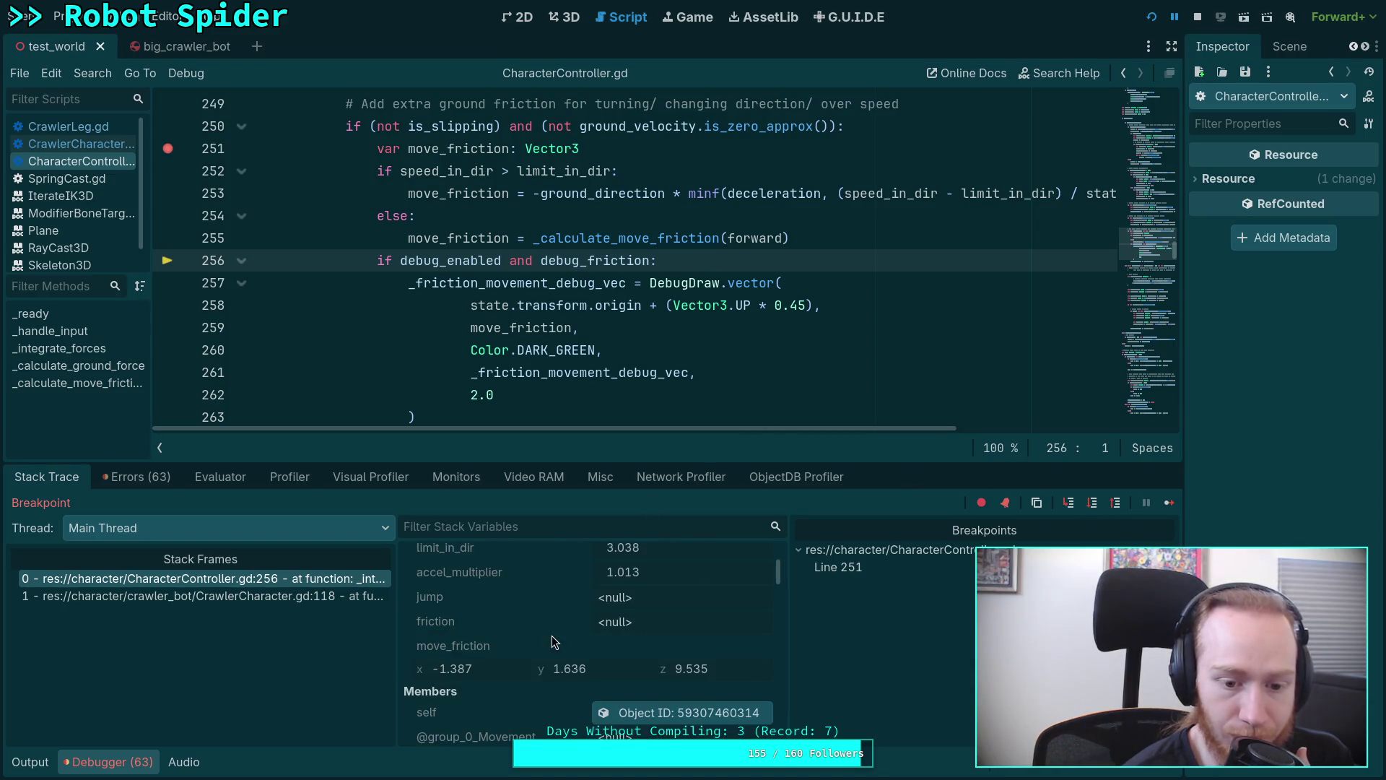
mouse_move(580, 668)
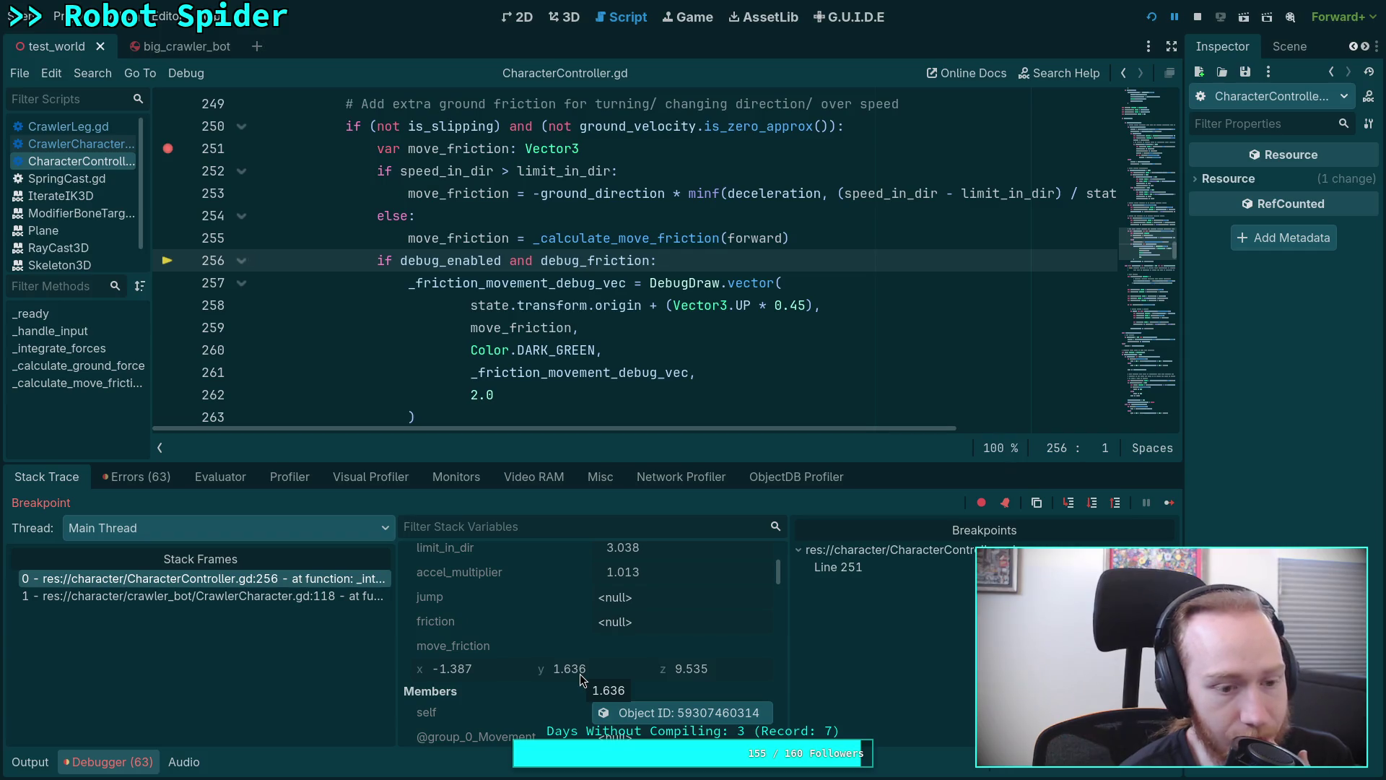
Highlight the uses of move_friction, ground_friction and friction, including line 341's velocity update.
double_click(468, 238)
scroll(601, 280, down, 1)
scroll(602, 280, down, 2)
scroll(607, 265, down, 2)
scroll(616, 256, up, 1)
double_click(439, 170)
scroll(488, 184, down, 1)
scroll(541, 205, down, 3)
scroll(606, 228, down, 3)
scroll(661, 252, down, 3)
scroll(661, 252, down, 3)
scroll(661, 251, down, 2)
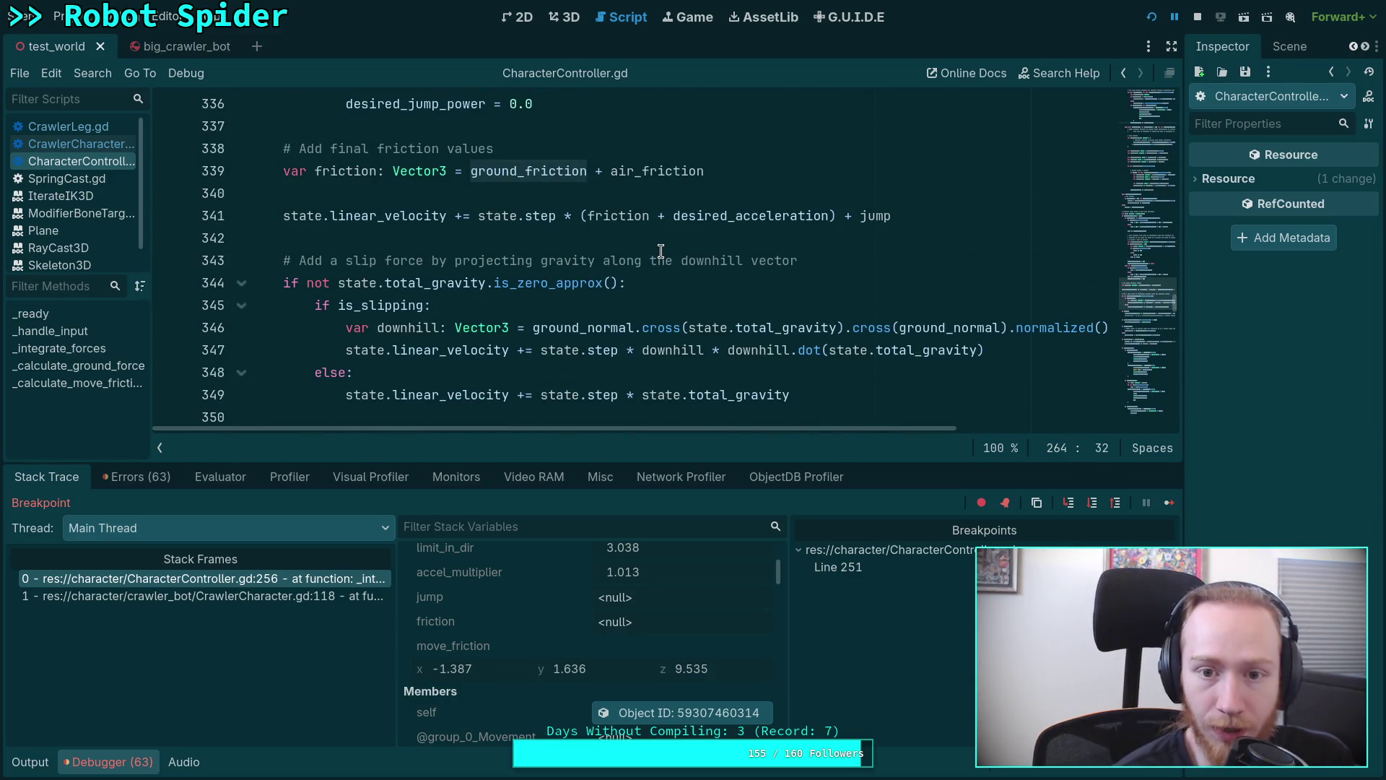
double_click(361, 170)
drag(465, 220, 856, 216)
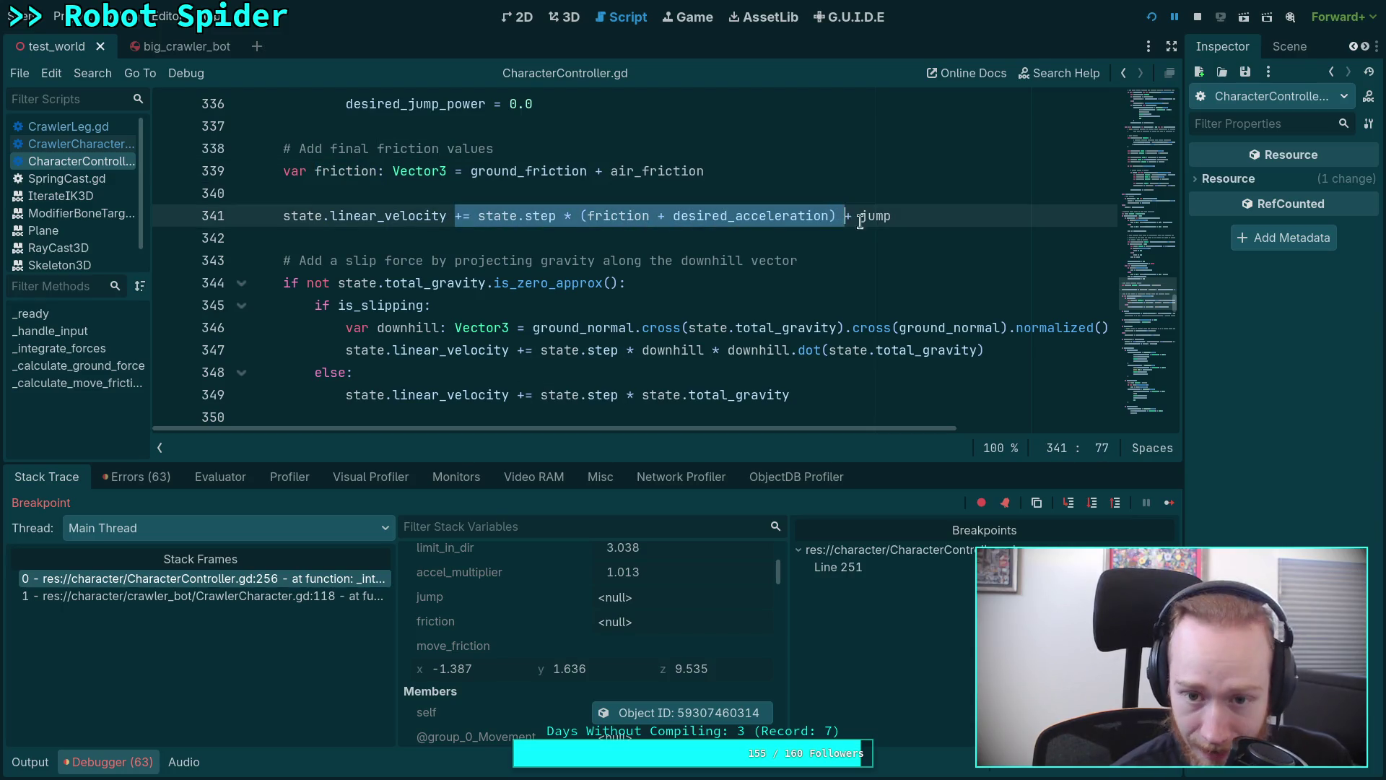
click(845, 216)
double_click(593, 216)
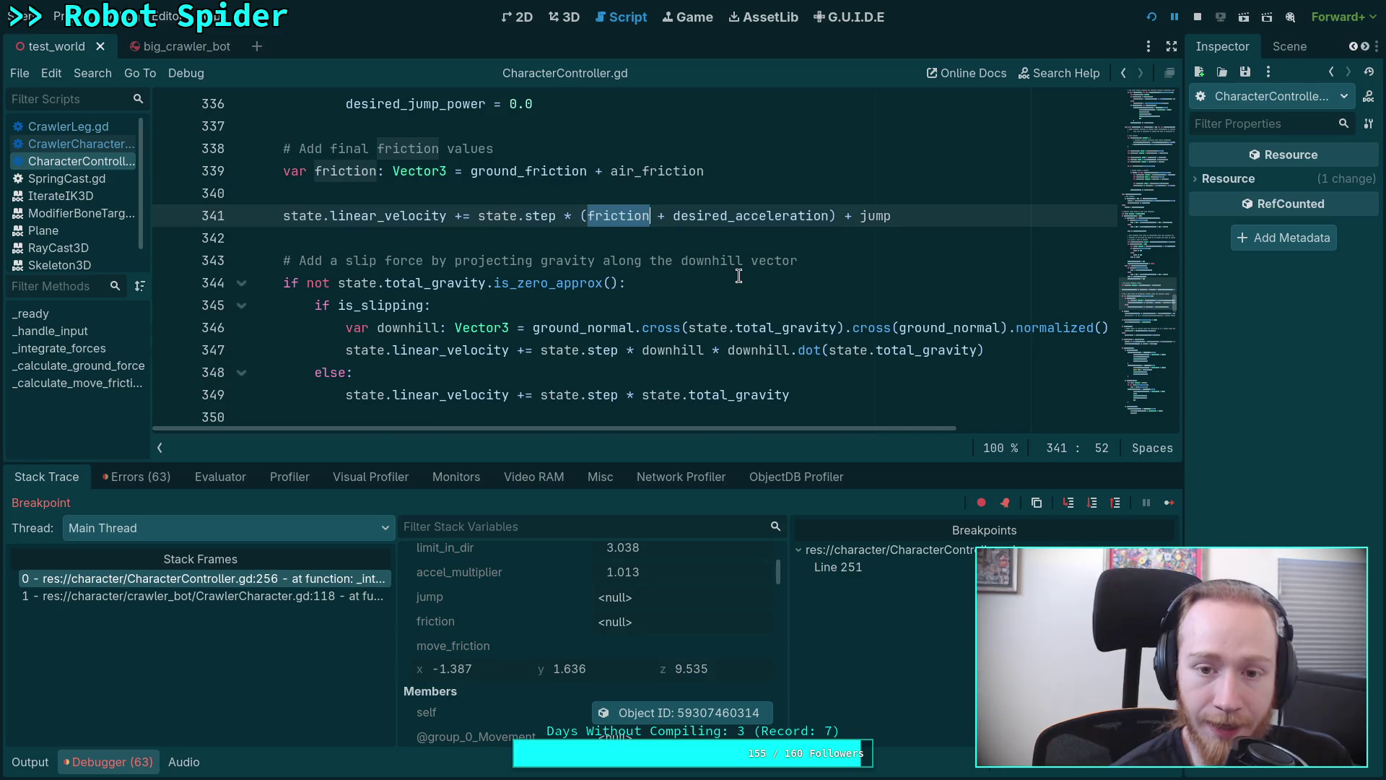
scroll(738, 277, up, 3)
scroll(738, 277, up, 3)
scroll(737, 277, up, 2)
scroll(738, 276, up, 3)
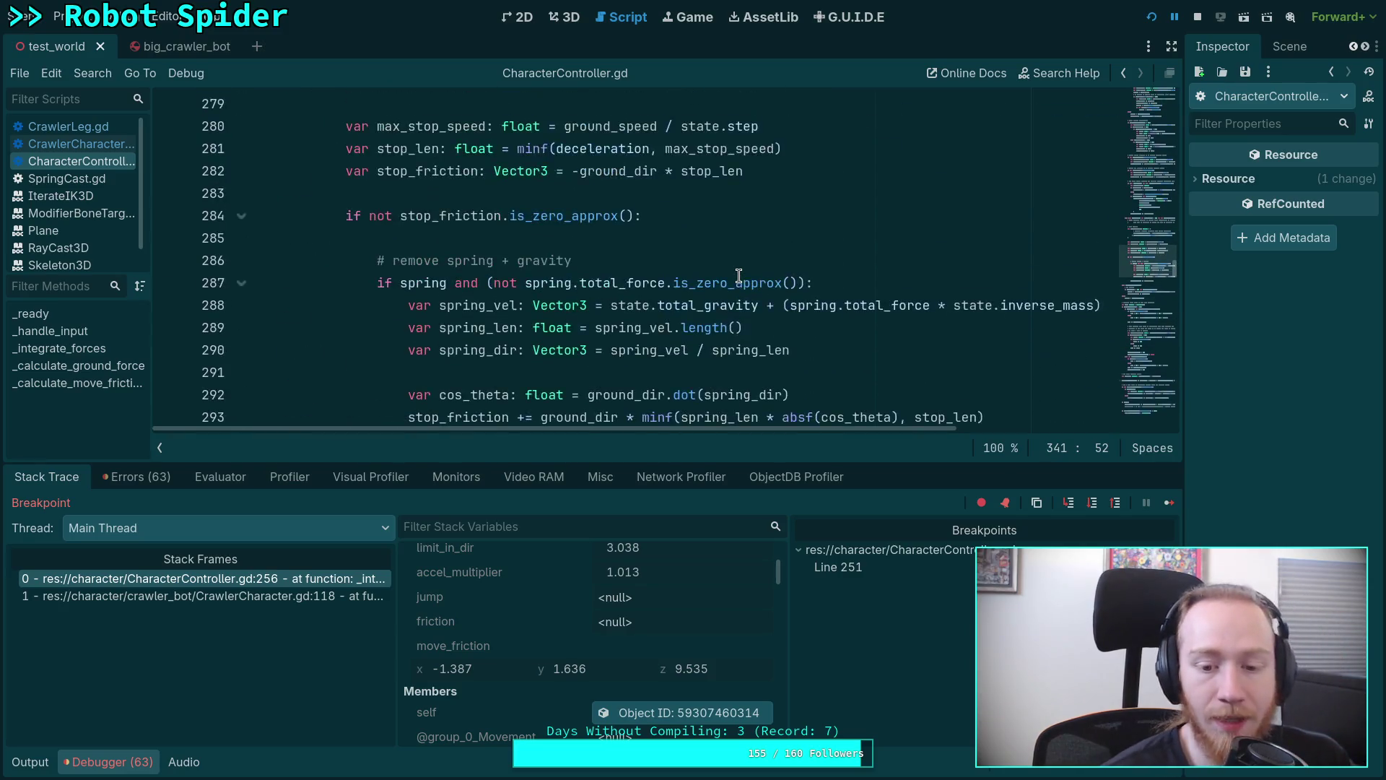
scroll(747, 304, up, 3)
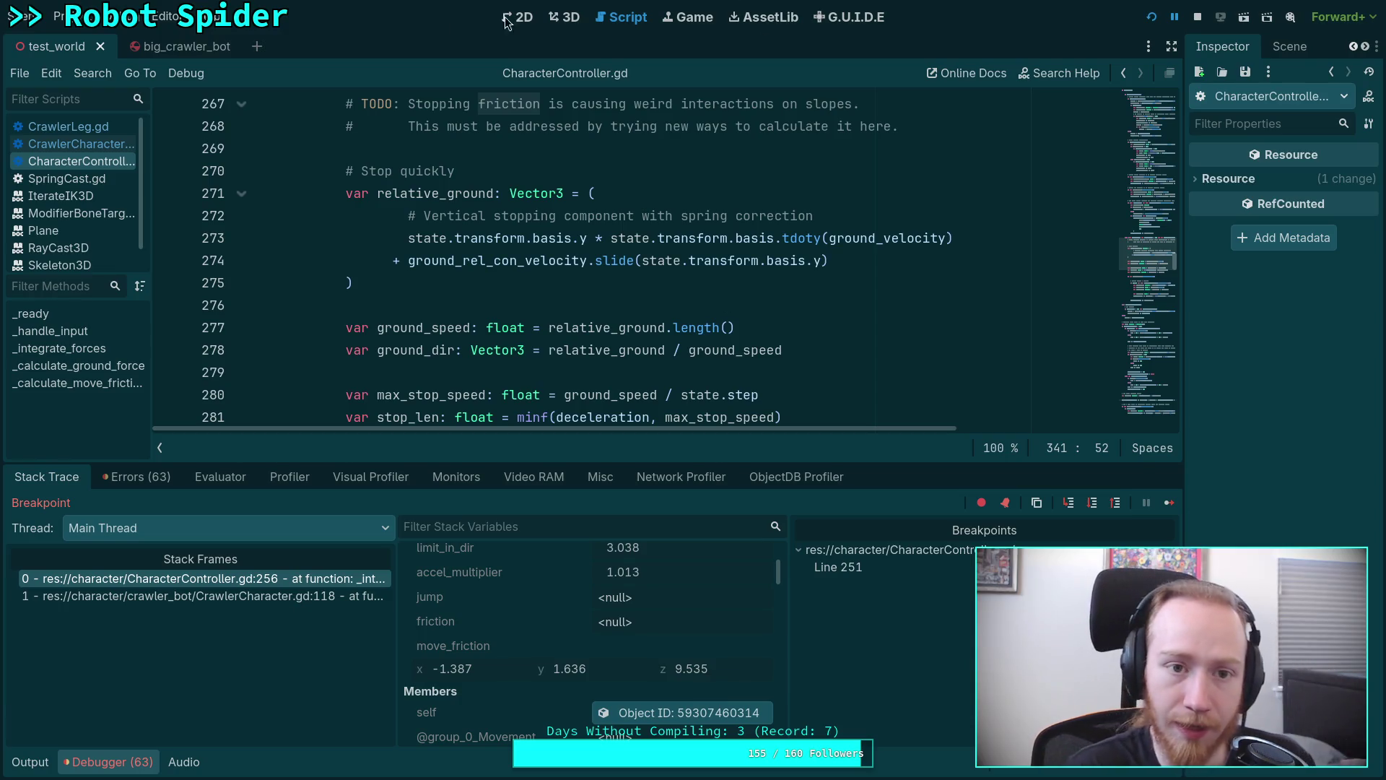
click(565, 17)
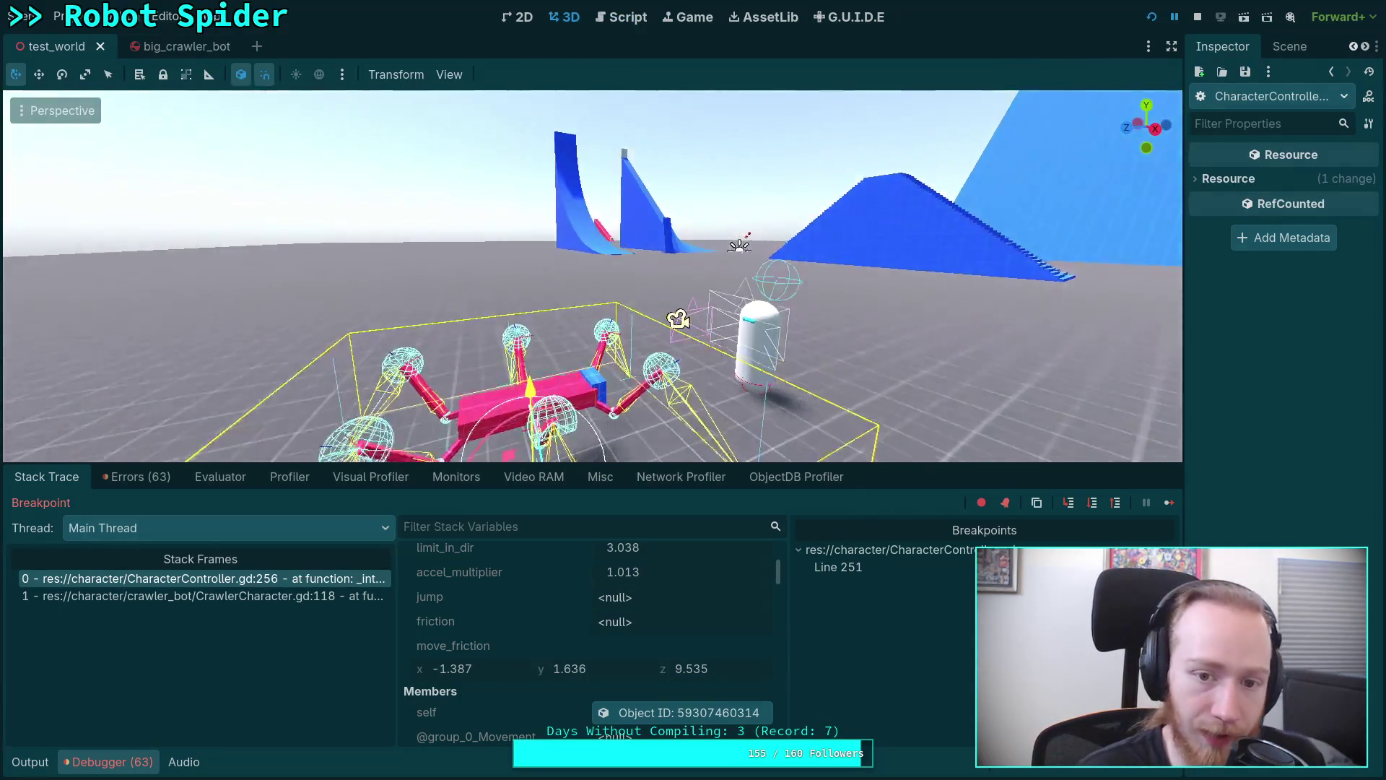
Fly and orbit the 3D view to look between the blue ramps, then return to the script.
key(w)
scroll(592, 277, up, 2)
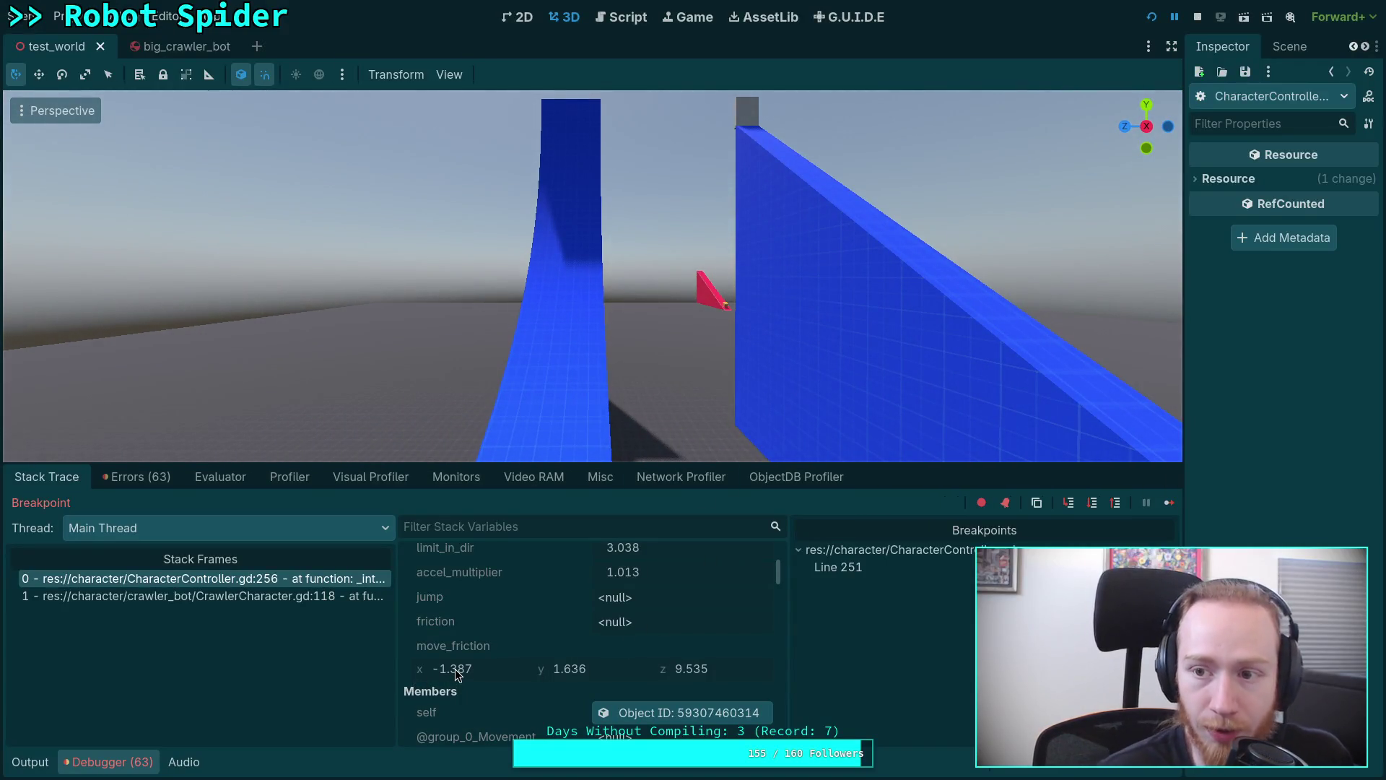
drag(595, 419, 629, 369)
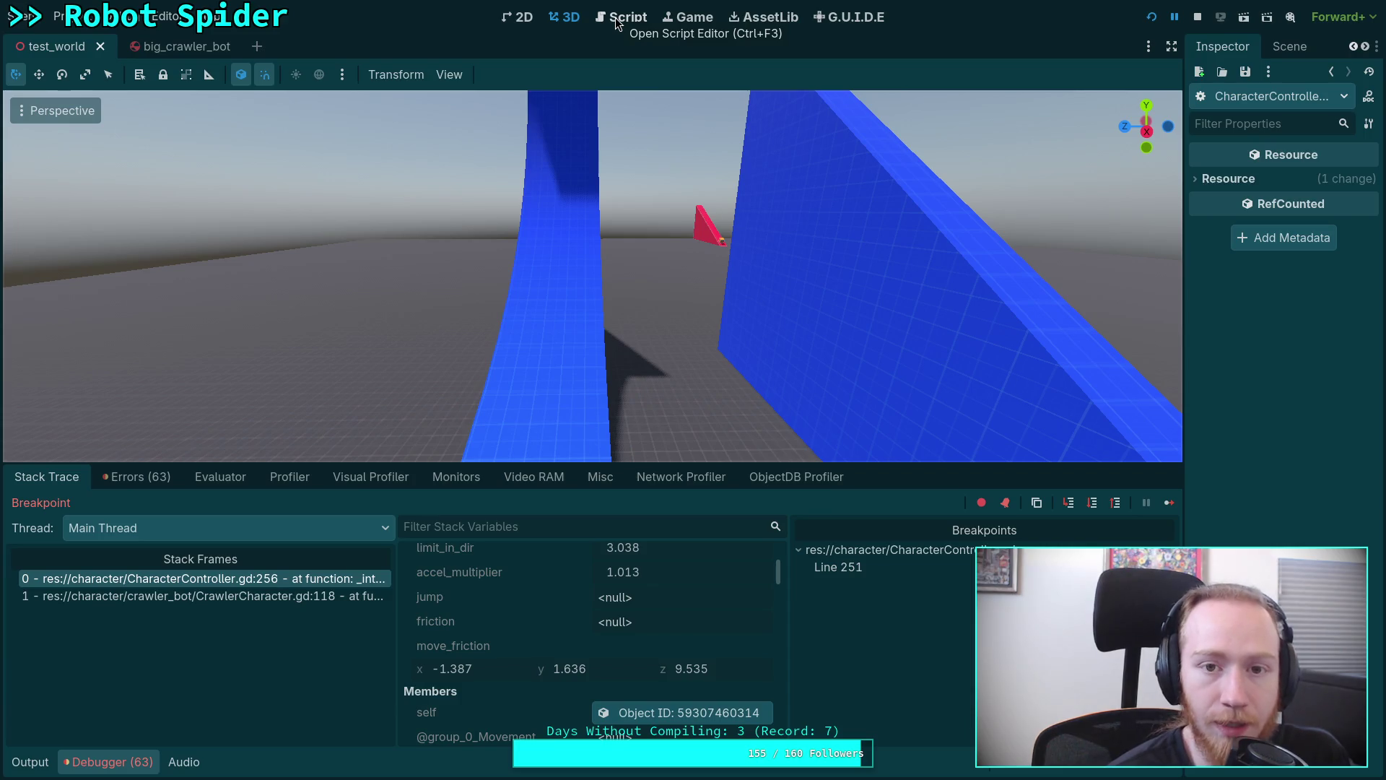
click(616, 24)
scroll(975, 379, down, 4)
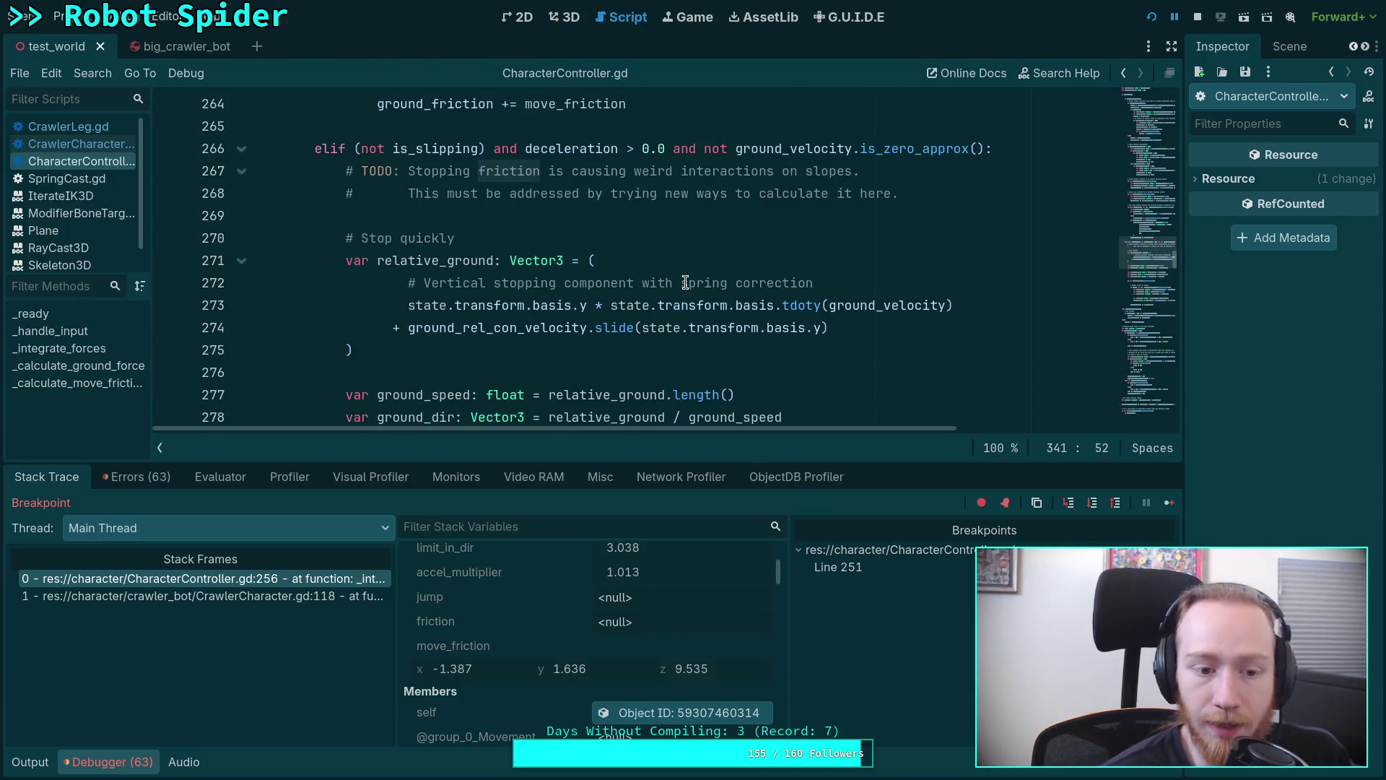
Step from line 257 through the jump setup and friction lines to 341, then inspect the state object.
click(1093, 504)
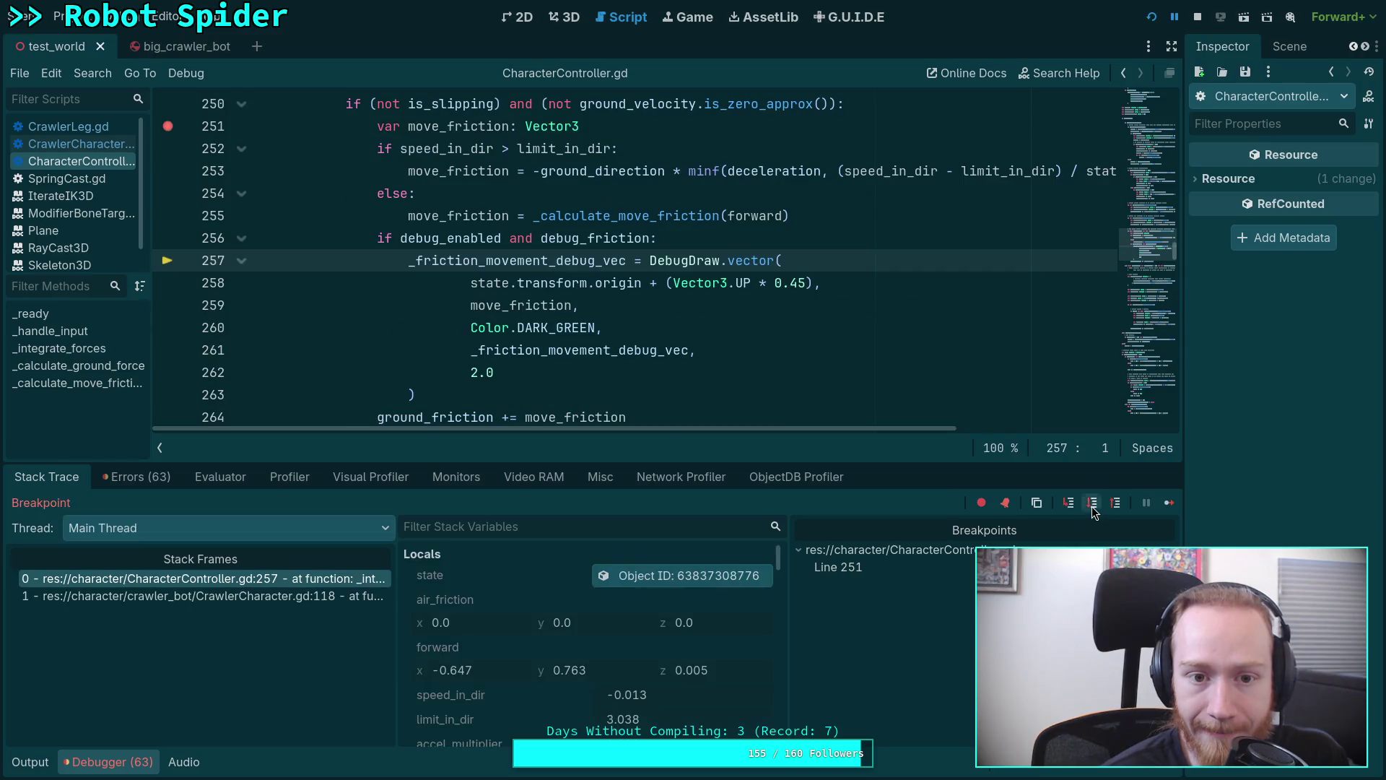
click(1091, 504)
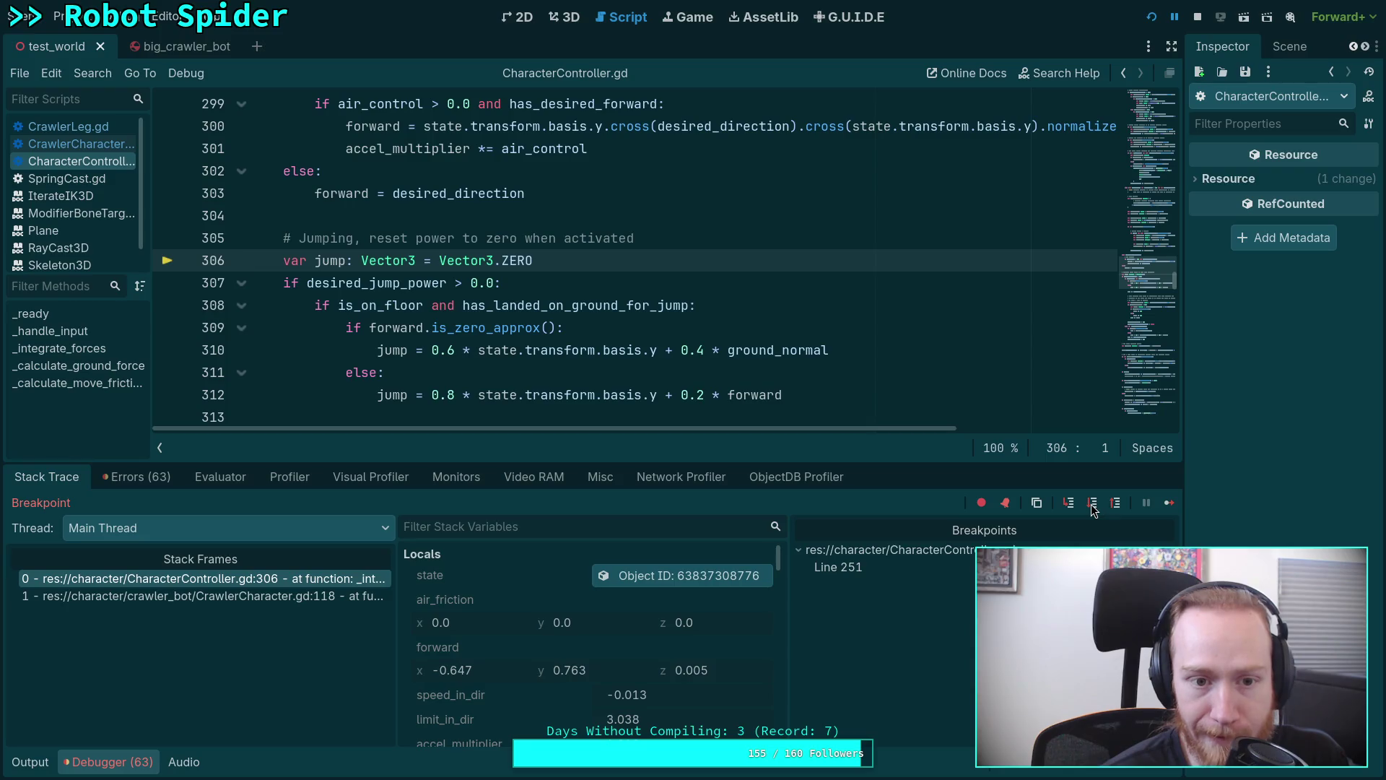
click(1094, 504)
click(1093, 504)
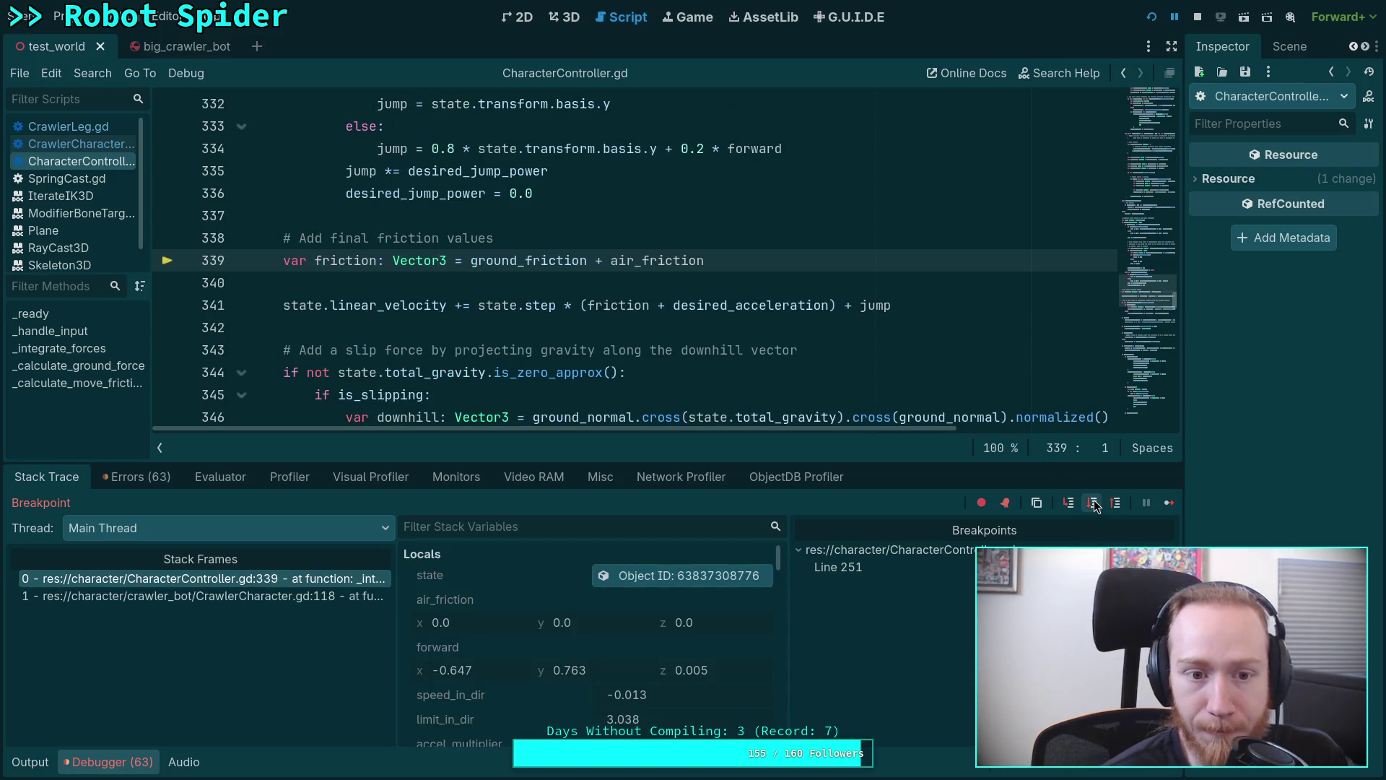
click(1093, 504)
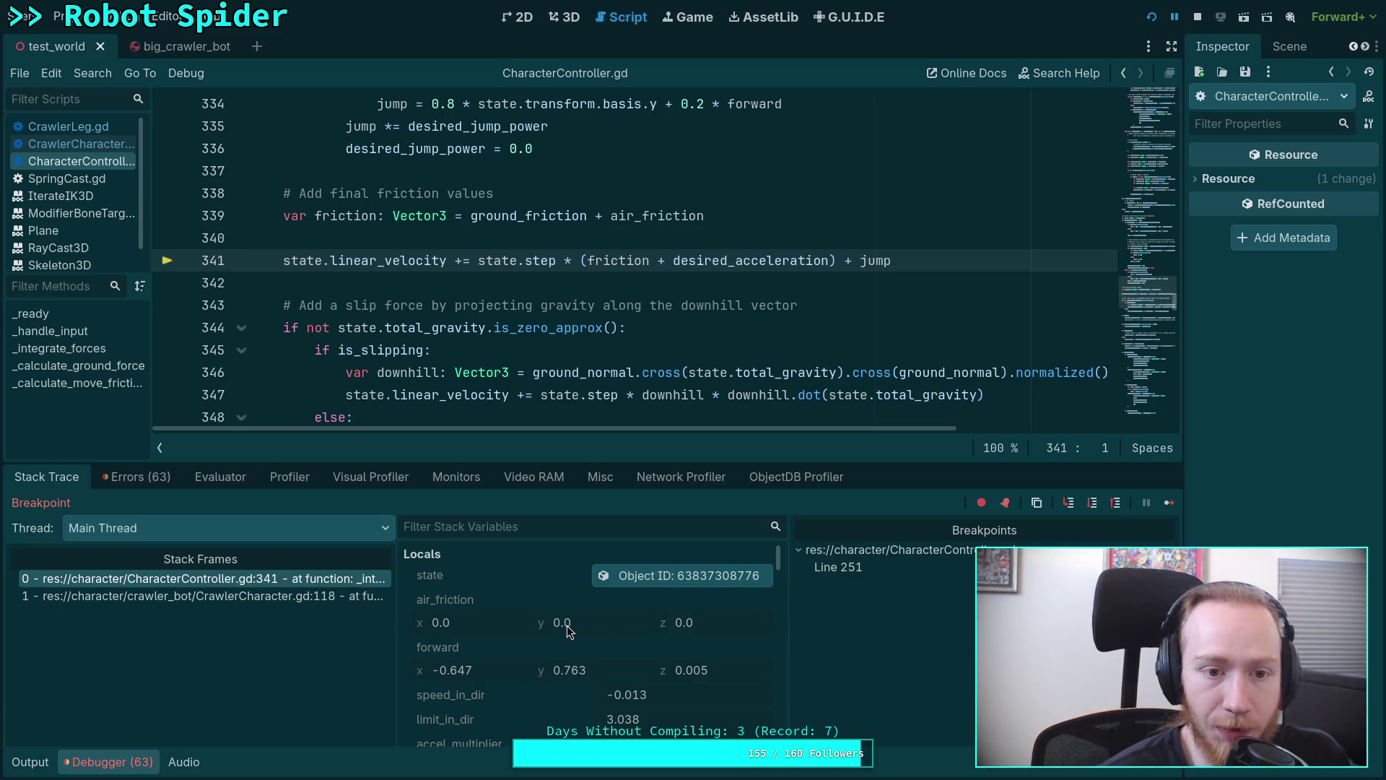
click(653, 575)
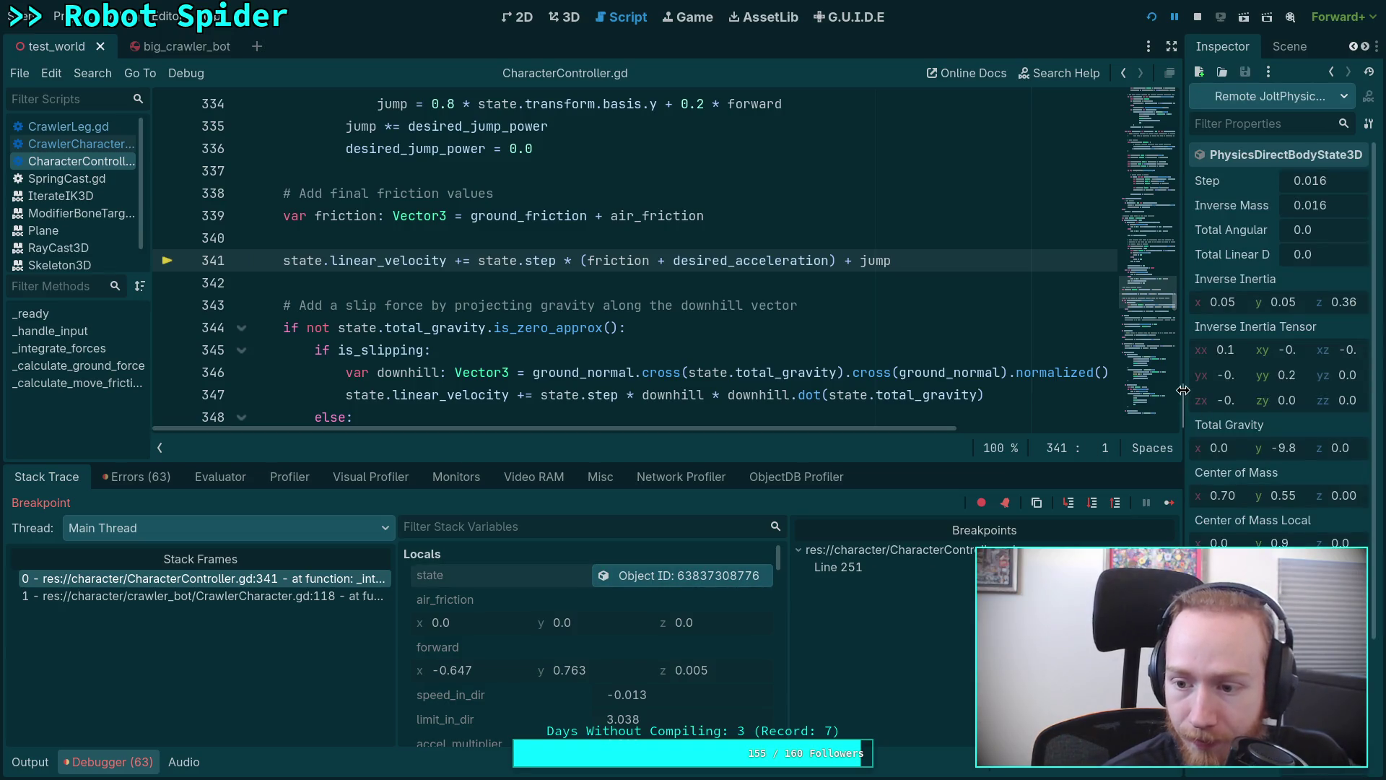
Widen the Inspector so the physics state's property names read fully, glancing at the 3D scene.
drag(1185, 390, 1028, 396)
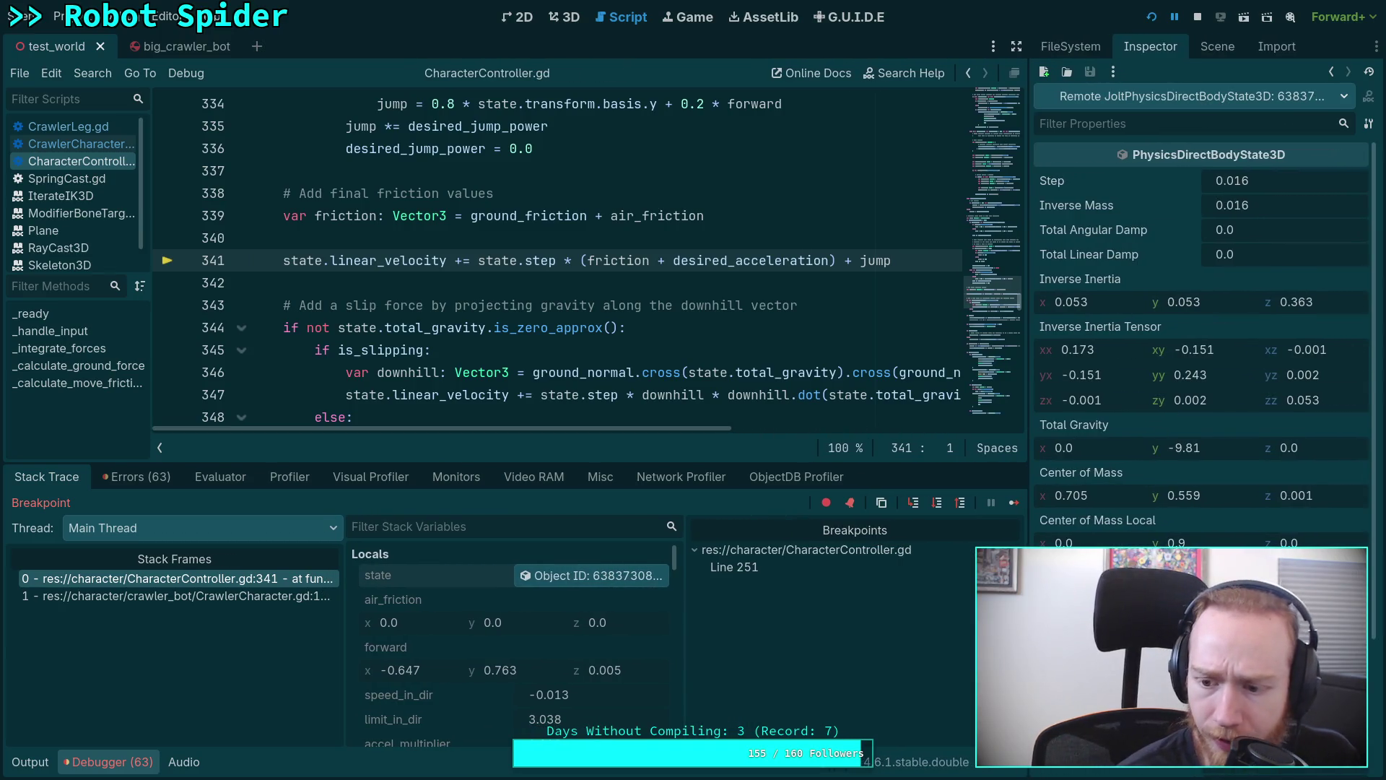
scroll(1202, 325, down, 2)
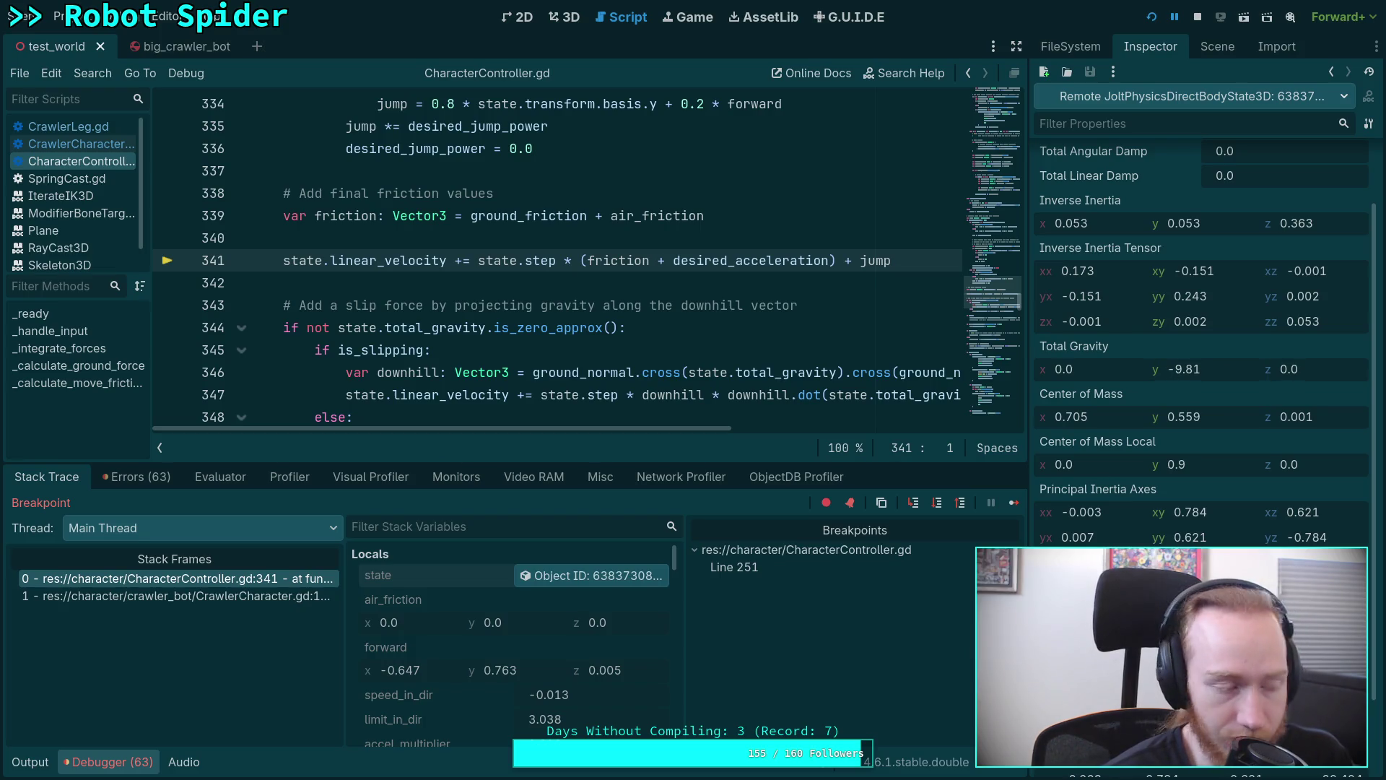
click(564, 17)
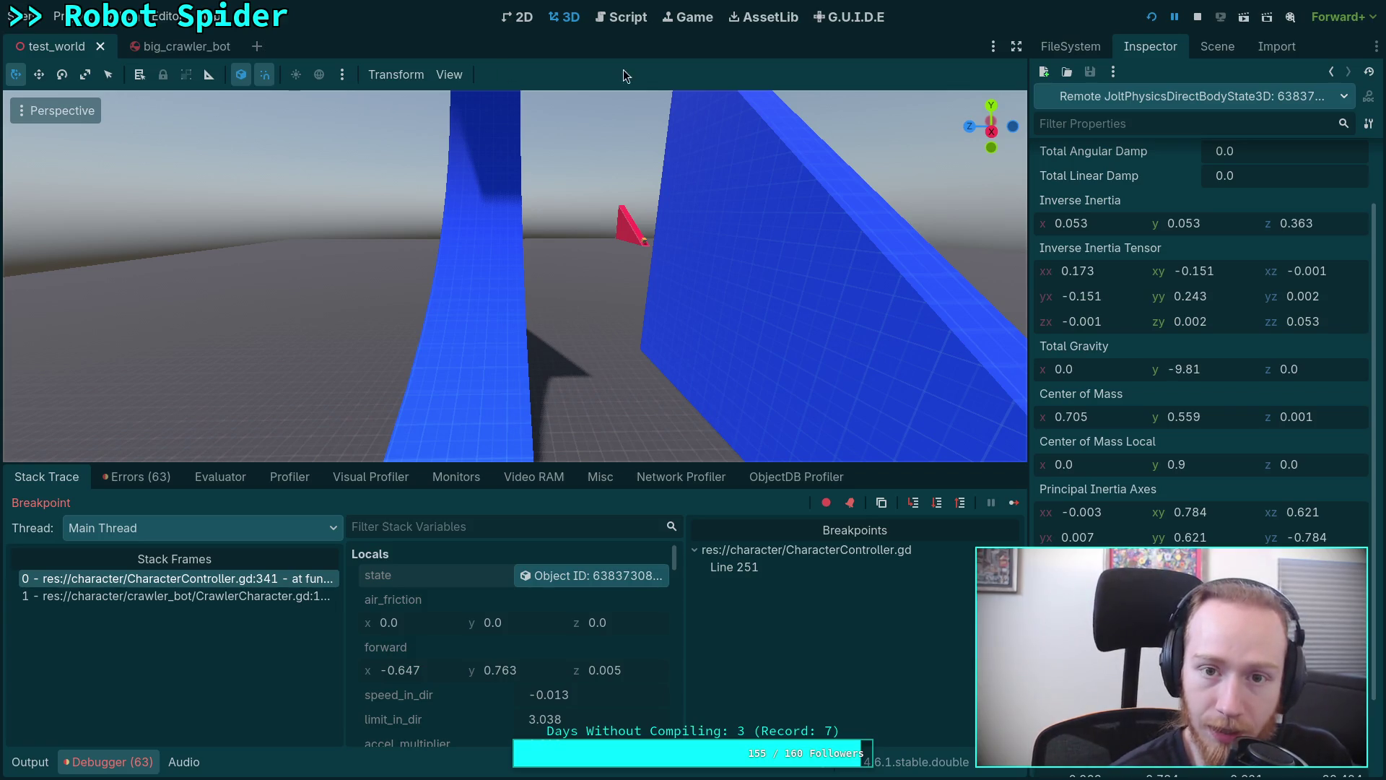
click(613, 18)
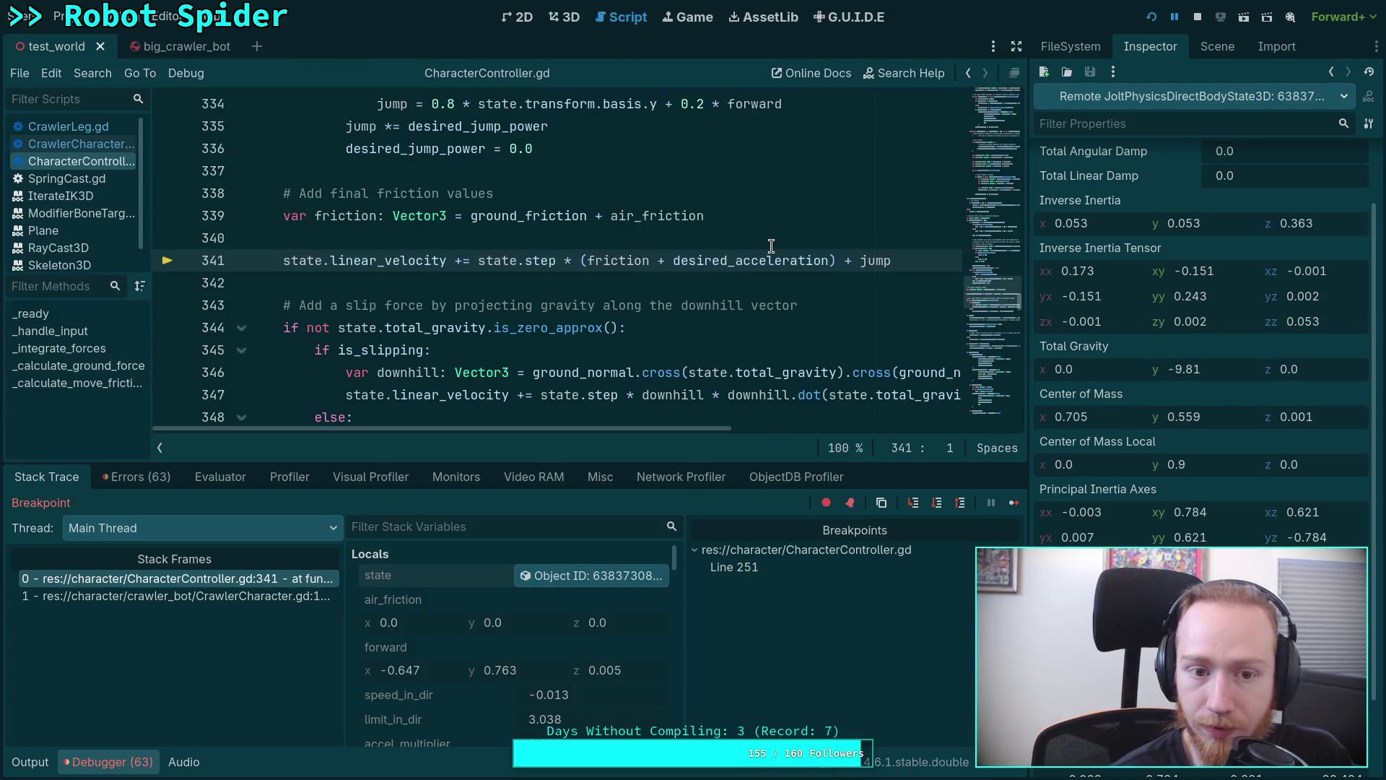
Step past the velocity update to the gravity check on line 344, checking the 3D scene again.
click(937, 504)
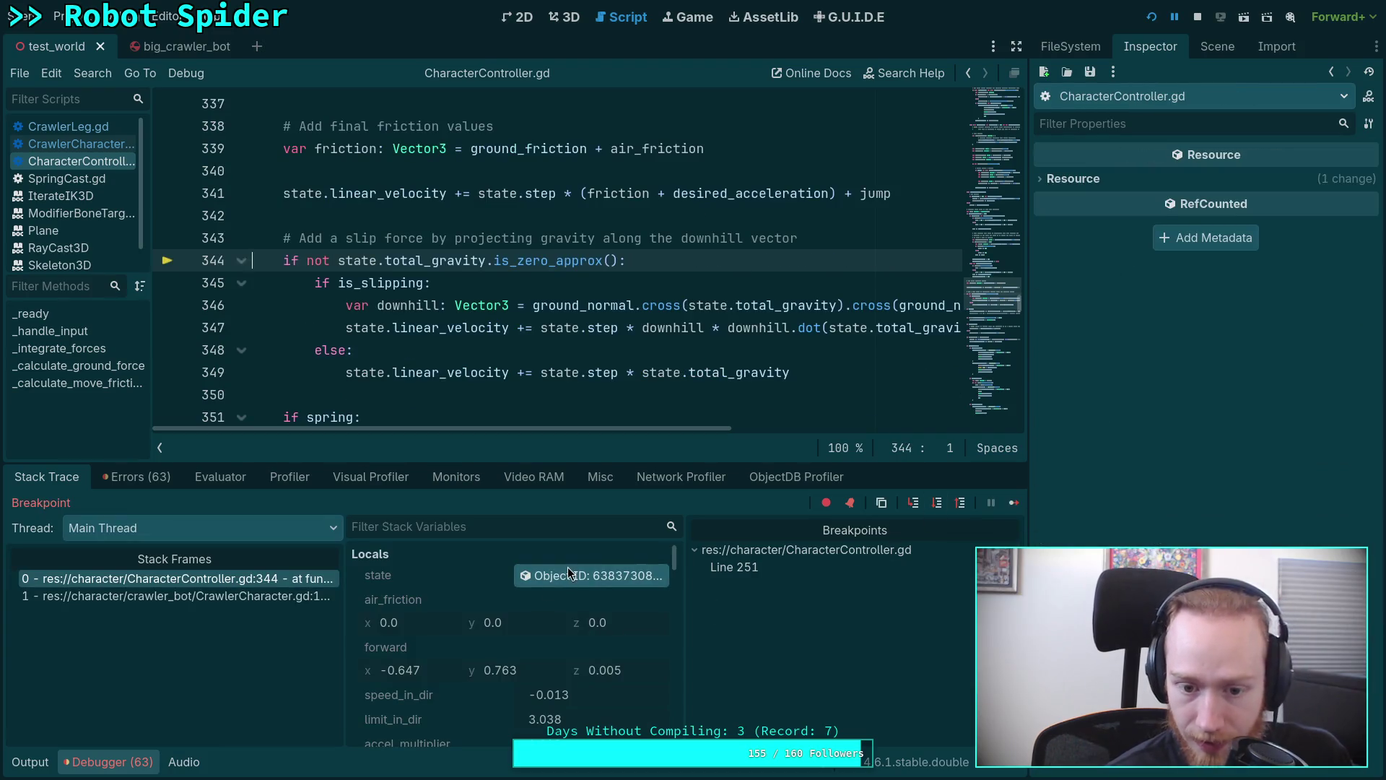
click(567, 570)
scroll(1202, 325, down, 3)
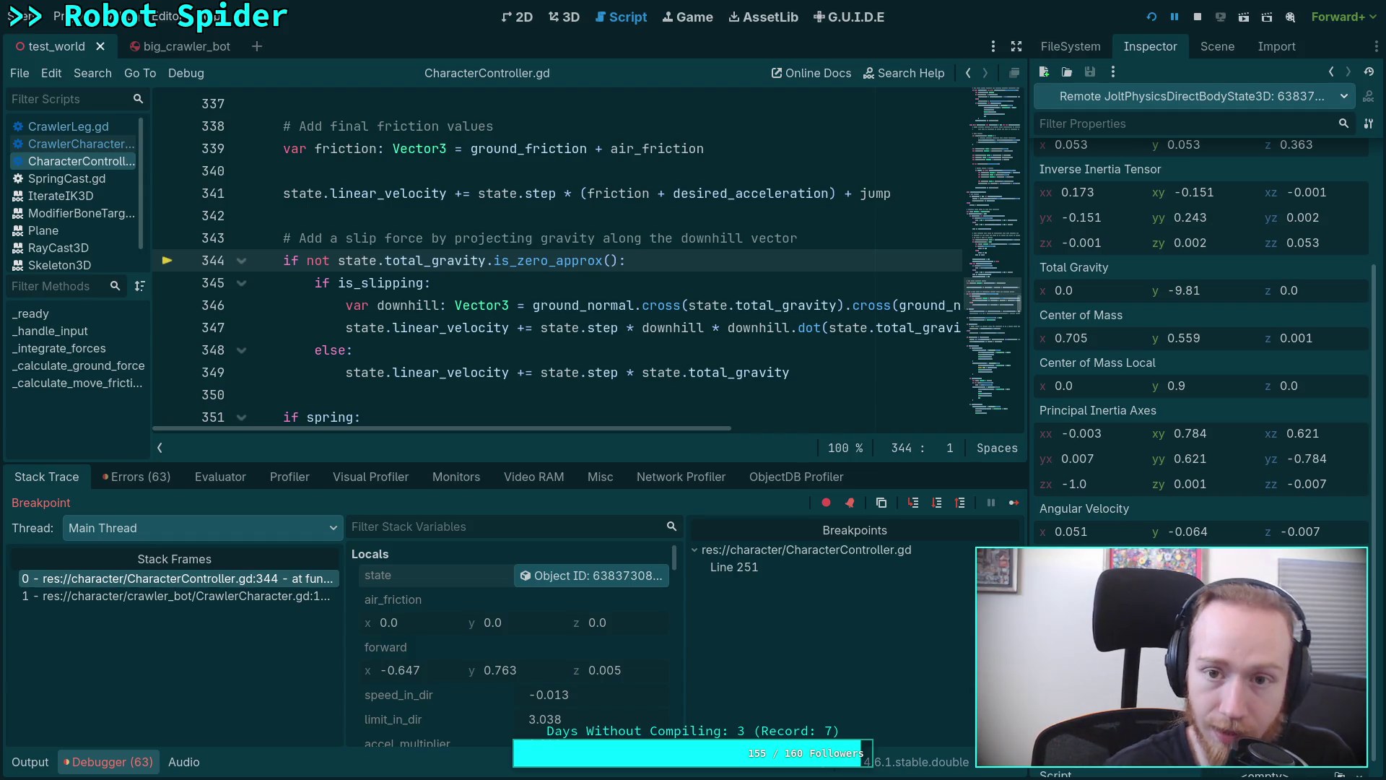
click(571, 25)
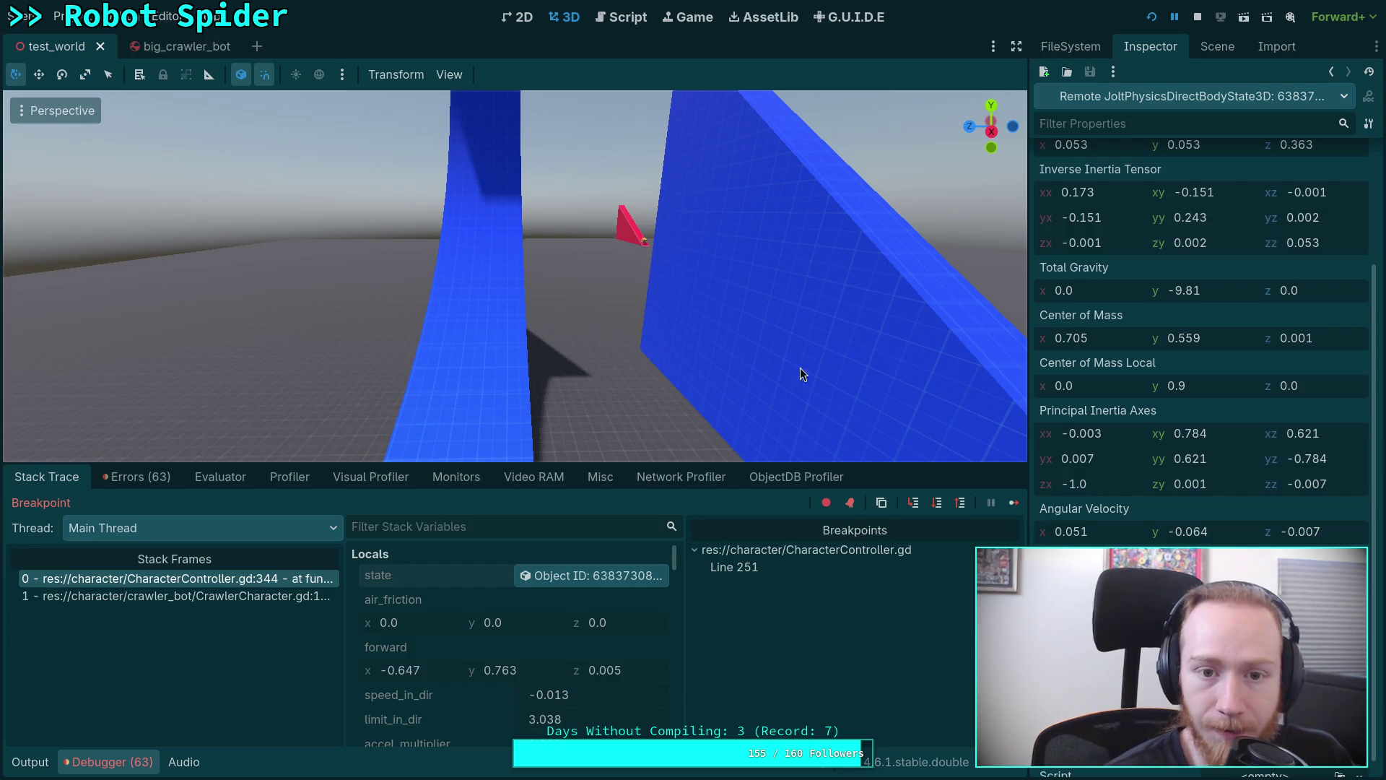
click(607, 21)
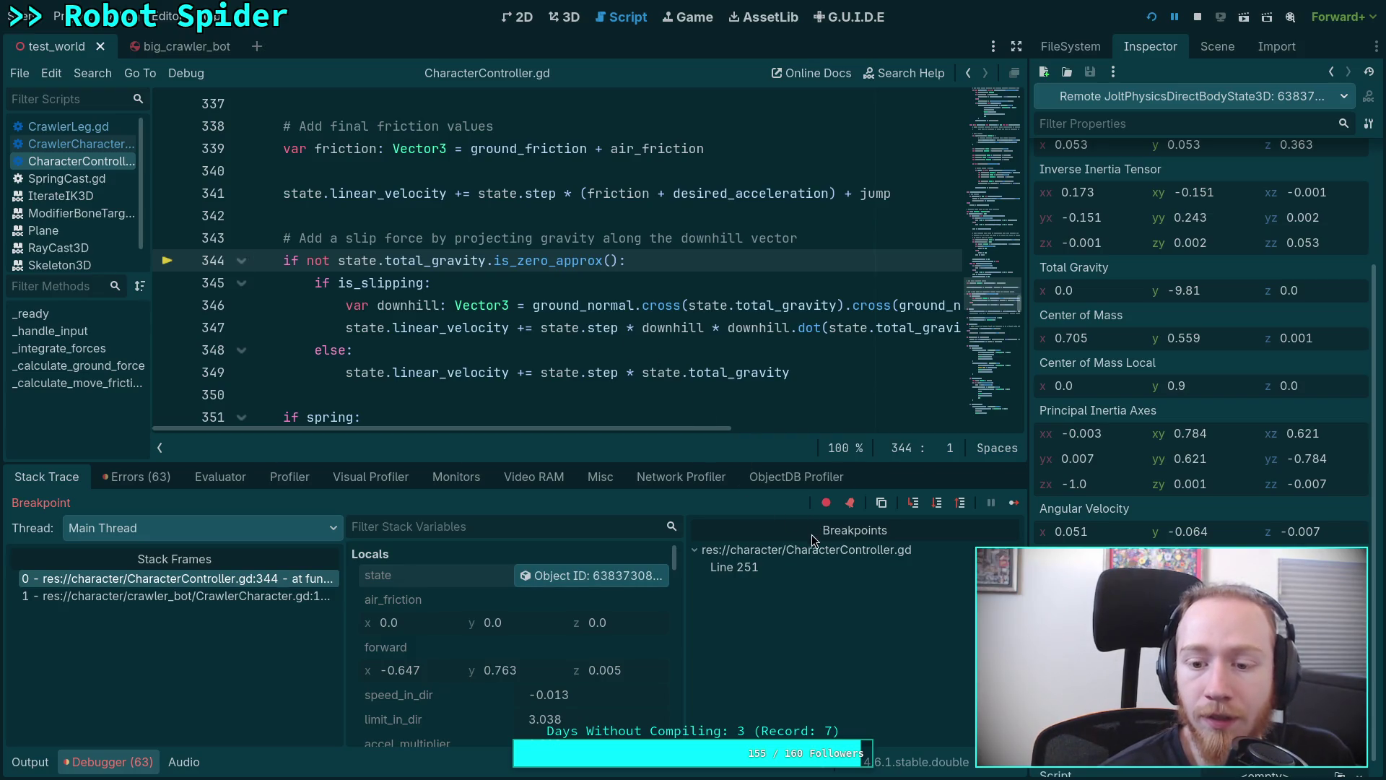
Step into the gravity branch through line 349, inspecting the state's total gravity before and after.
click(938, 505)
click(939, 505)
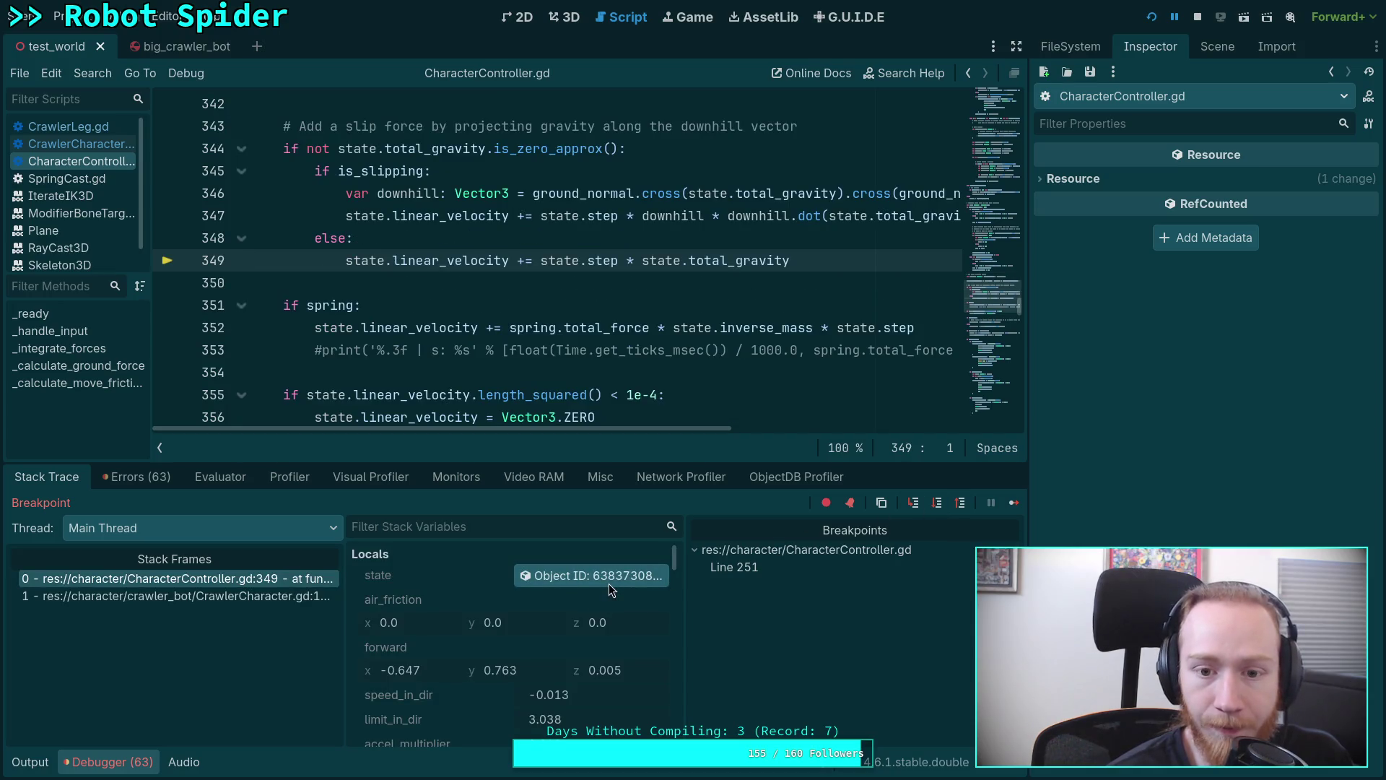
click(612, 580)
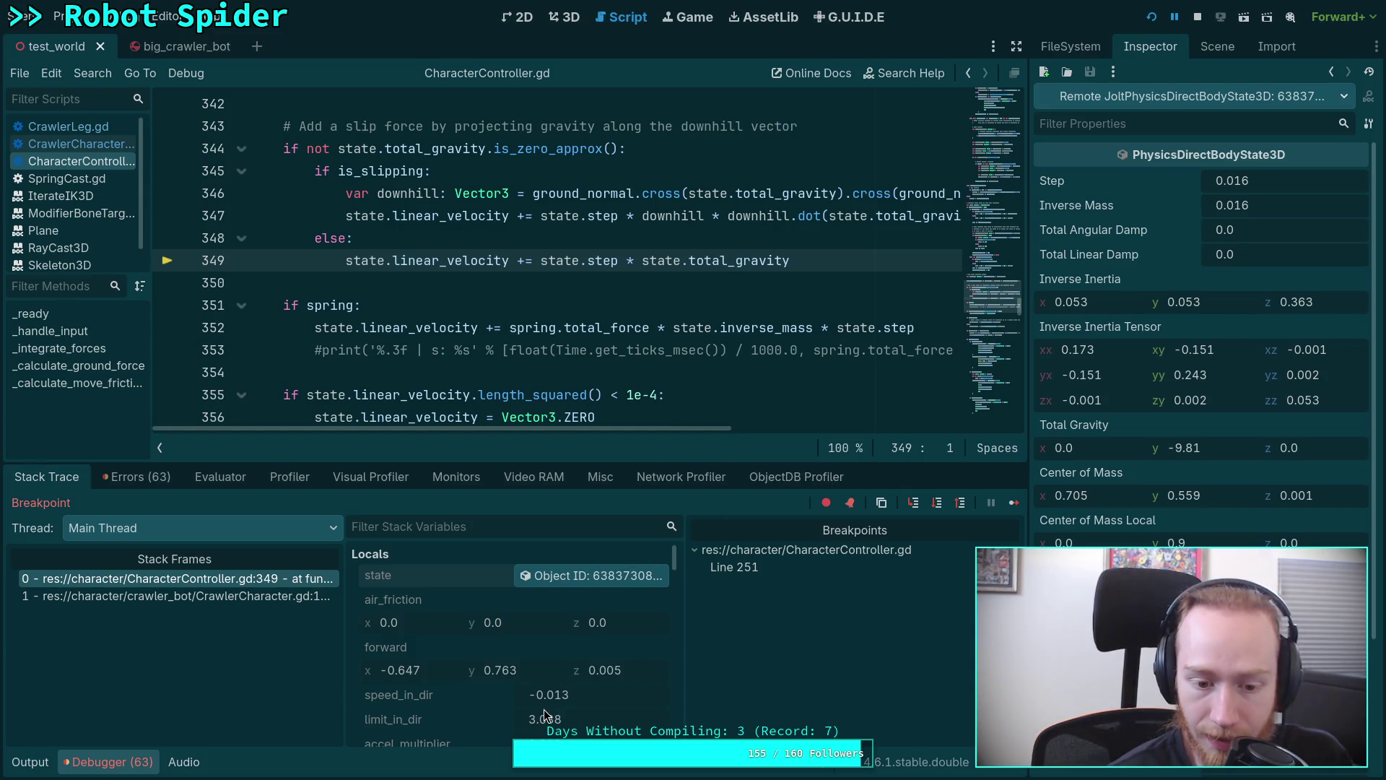
scroll(544, 709, down, 1)
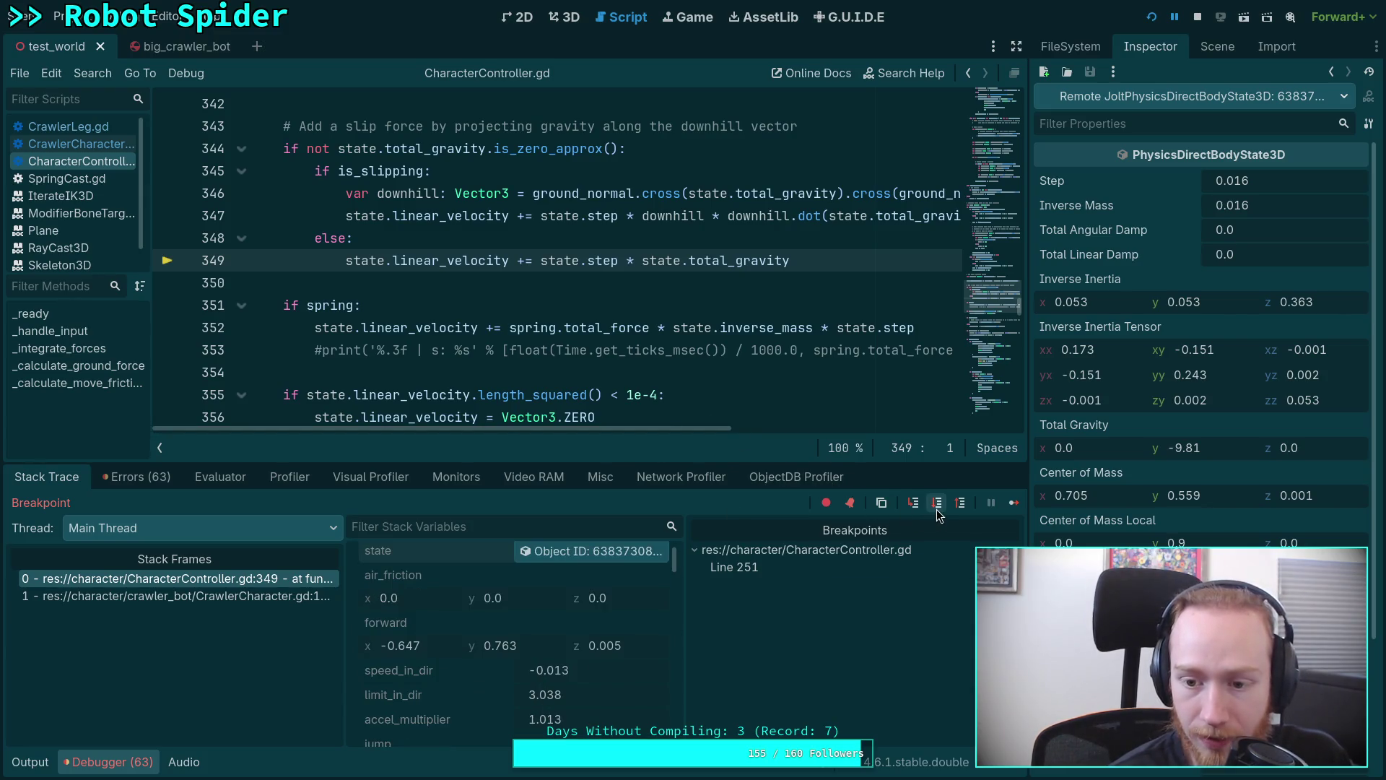
click(937, 503)
click(569, 571)
scroll(1207, 525, down, 2)
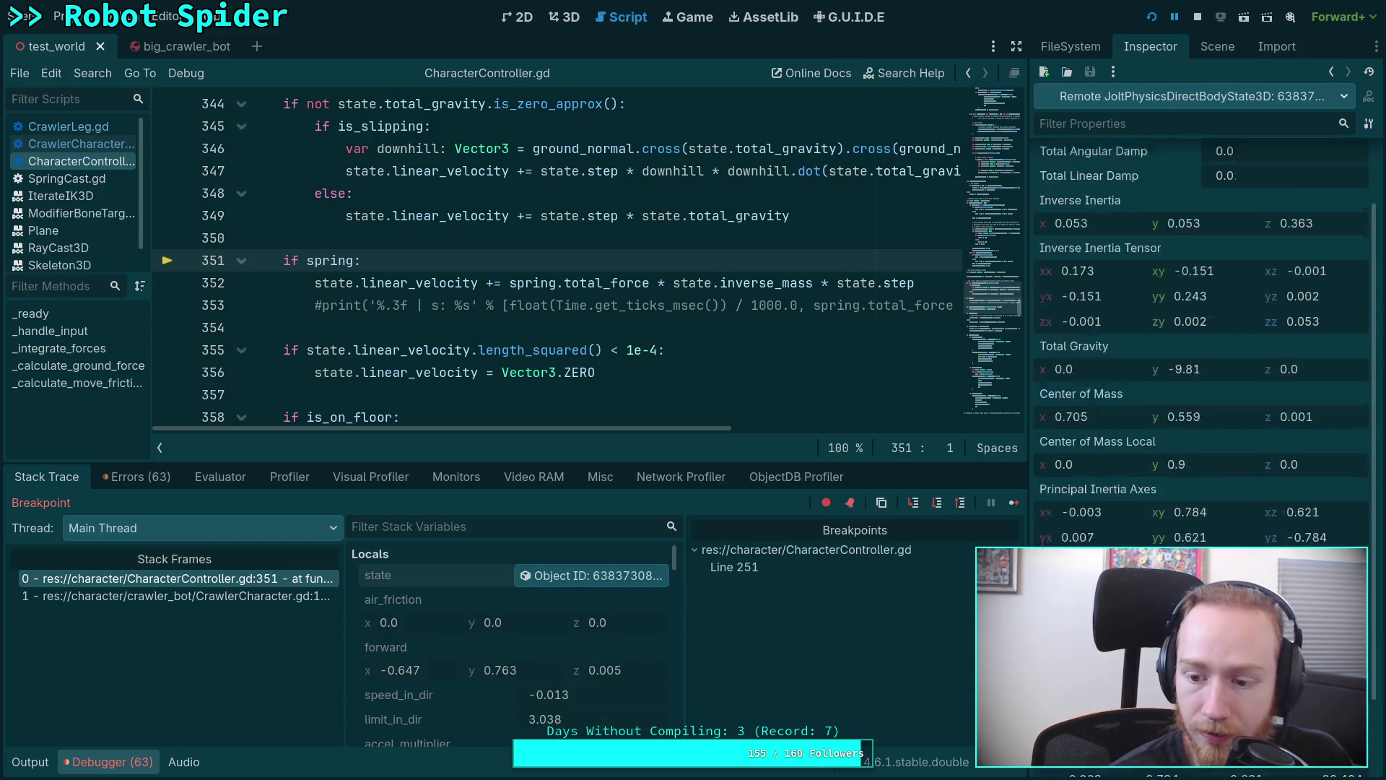
scroll(1208, 525, down, 2)
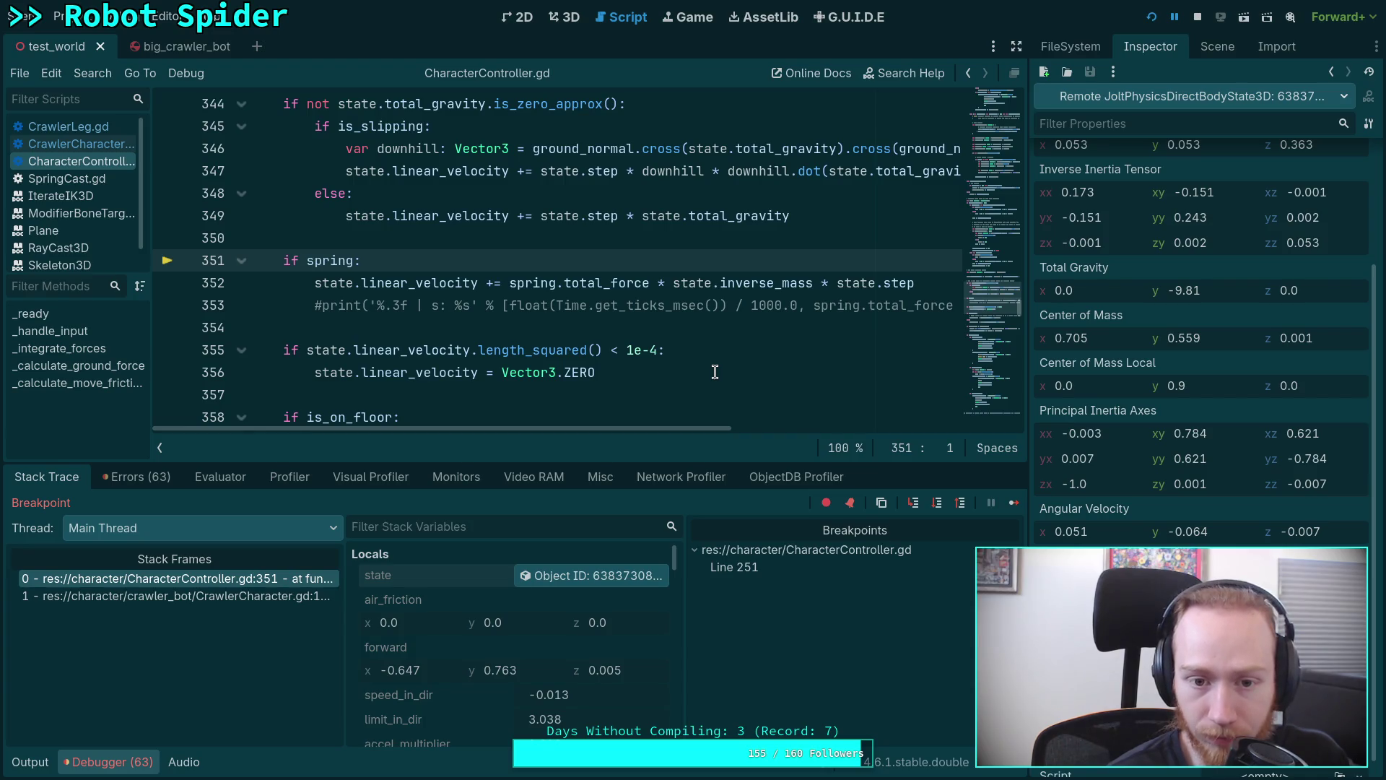
Step through the low-velocity and on-floor checks to the speed-limit check on line 364.
click(937, 503)
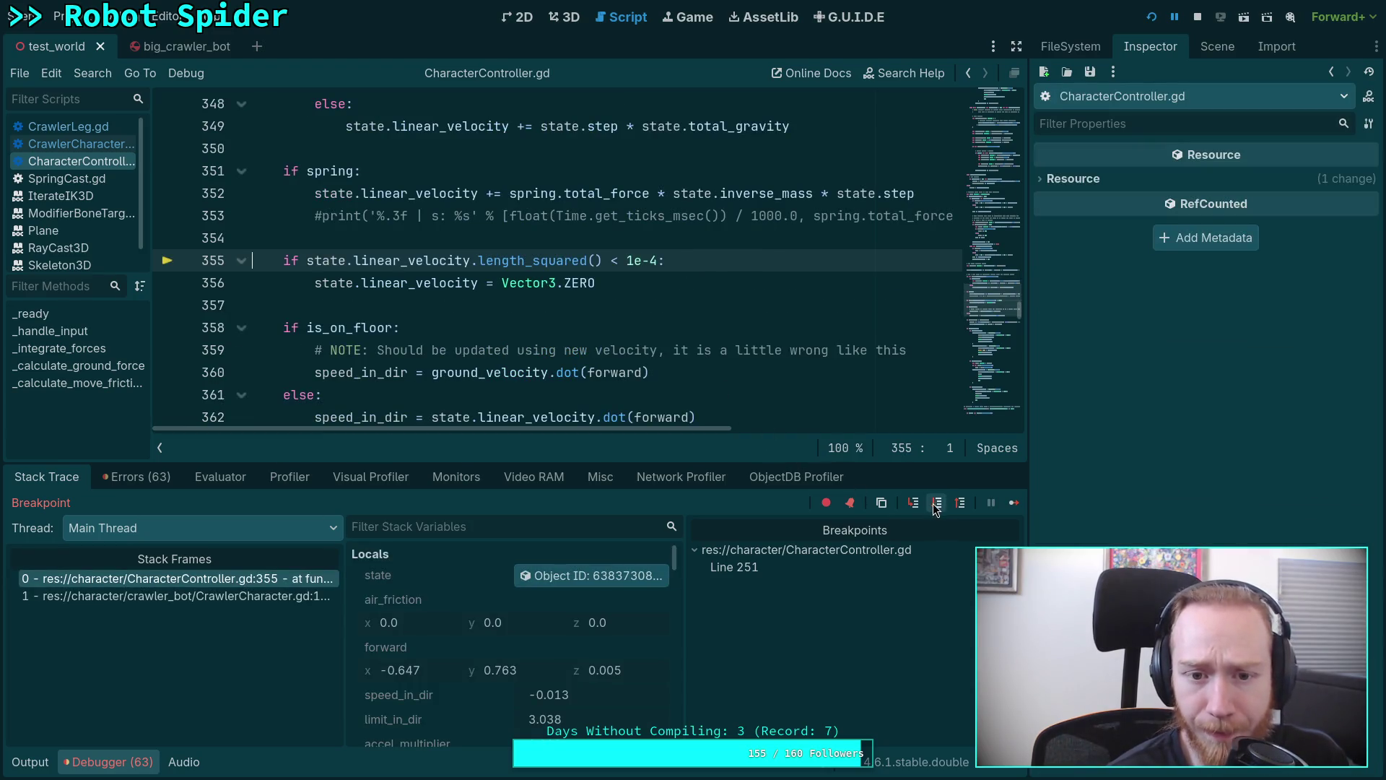
click(937, 504)
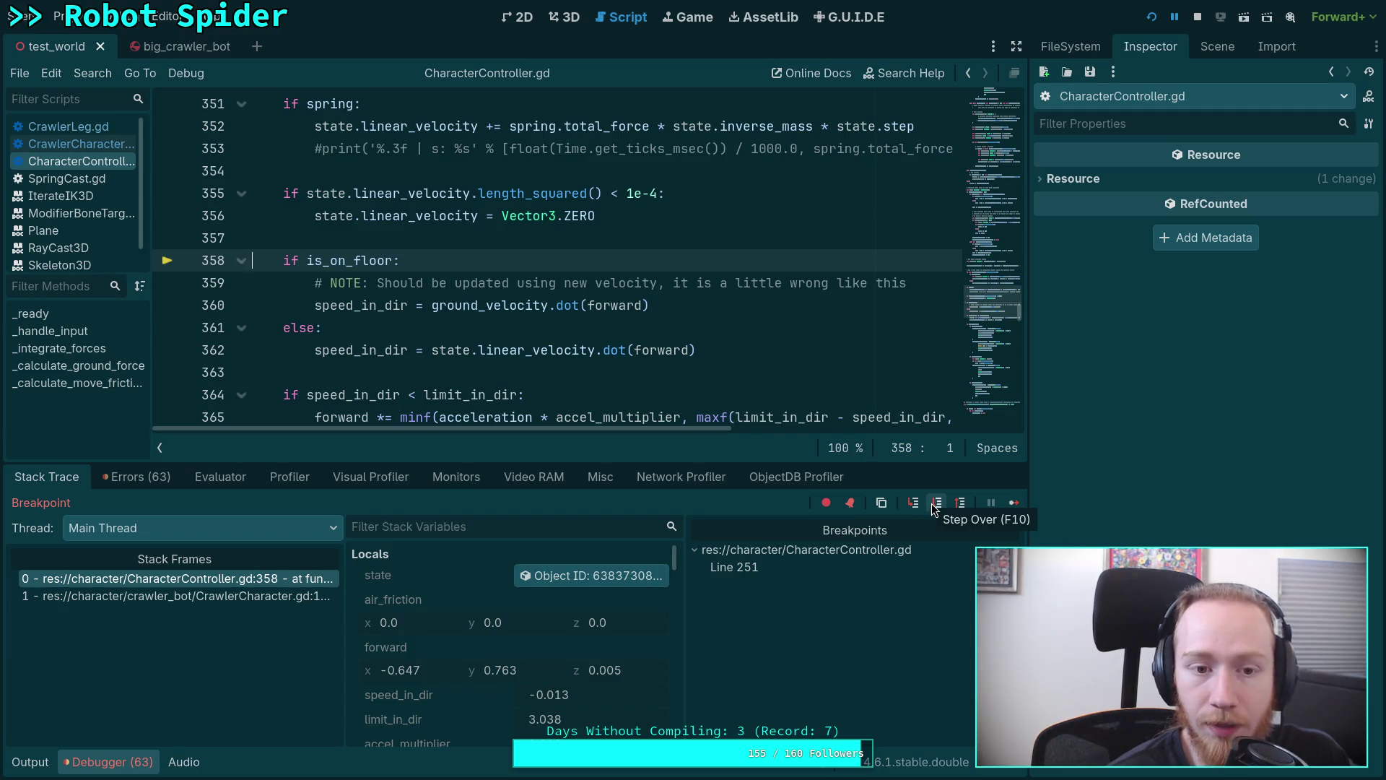
click(938, 503)
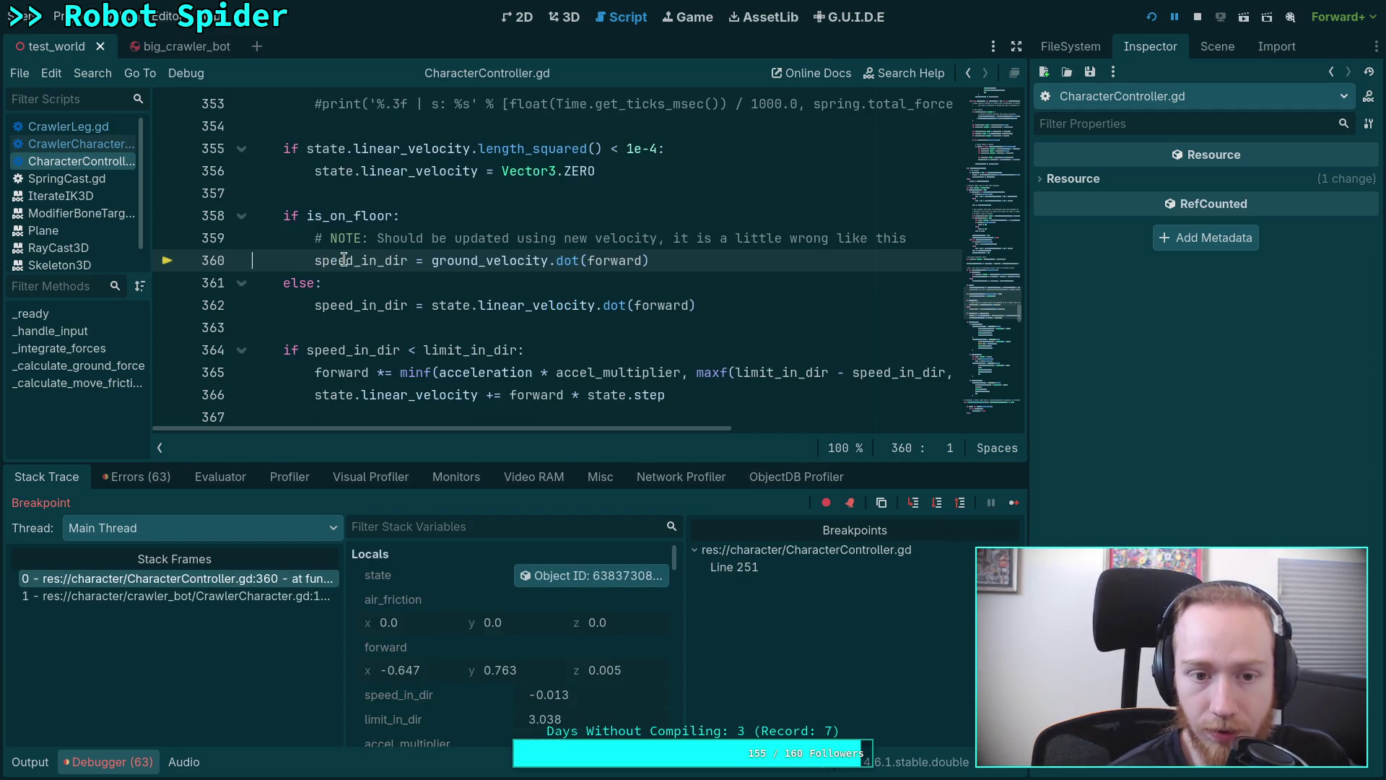
click(933, 503)
scroll(506, 646, down, 1)
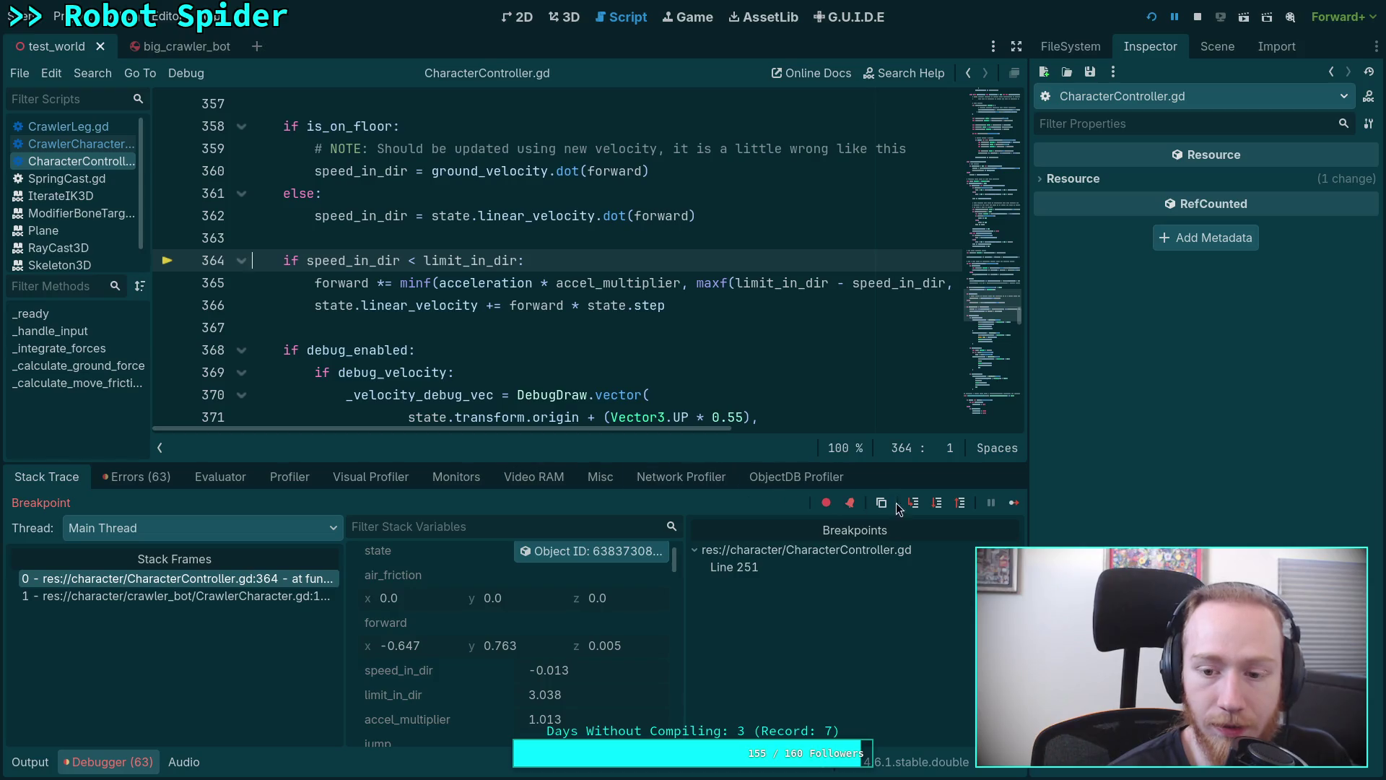
Step onto line 365 and select accel_multiplier and the maxf sub-expression to inspect them.
click(934, 506)
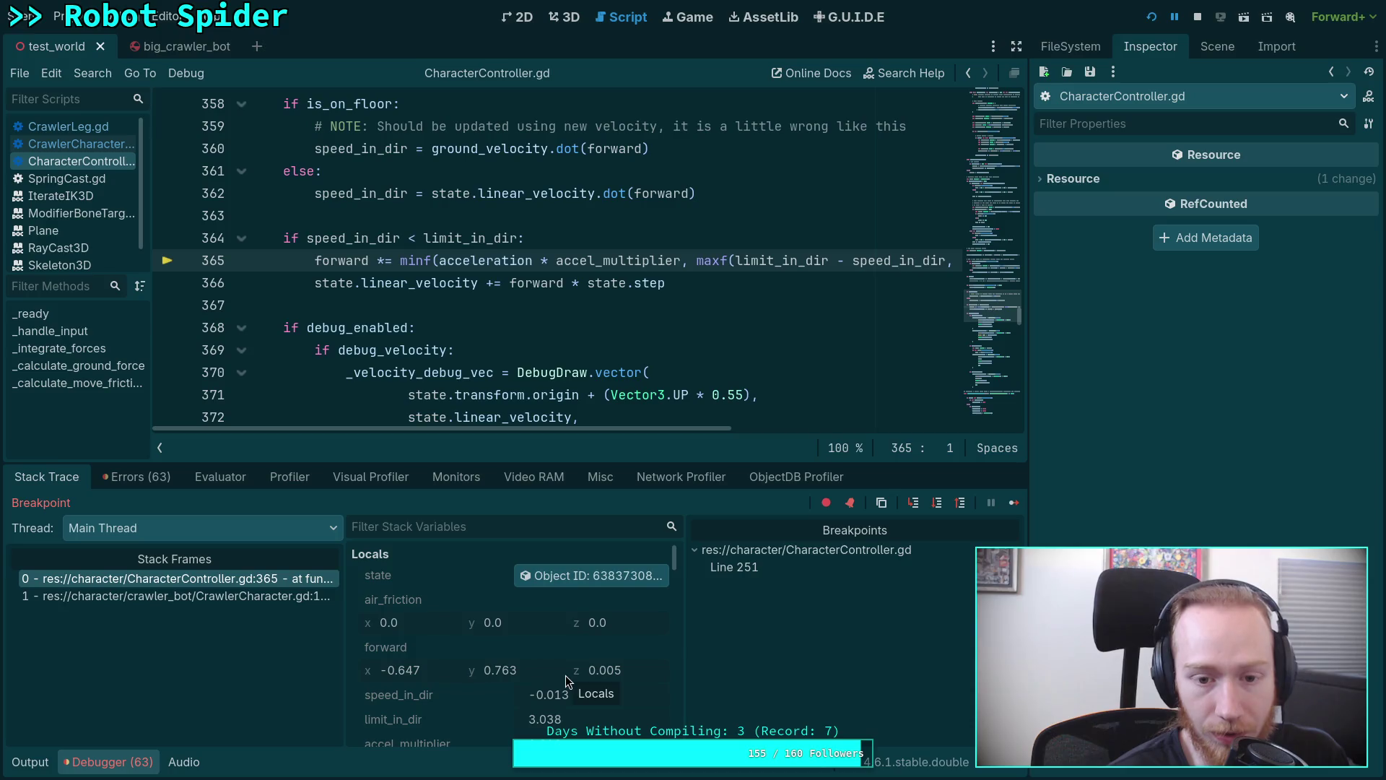
mouse_move(562, 428)
mouse_down()
mouse_move(599, 430)
mouse_move(572, 431)
mouse_up()
scroll(454, 658, down, 3)
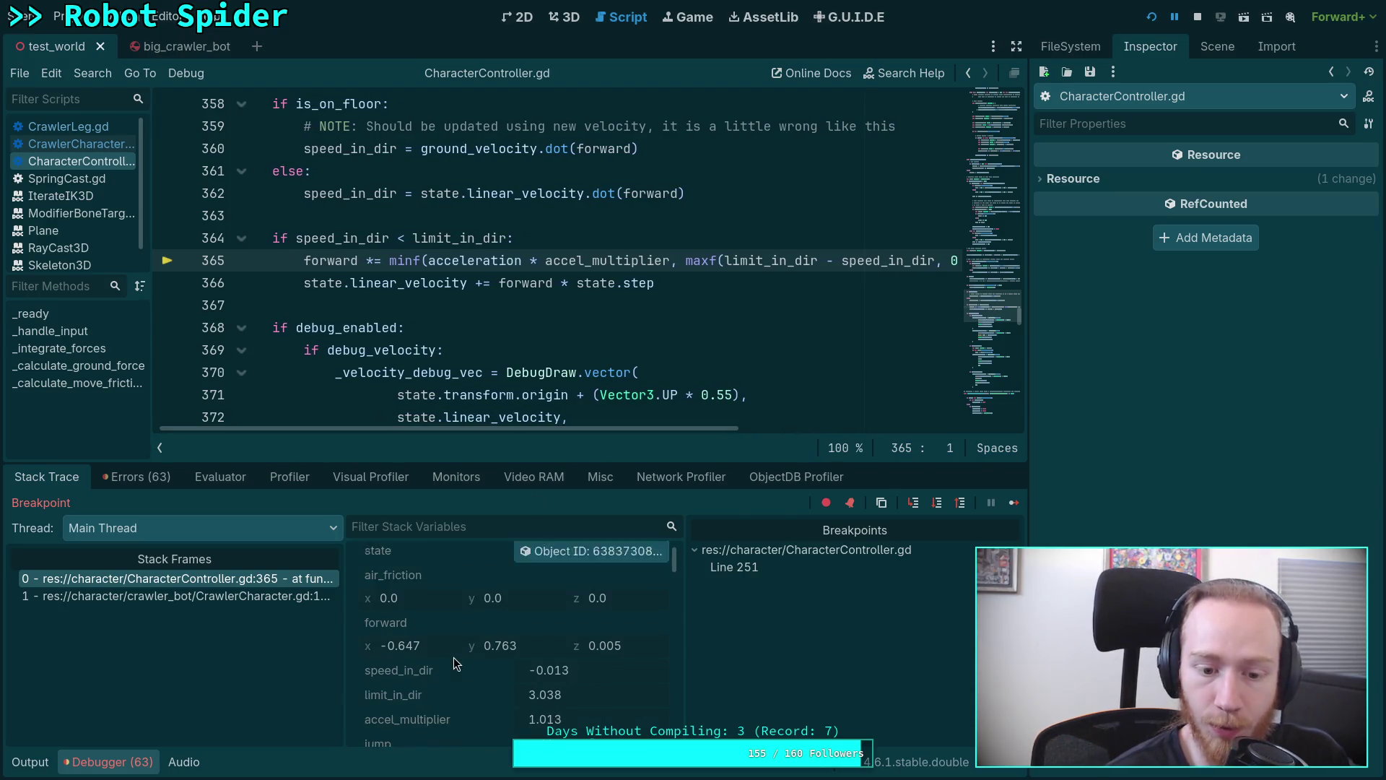
scroll(454, 657, down, 1)
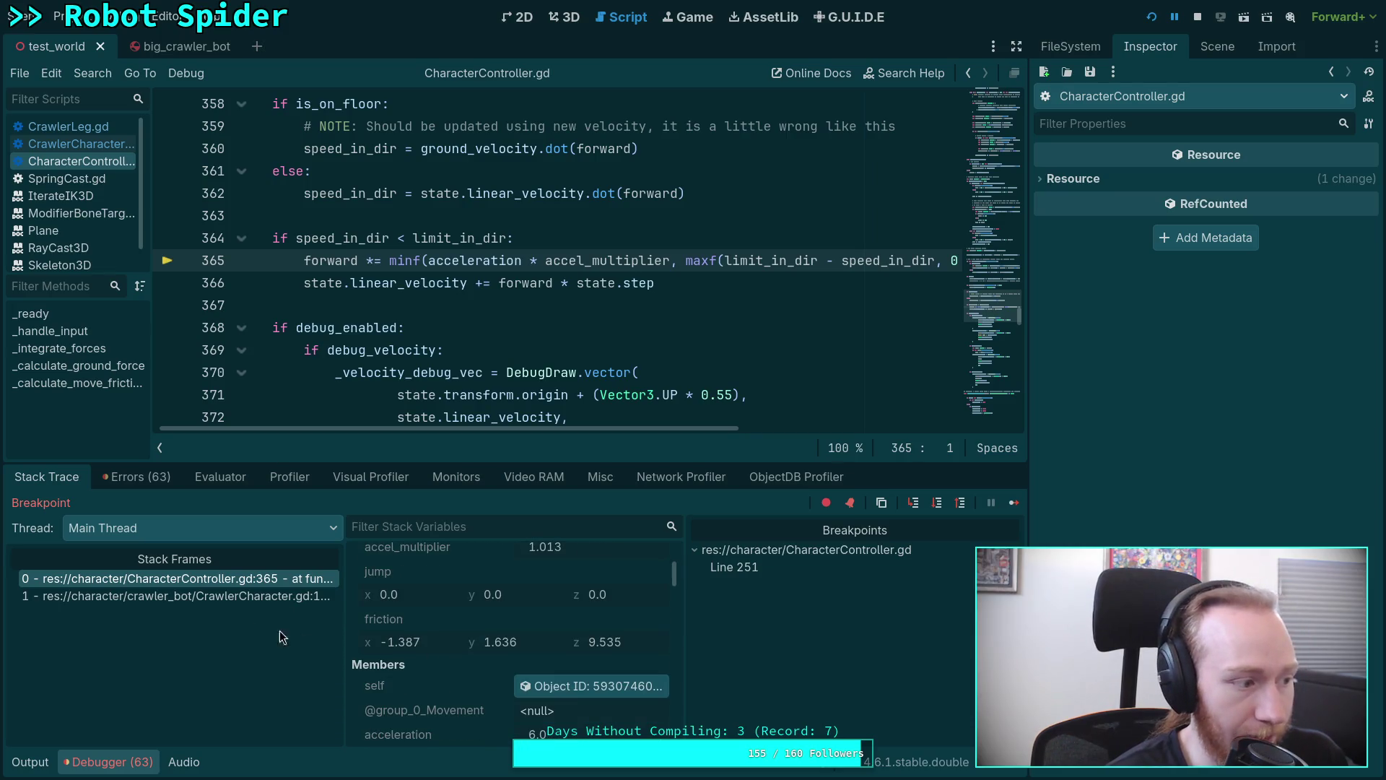
key(F12)
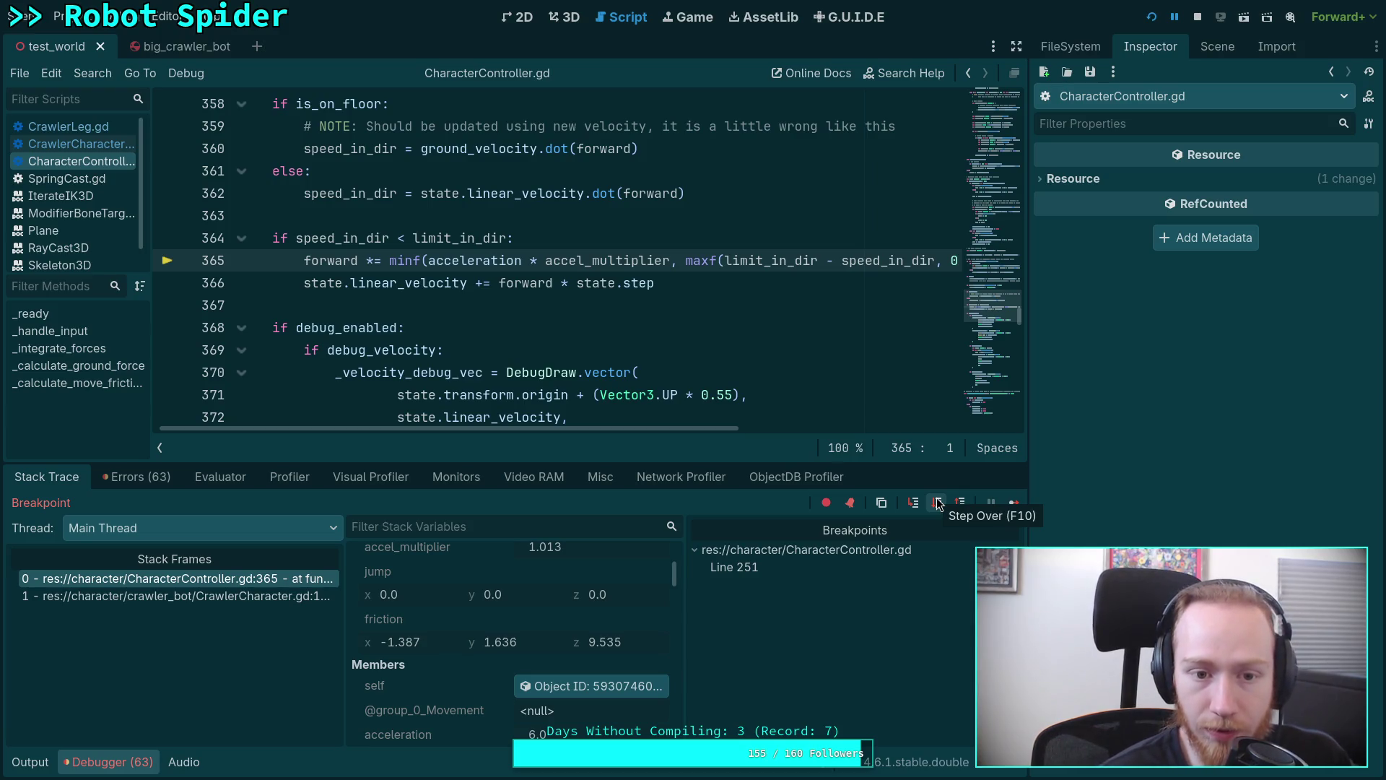
scroll(482, 639, up, 4)
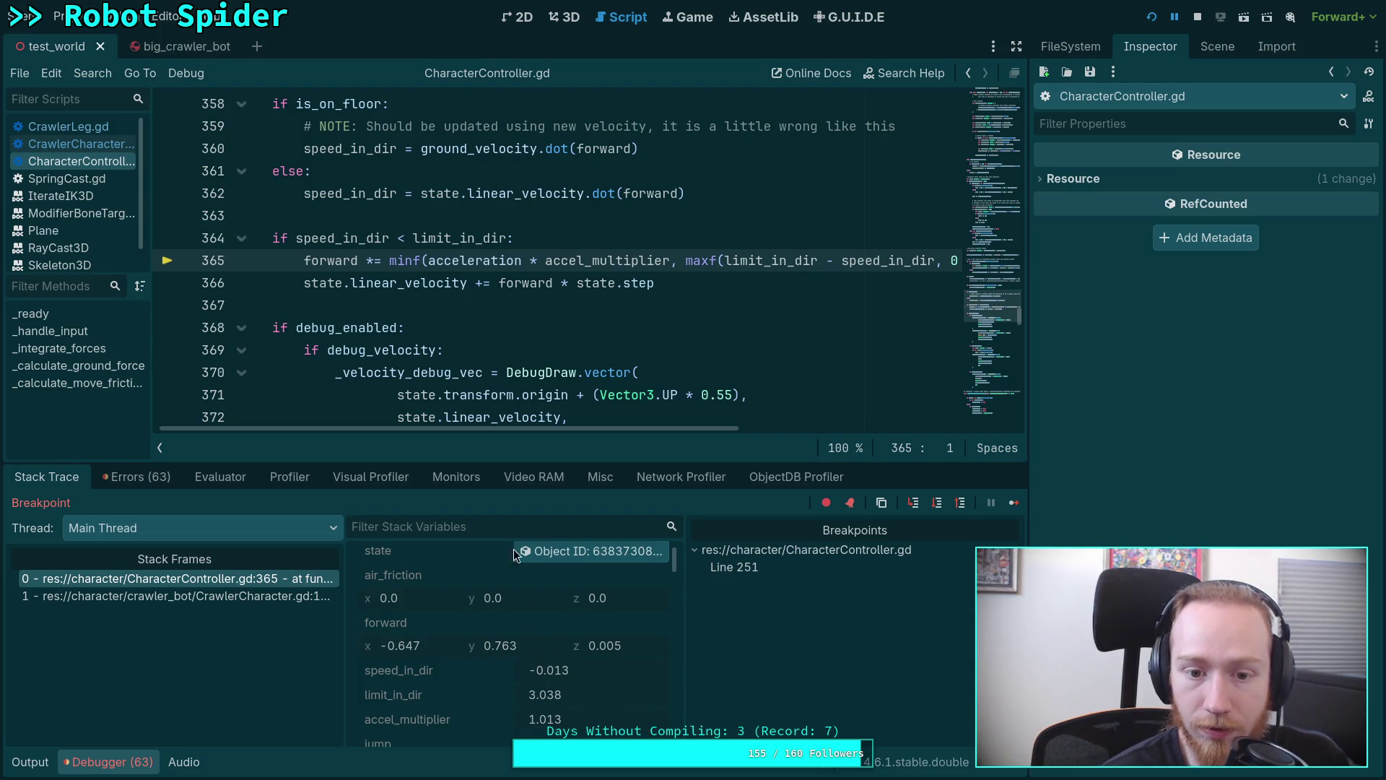
drag(611, 430, 619, 432)
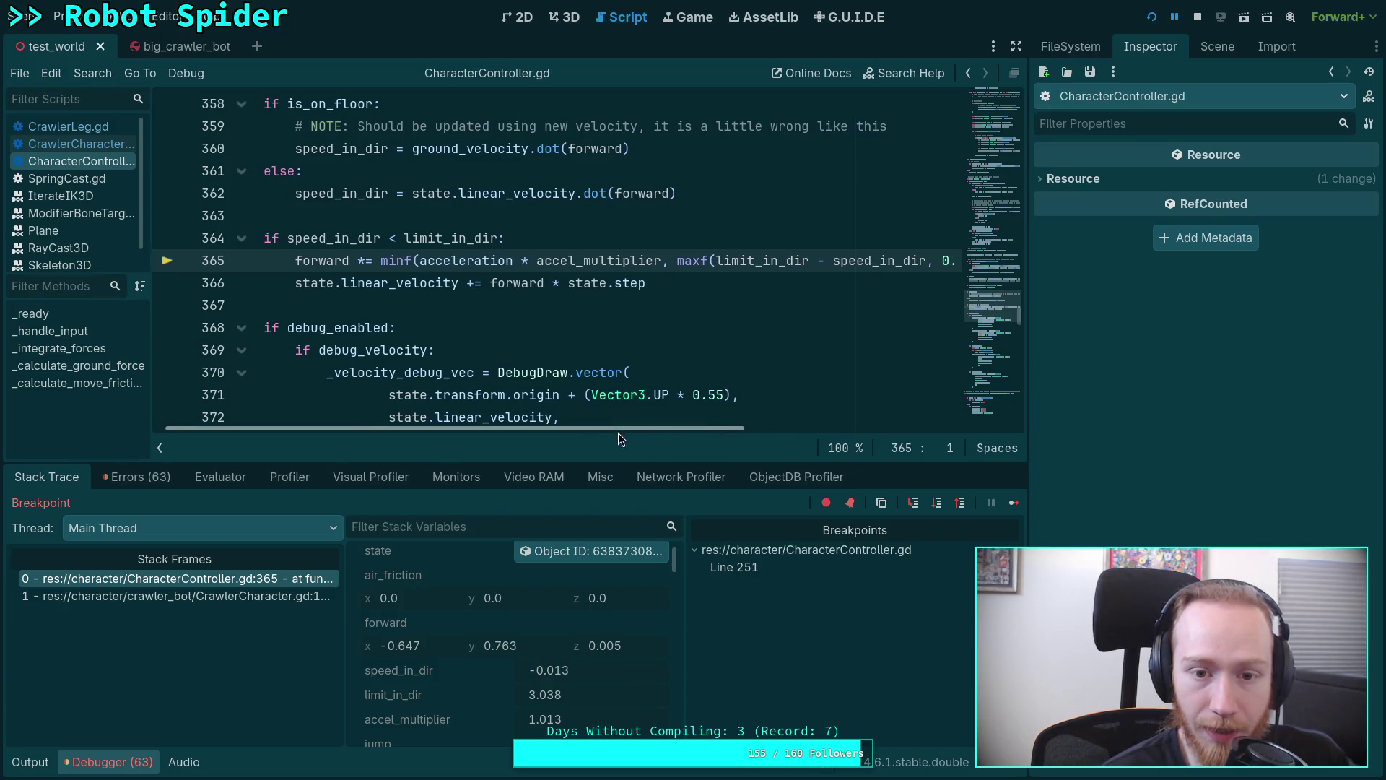
double_click(581, 262)
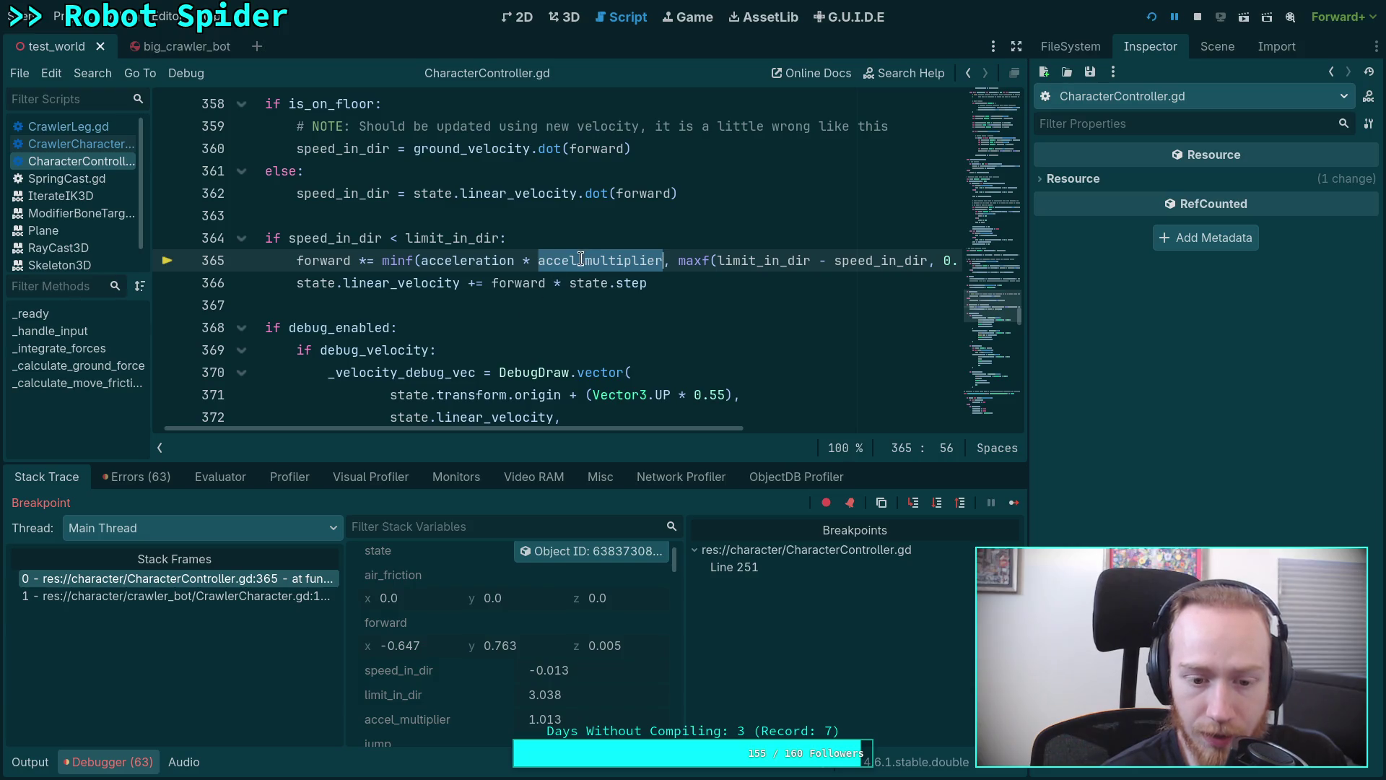
scroll(526, 644, down, 1)
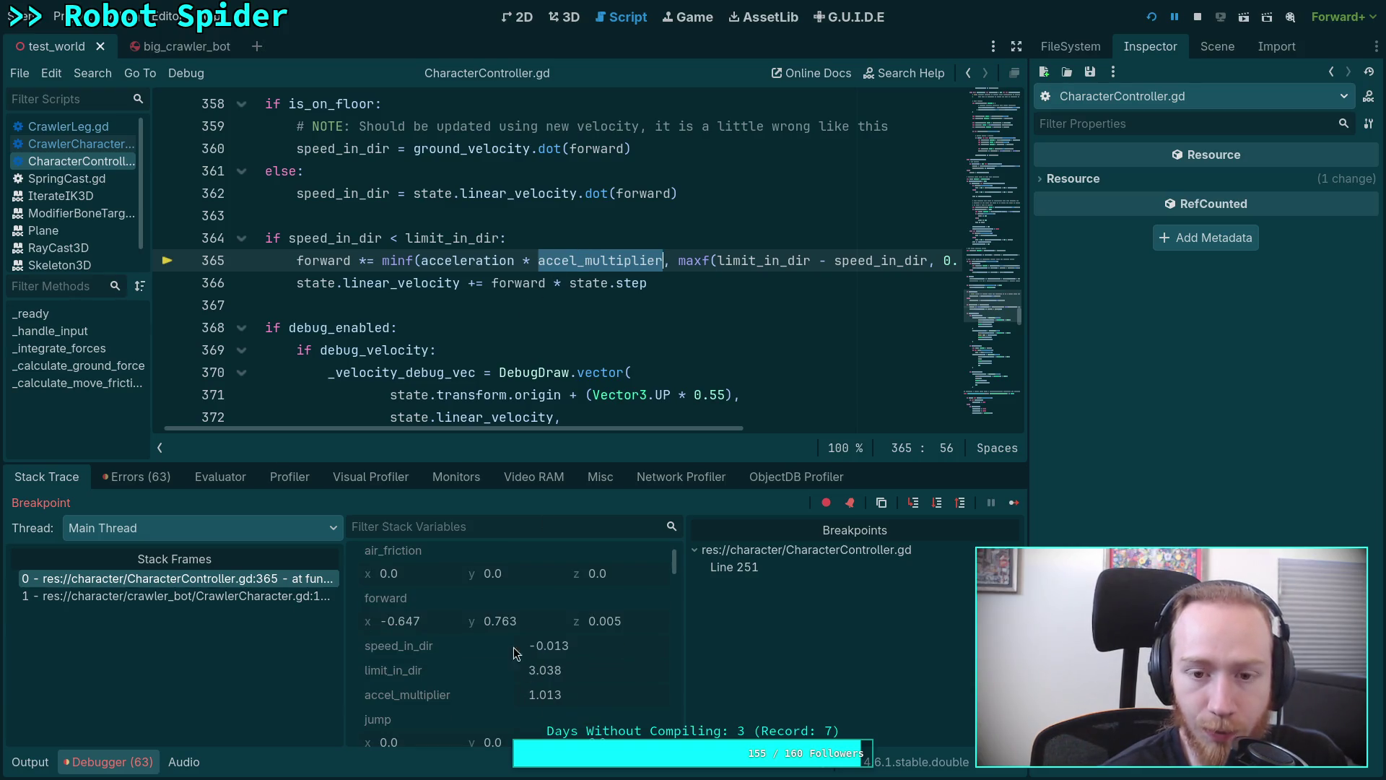
mouse_move(671, 430)
mouse_down()
mouse_move(788, 429)
mouse_move(704, 433)
mouse_move(727, 429)
mouse_up()
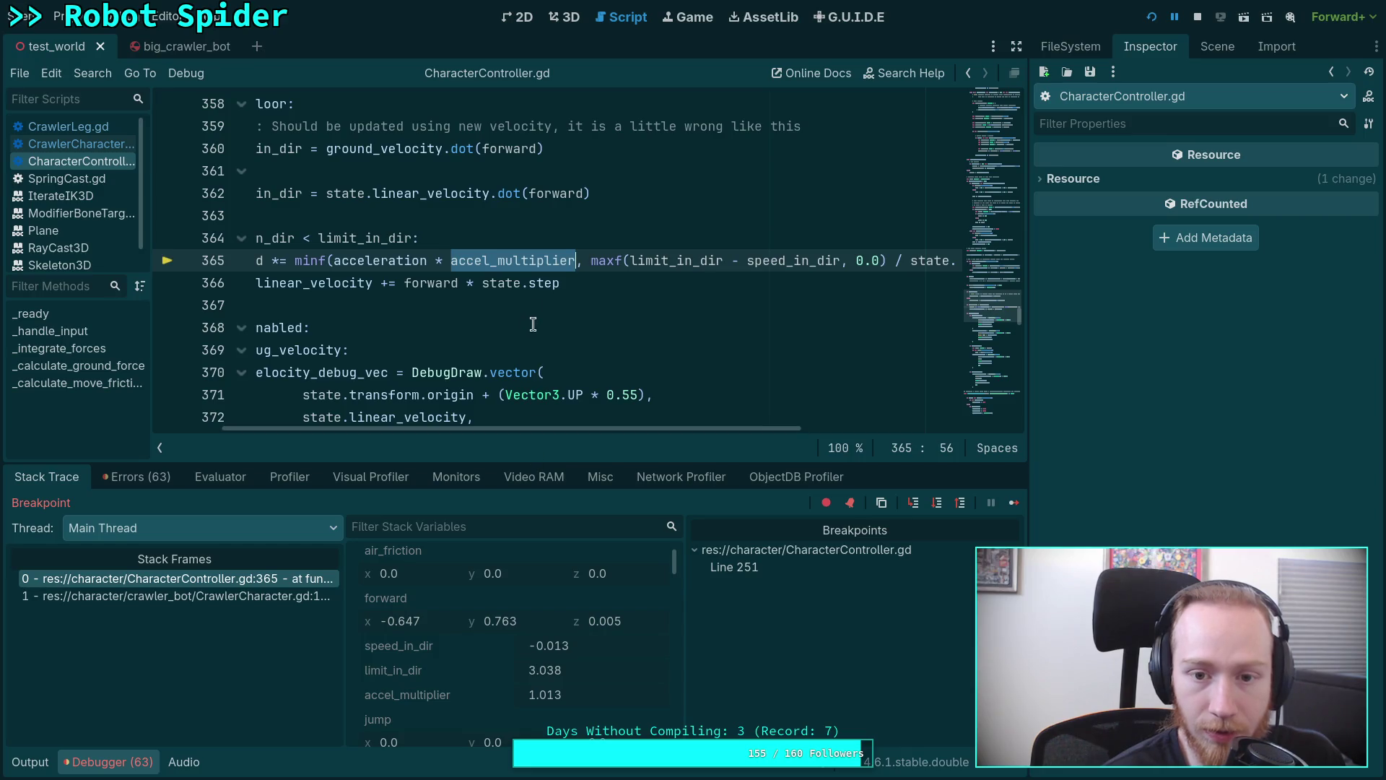
drag(334, 260, 575, 260)
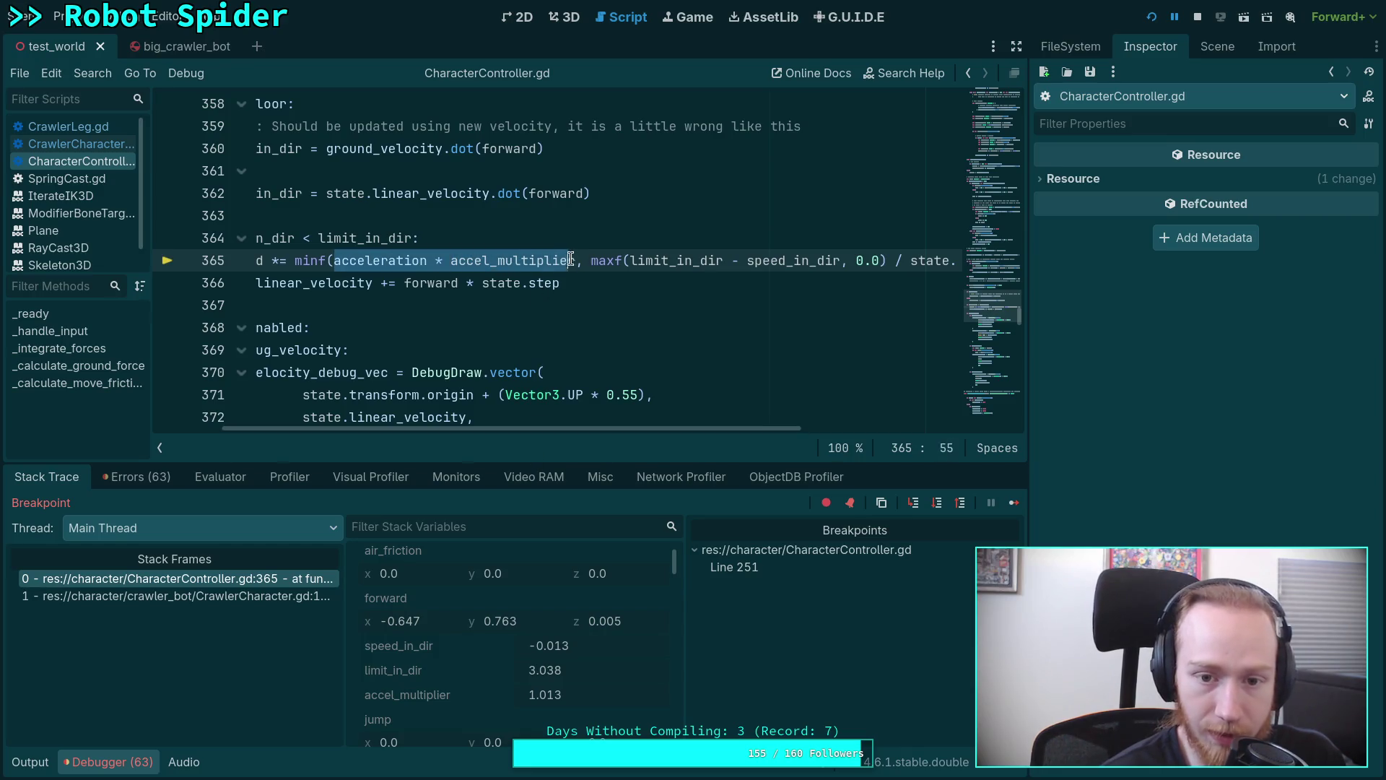
scroll(561, 662, up, 2)
scroll(562, 663, down, 4)
scroll(562, 662, down, 3)
scroll(562, 662, down, 3)
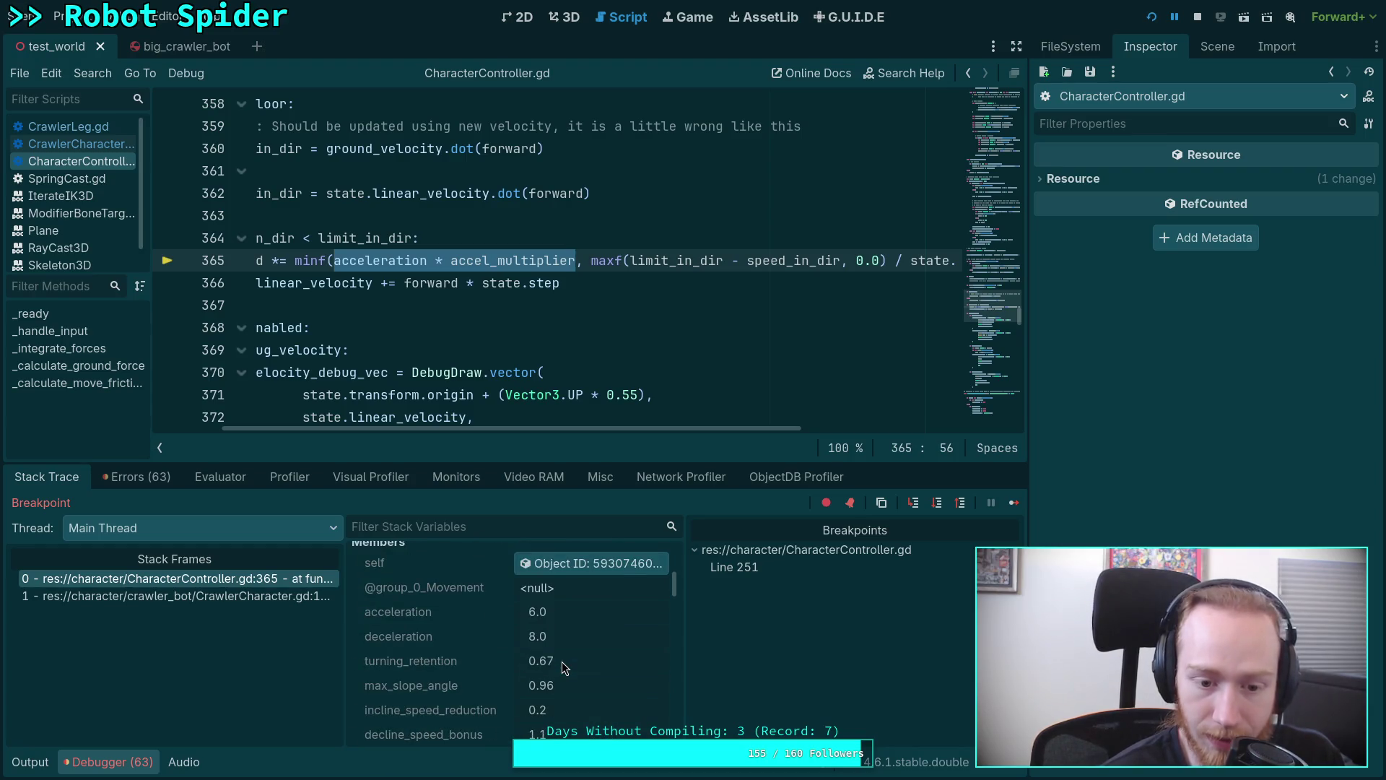
scroll(570, 625, up, 2)
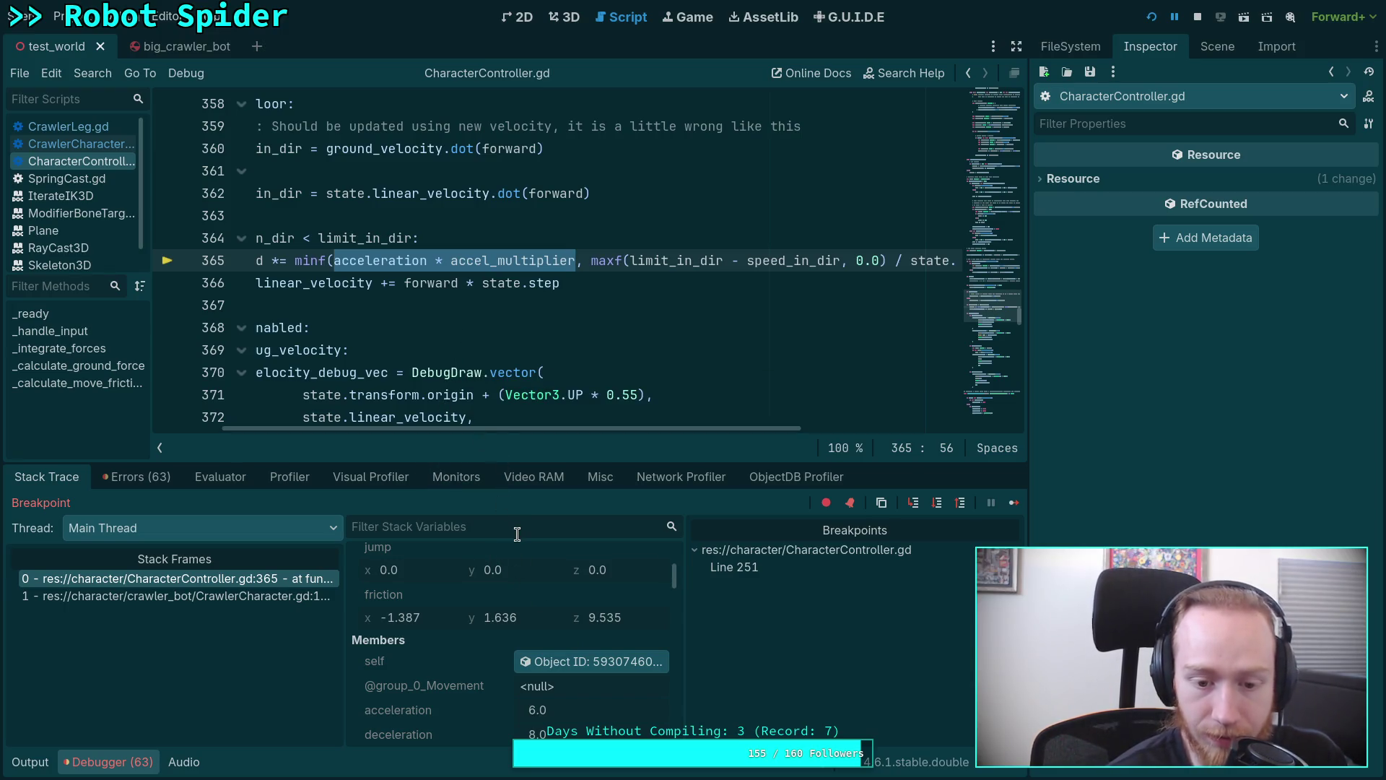
drag(592, 261, 684, 261)
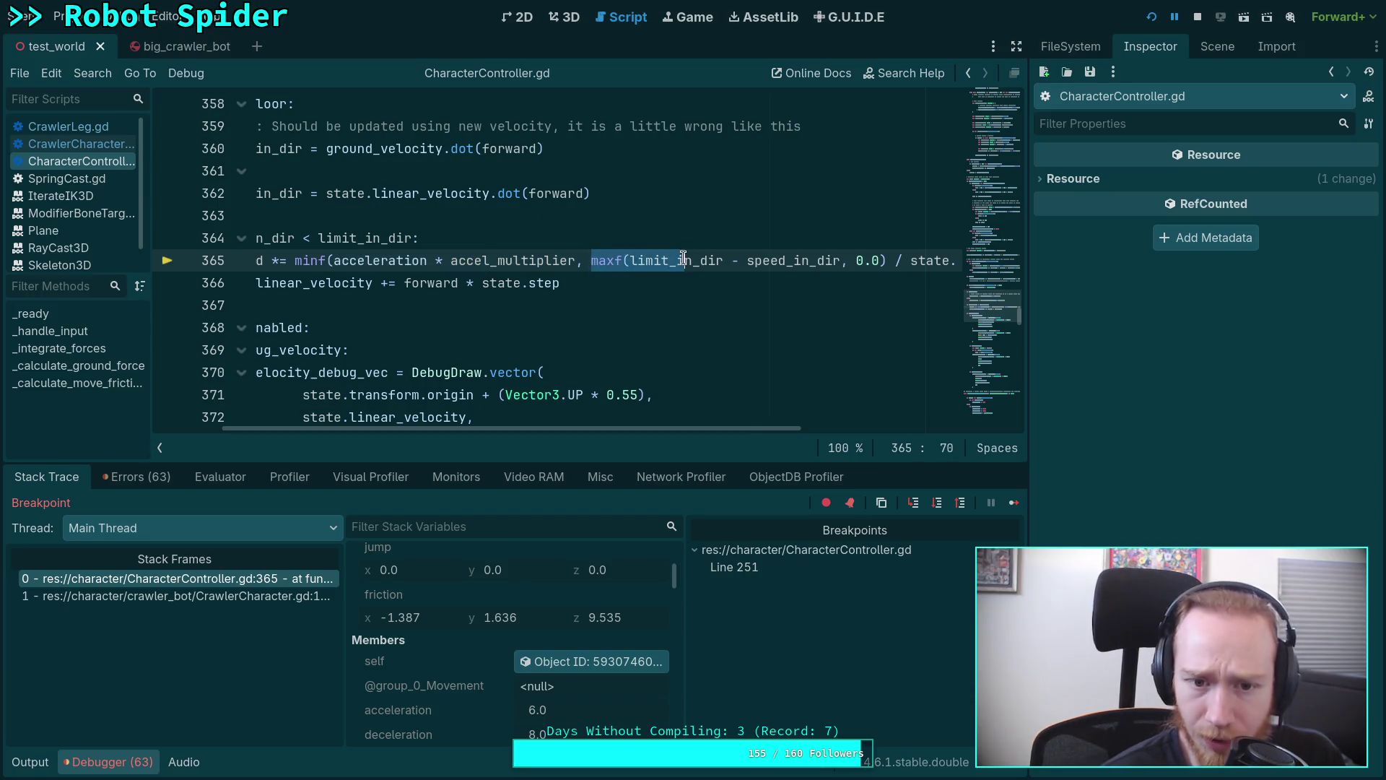
drag(359, 260, 539, 260)
click(598, 260)
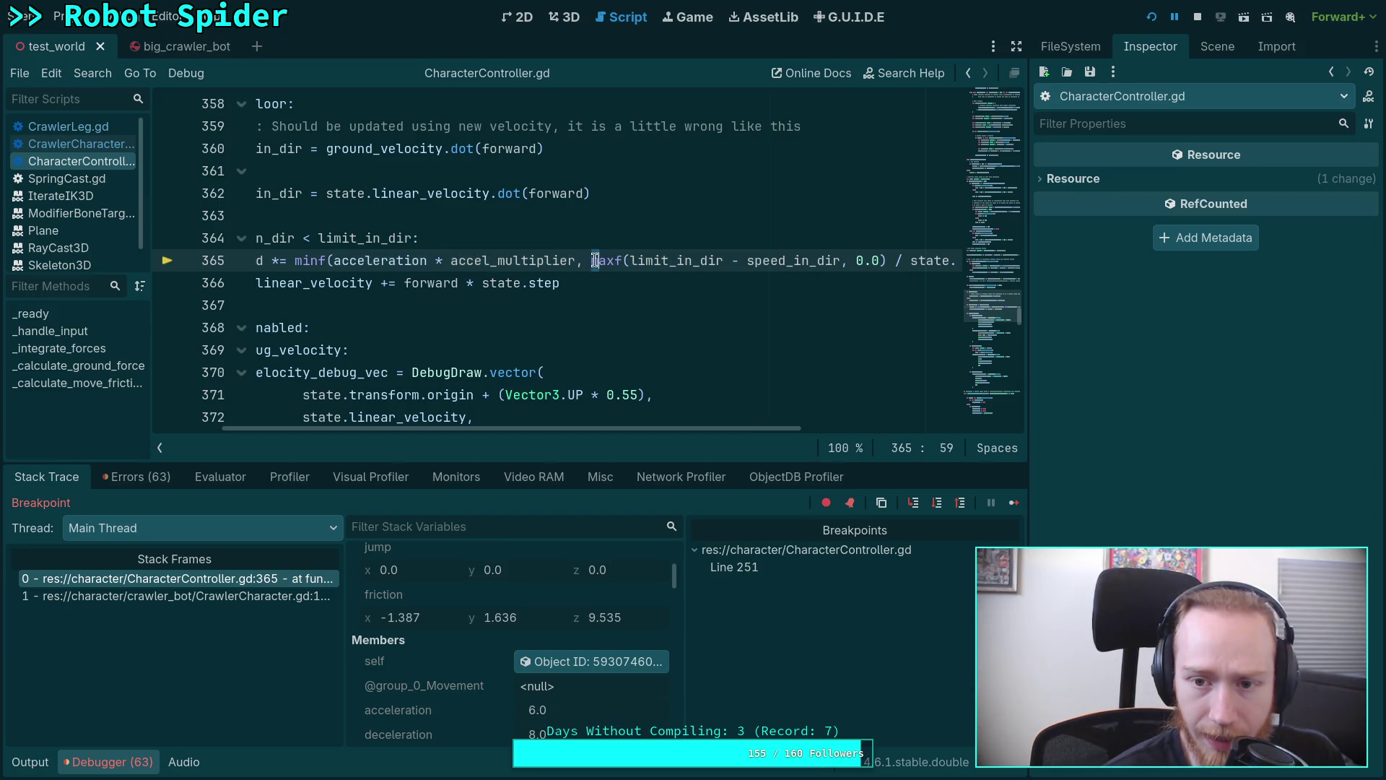
key(shift+End)
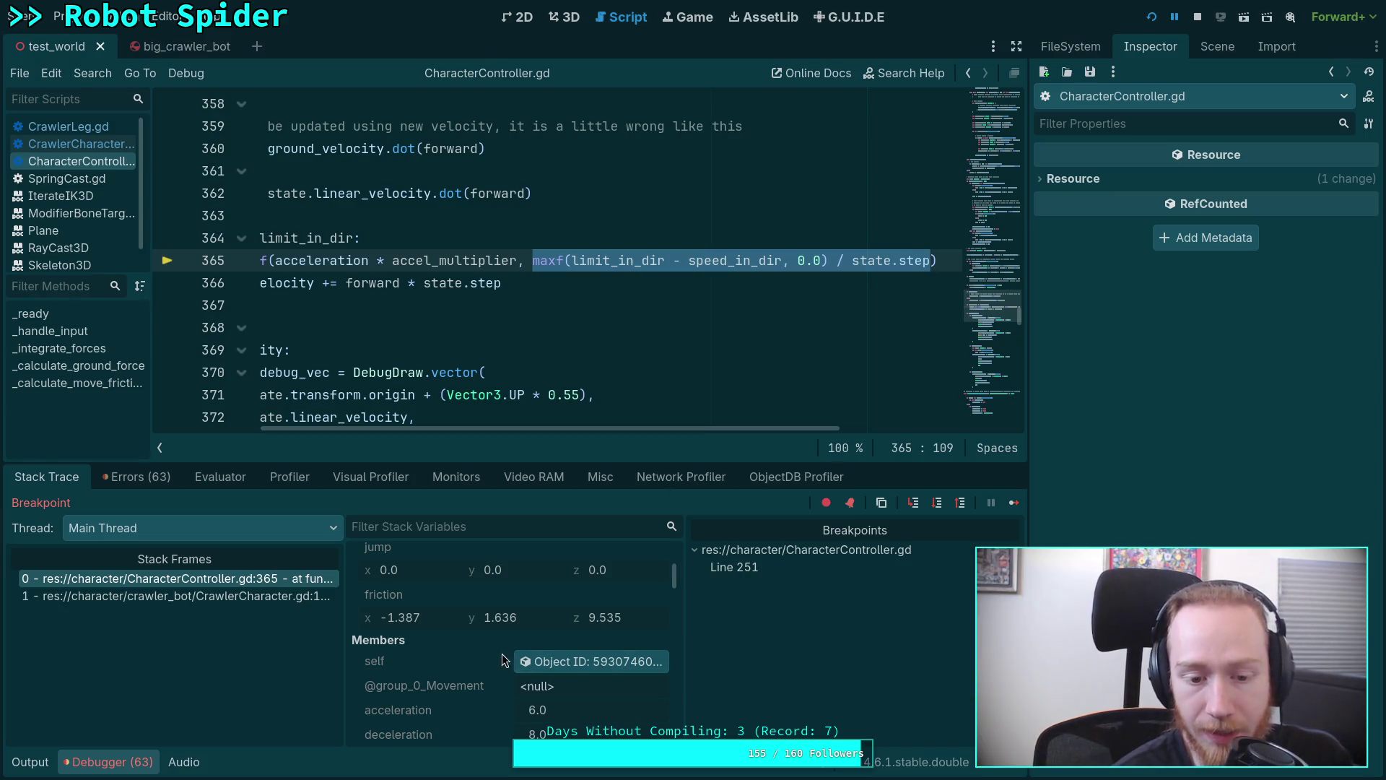
scroll(501, 653, up, 1)
scroll(473, 661, up, 2)
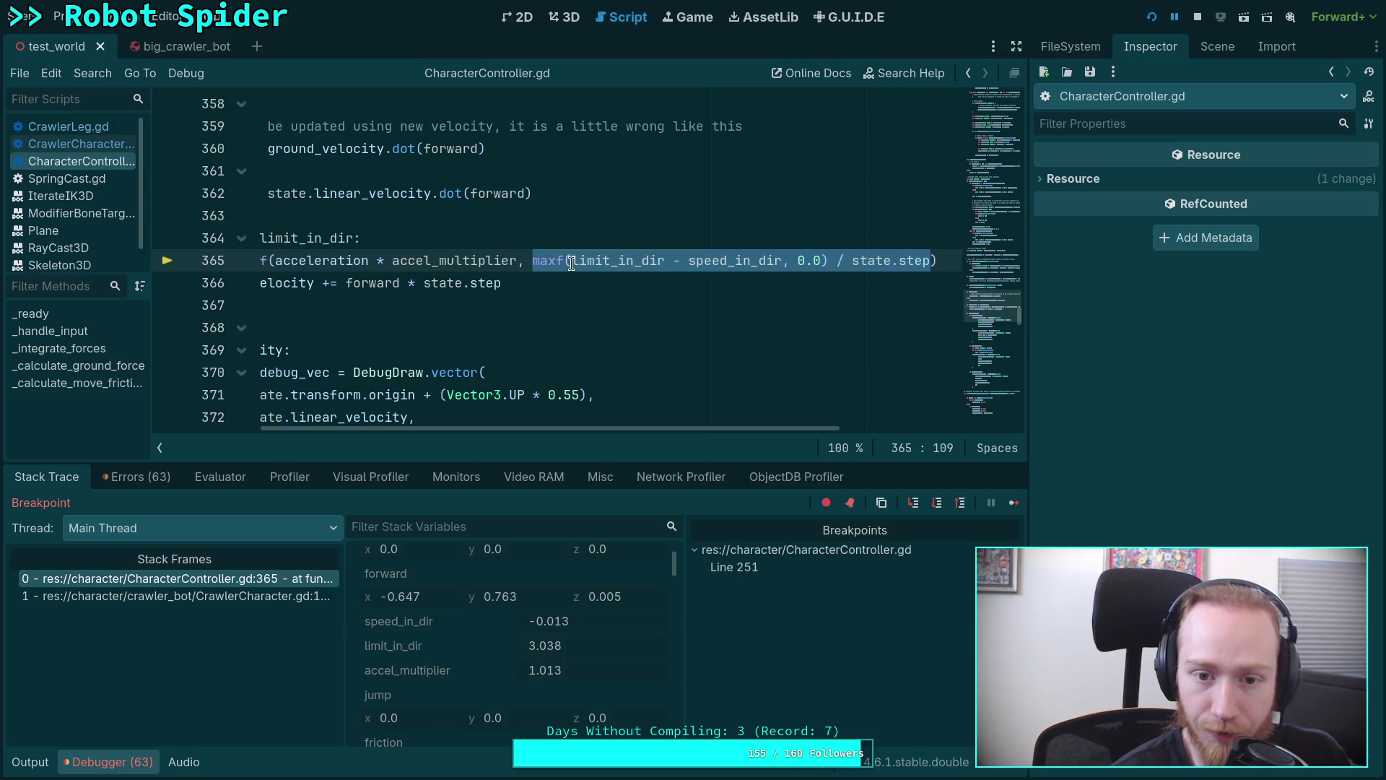
click(524, 259)
drag(614, 428, 585, 430)
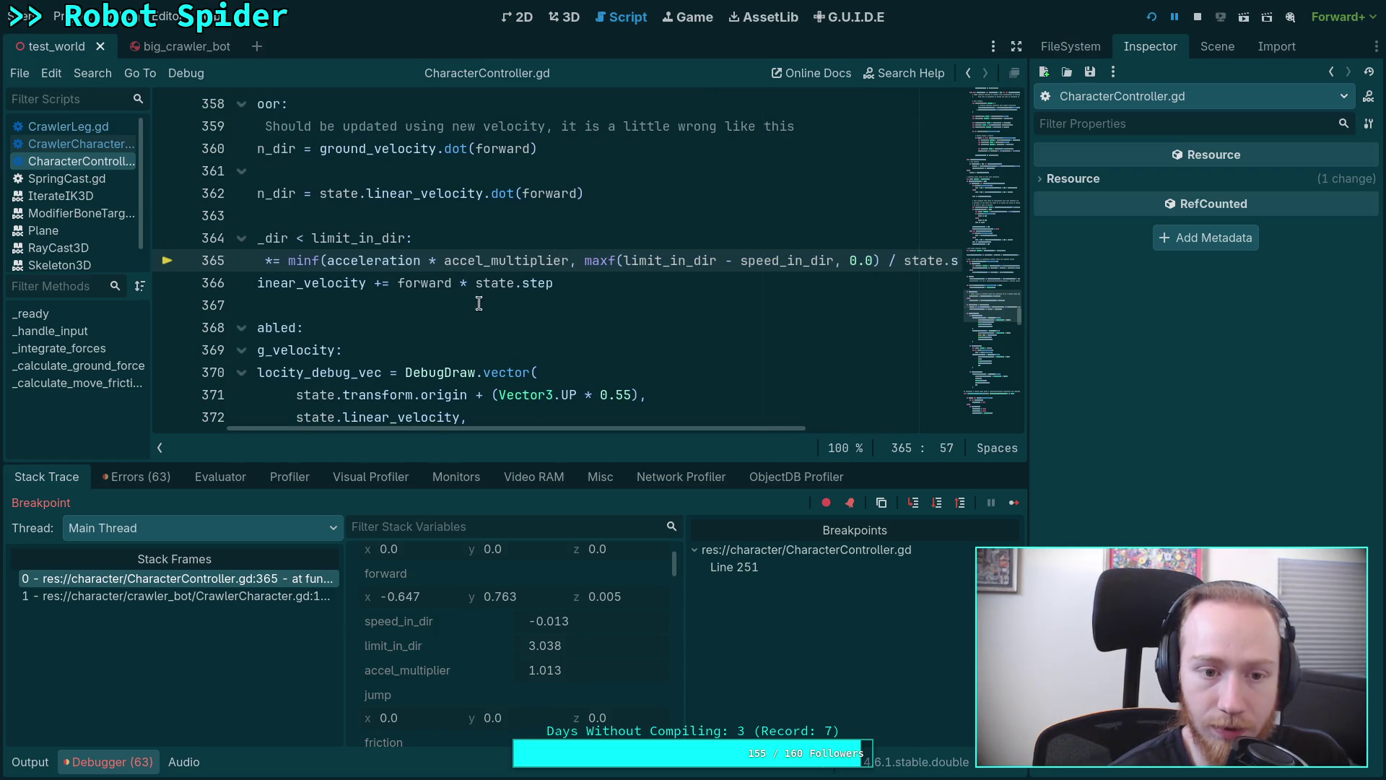
drag(328, 260, 574, 260)
drag(628, 428, 560, 428)
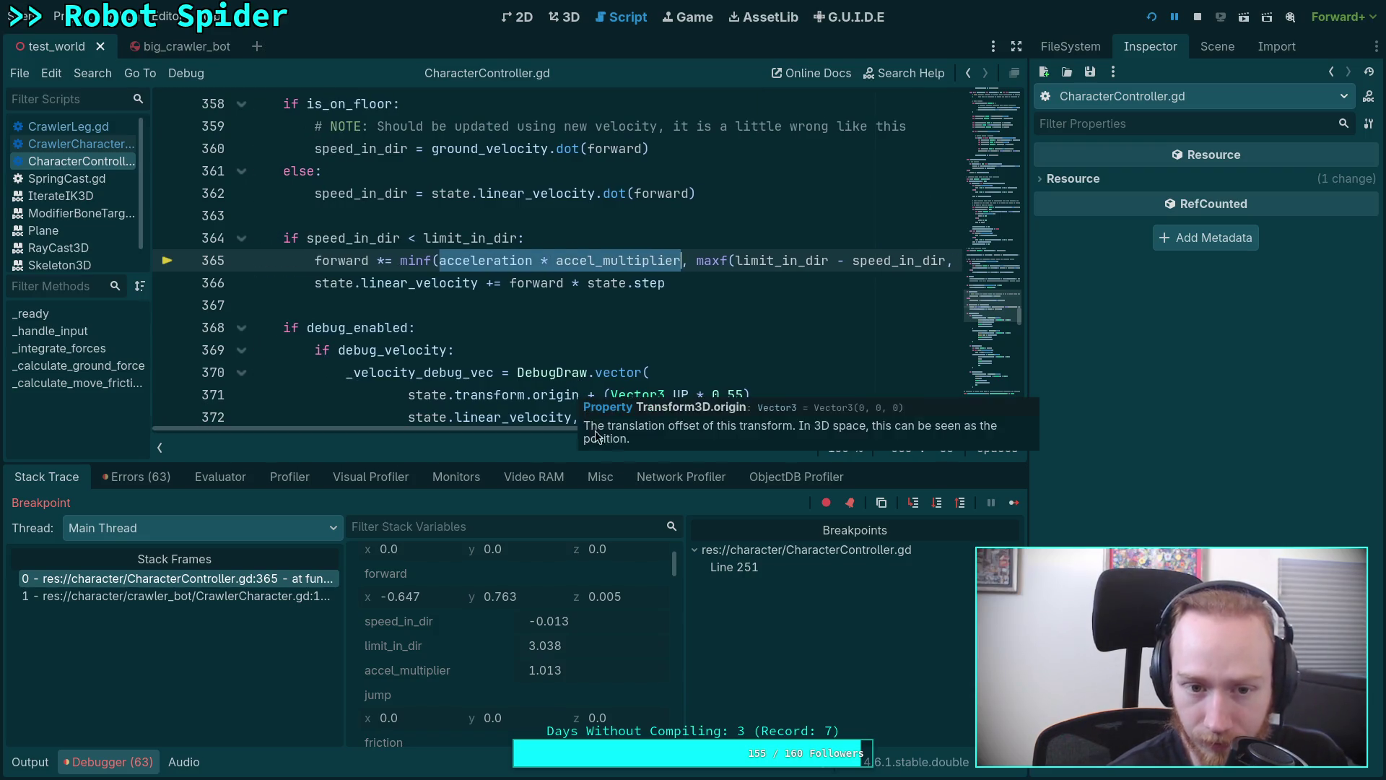
Run line 365 so forward becomes about (-3.93, 4.633, 0.031) and pause at line 366.
click(936, 505)
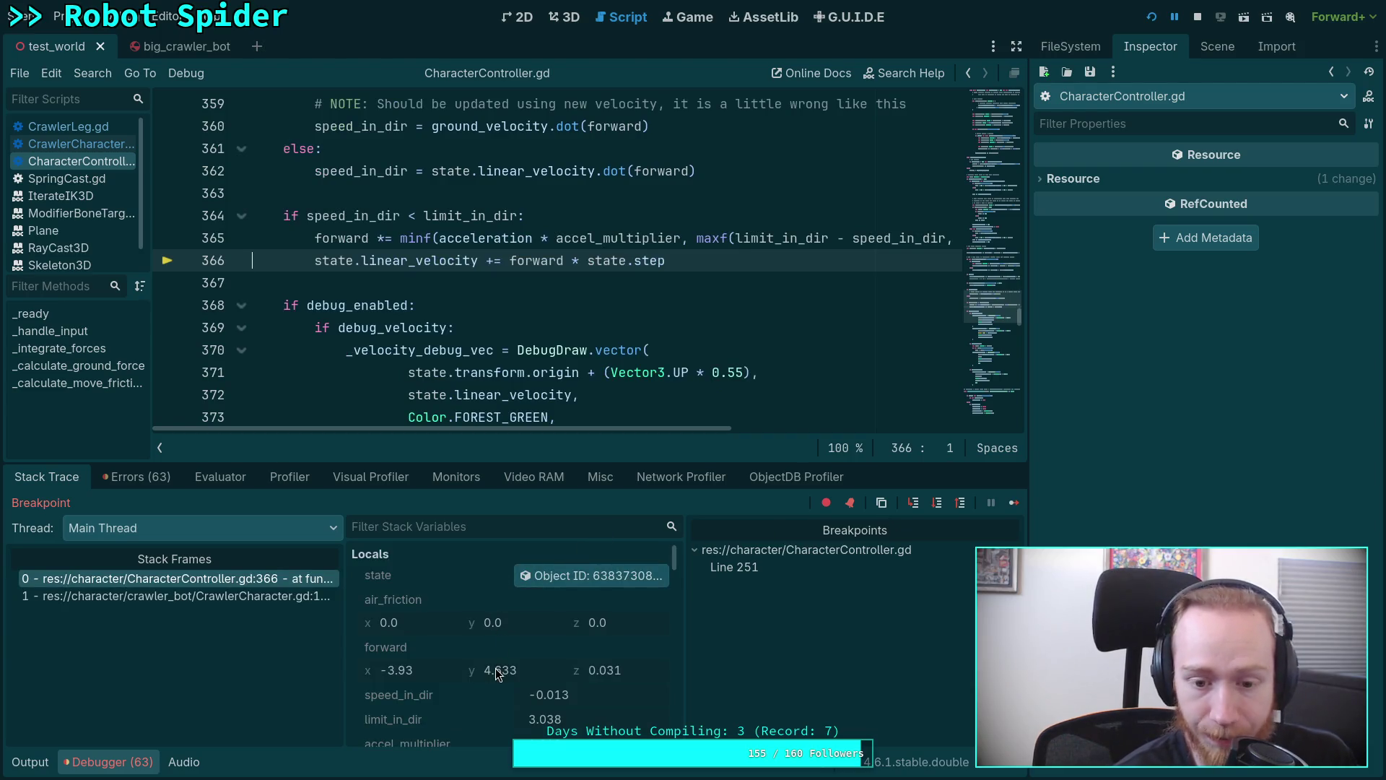
scroll(517, 651, down, 1)
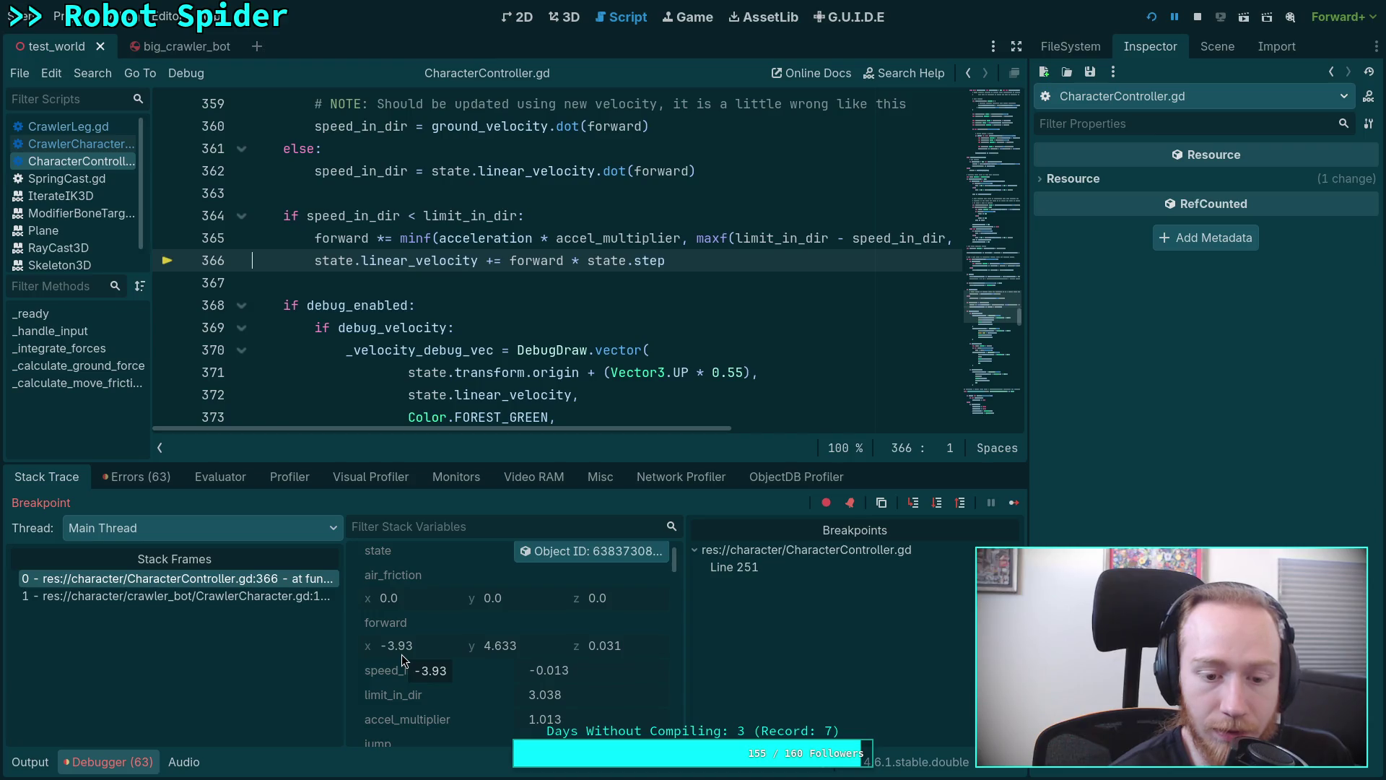
Show the test world's 3D scene with its blue ramps while paused at line 366.
click(554, 17)
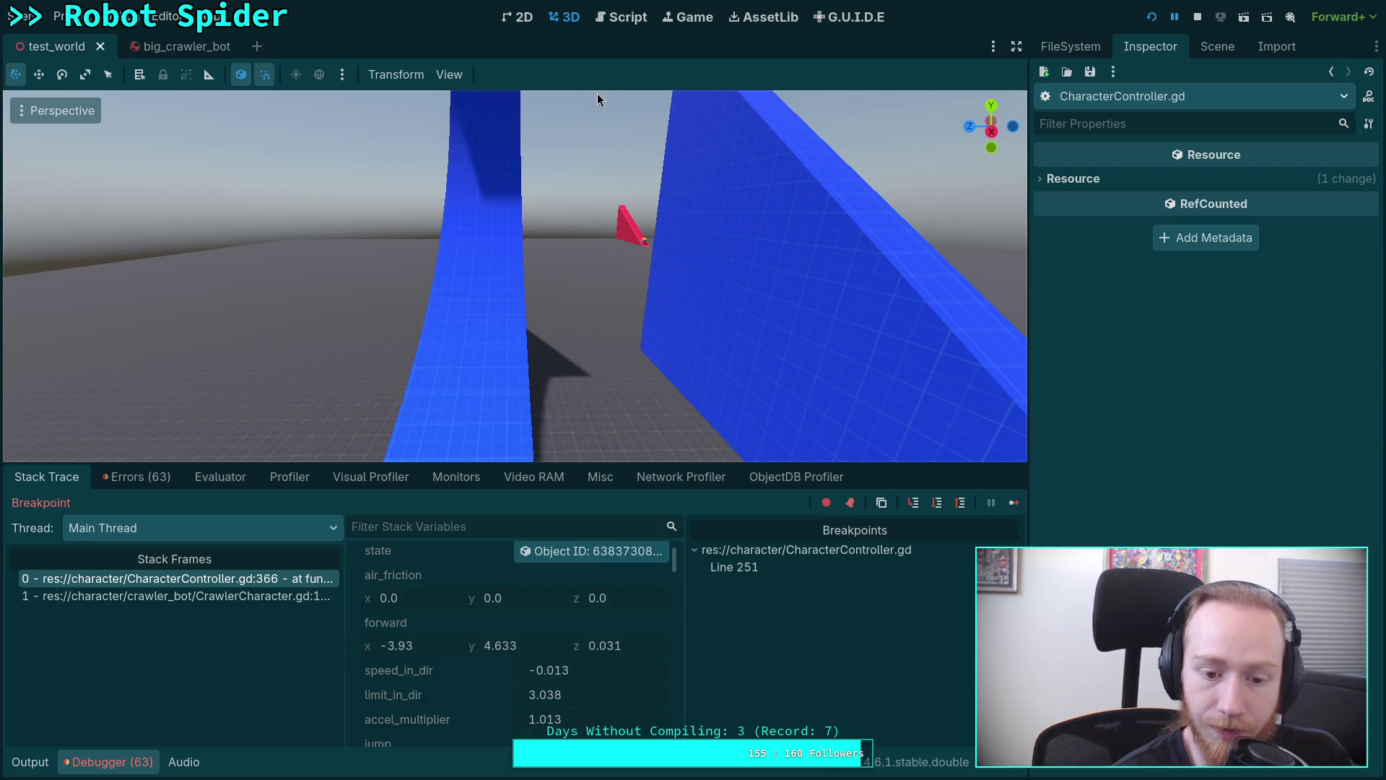
Orbit the 3D view around the blue ramp to bring the paused spider into view.
mouse_move(483, 307)
mouse_down()
mouse_move(359, 308)
mouse_move(573, 331)
mouse_up()
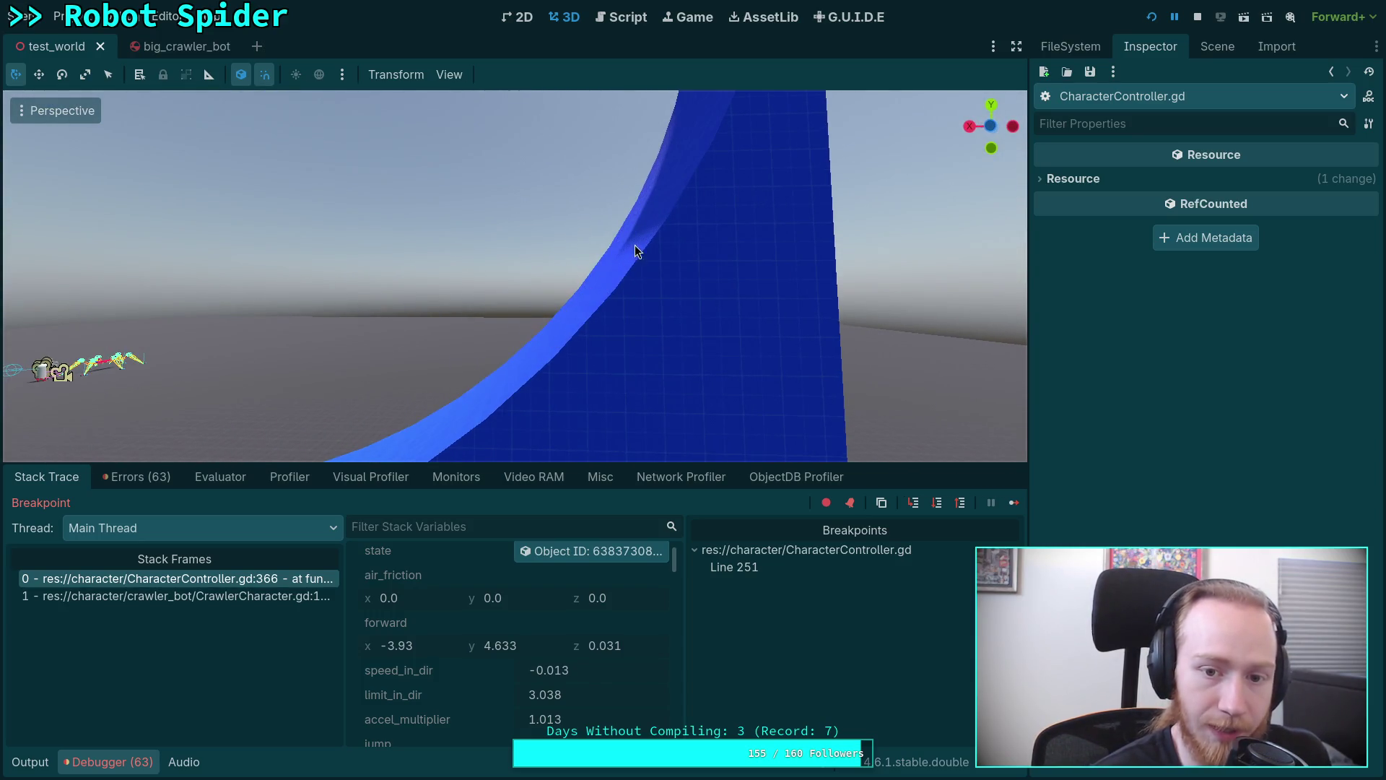
drag(606, 268, 606, 272)
drag(545, 237, 605, 236)
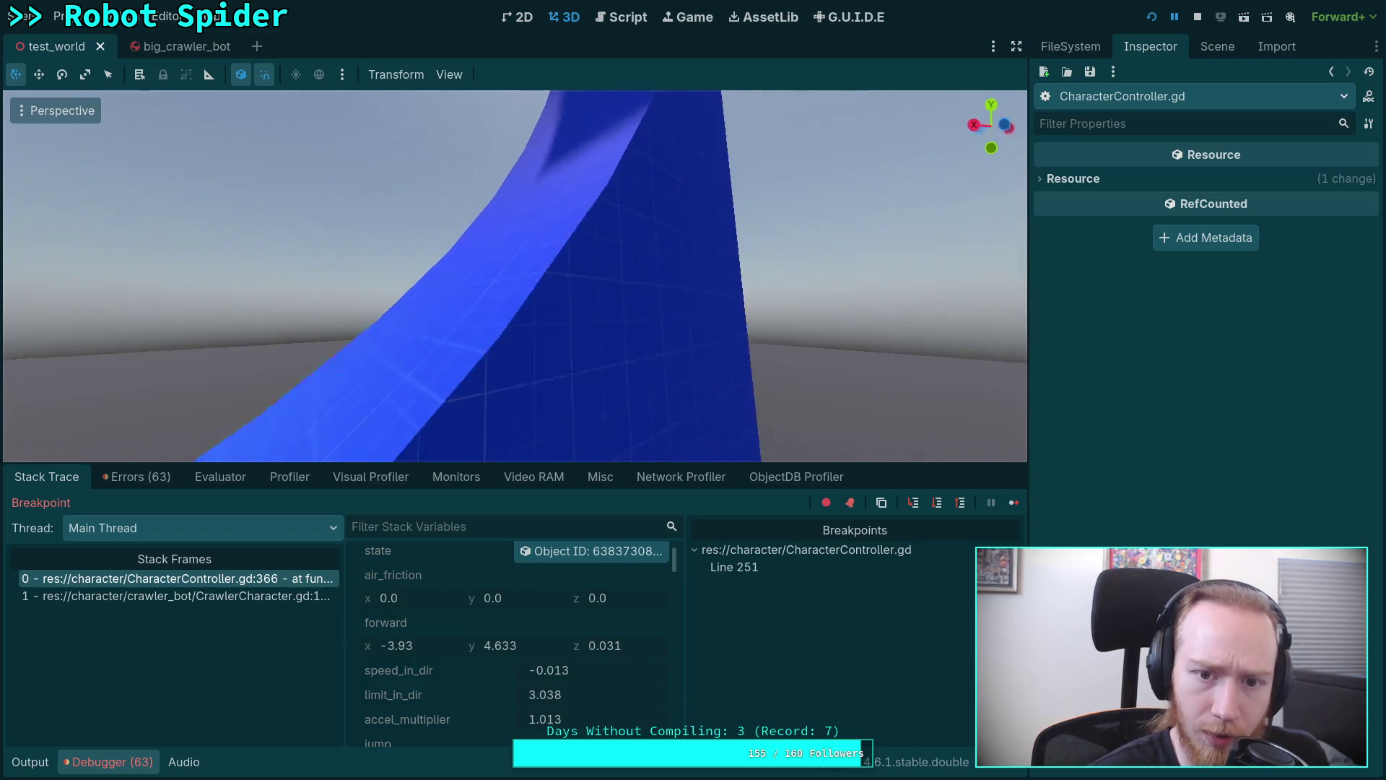
drag(629, 313, 560, 345)
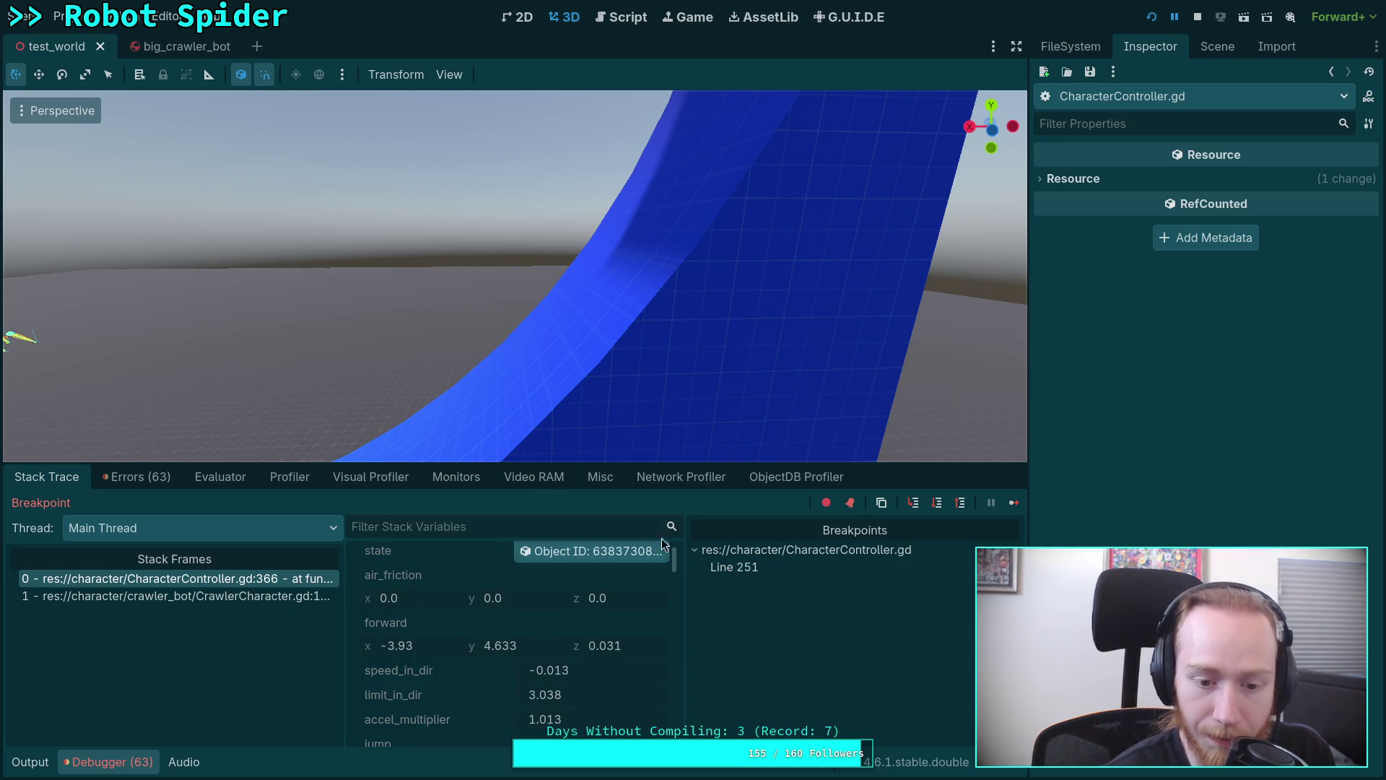
Step past the velocity update to line 368's debug check and inspect the state object.
click(626, 20)
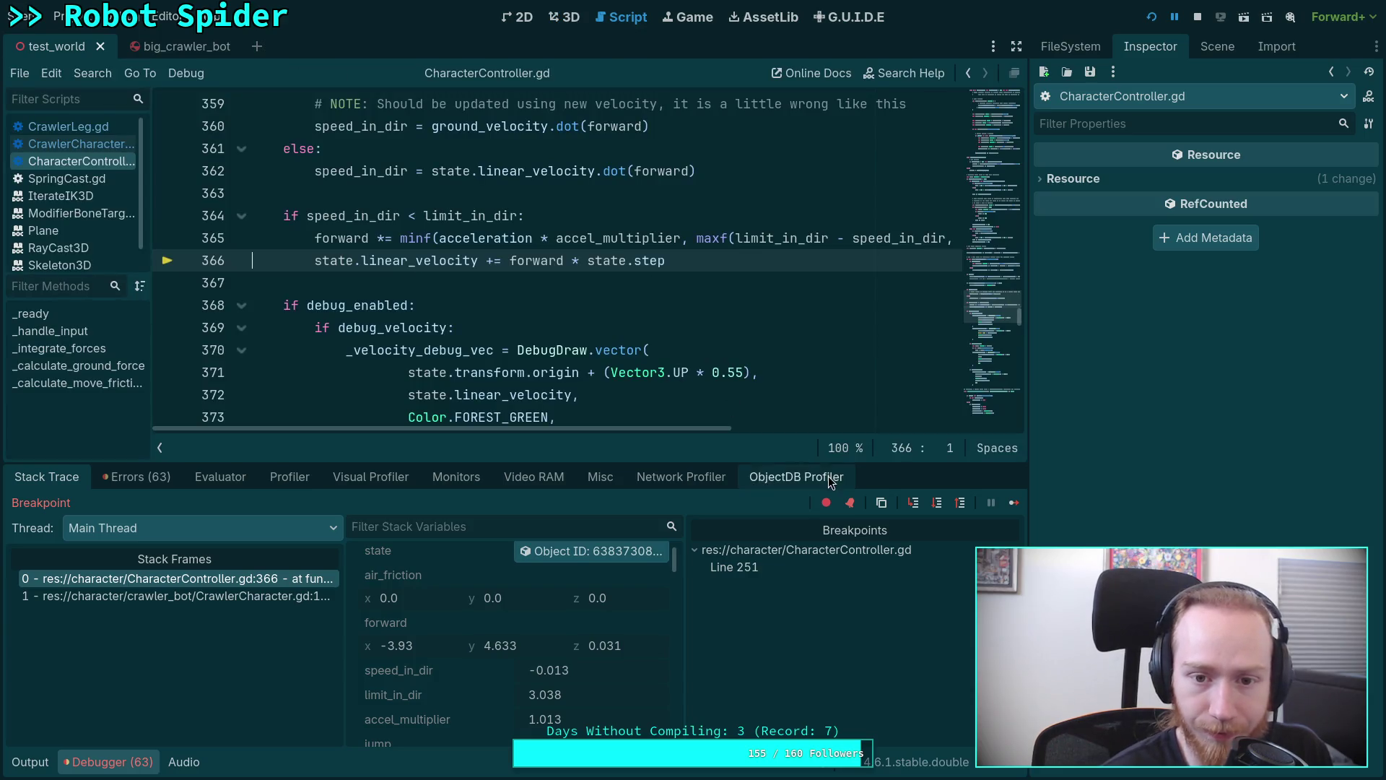
click(937, 503)
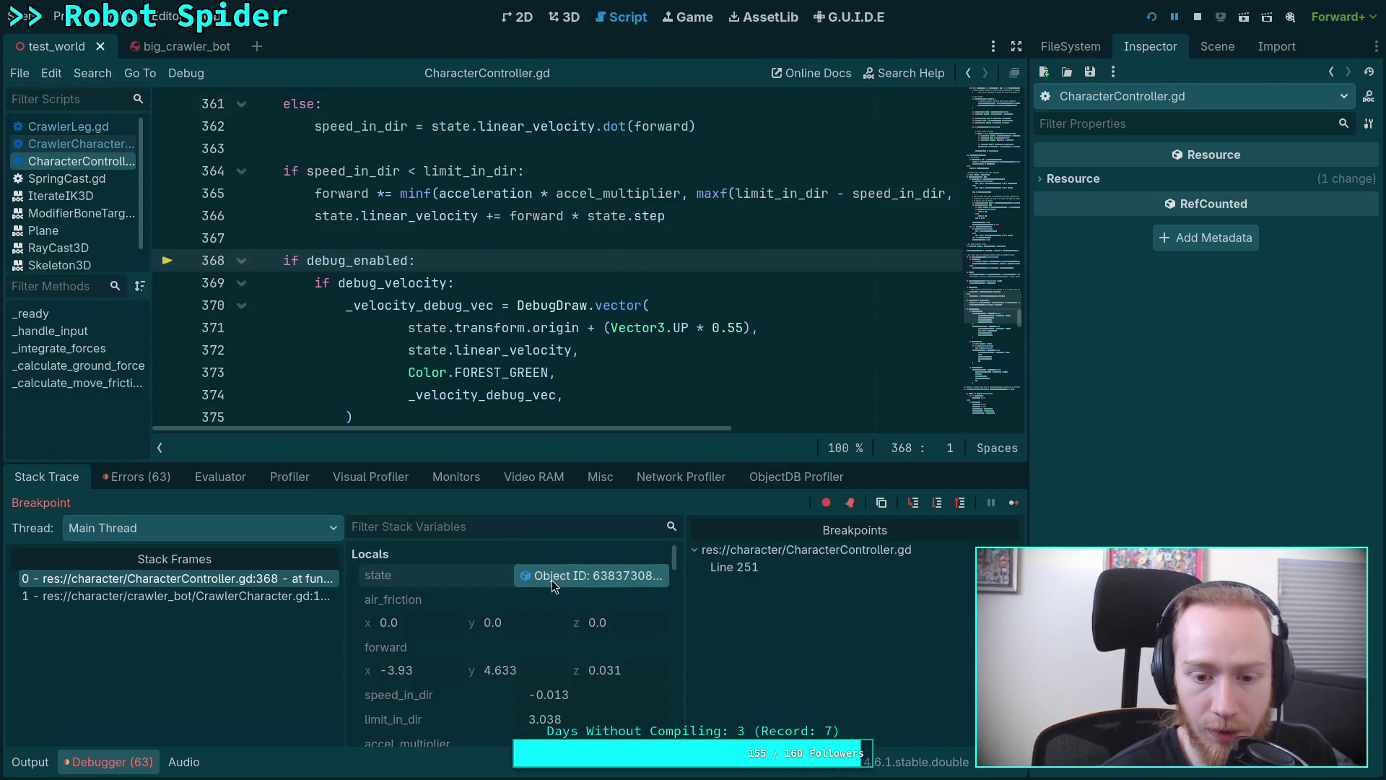
click(552, 578)
scroll(1202, 325, down, 2)
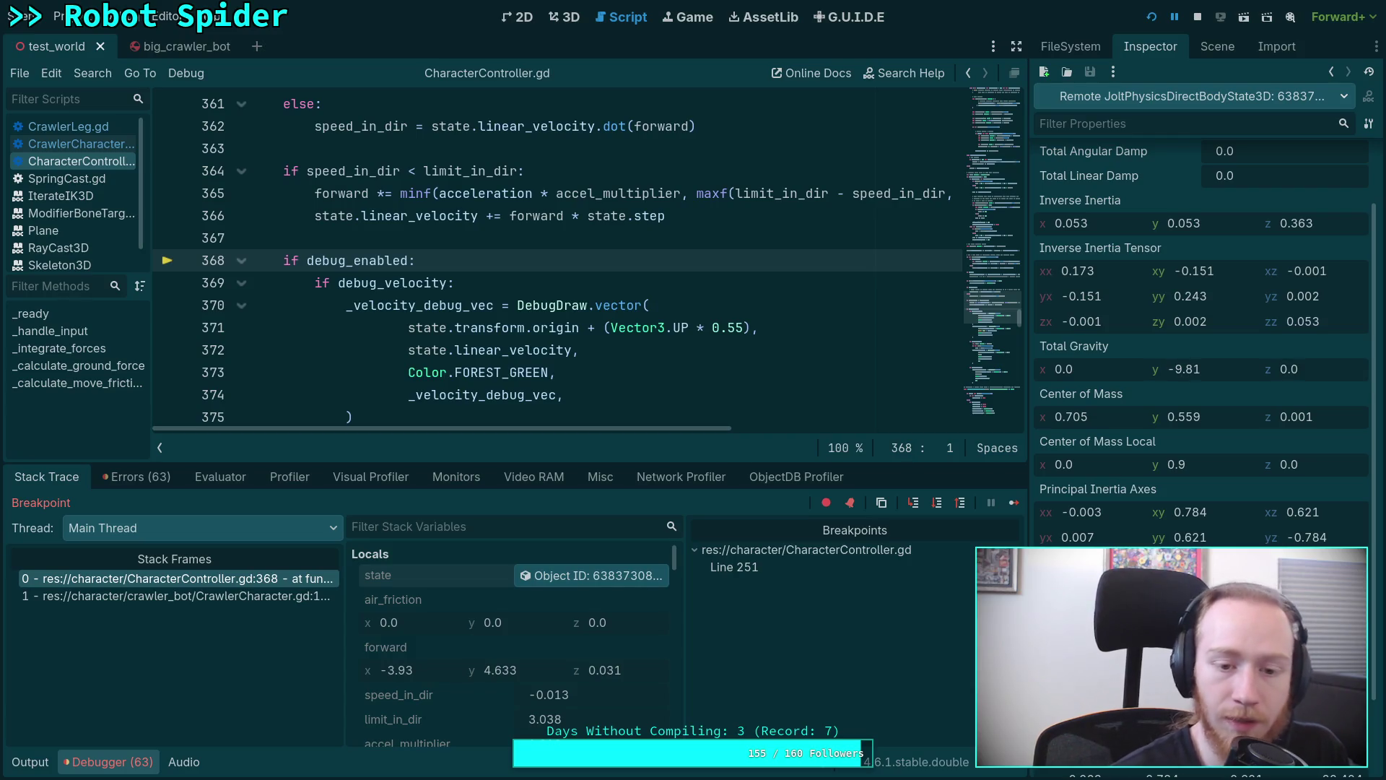
scroll(567, 318, up, 3)
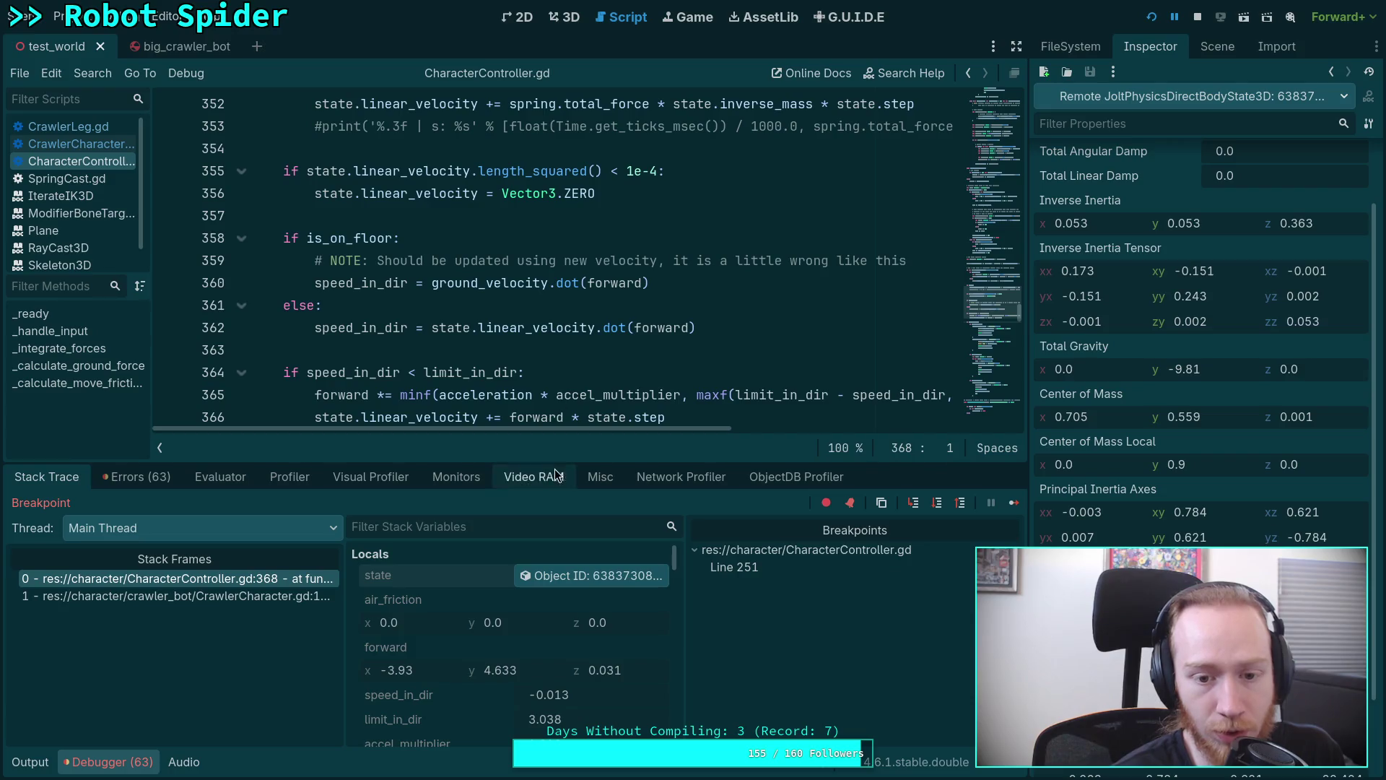
Enlarge the debugger to review the member variables, then switch to the tmux python window.
drag(575, 460, 589, 401)
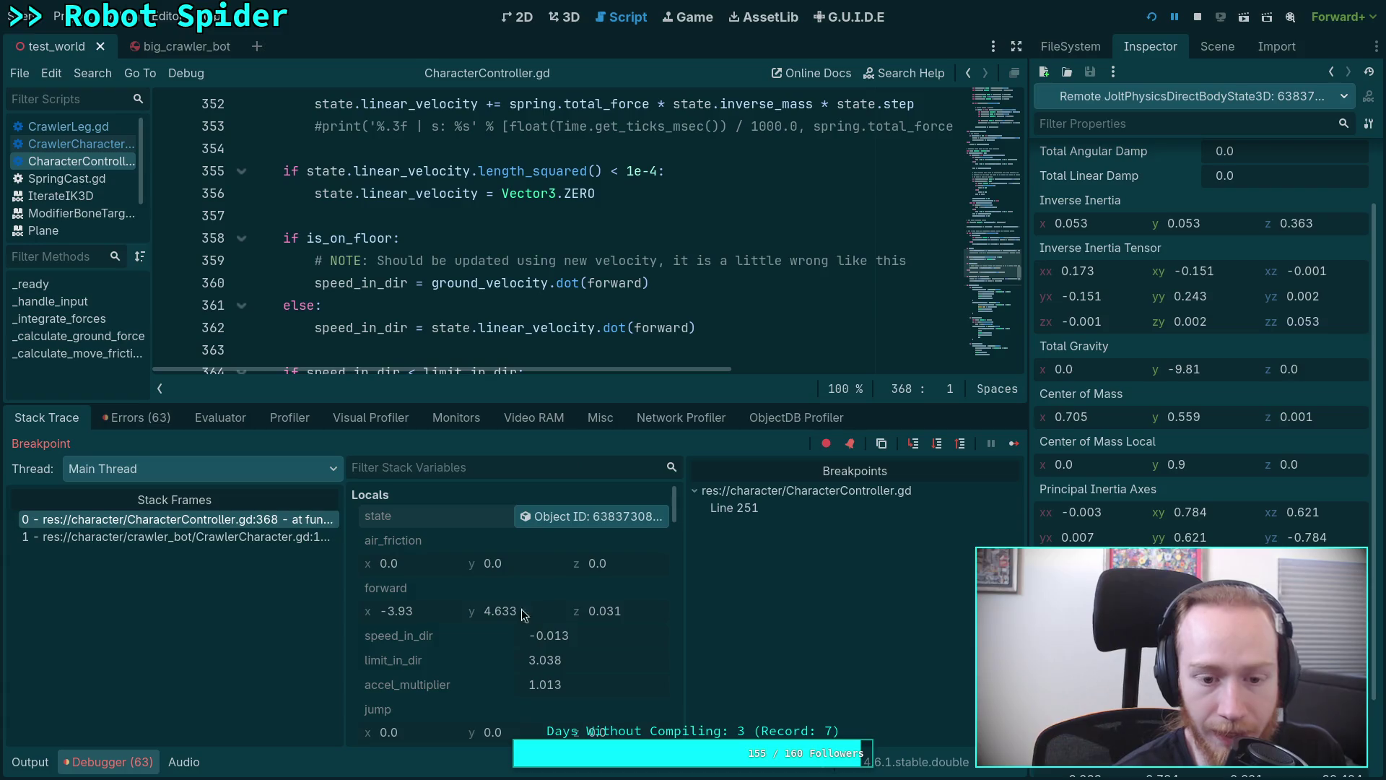
scroll(521, 609, down, 2)
scroll(524, 625, down, 2)
scroll(525, 624, down, 2)
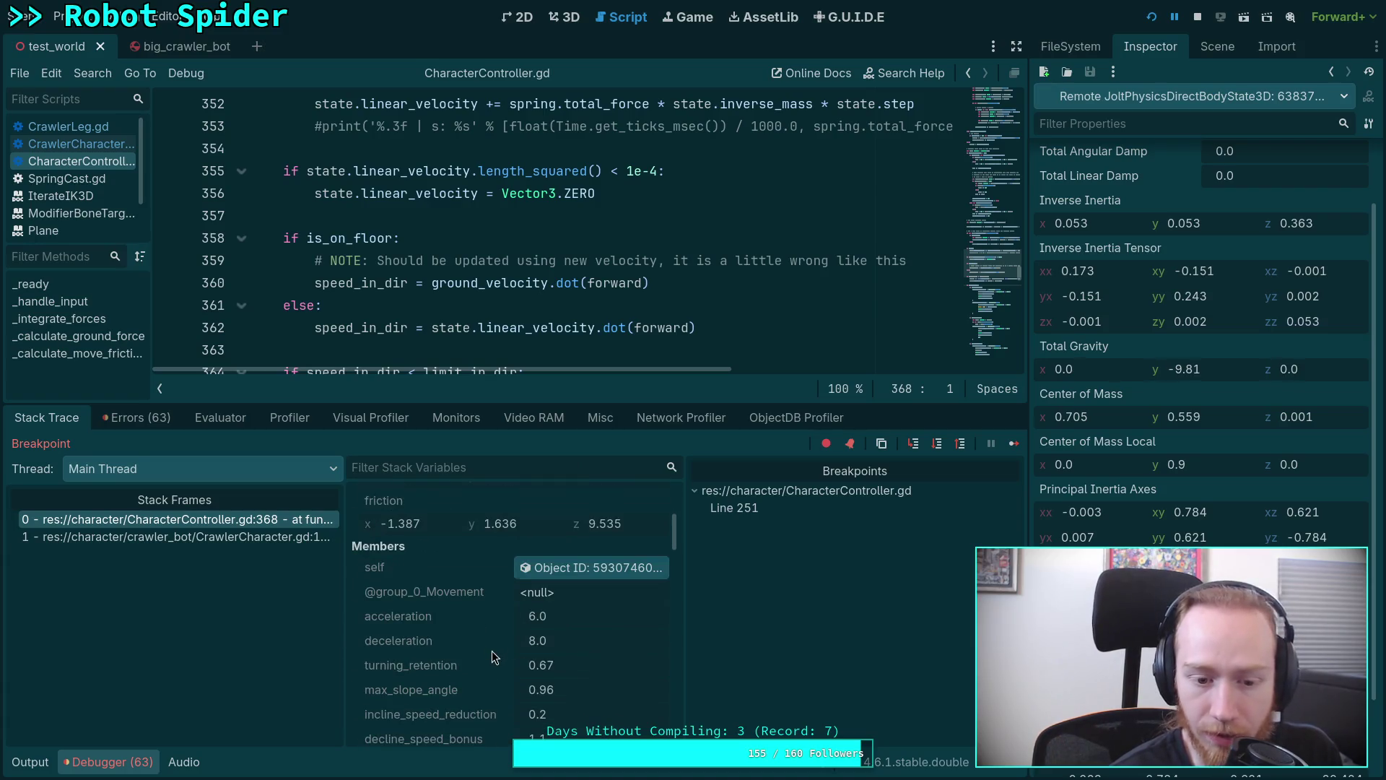
scroll(526, 625, down, 4)
scroll(519, 668, down, 2)
scroll(518, 669, down, 1)
scroll(518, 668, down, 2)
scroll(518, 668, down, 1)
scroll(518, 668, down, 2)
scroll(517, 664, down, 1)
scroll(517, 664, down, 2)
scroll(517, 663, down, 1)
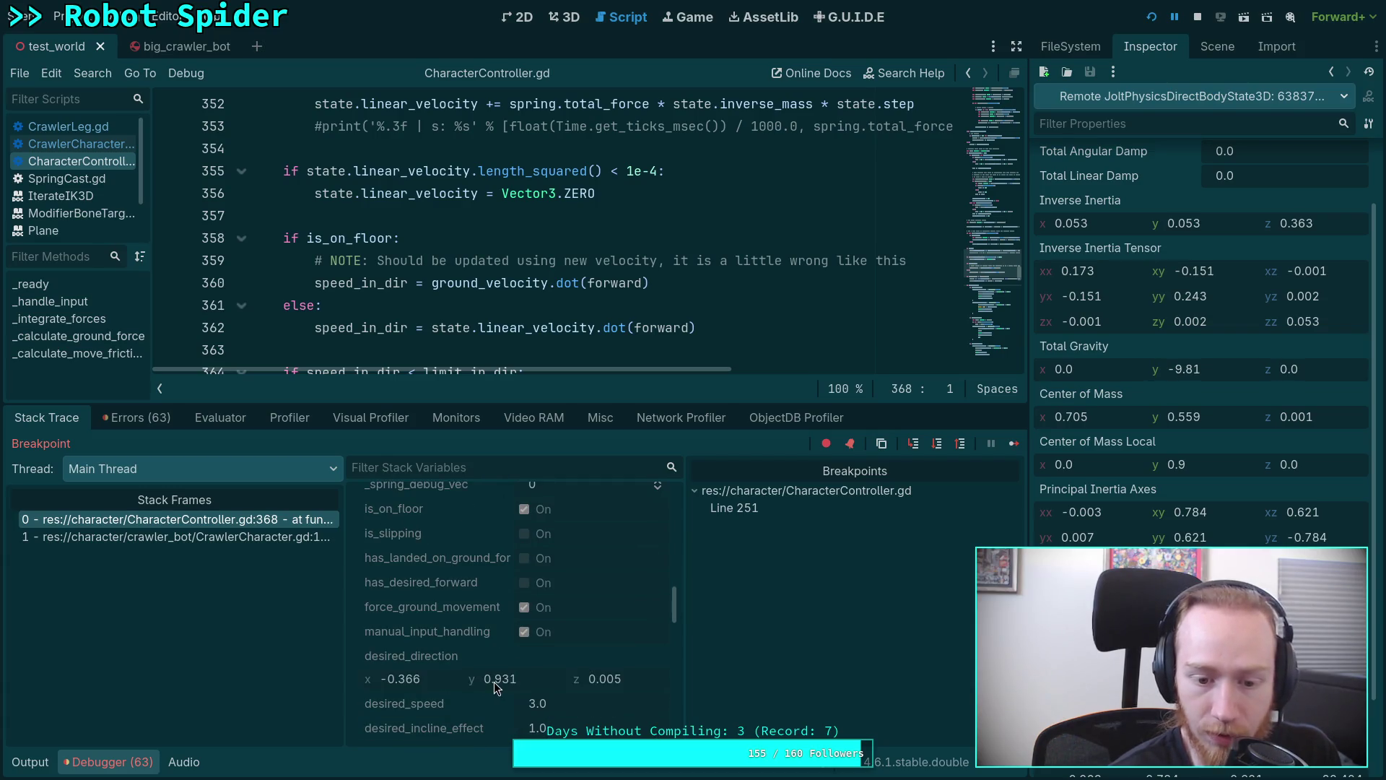
scroll(494, 681, down, 2)
scroll(494, 681, down, 1)
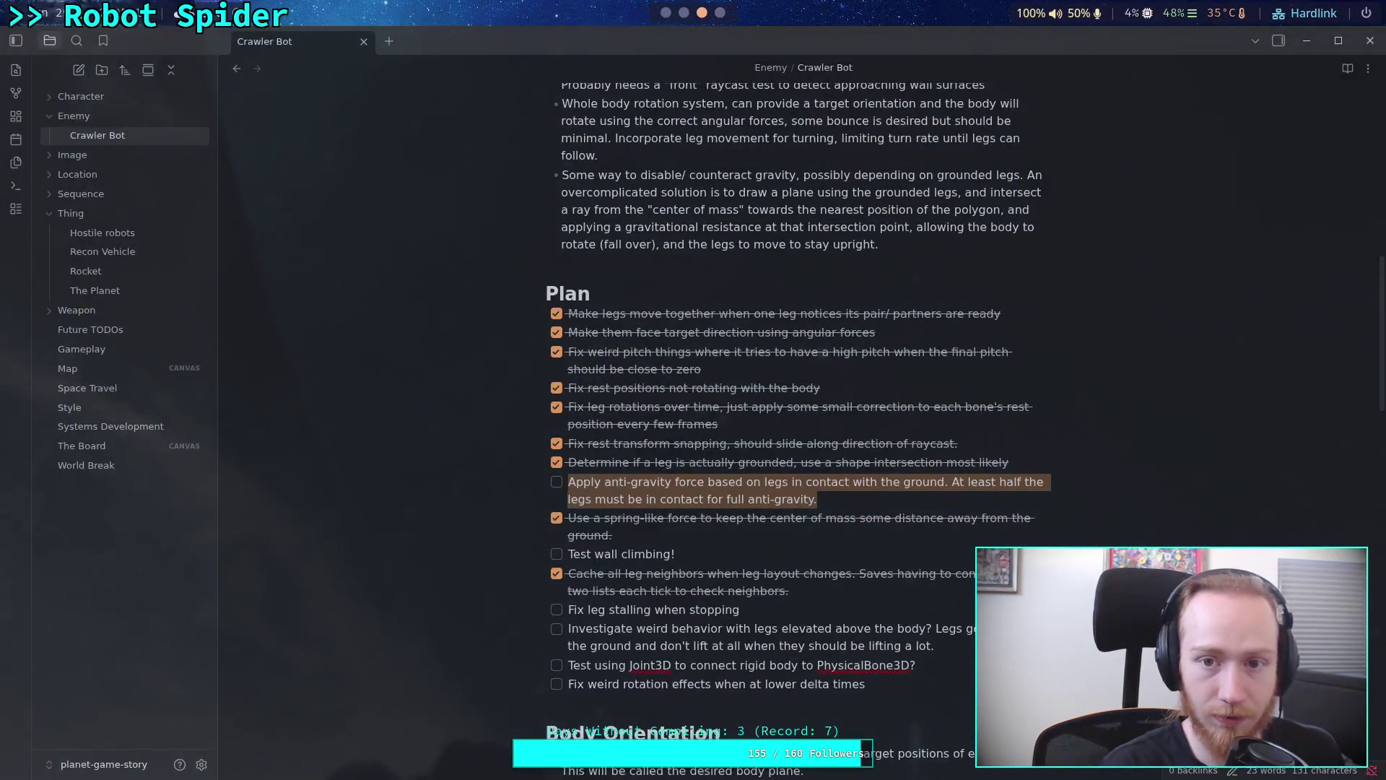
key(ctrl+b)
text(4)
text(9.)
text(8*)
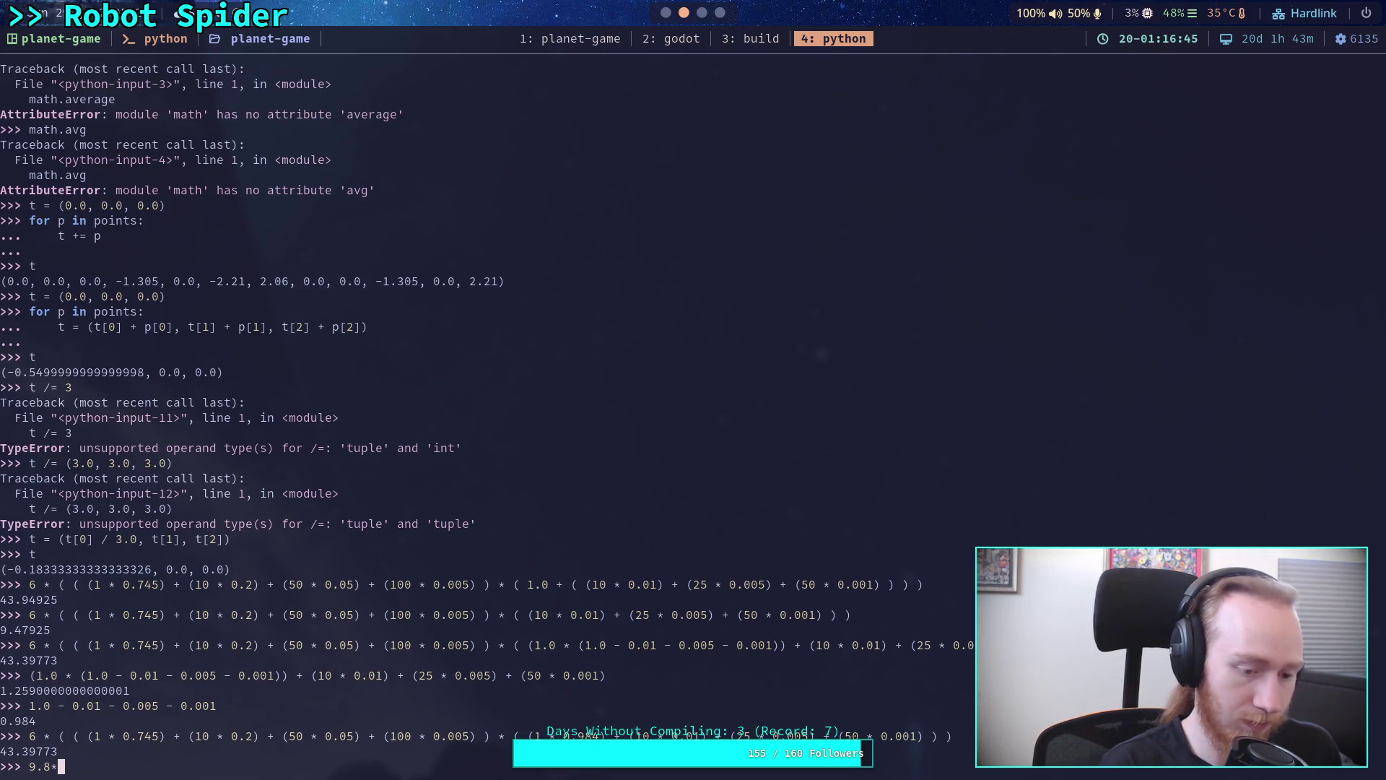
Evaluate 9.8/64 to 0.153125 in the REPL, then switch back to Godot.
key(BackSpace)
text(/6)
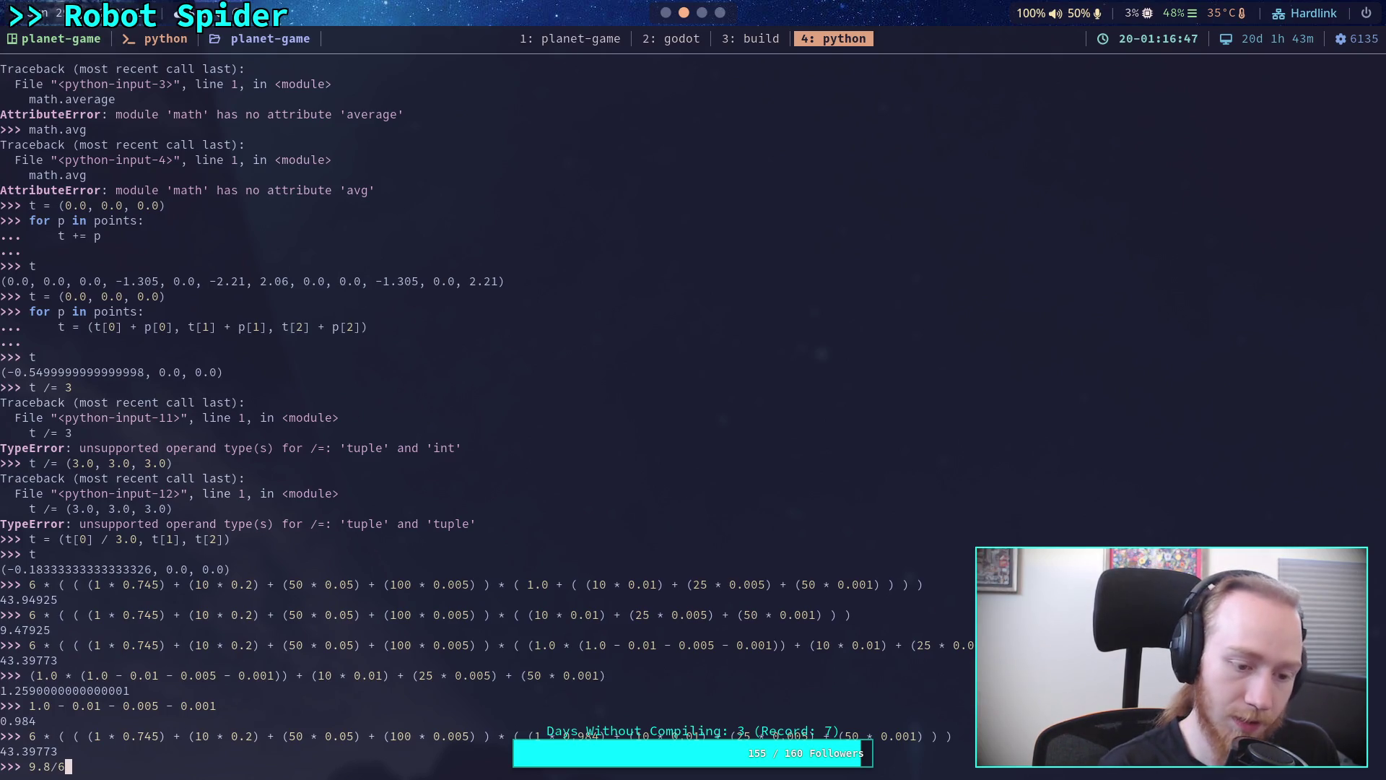
text(4)
key(Return)
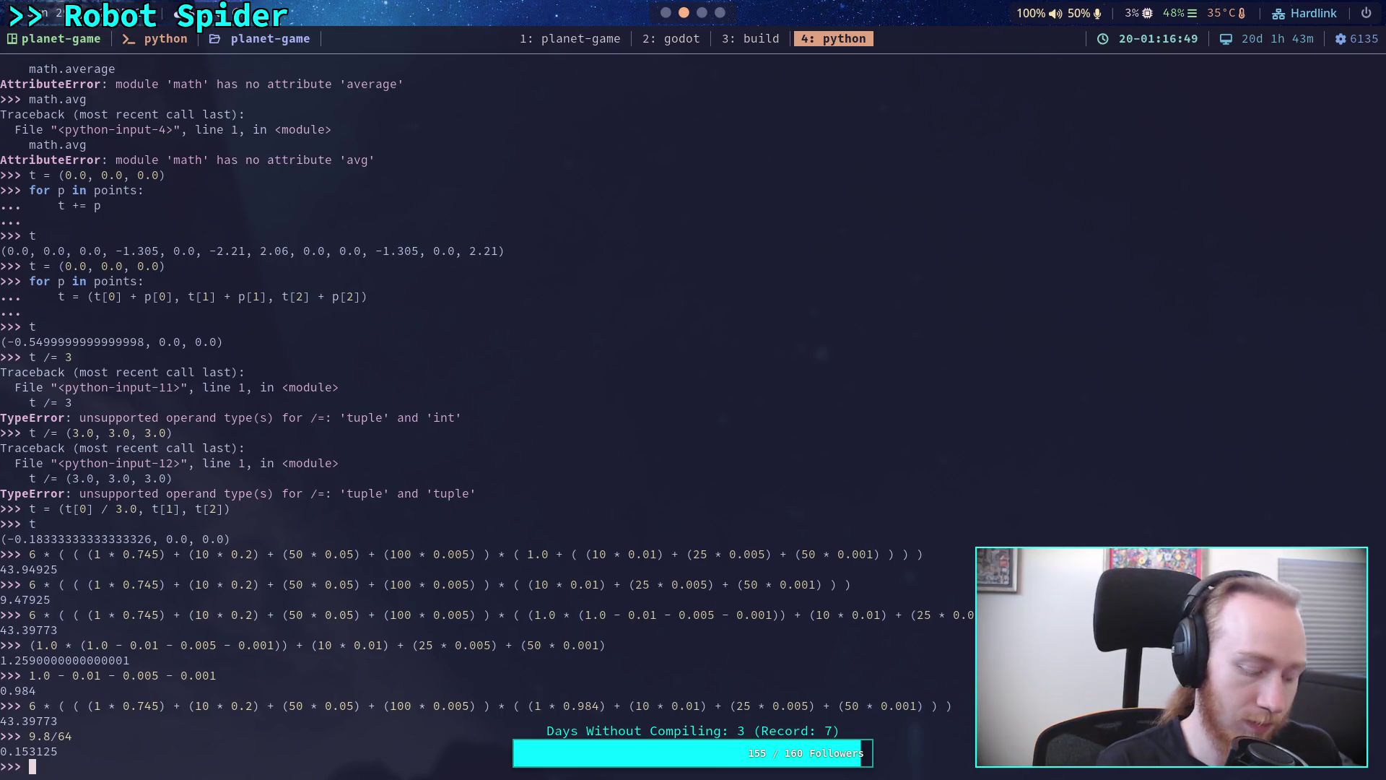
key(super+2)
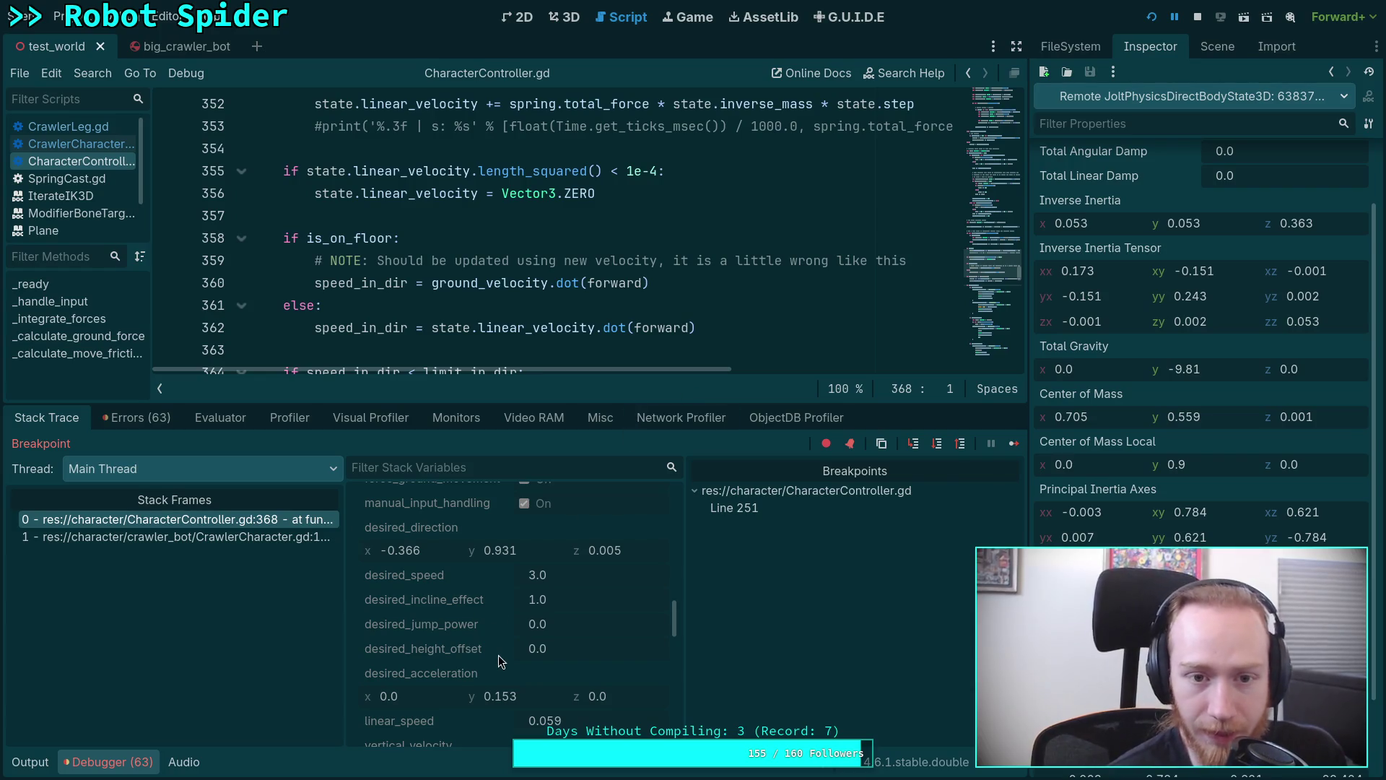
scroll(465, 276, up, 3)
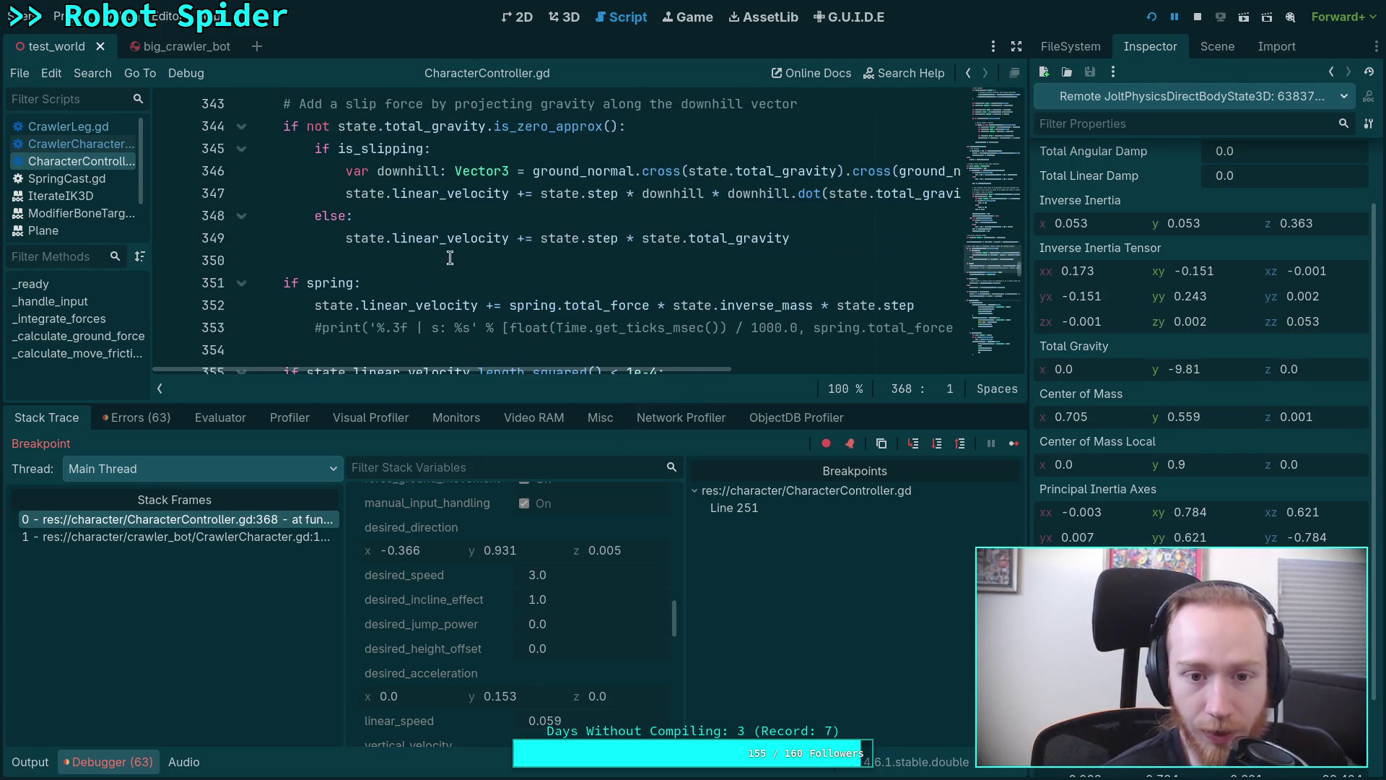
scroll(460, 260, up, 1)
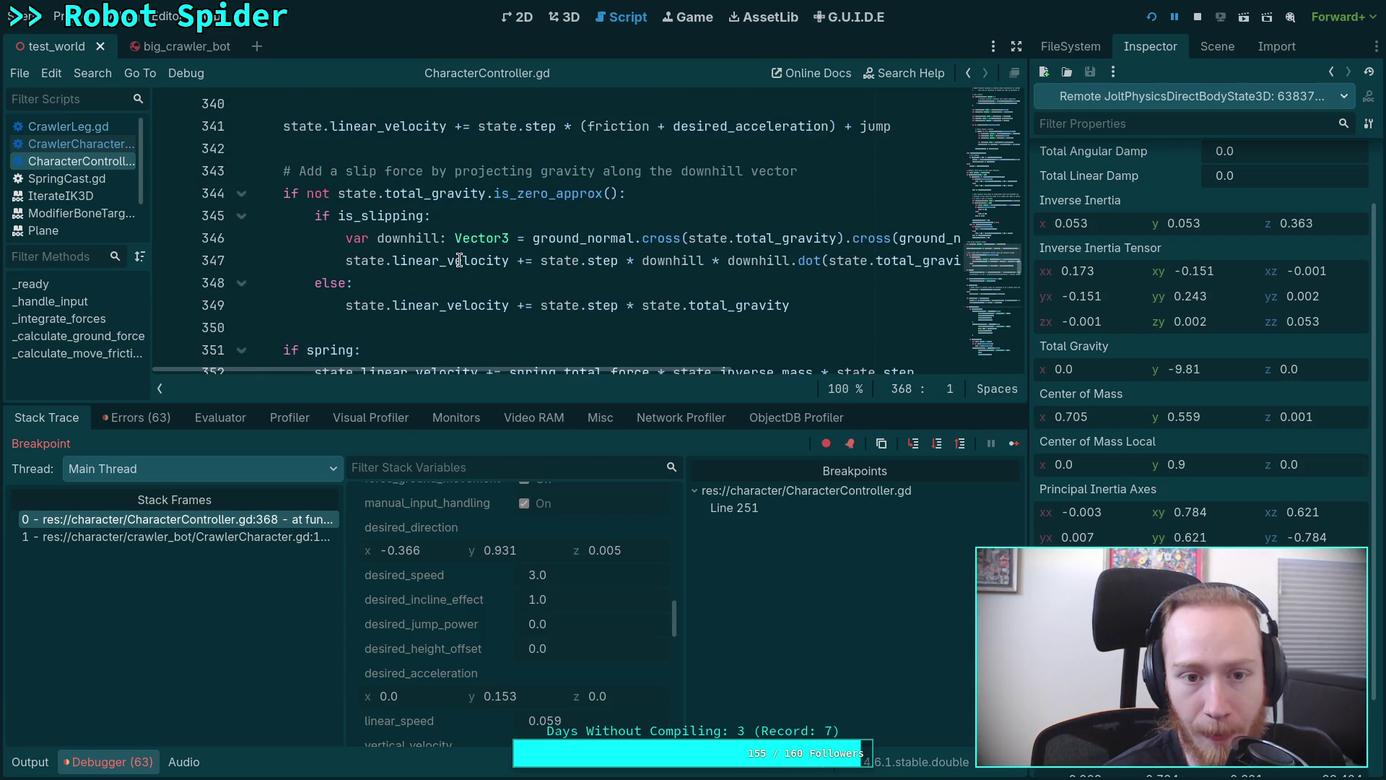
scroll(466, 271, up, 2)
scroll(477, 281, up, 1)
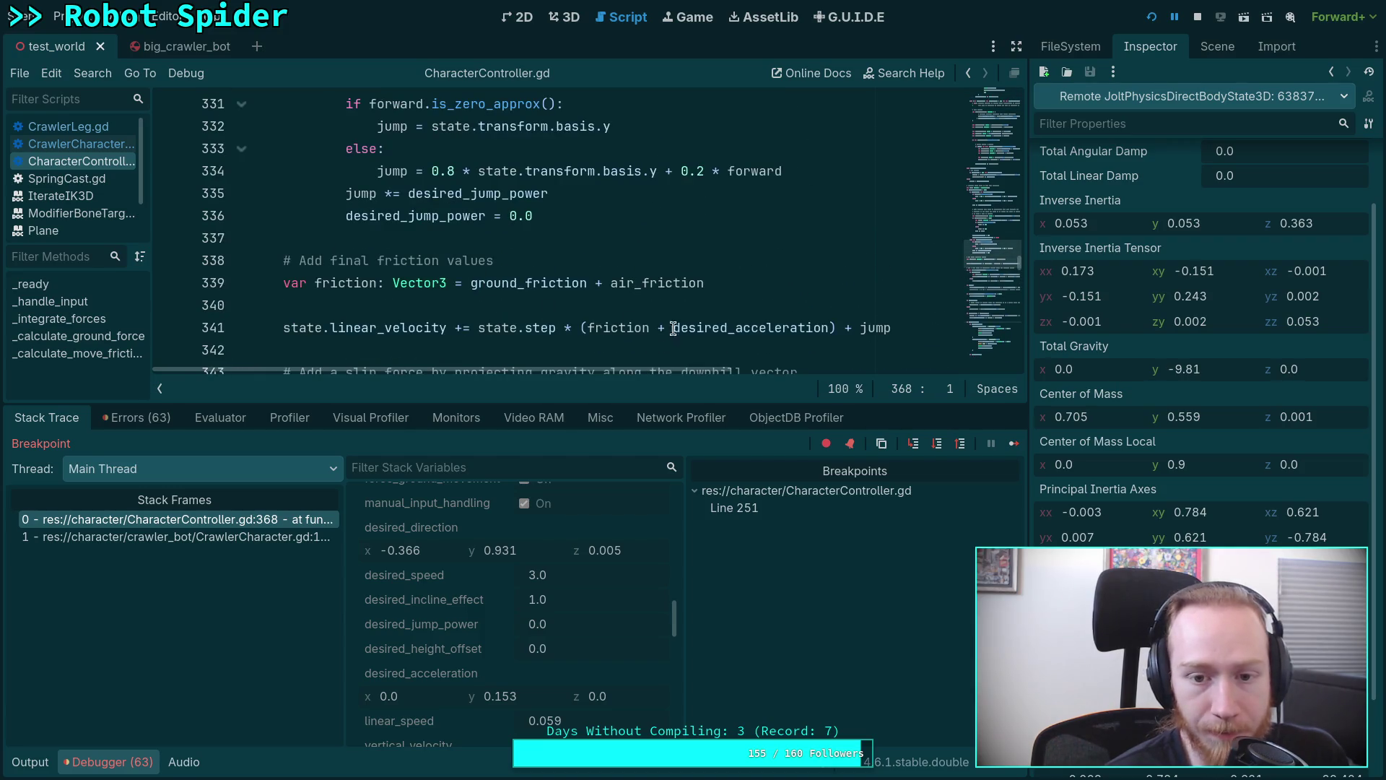
scroll(632, 325, down, 2)
drag(284, 193, 769, 196)
scroll(597, 213, down, 2)
drag(338, 149, 482, 171)
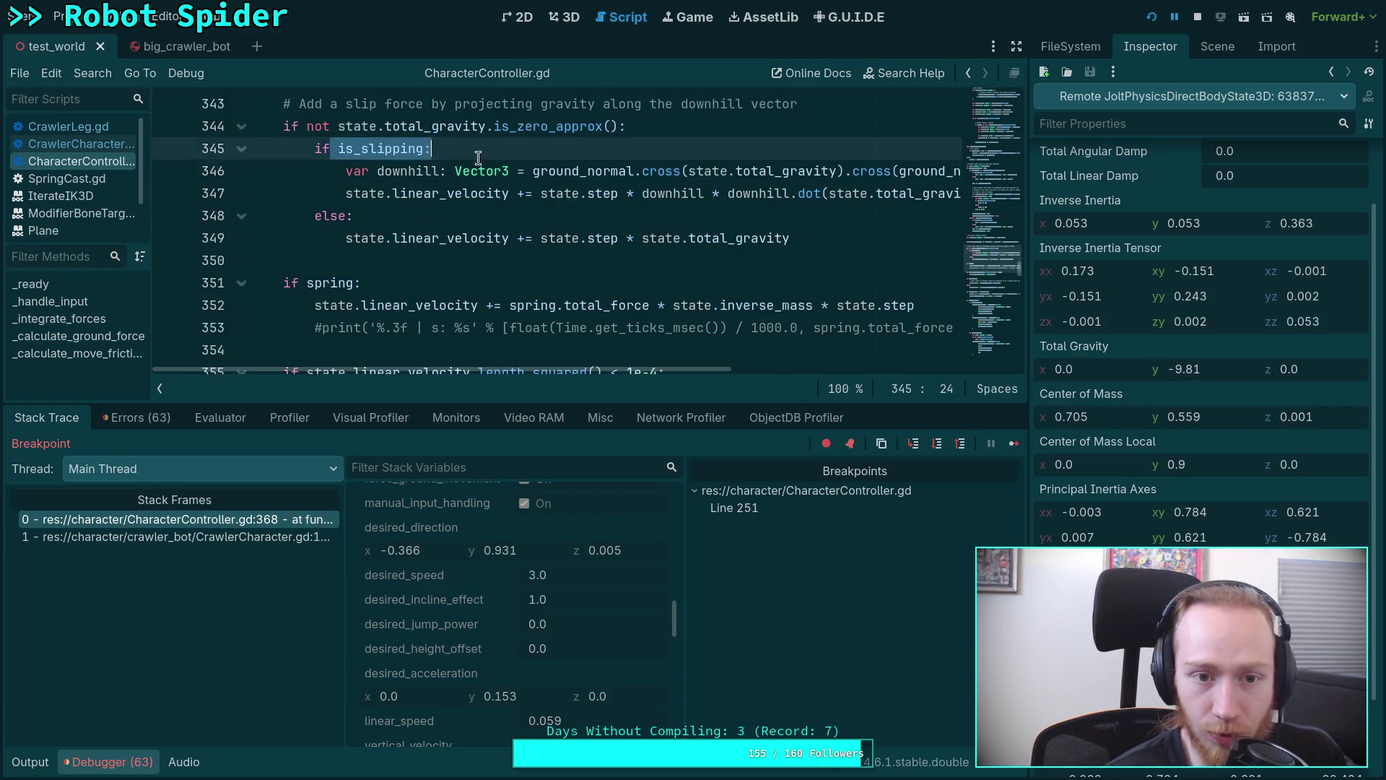
Place the caret near the velocity line and check desired_acceleration's value (0, 0.153, 0).
click(545, 237)
scroll(560, 271, up, 1)
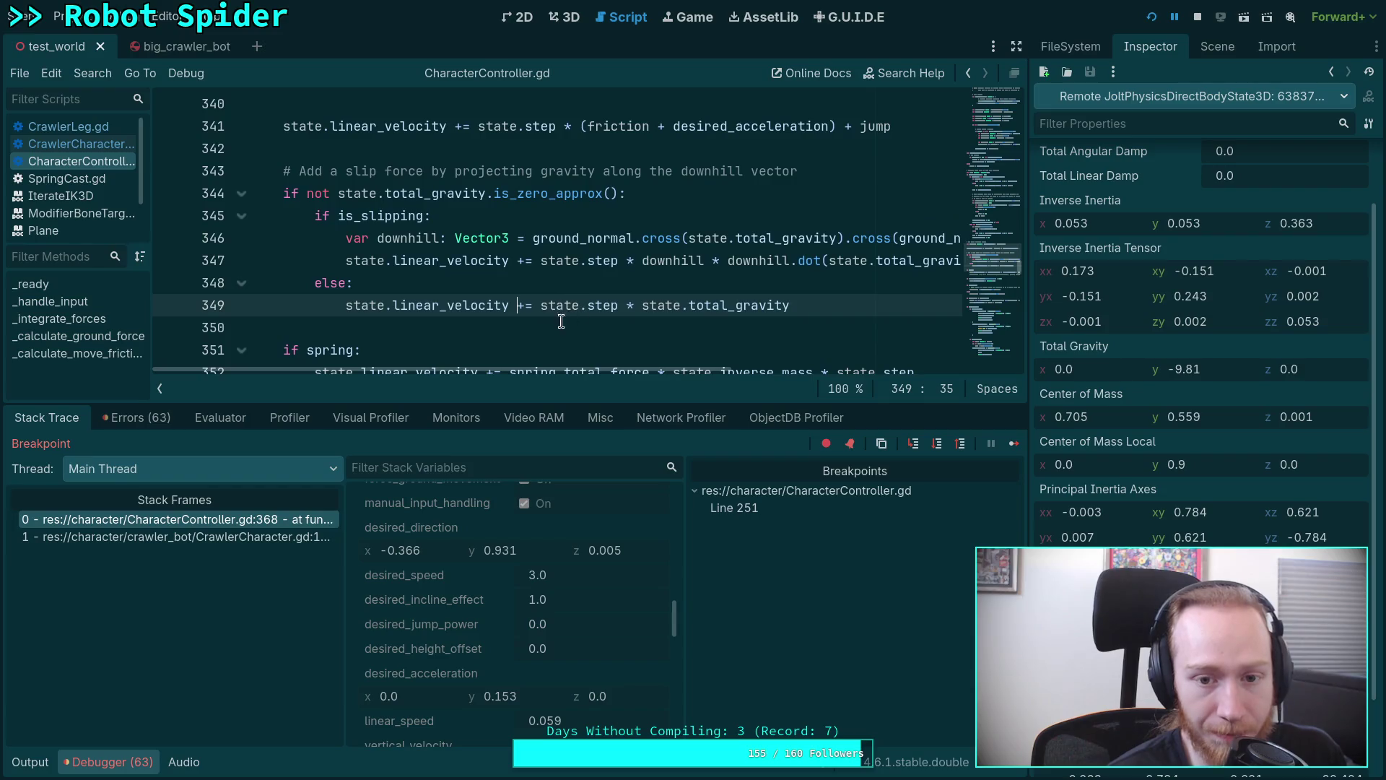
click(502, 329)
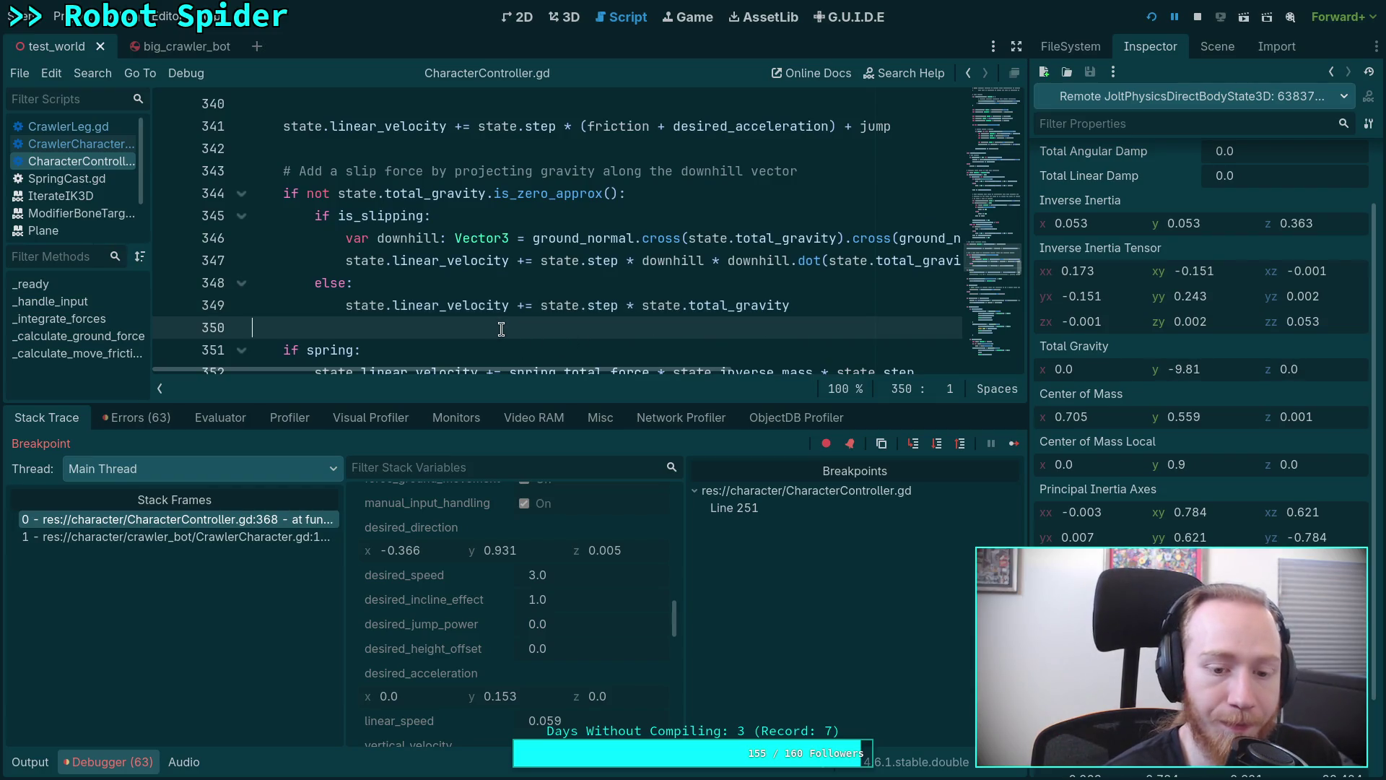
scroll(501, 328, down, 2)
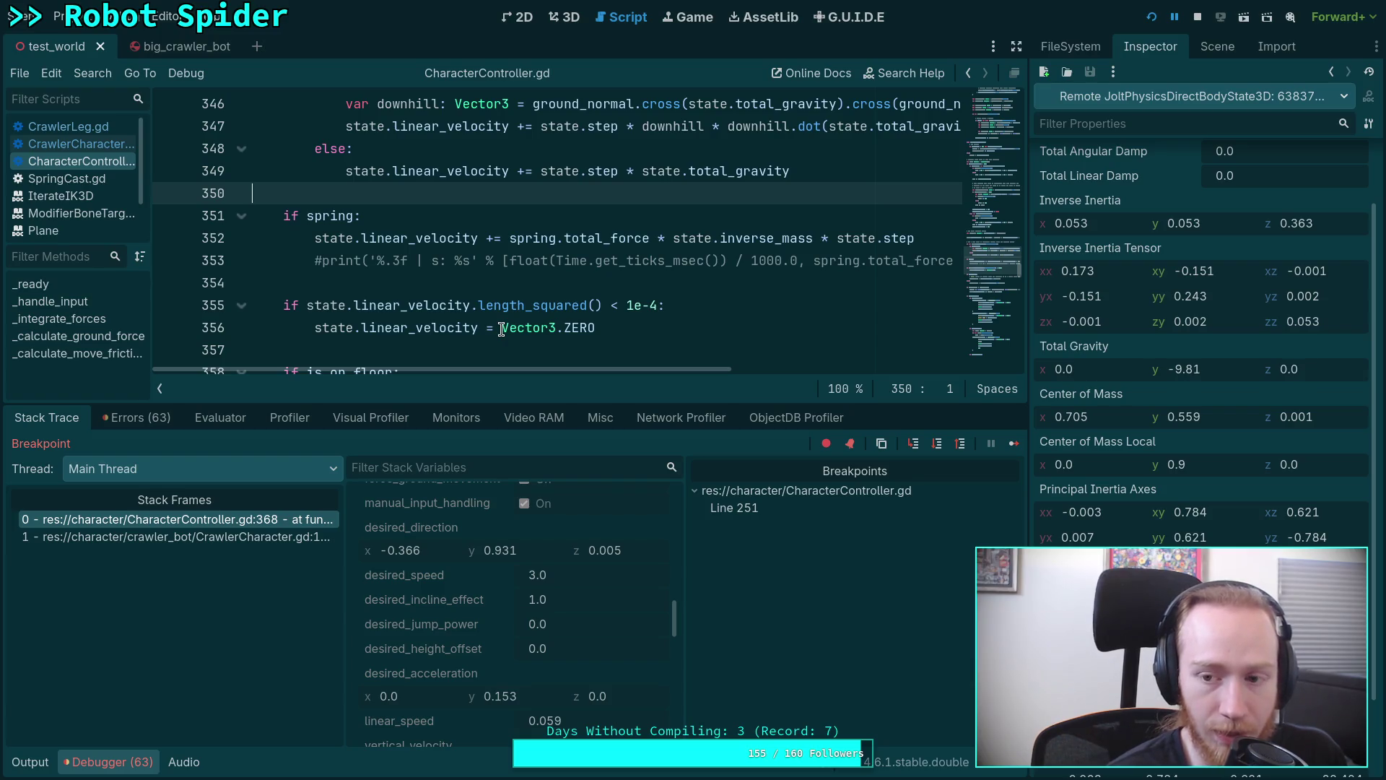
scroll(501, 328, up, 2)
scroll(502, 328, up, 1)
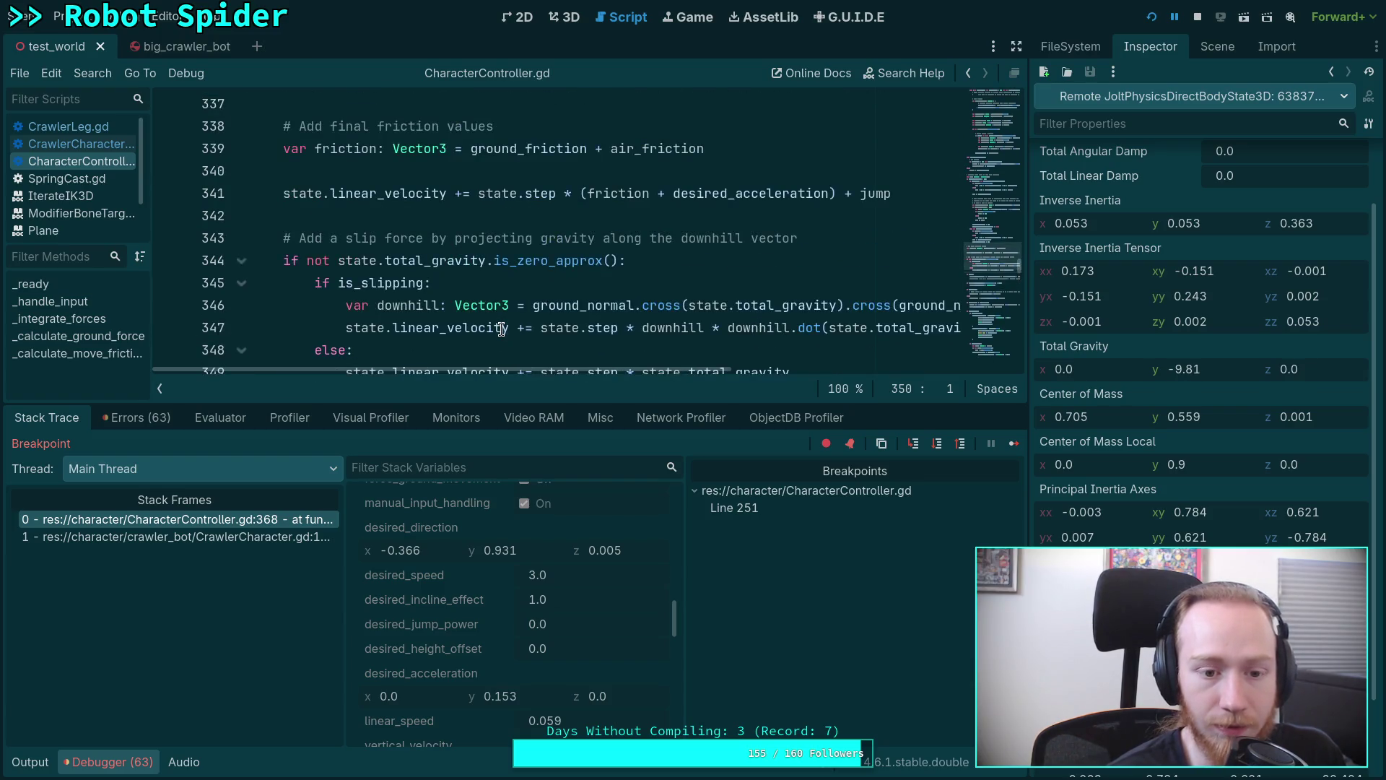
drag(270, 403, 279, 506)
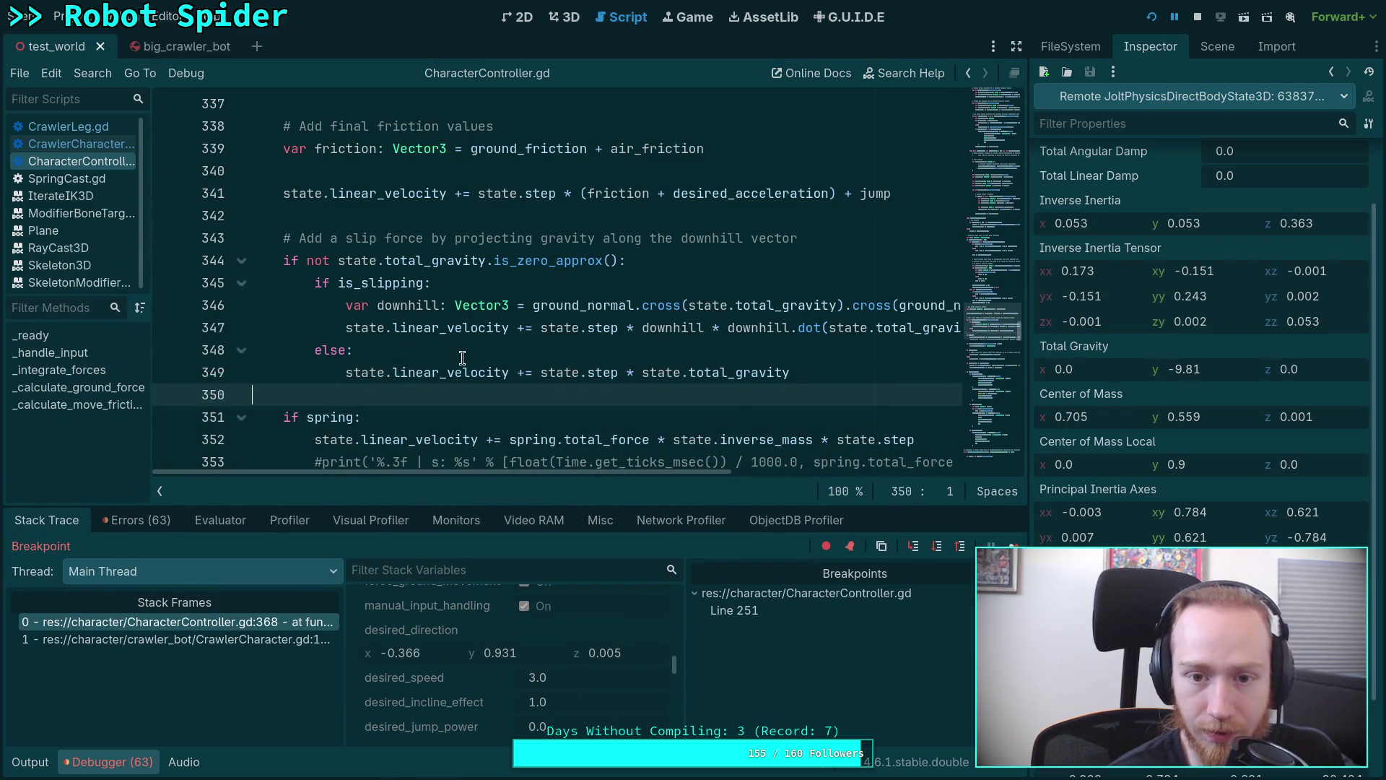
double_click(748, 192)
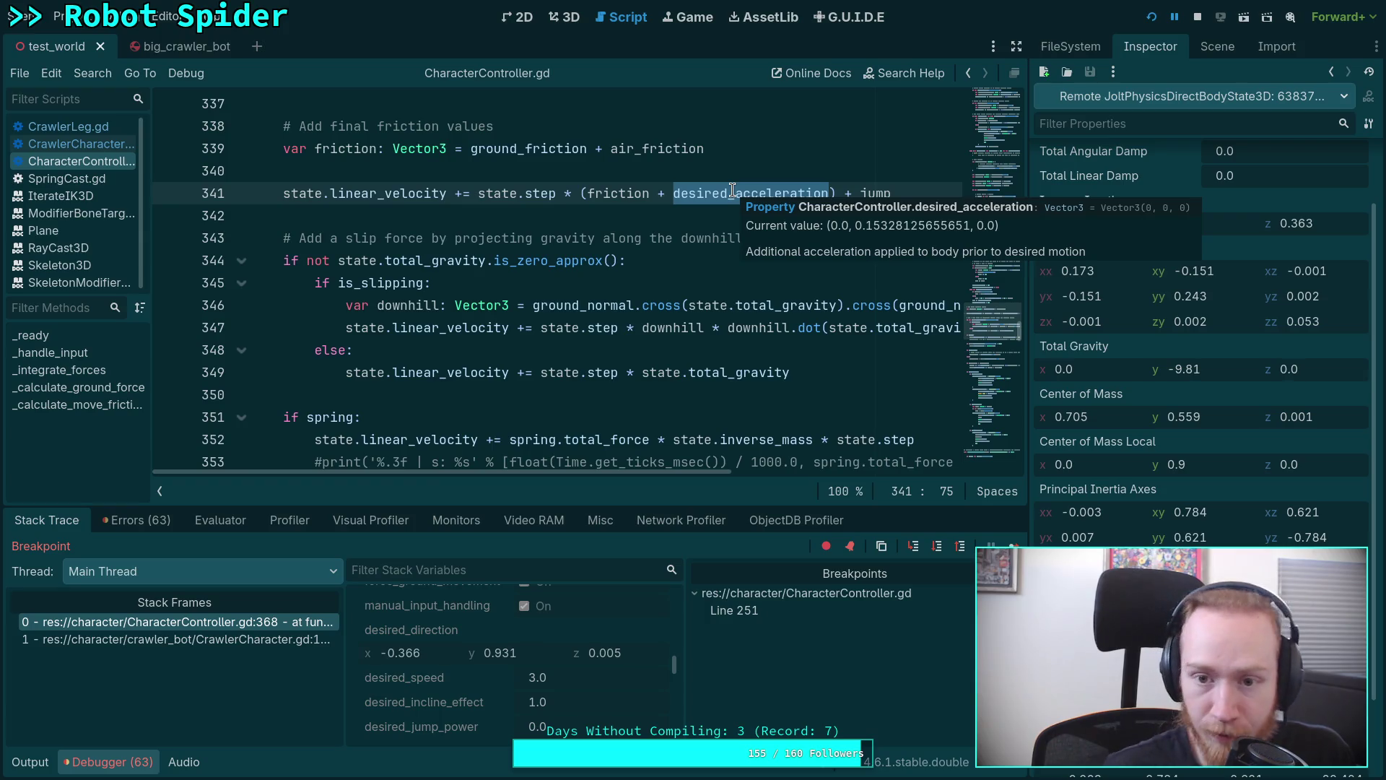
scroll(589, 312, down, 1)
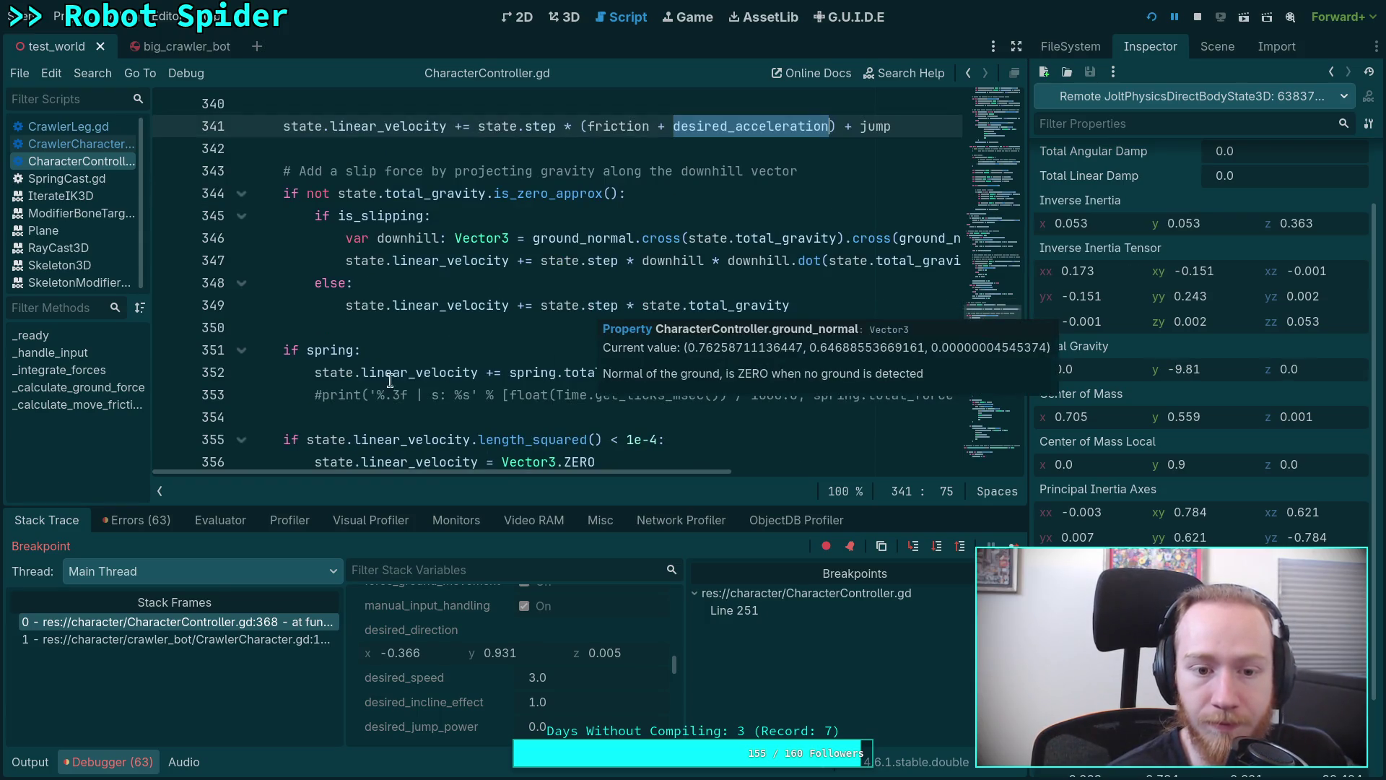
scroll(512, 344, down, 1)
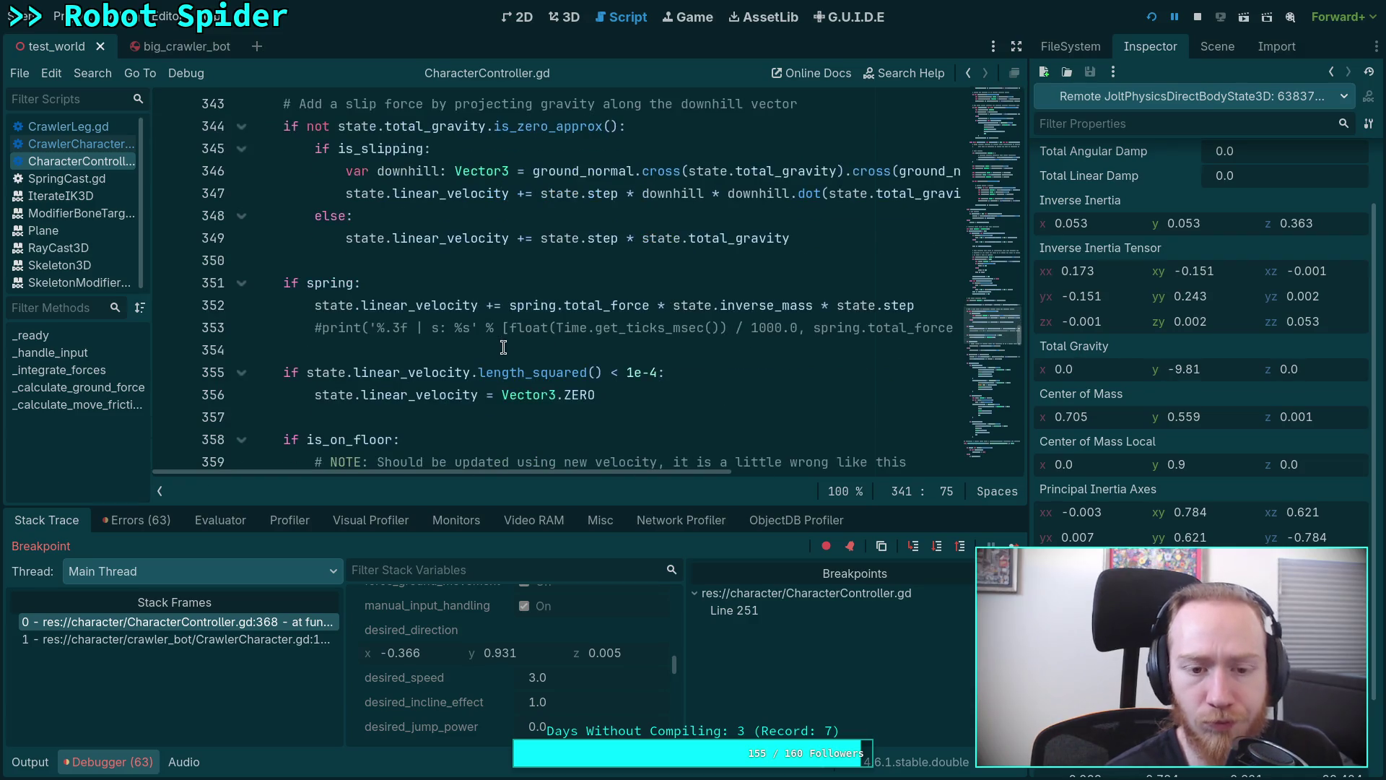
scroll(424, 326, up, 1)
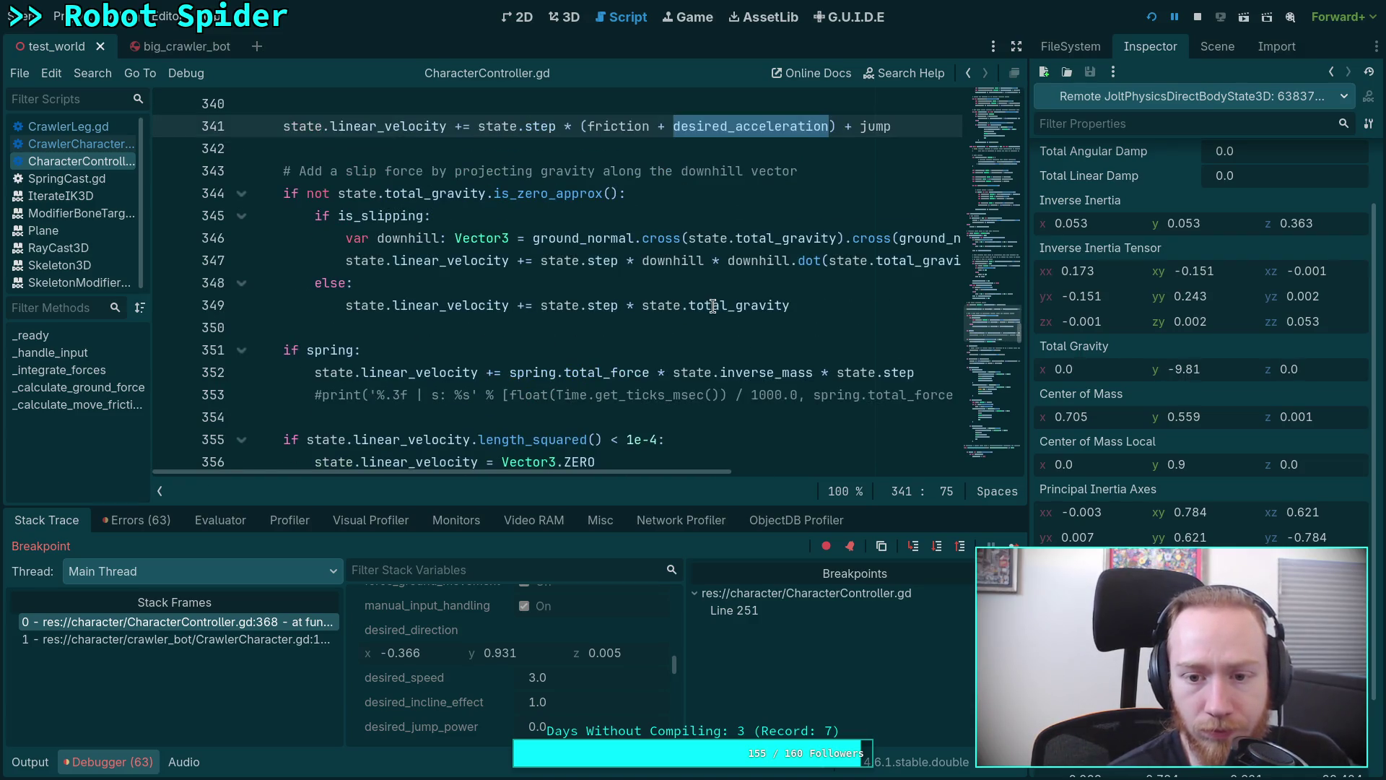
scroll(545, 643, up, 2)
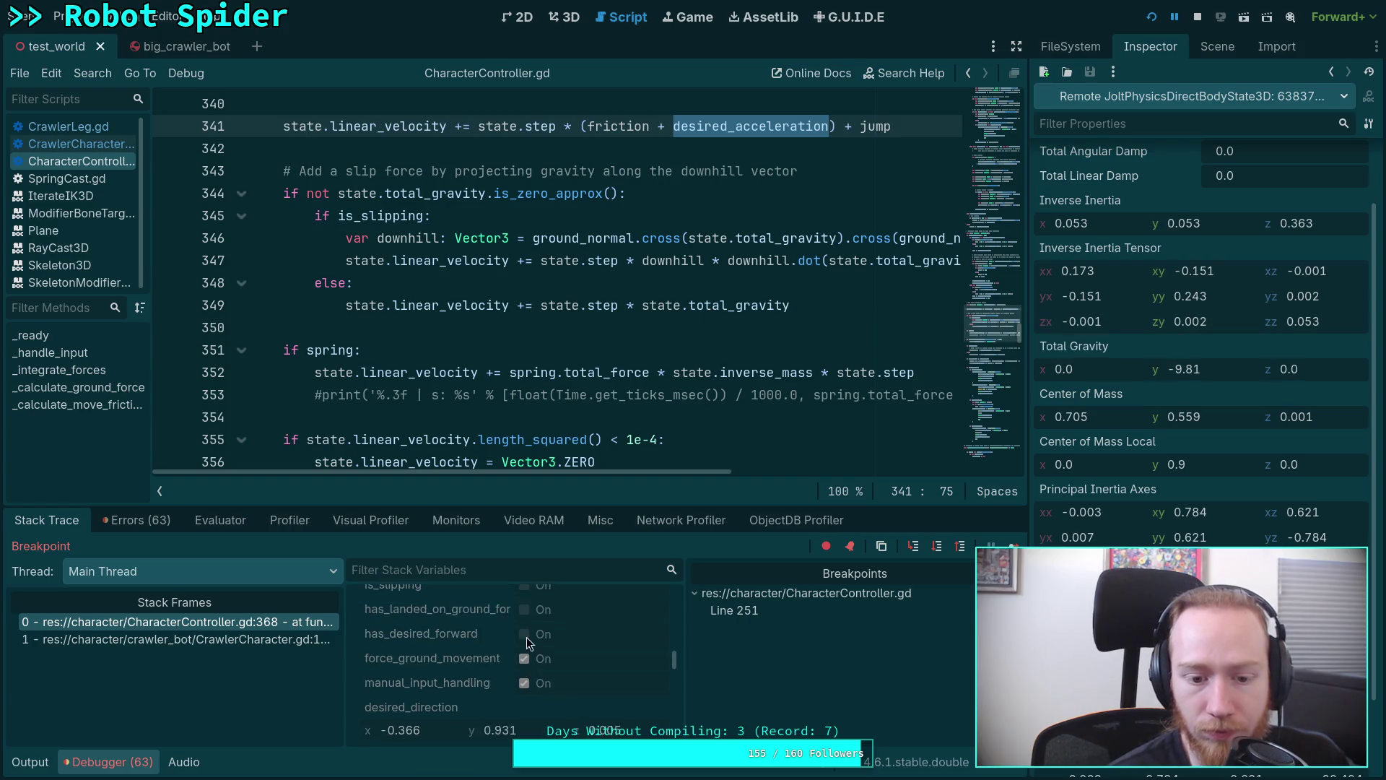
scroll(527, 637, up, 2)
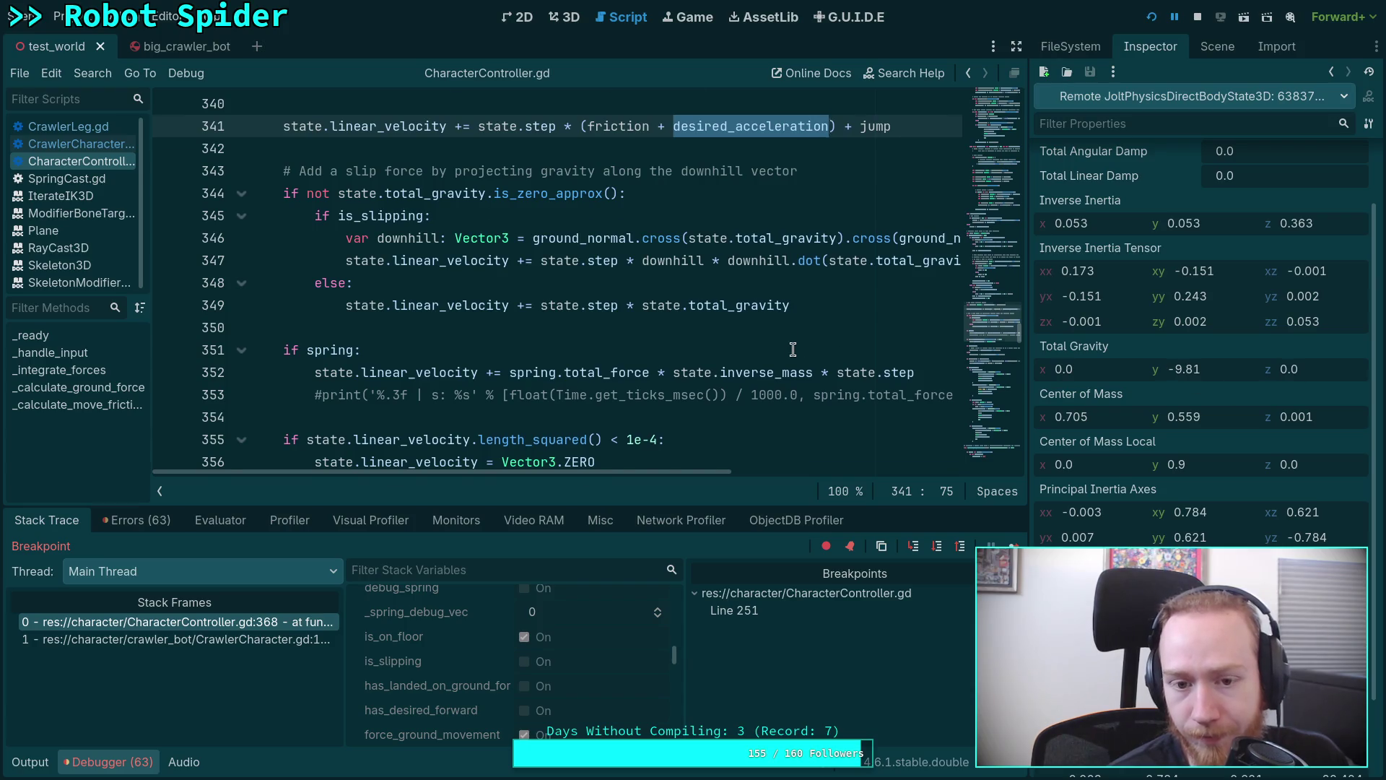
scroll(558, 281, up, 1)
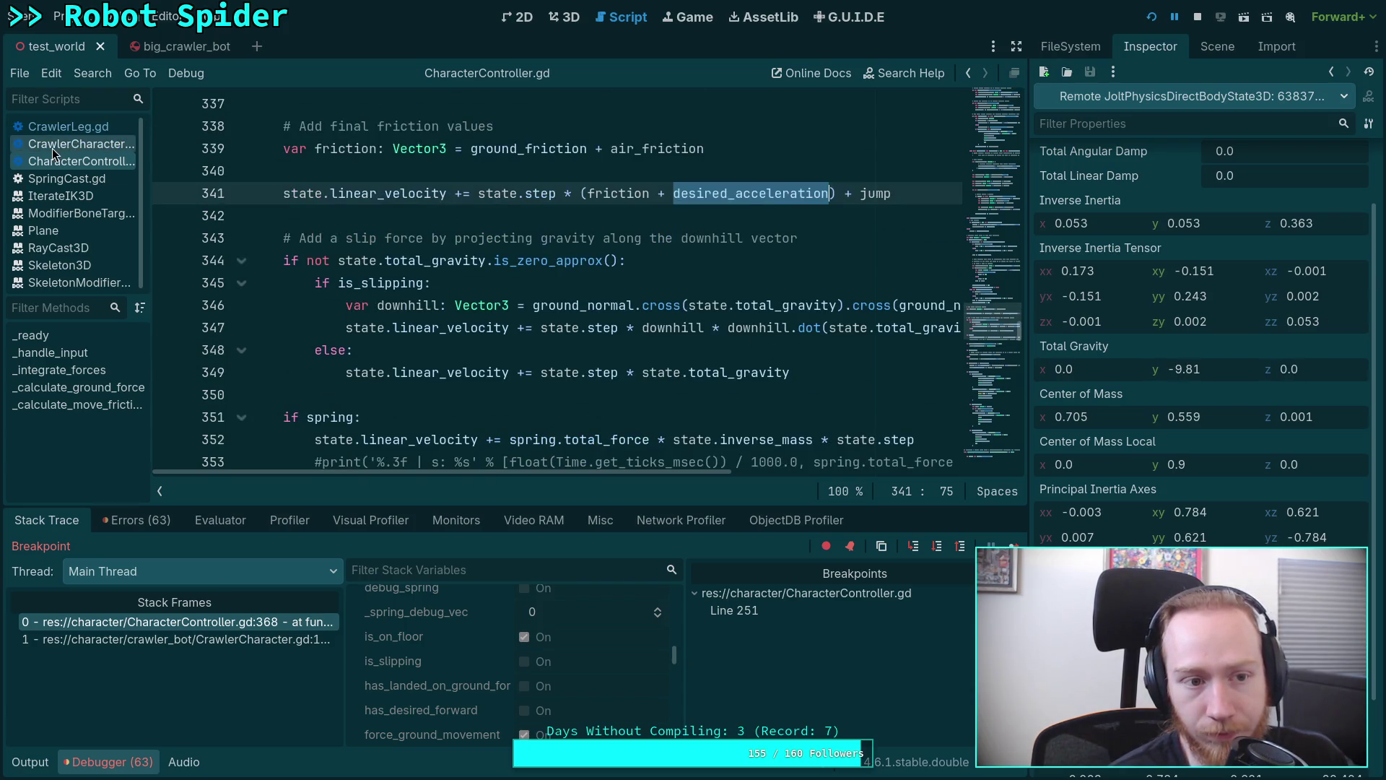
Search CrawlerCharacter.gd for desired_acceleration and advance to the TODO comment match.
click(88, 145)
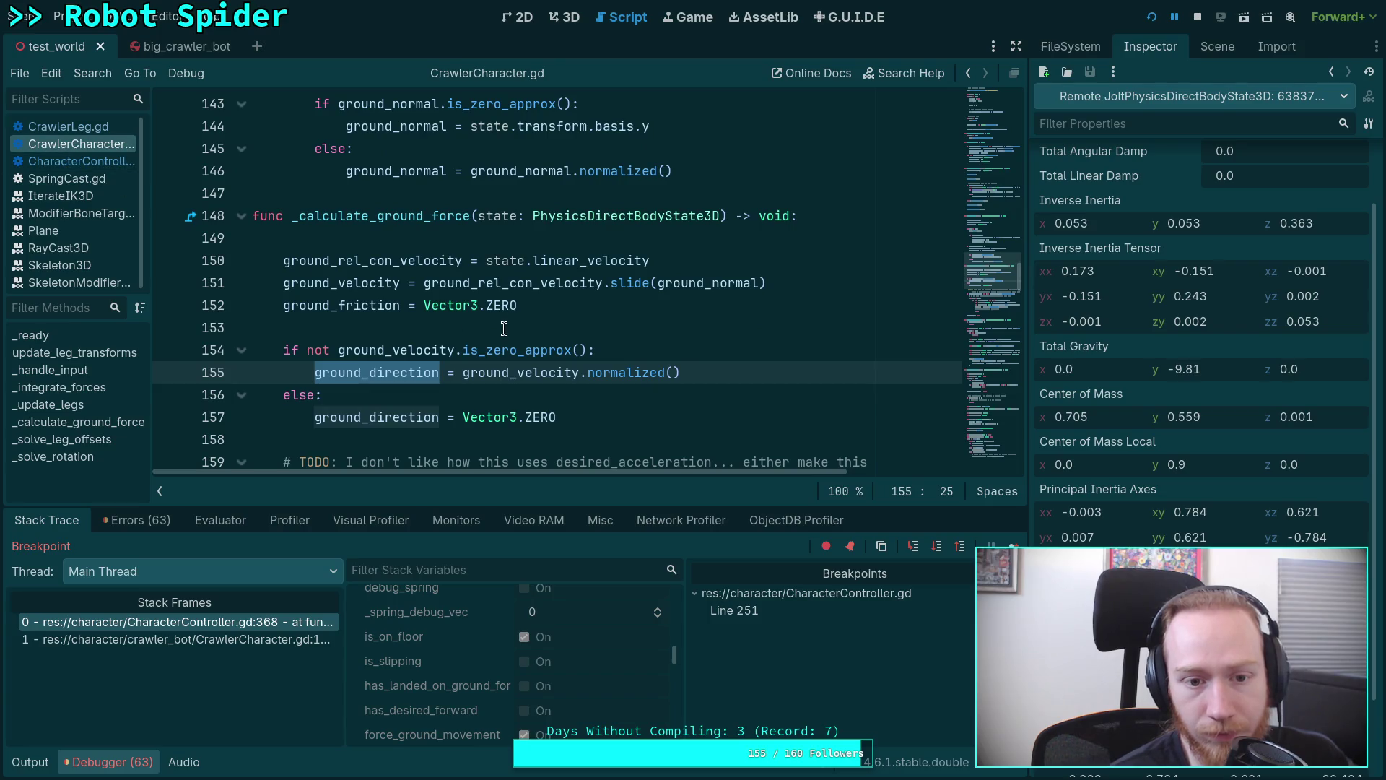
scroll(493, 336, up, 4)
scroll(493, 336, up, 2)
scroll(492, 336, up, 3)
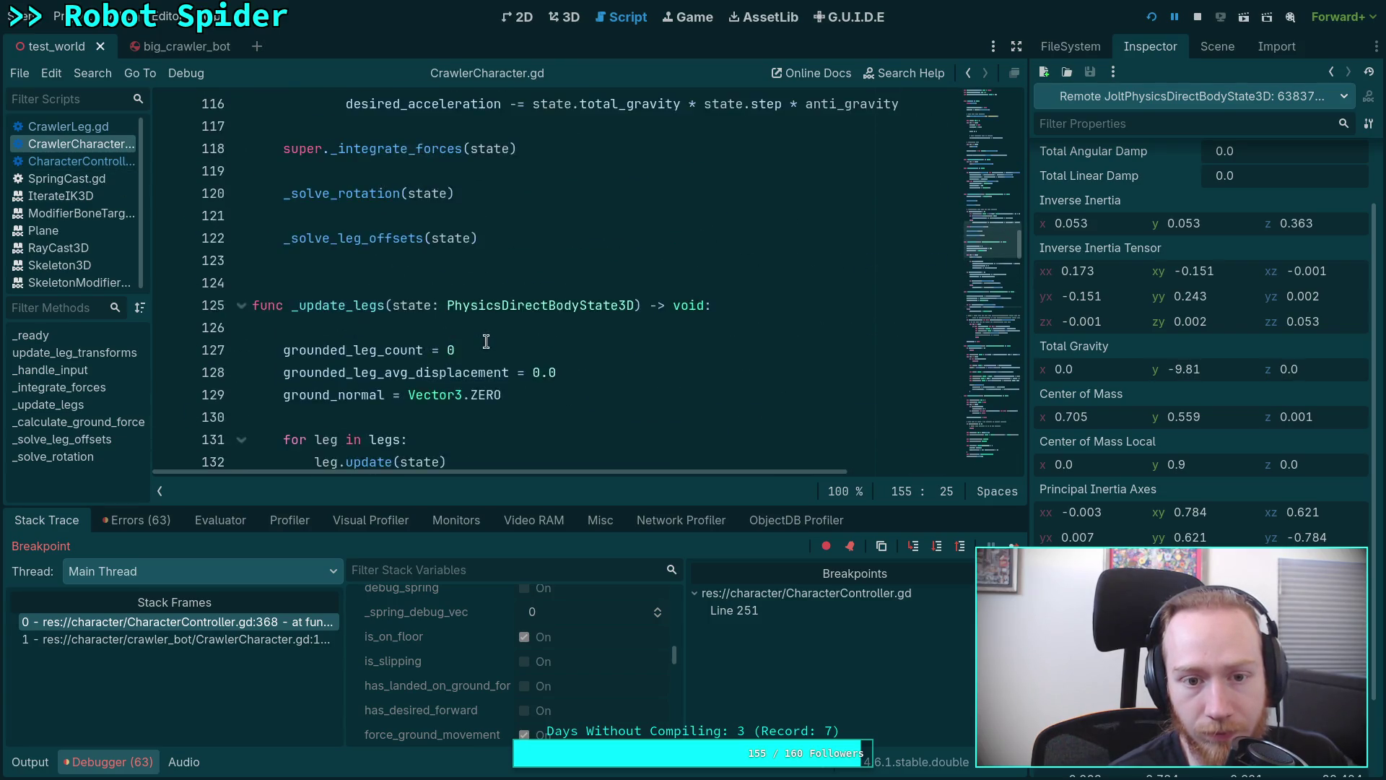
scroll(498, 358, up, 4)
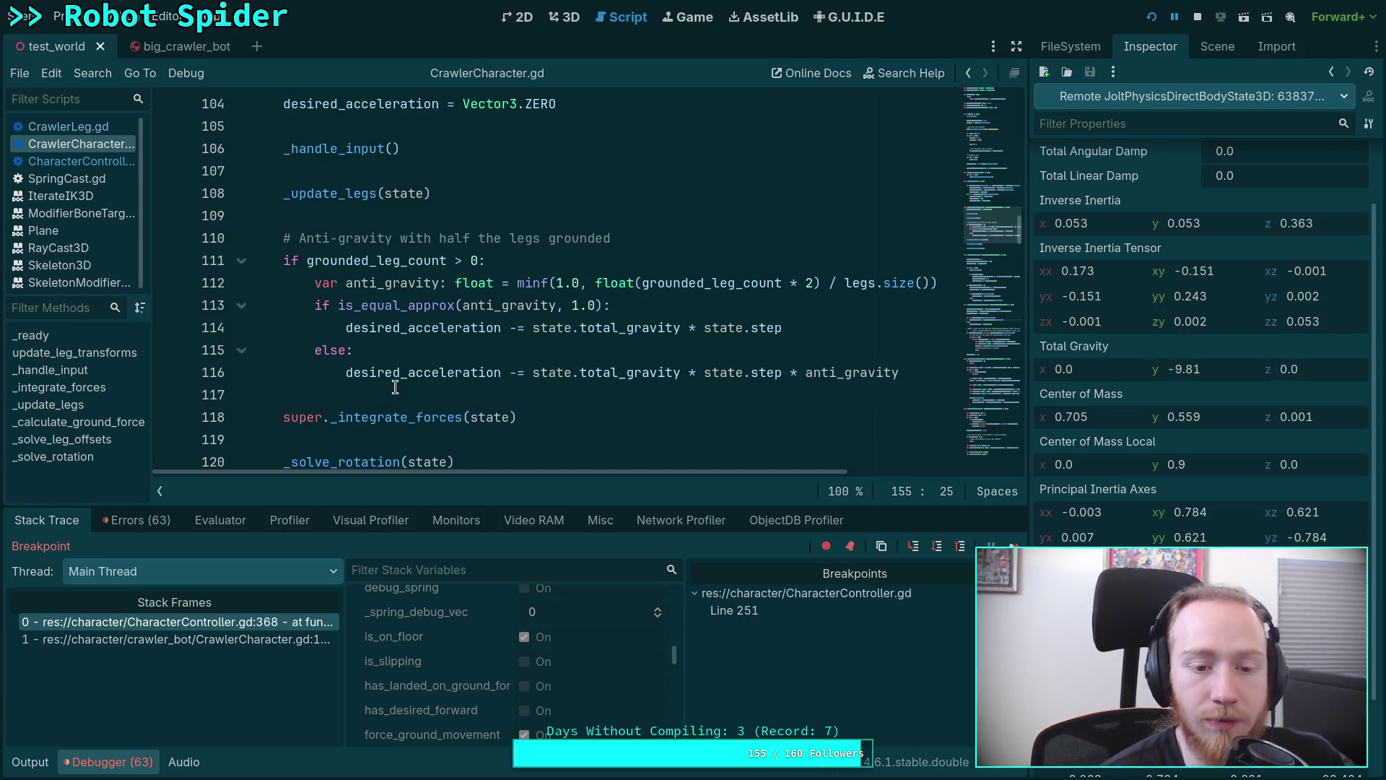
scroll(395, 390, down, 2)
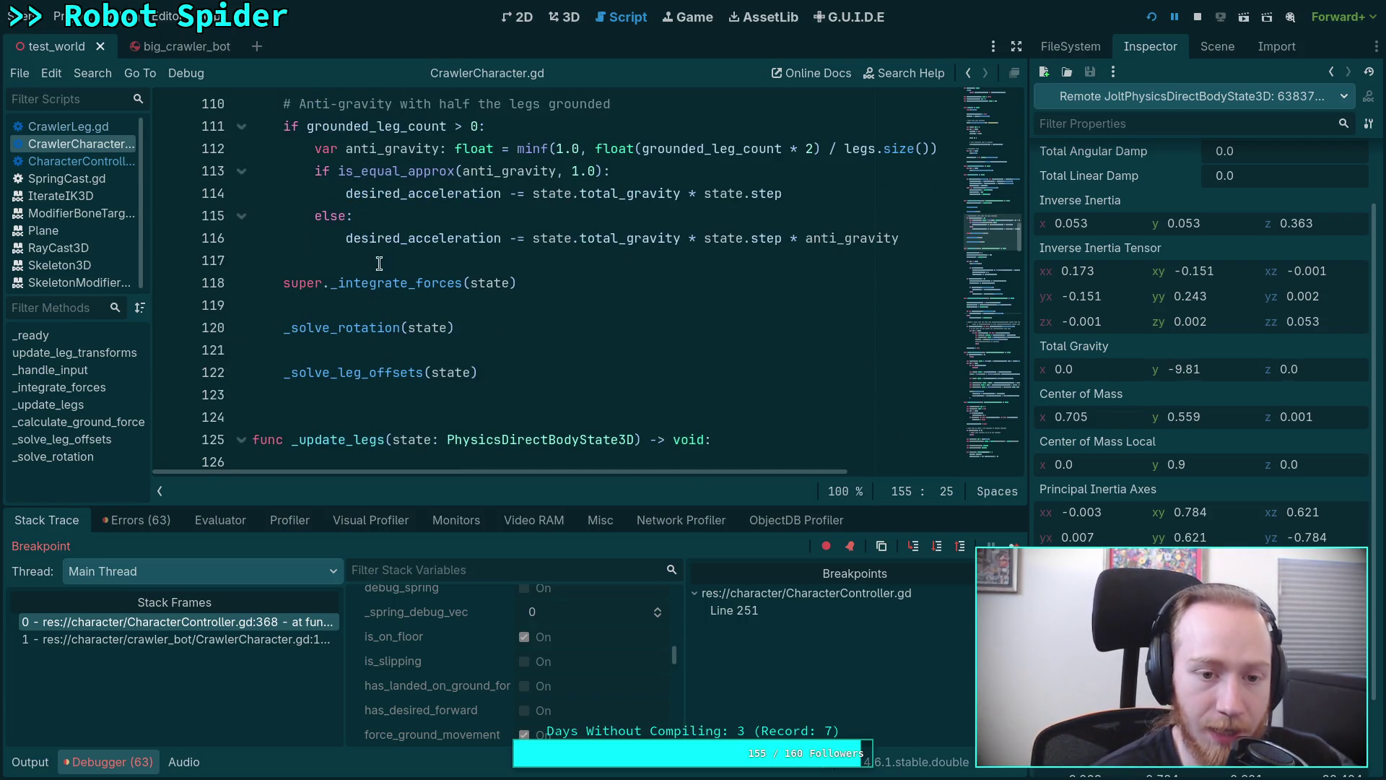
double_click(404, 238)
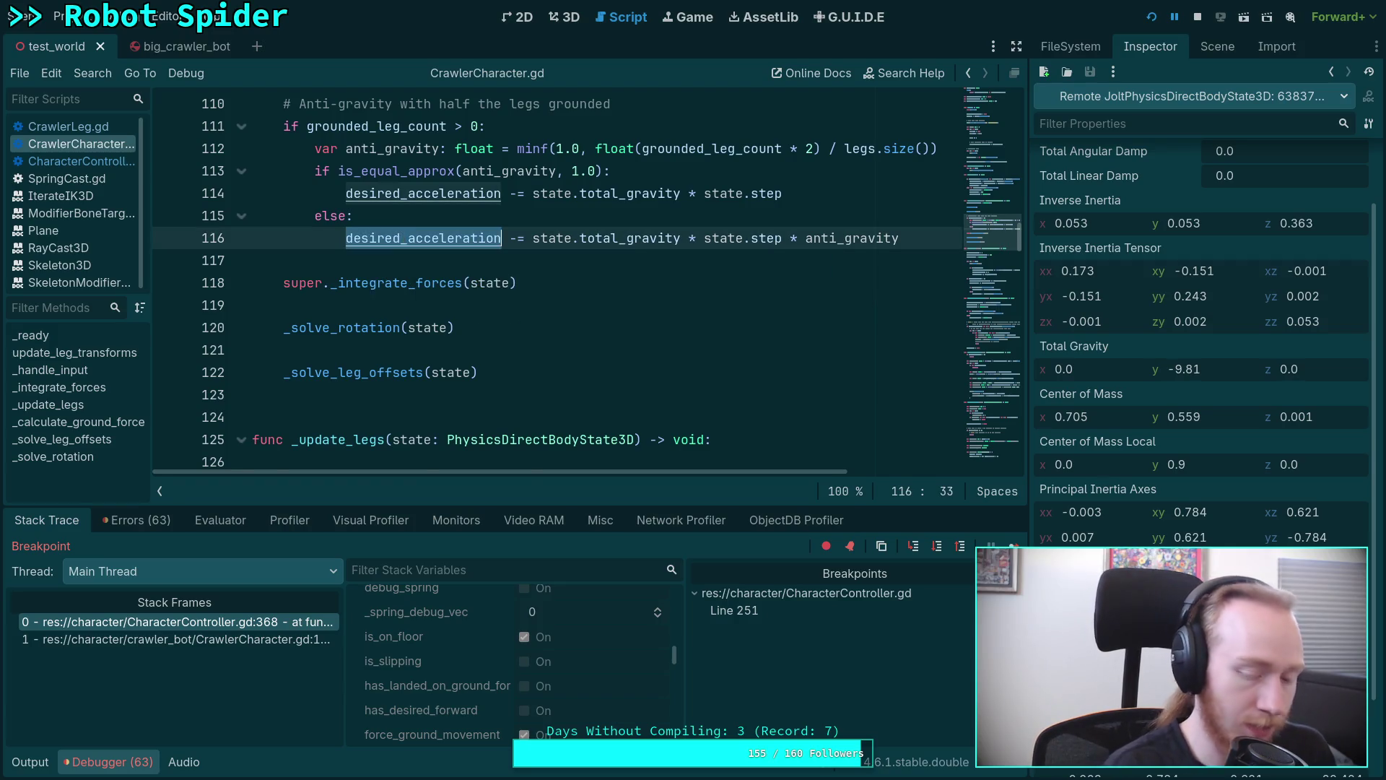
key(ctrl+f)
click(803, 497)
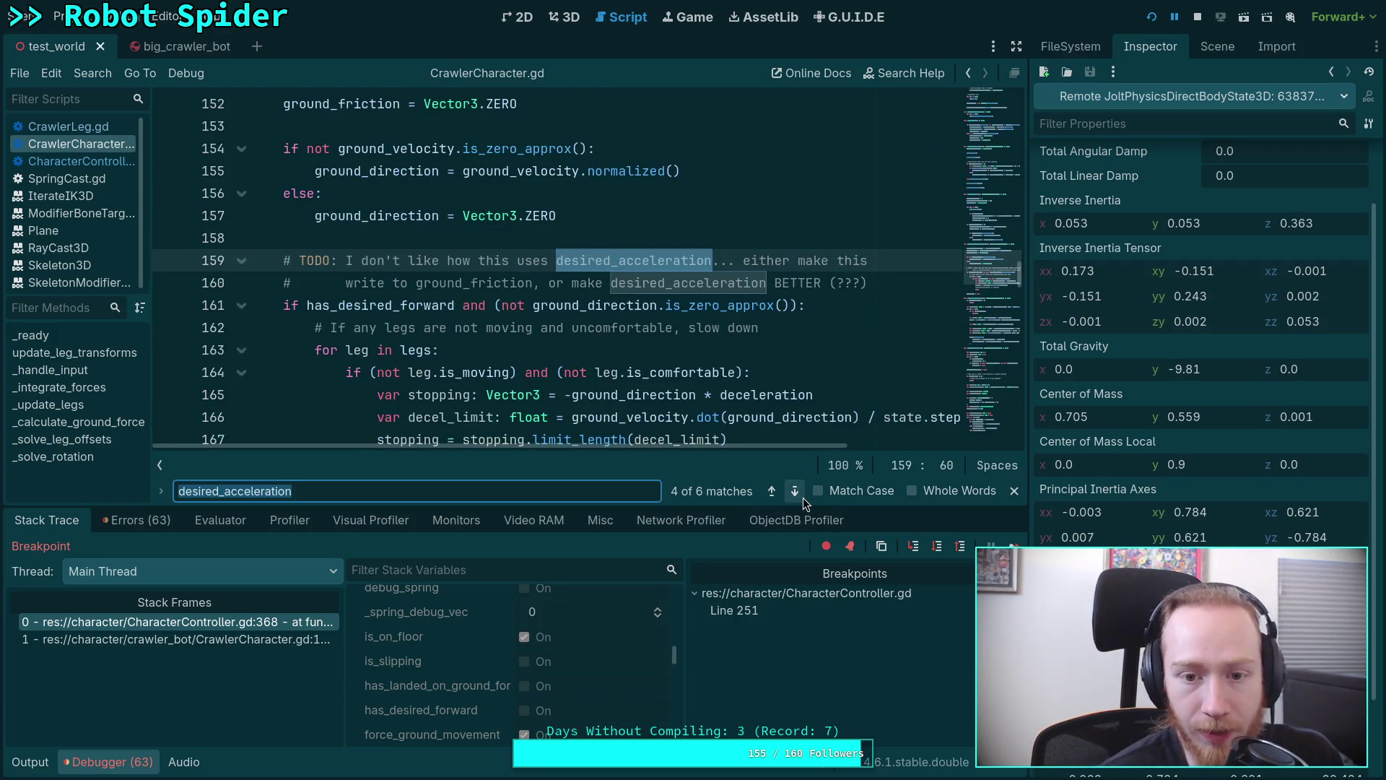
scroll(676, 394, down, 2)
scroll(573, 368, down, 3)
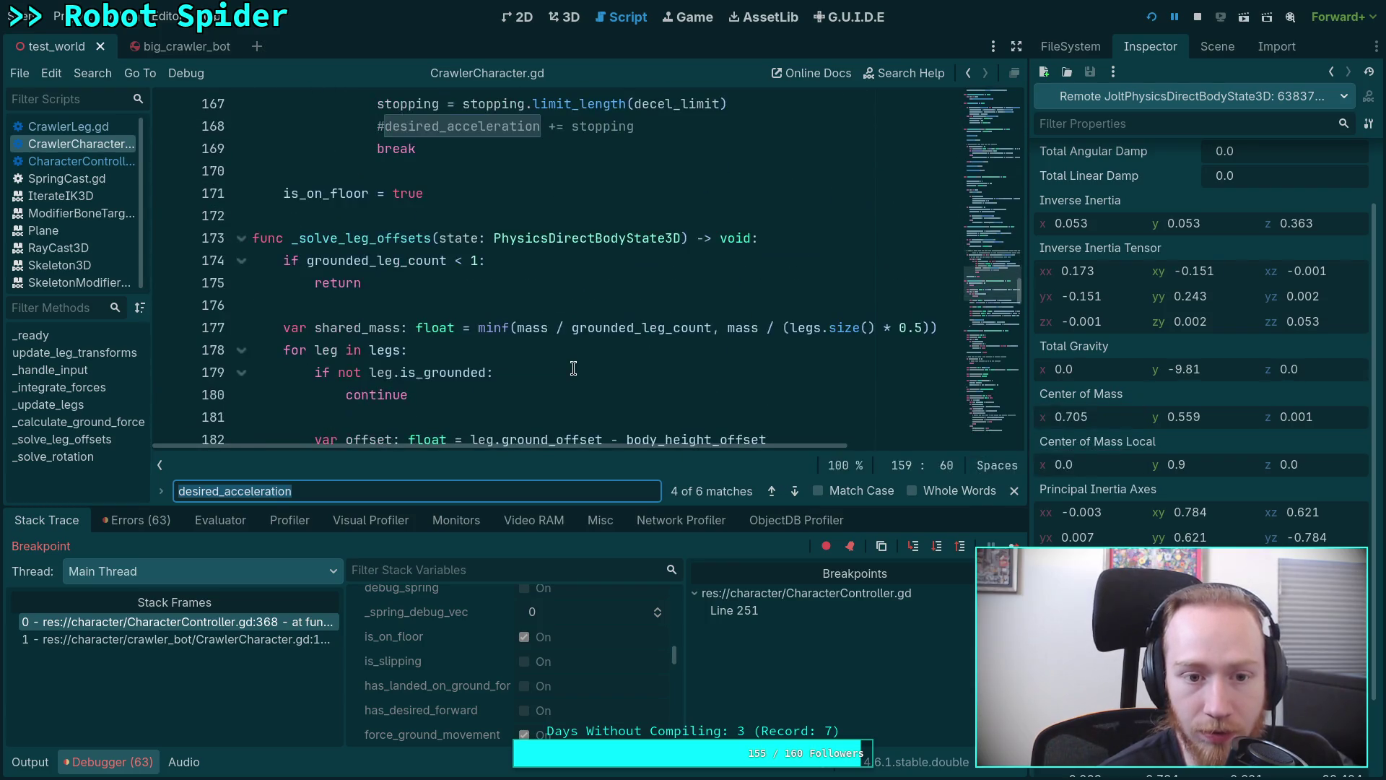
scroll(614, 385, down, 5)
scroll(613, 385, down, 8)
Cycle the remaining matches to line 104, glance at CharacterController.gd, then return to CrawlerCharacter.gd.
click(796, 491)
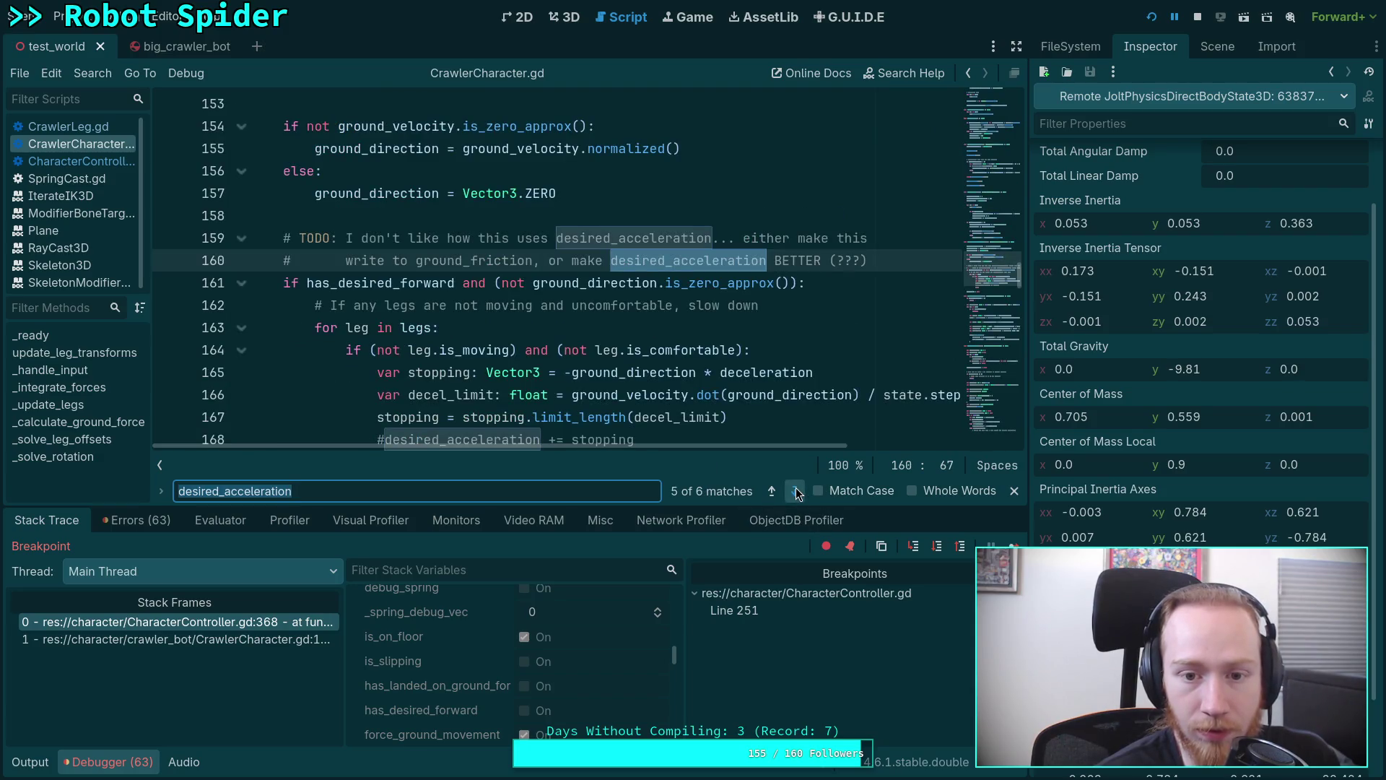
click(797, 491)
scroll(706, 387, down, 1)
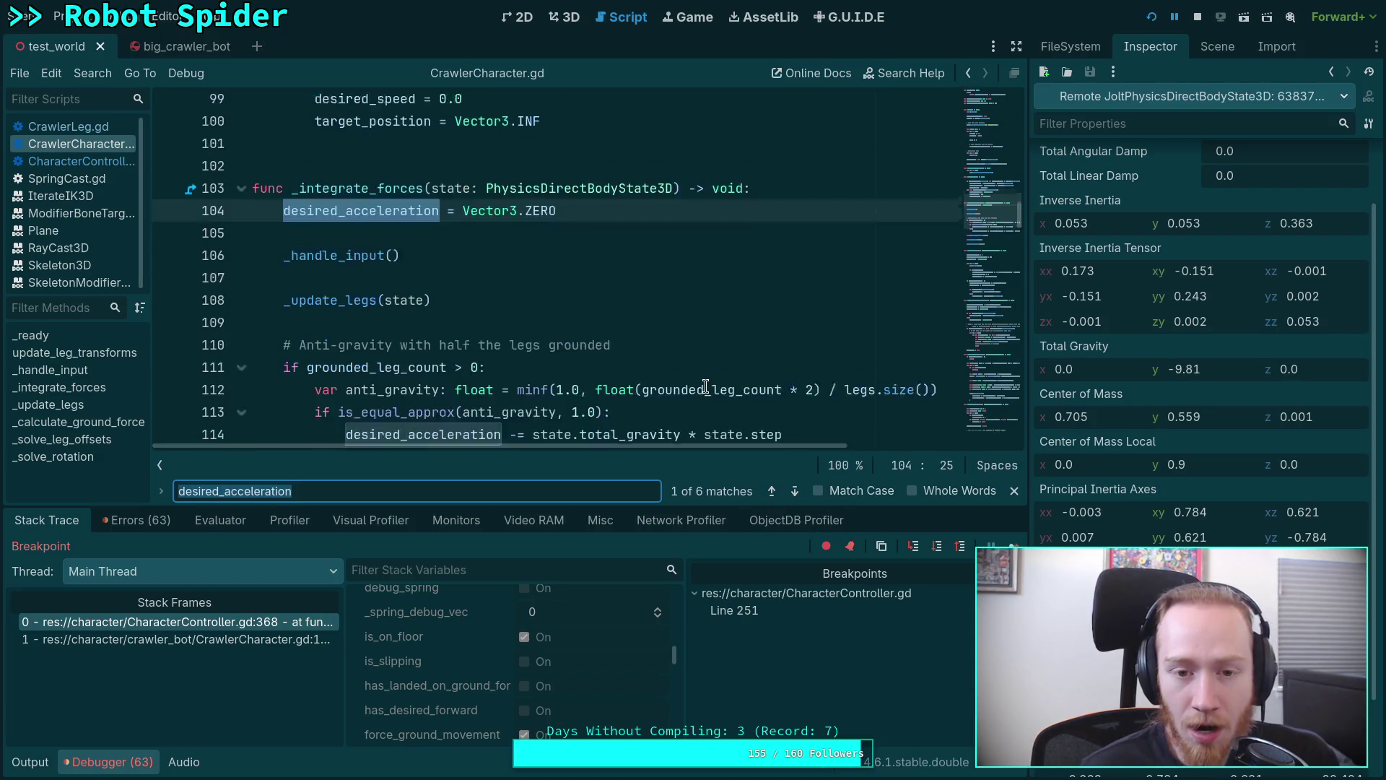
scroll(707, 387, down, 1)
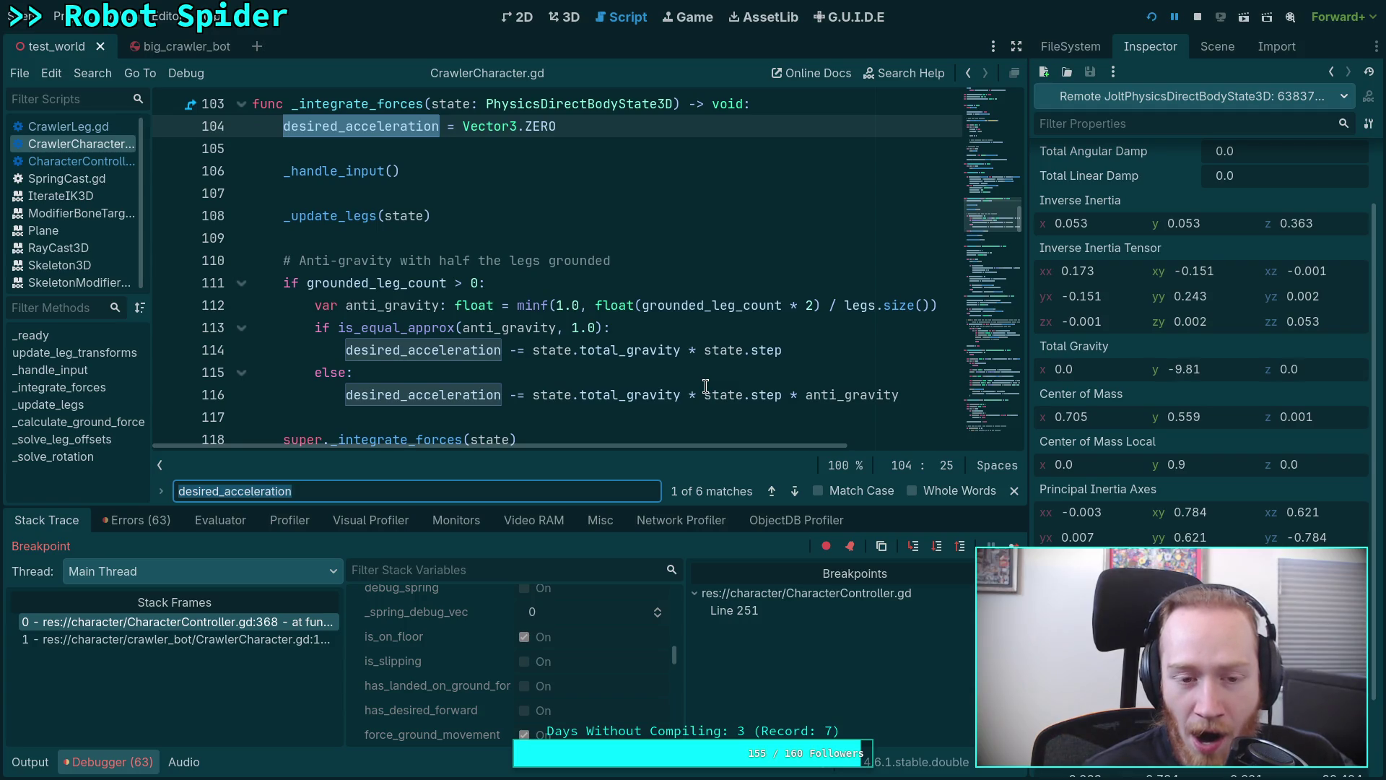
scroll(706, 387, down, 1)
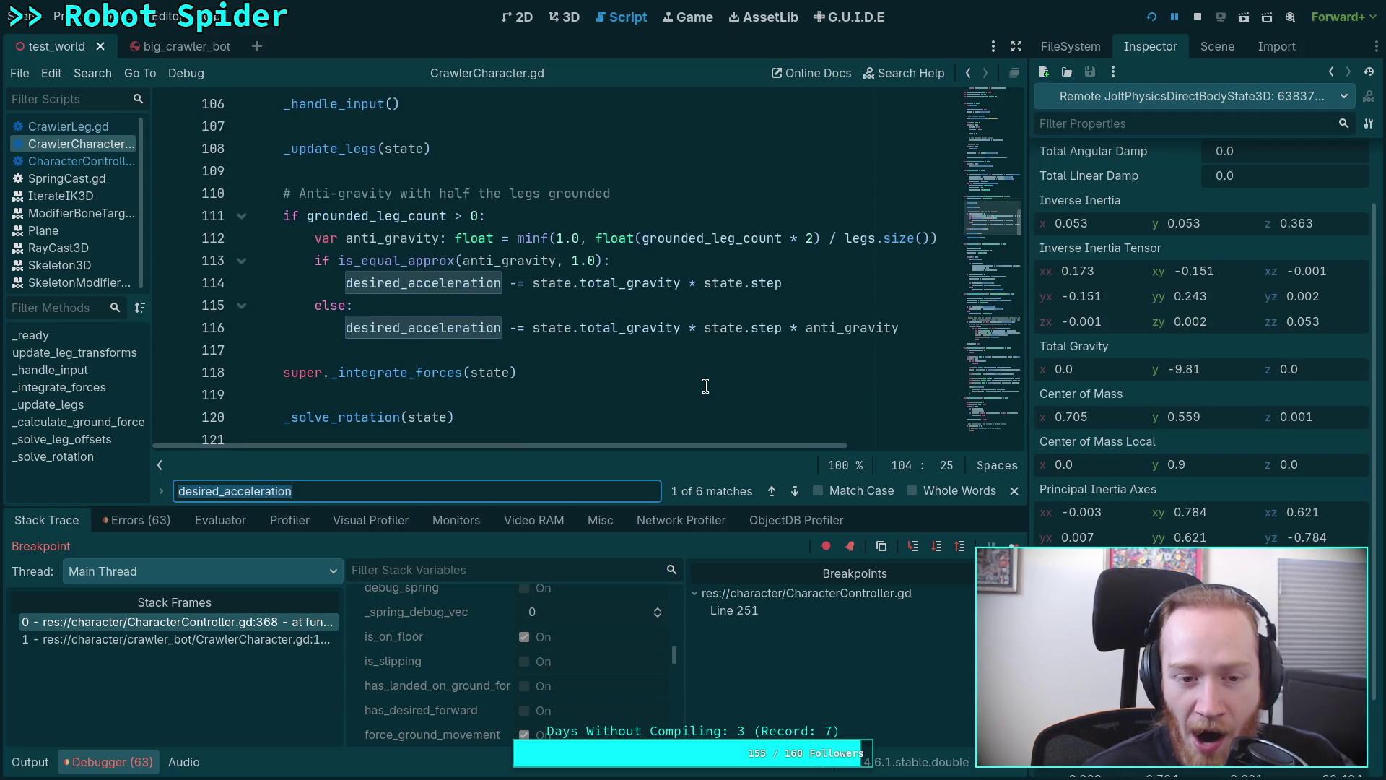
click(106, 161)
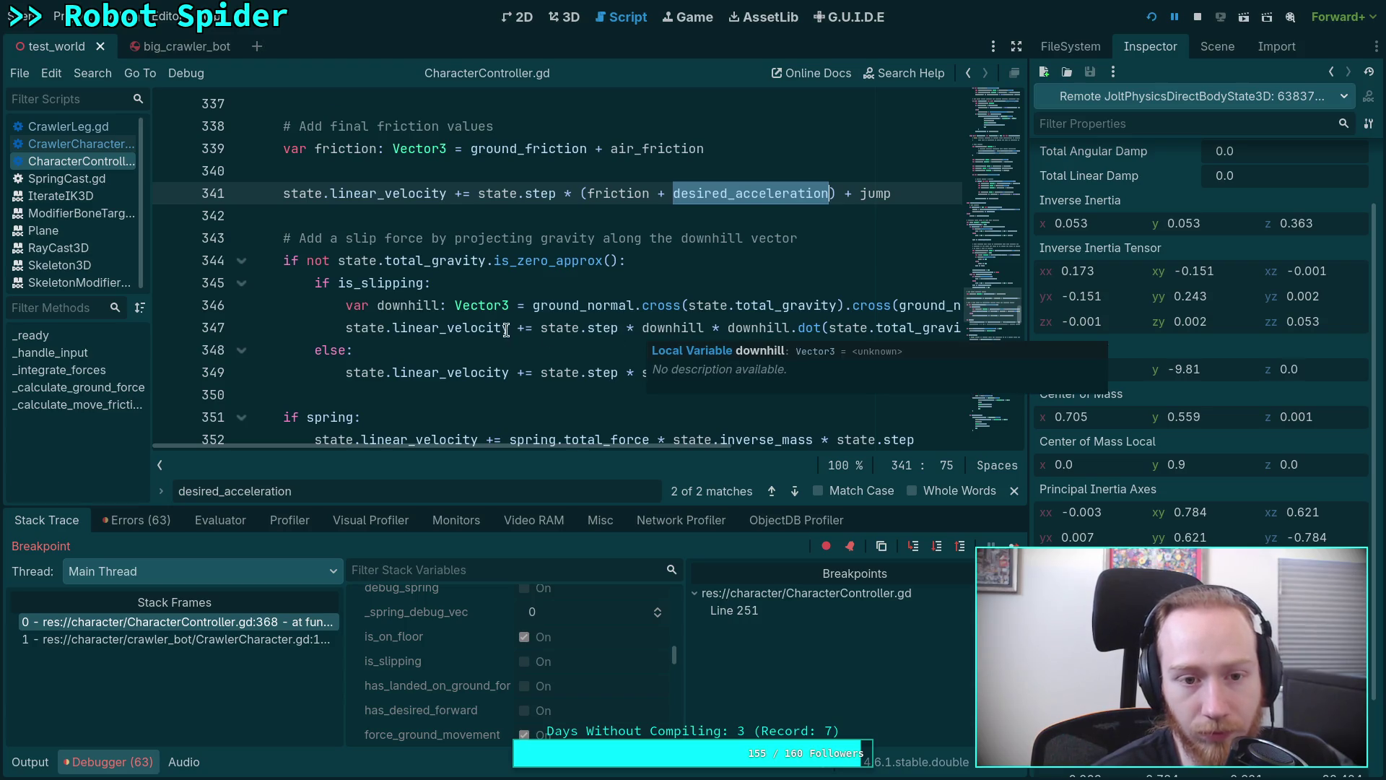
scroll(506, 329, up, 2)
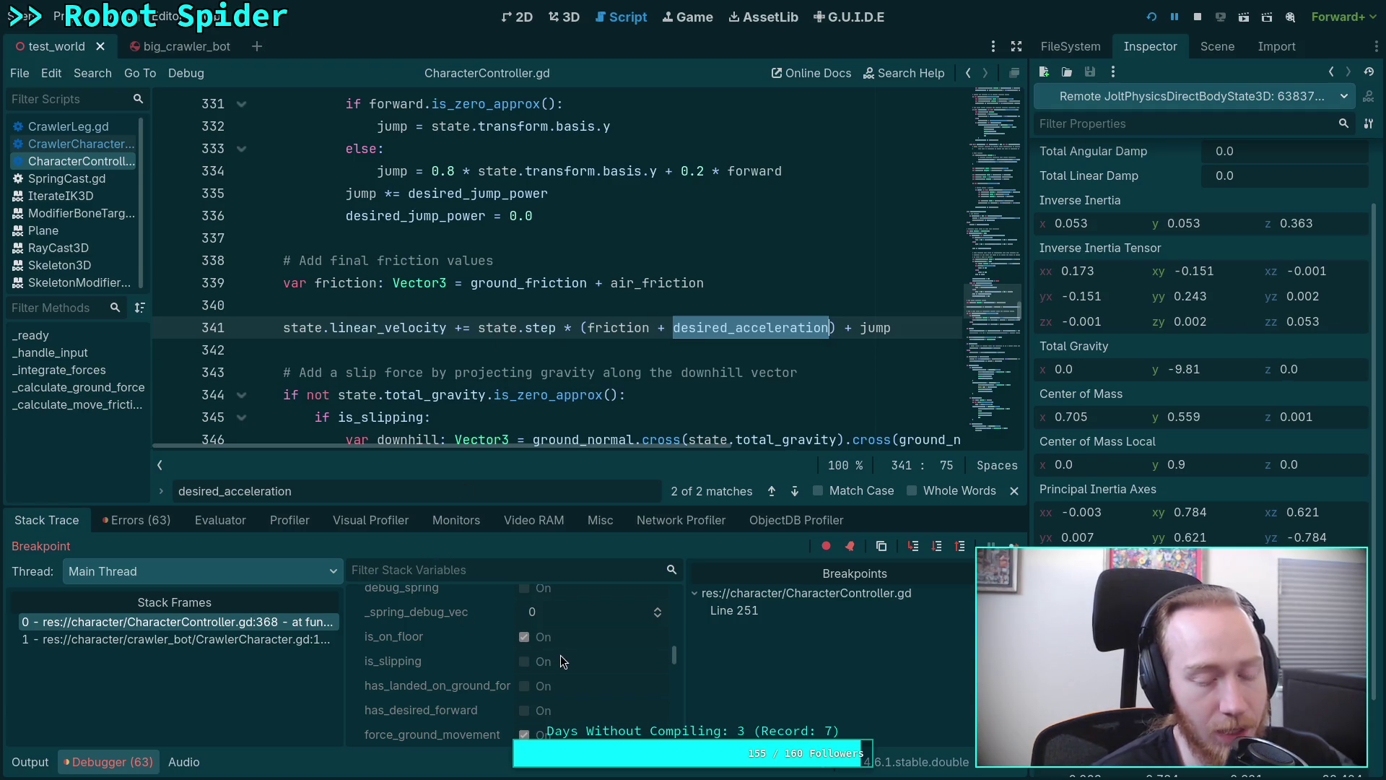
scroll(577, 424, down, 3)
scroll(578, 423, down, 1)
scroll(577, 424, down, 2)
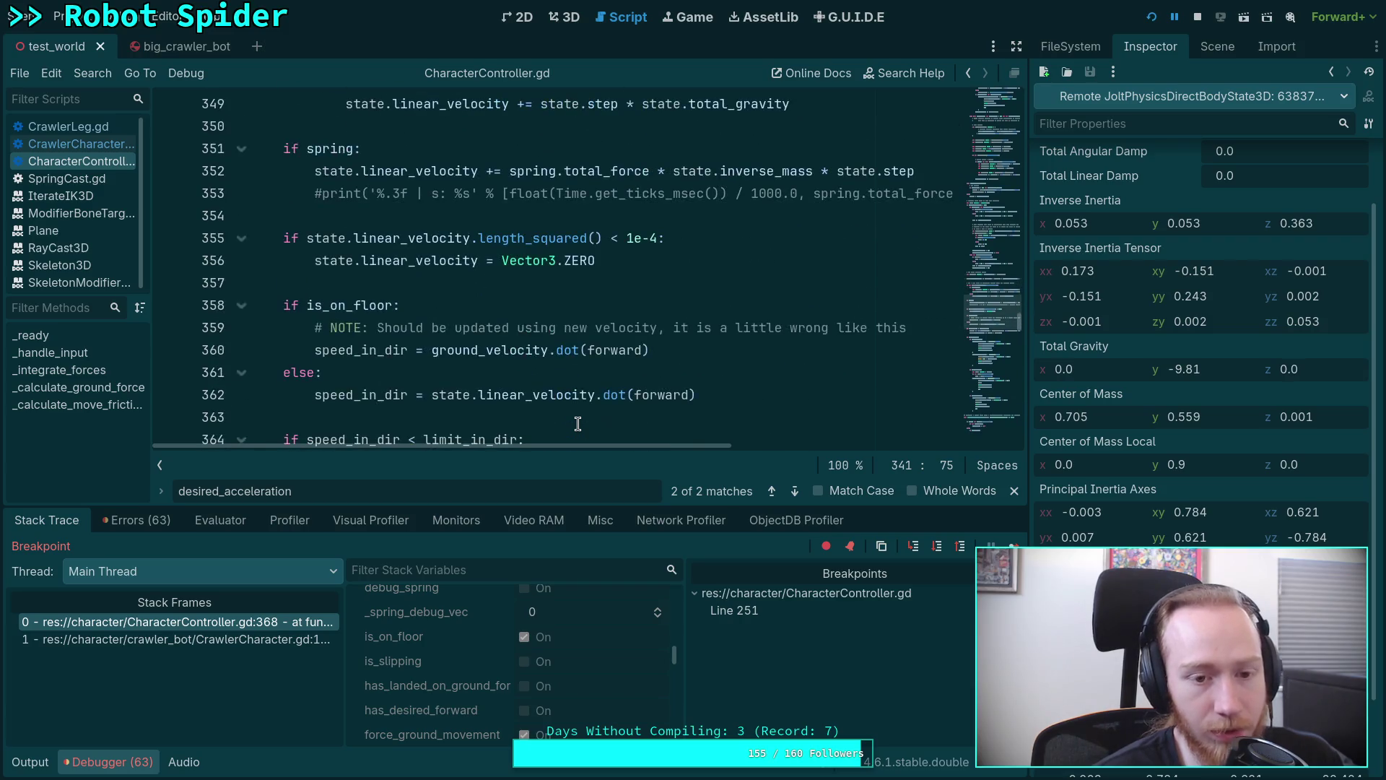
scroll(578, 424, down, 1)
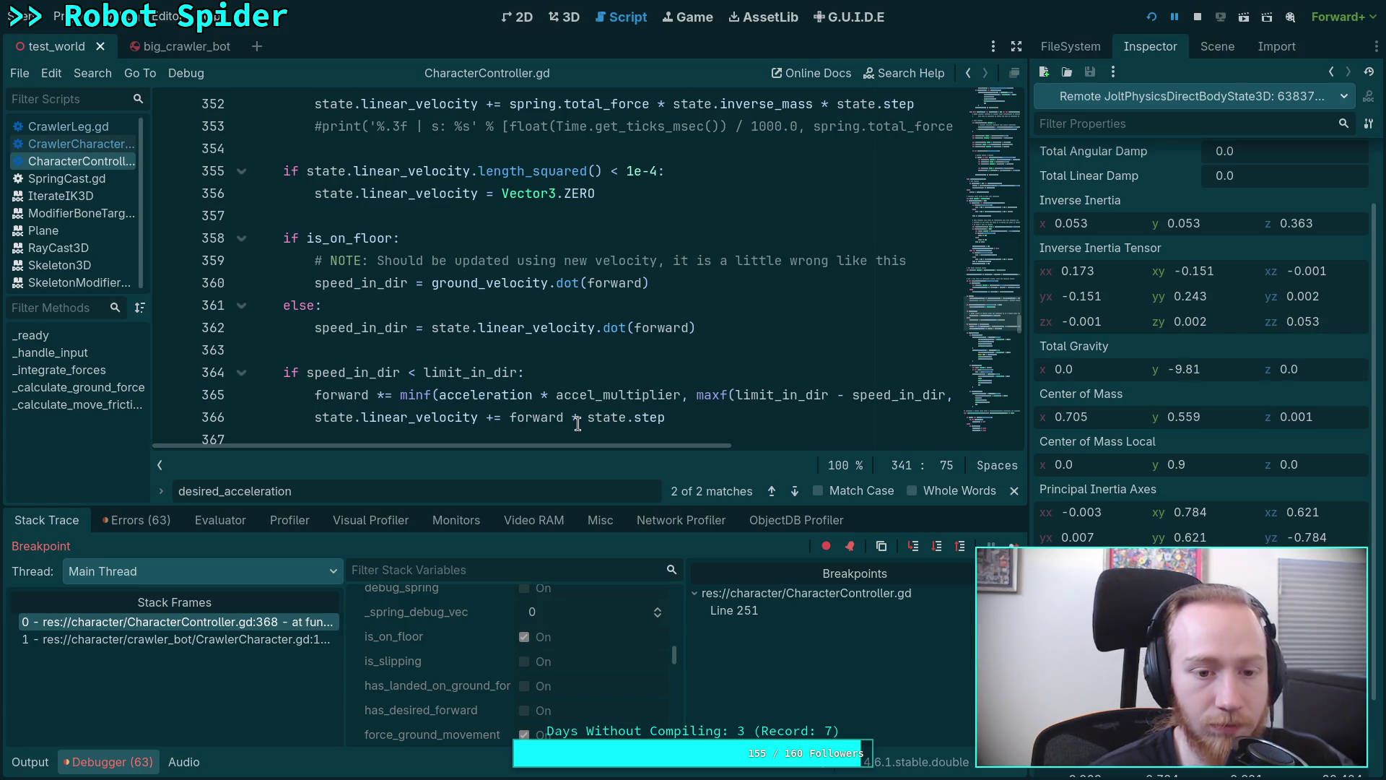
scroll(578, 424, down, 2)
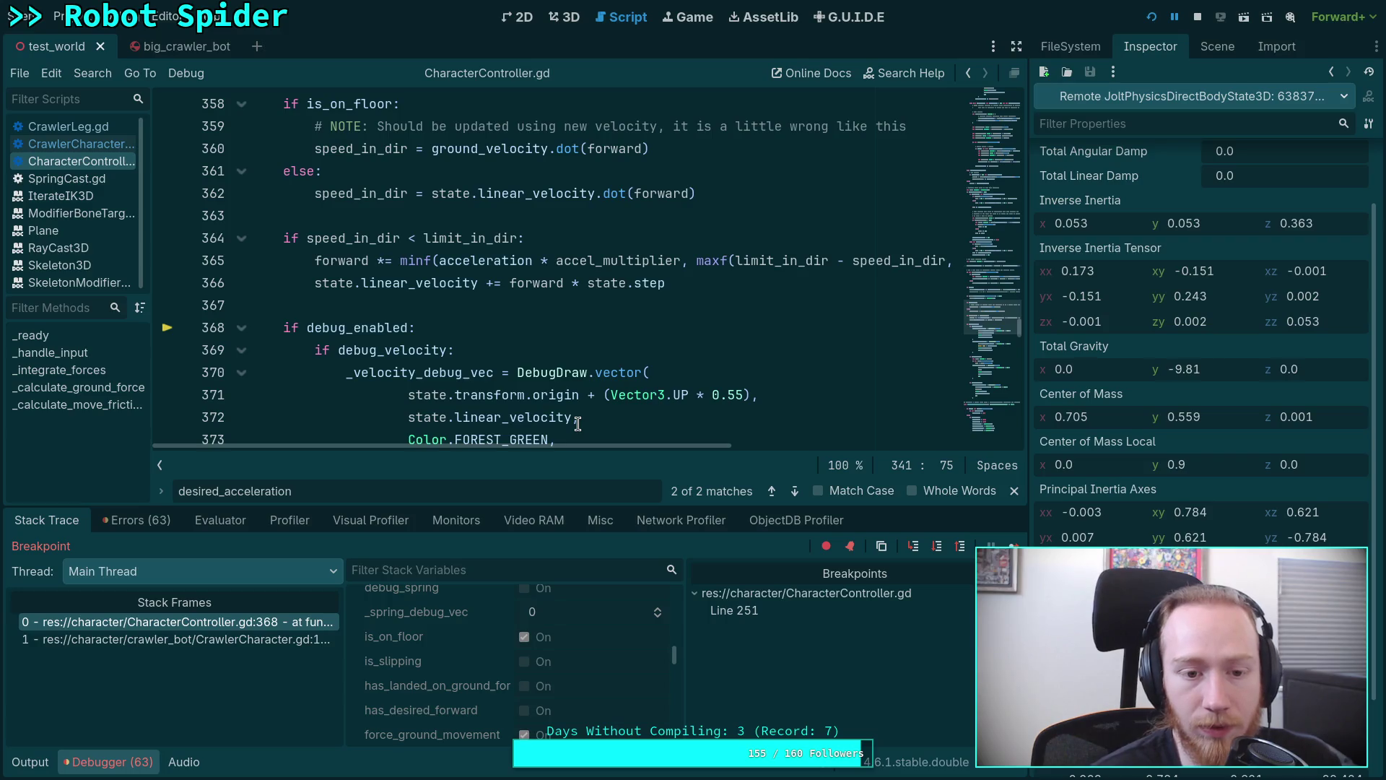
scroll(577, 424, down, 1)
scroll(577, 423, down, 2)
scroll(577, 424, up, 4)
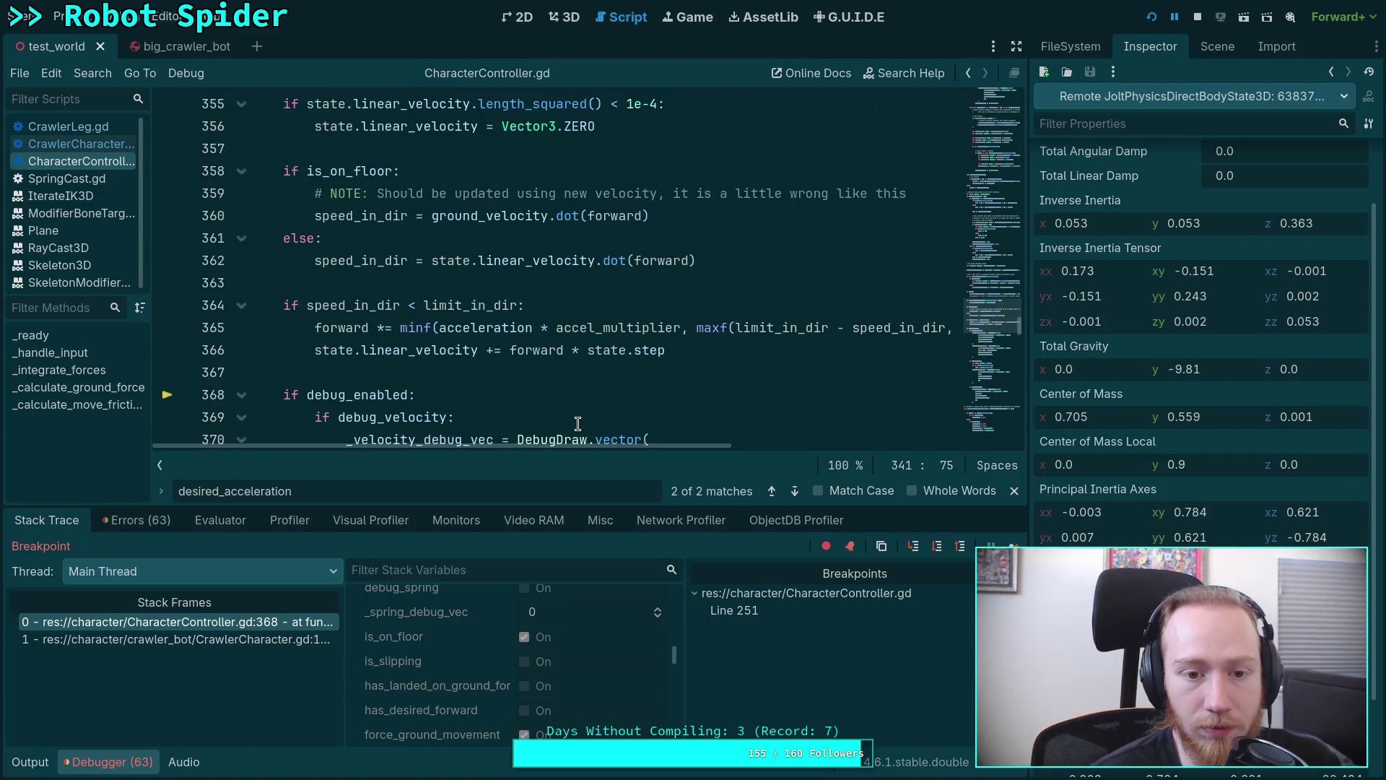
scroll(480, 430, up, 3)
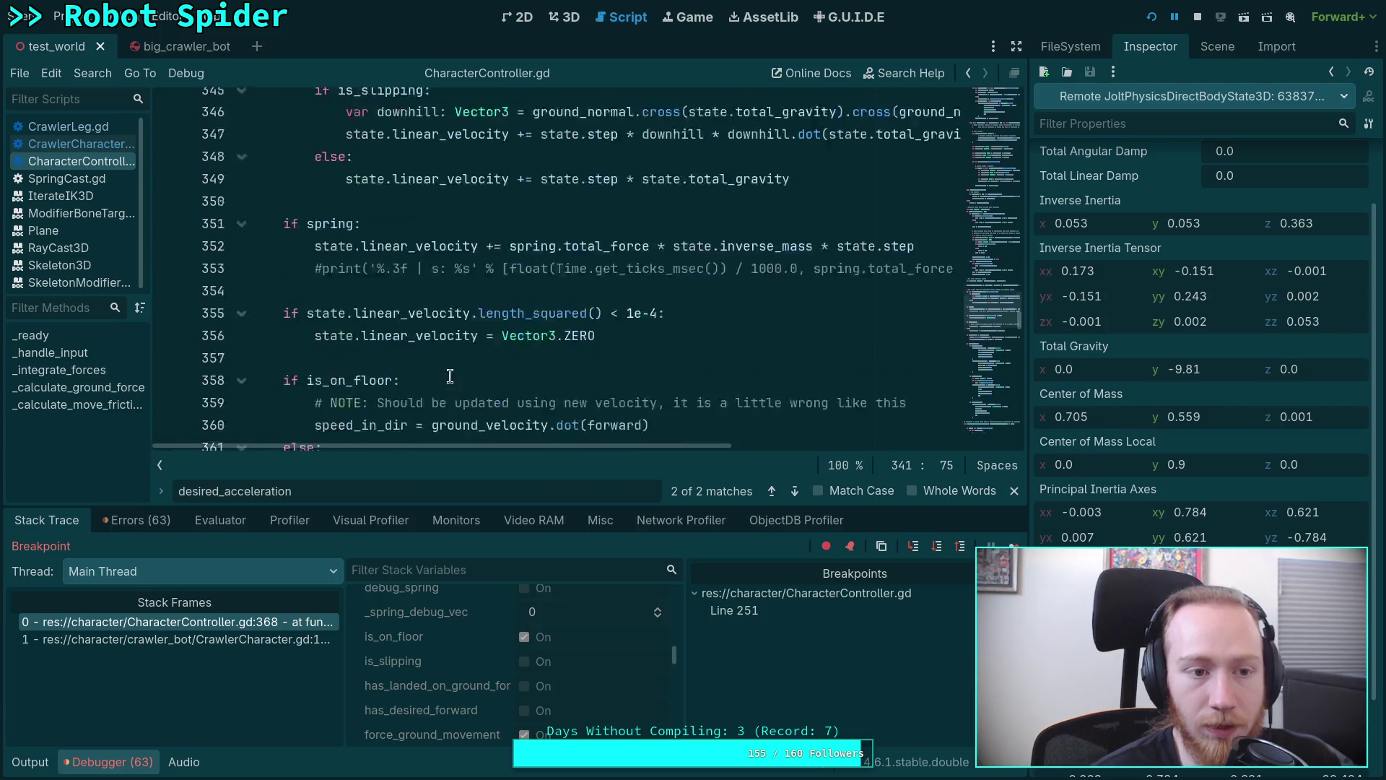
scroll(310, 298, up, 7)
scroll(310, 297, up, 3)
click(67, 143)
scroll(326, 271, up, 4)
scroll(325, 271, down, 3)
Breakpoint line 104, continue until it hits, and inspect the state physics object.
click(168, 126)
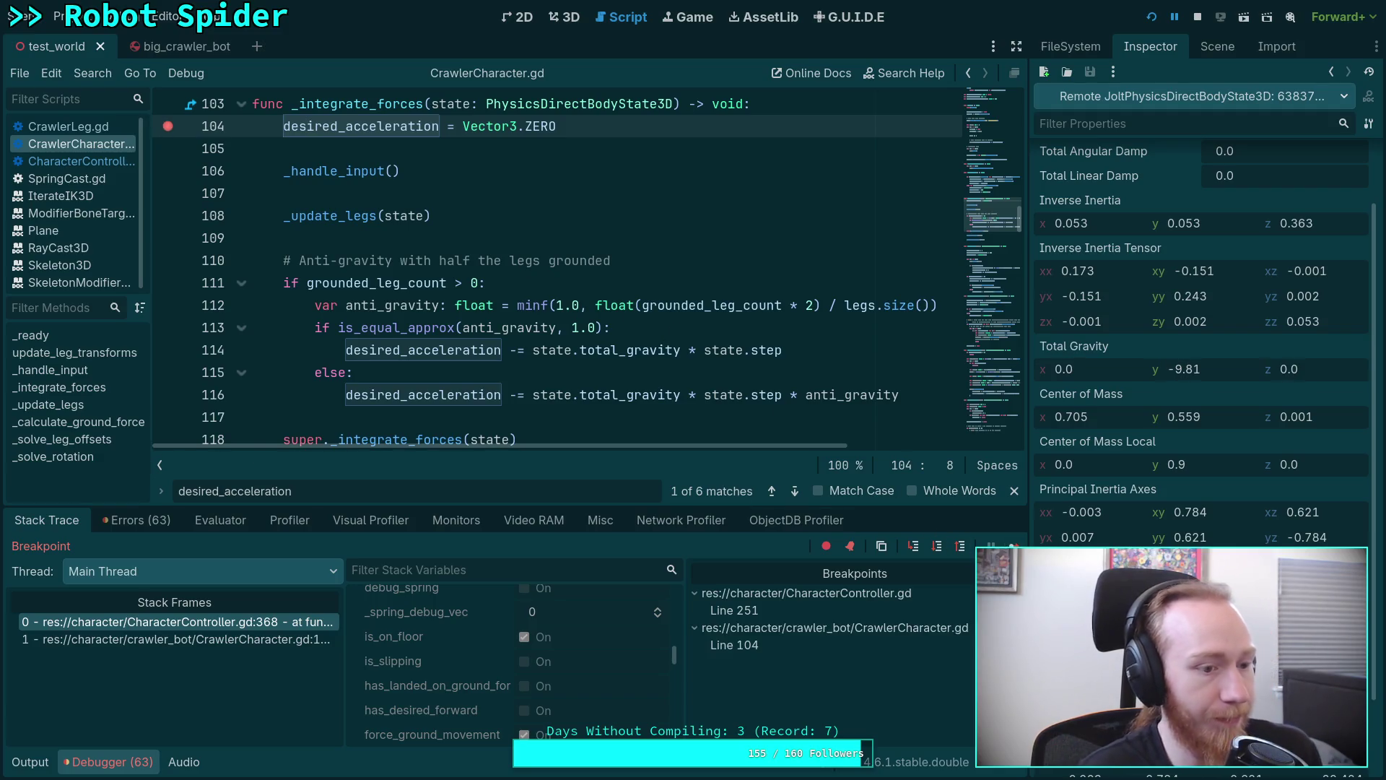
click(1012, 547)
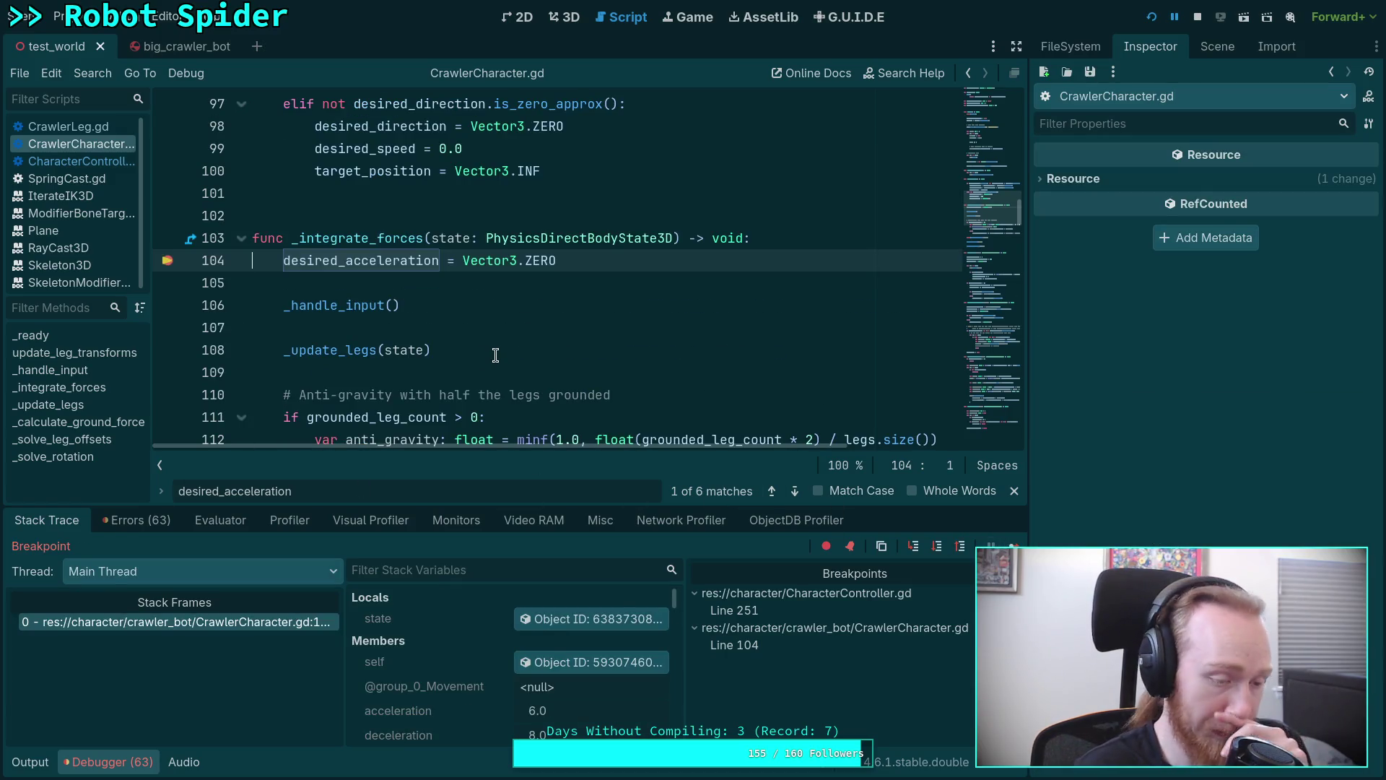
click(602, 621)
scroll(1195, 462, down, 2)
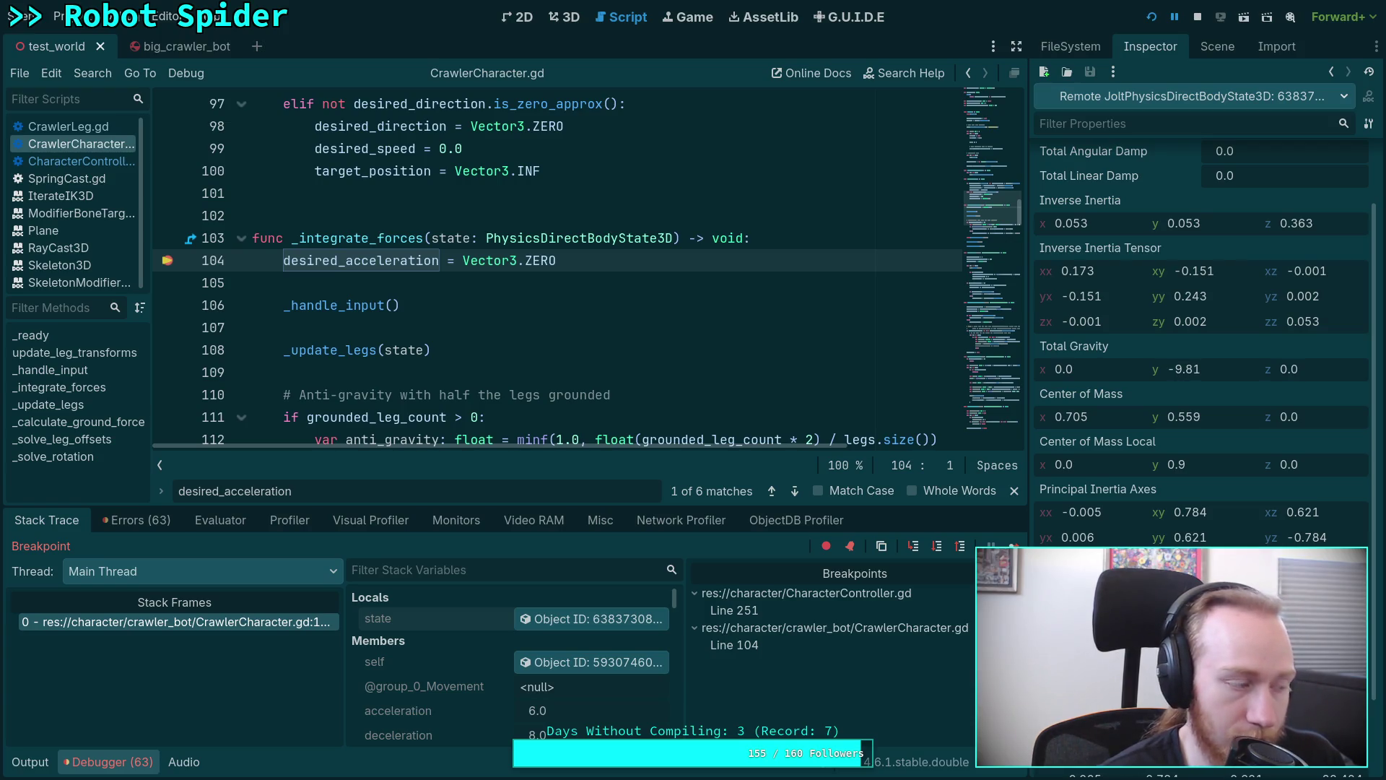
Step over from line 104 to line 114, confirming anti_gravity evaluates to 1.0.
click(940, 548)
click(940, 549)
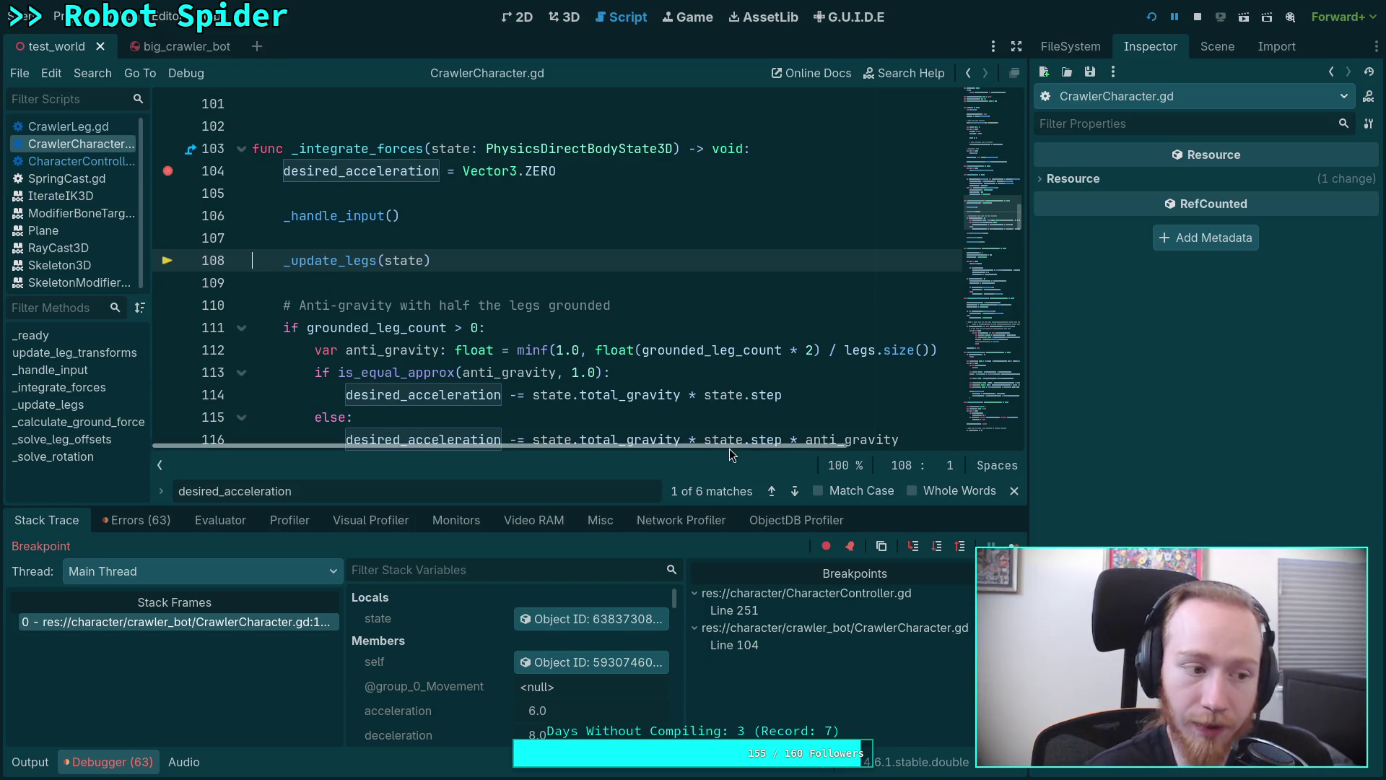
click(938, 547)
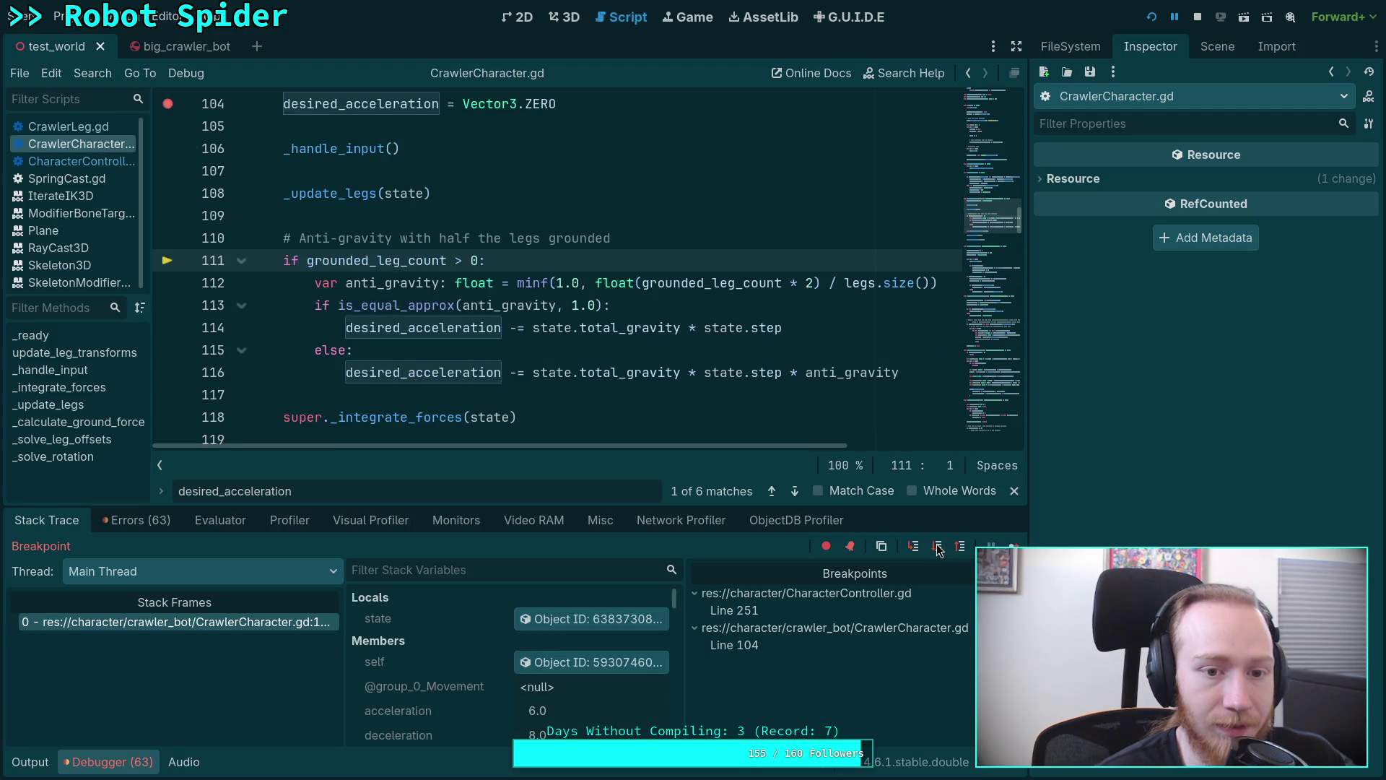
click(553, 619)
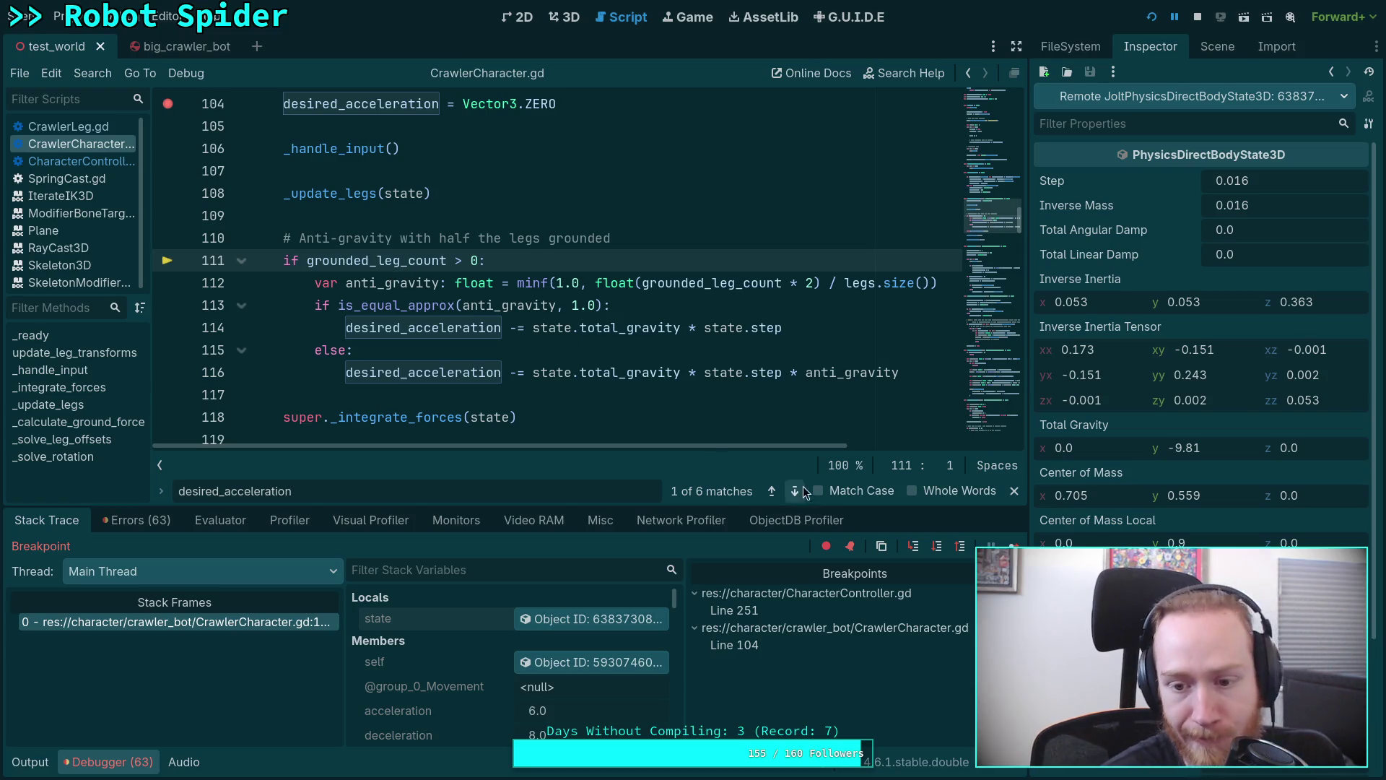
click(940, 547)
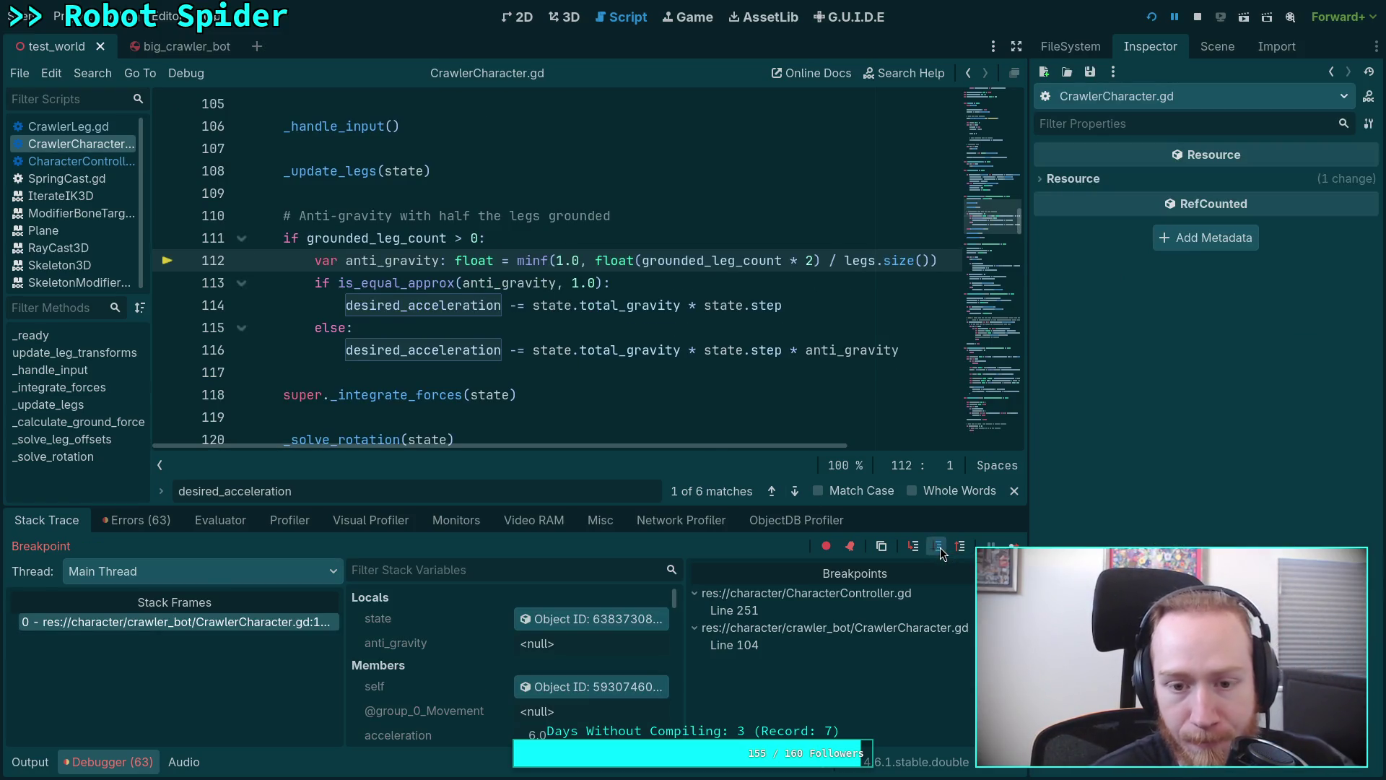
click(940, 547)
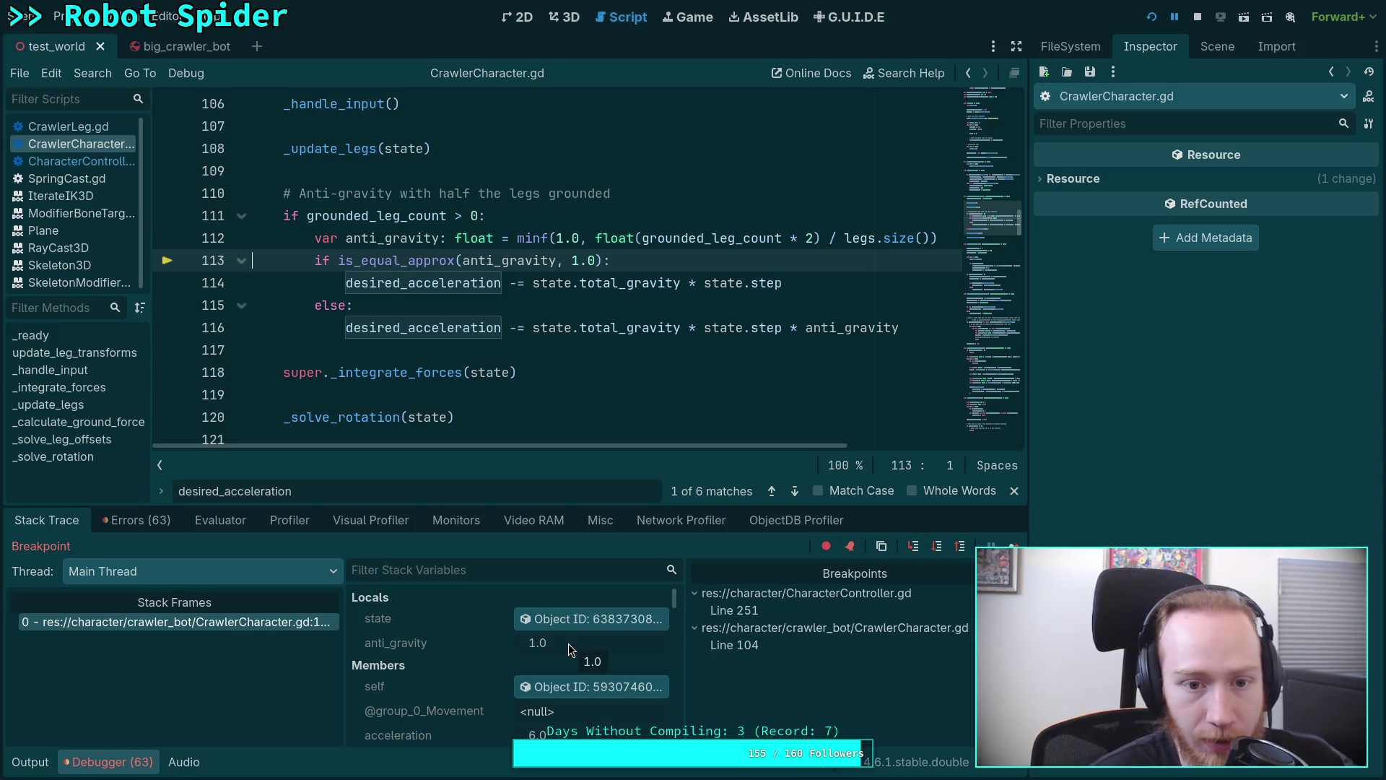
click(939, 547)
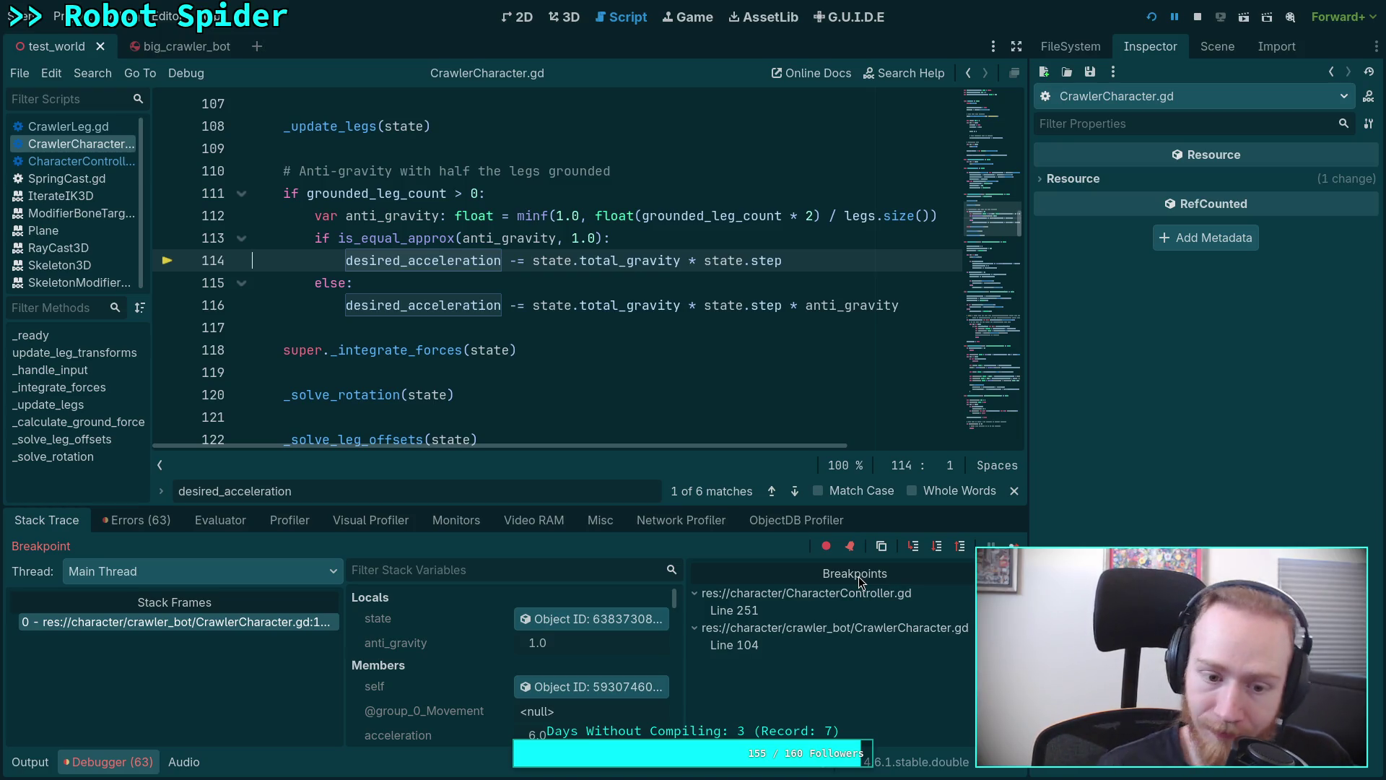
scroll(543, 640, down, 2)
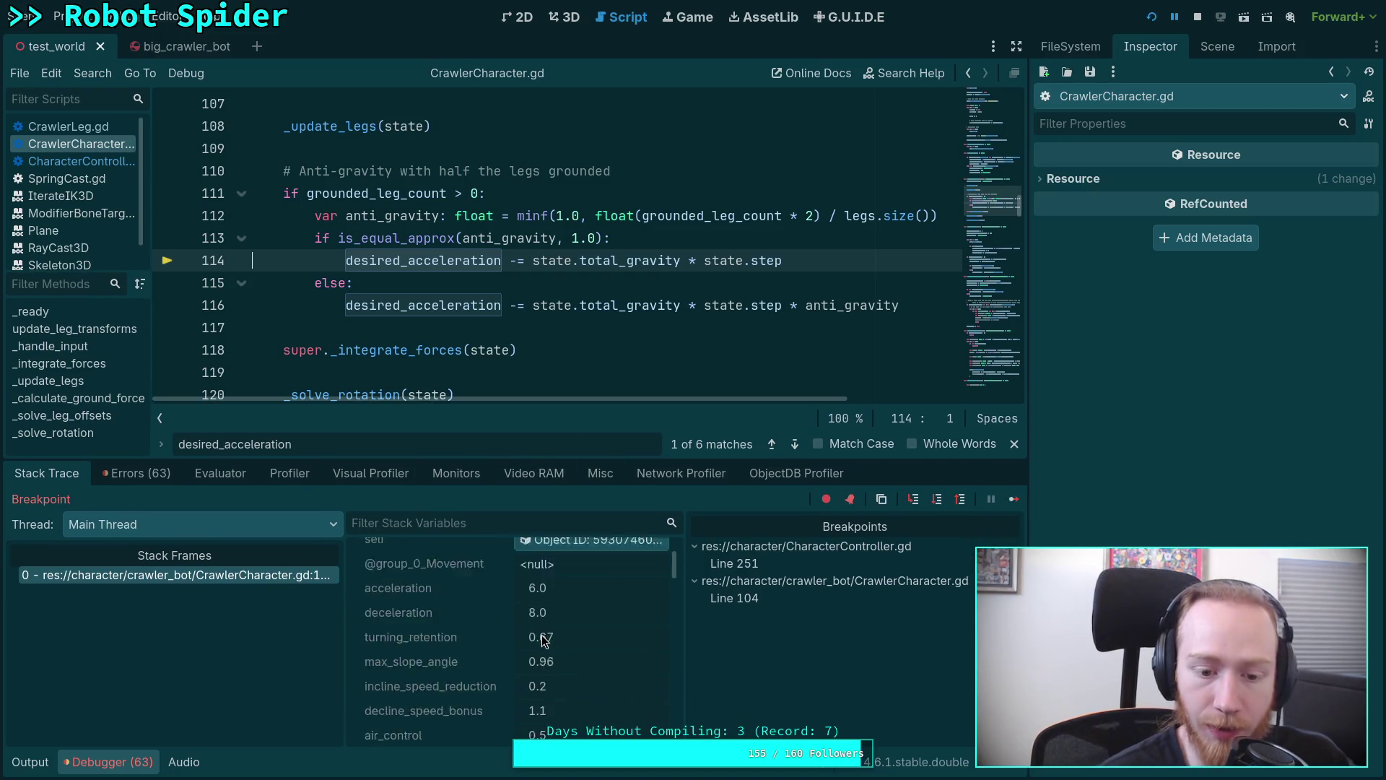
scroll(542, 640, down, 2)
scroll(517, 654, down, 2)
scroll(543, 641, down, 2)
scroll(554, 666, down, 2)
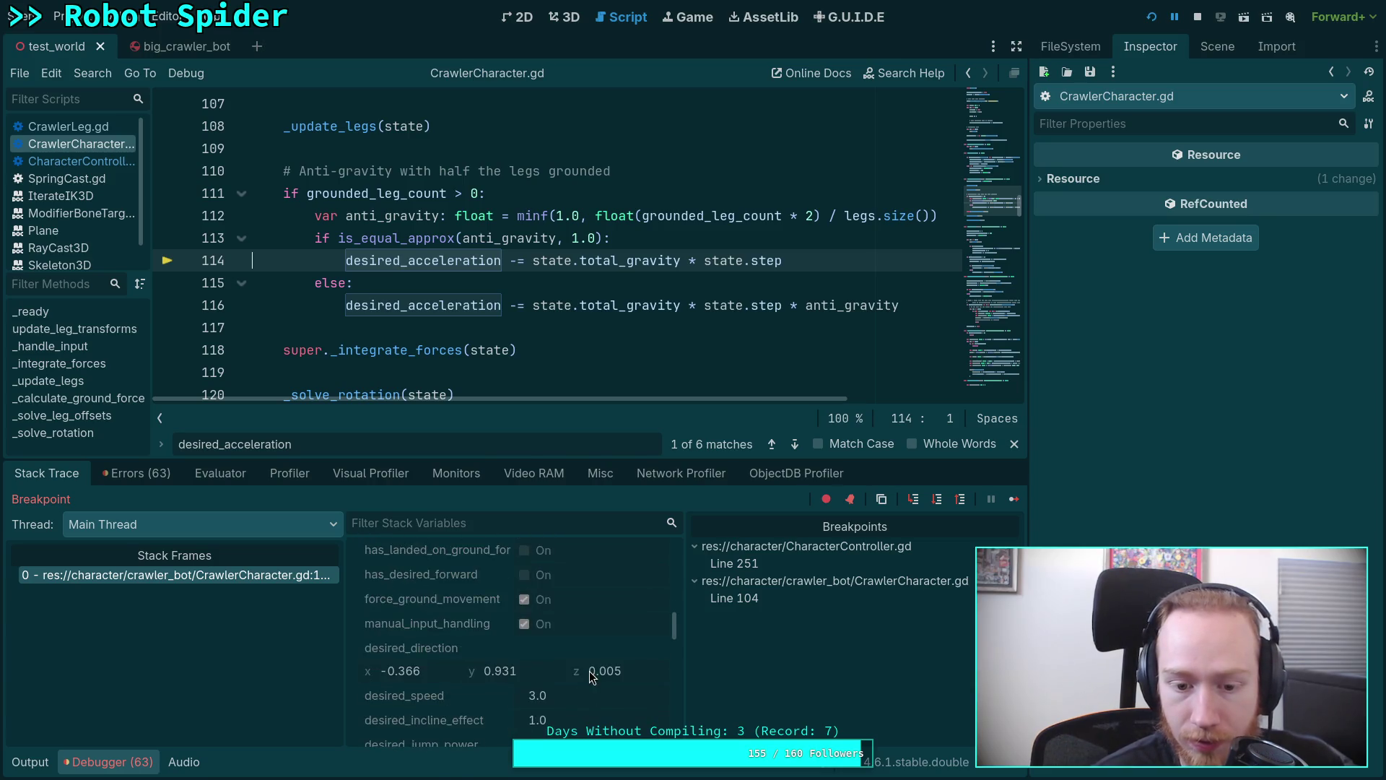
scroll(590, 670, down, 2)
scroll(590, 670, down, 2)
scroll(491, 675, down, 2)
scroll(499, 672, down, 2)
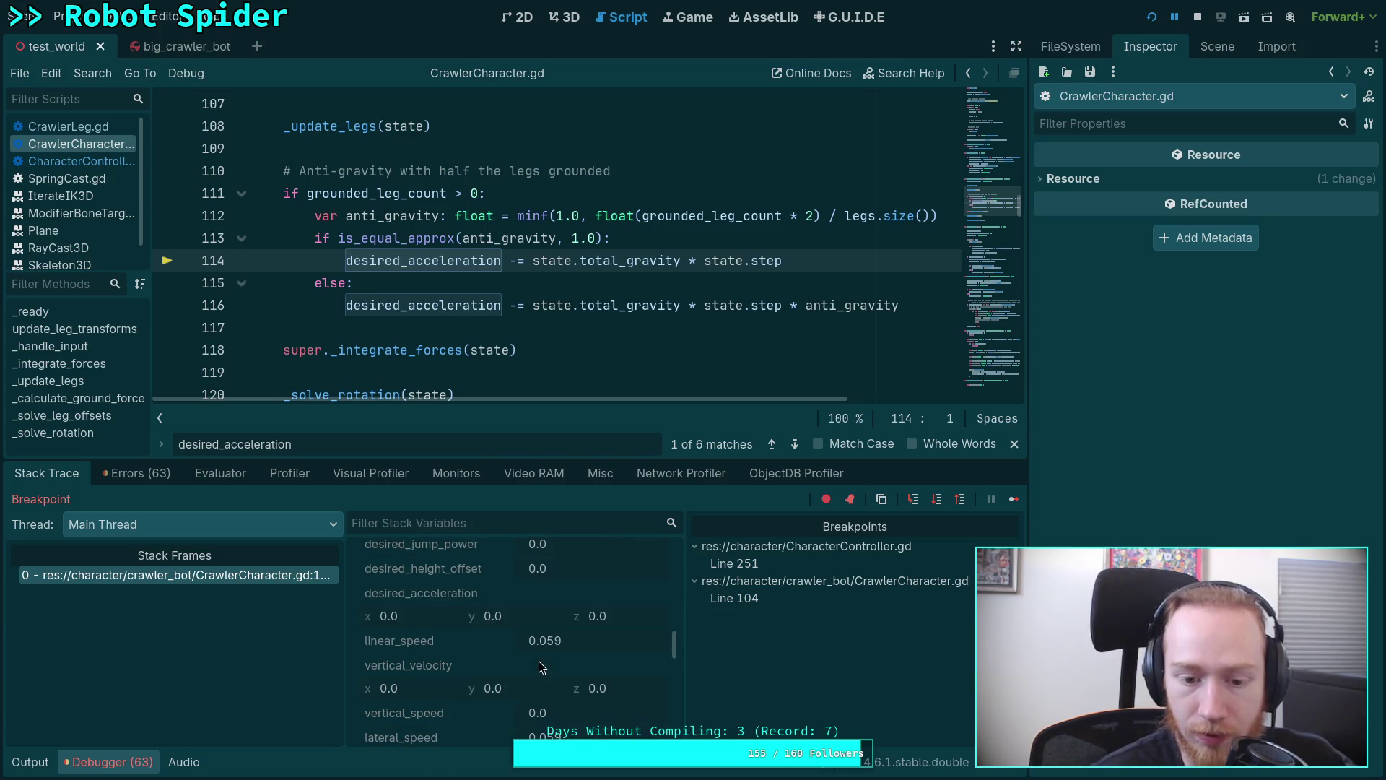
Step to line 118, cross-check 0.153 against the REPL, then step into the parent _integrate_forces.
click(937, 500)
scroll(525, 683, down, 3)
scroll(523, 667, down, 2)
scroll(527, 656, down, 2)
scroll(595, 655, down, 2)
scroll(594, 654, down, 2)
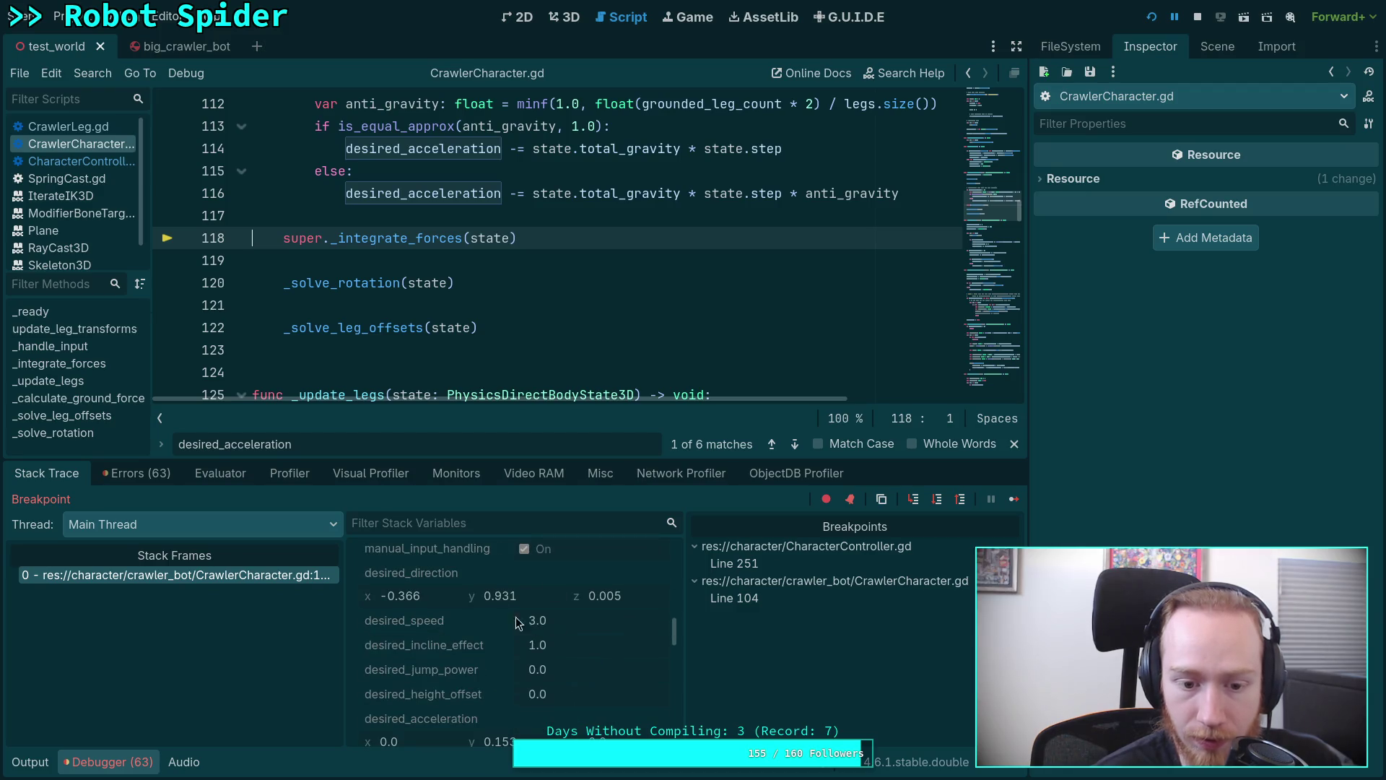
scroll(537, 625, down, 3)
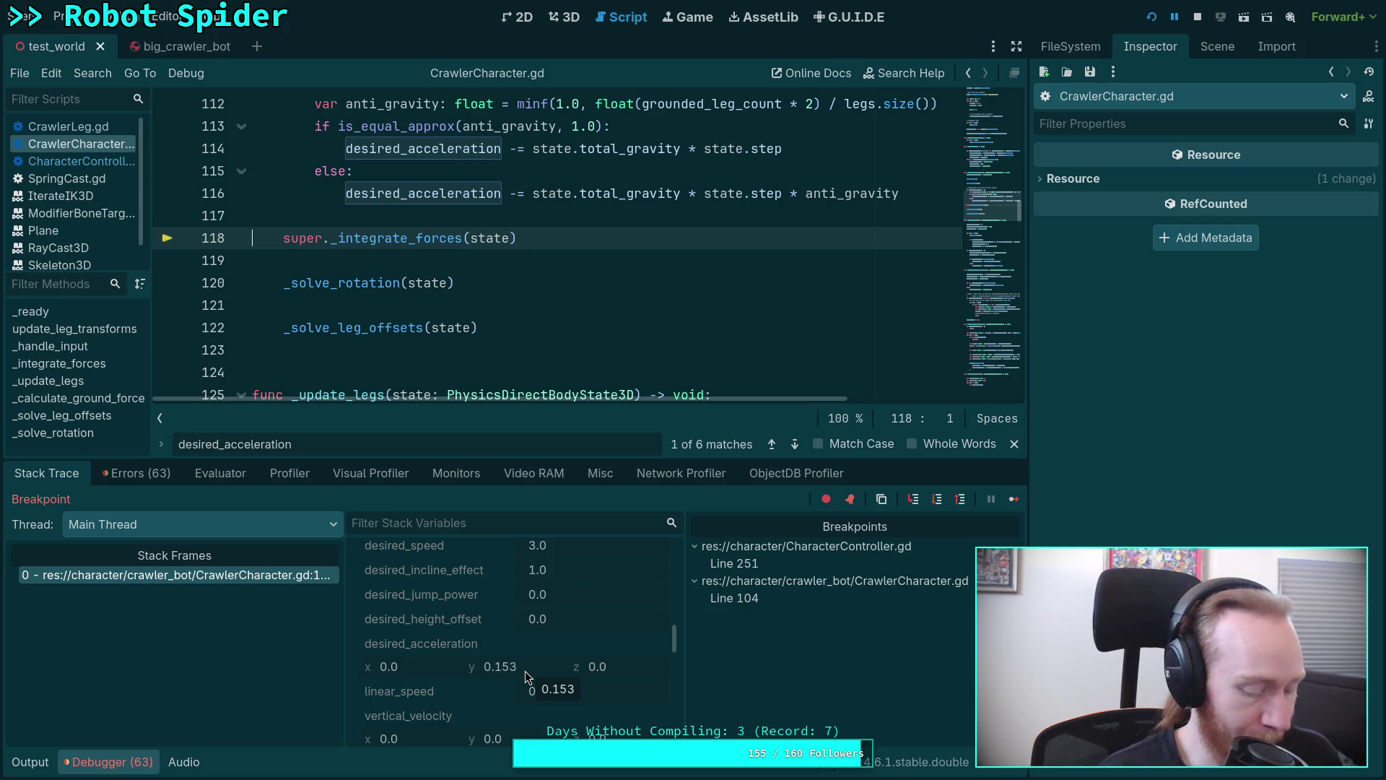
key(alt+Tab)
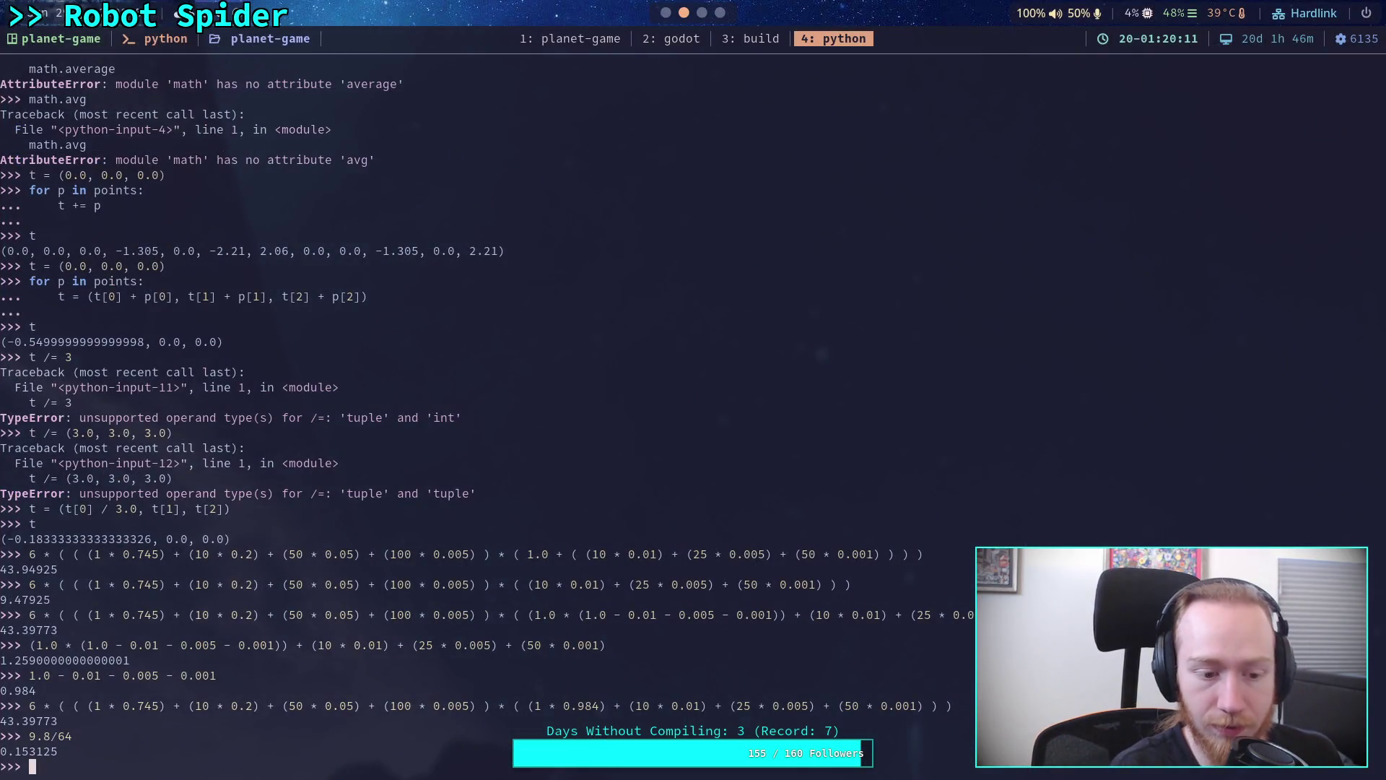
key(alt+Tab)
scroll(542, 351, up, 1)
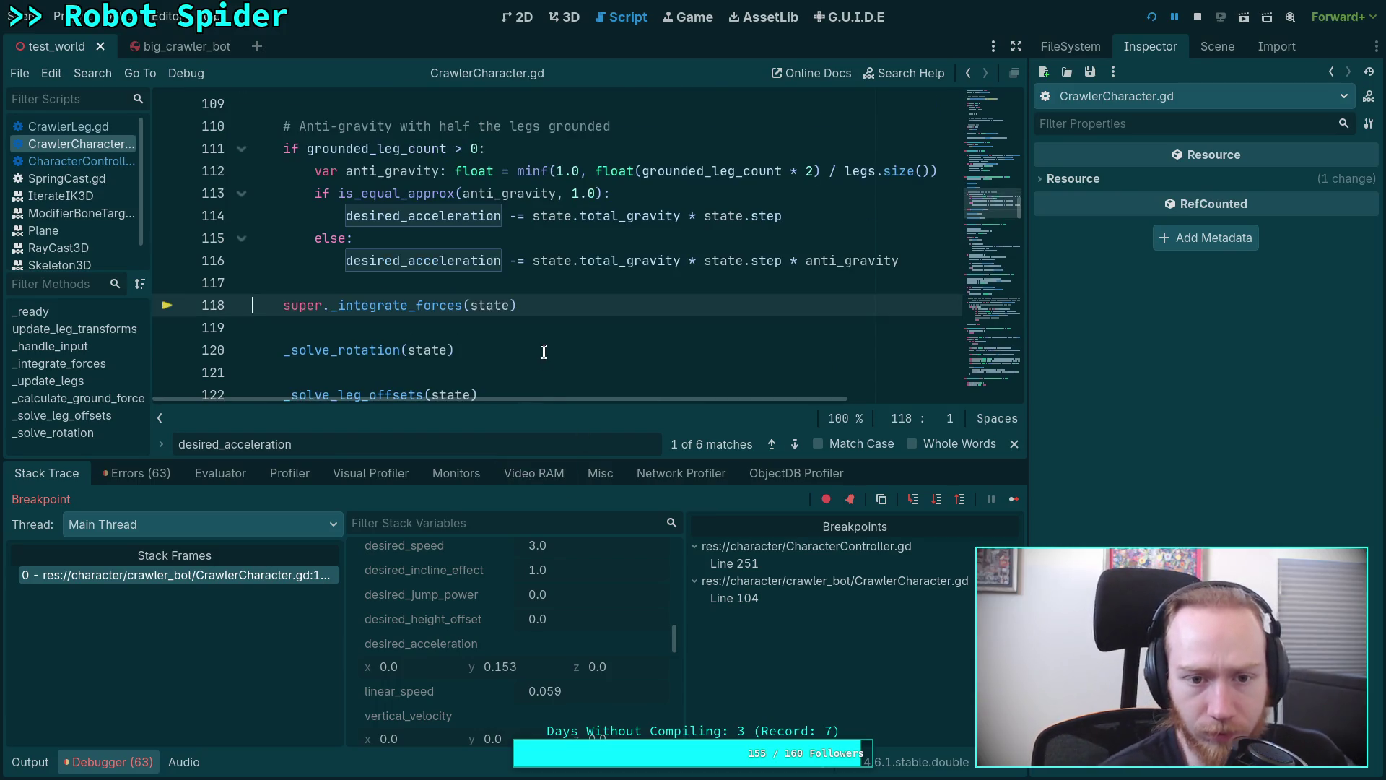
click(916, 500)
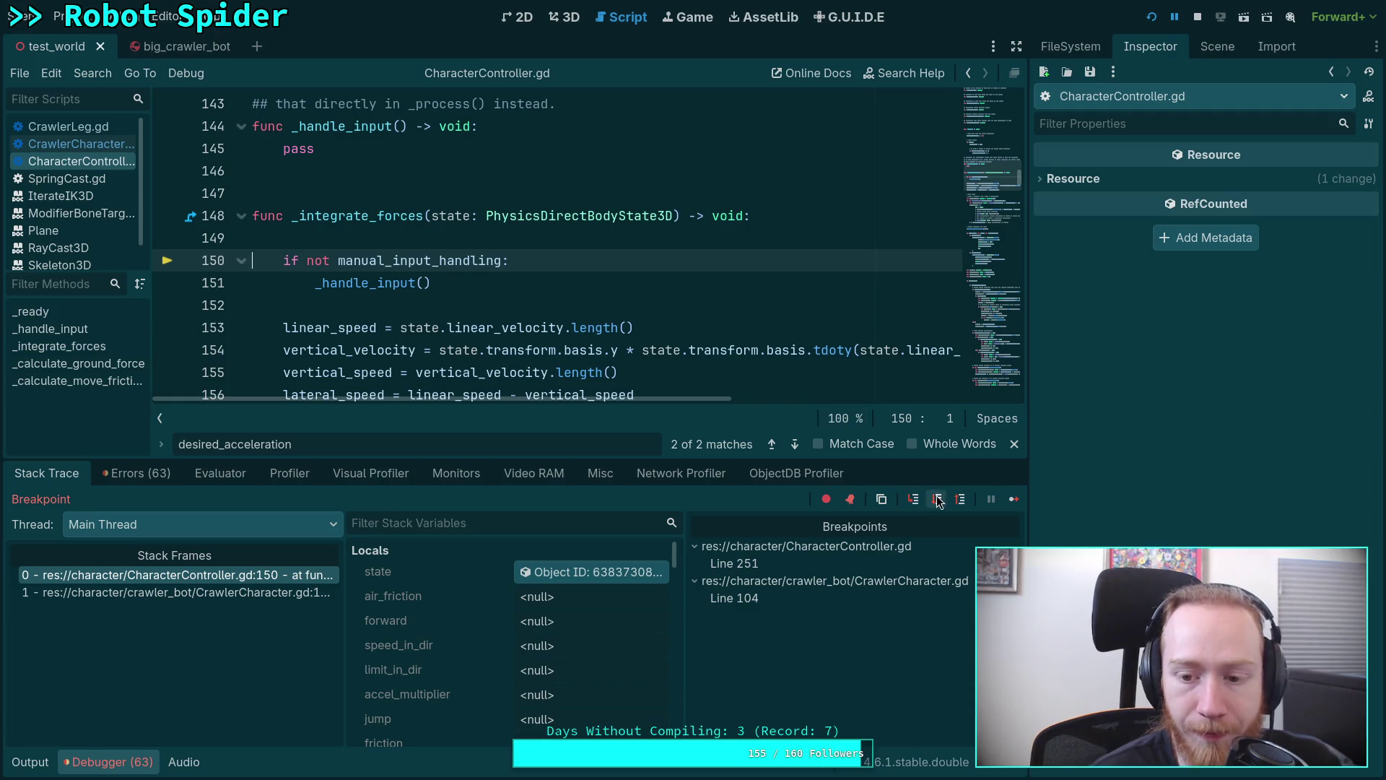
Step over through the air-drag block and past the ground force call to line 176.
click(938, 500)
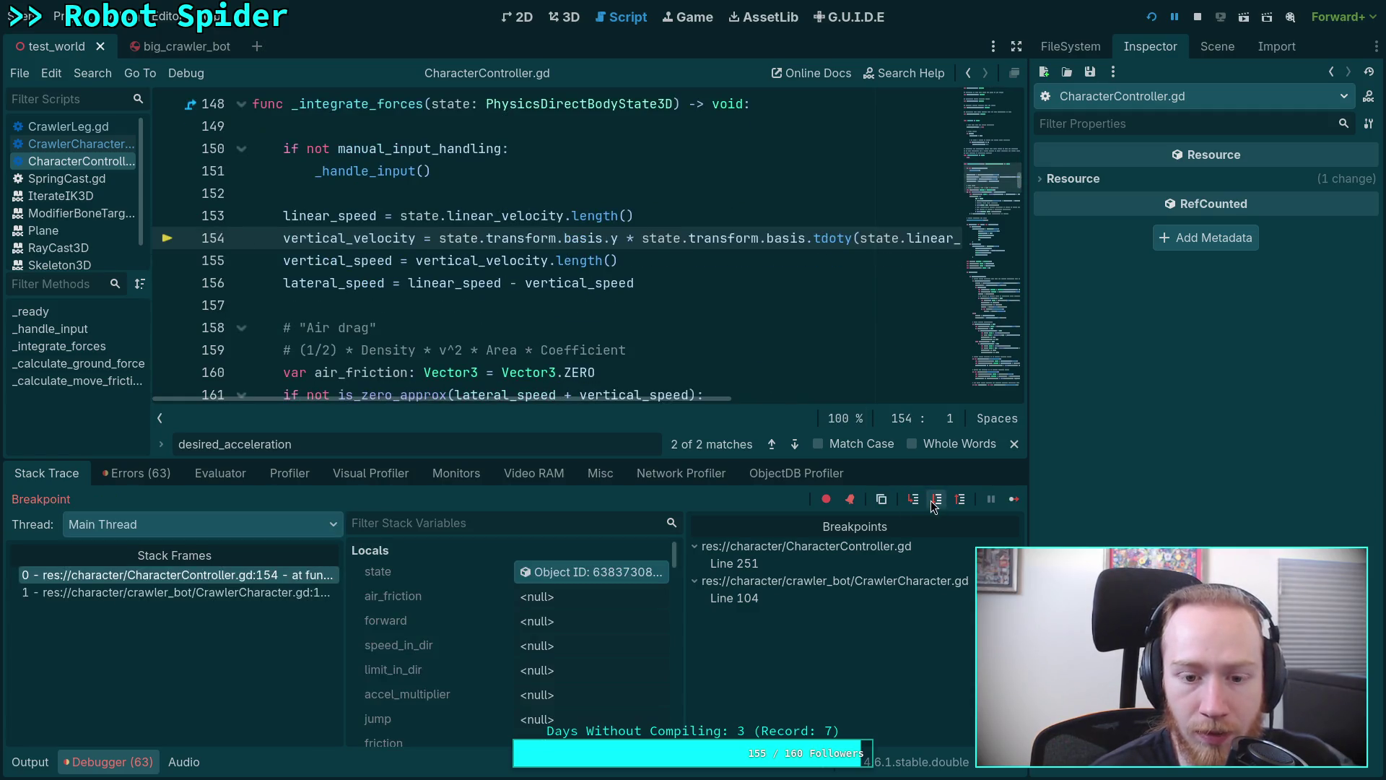
click(934, 500)
click(936, 501)
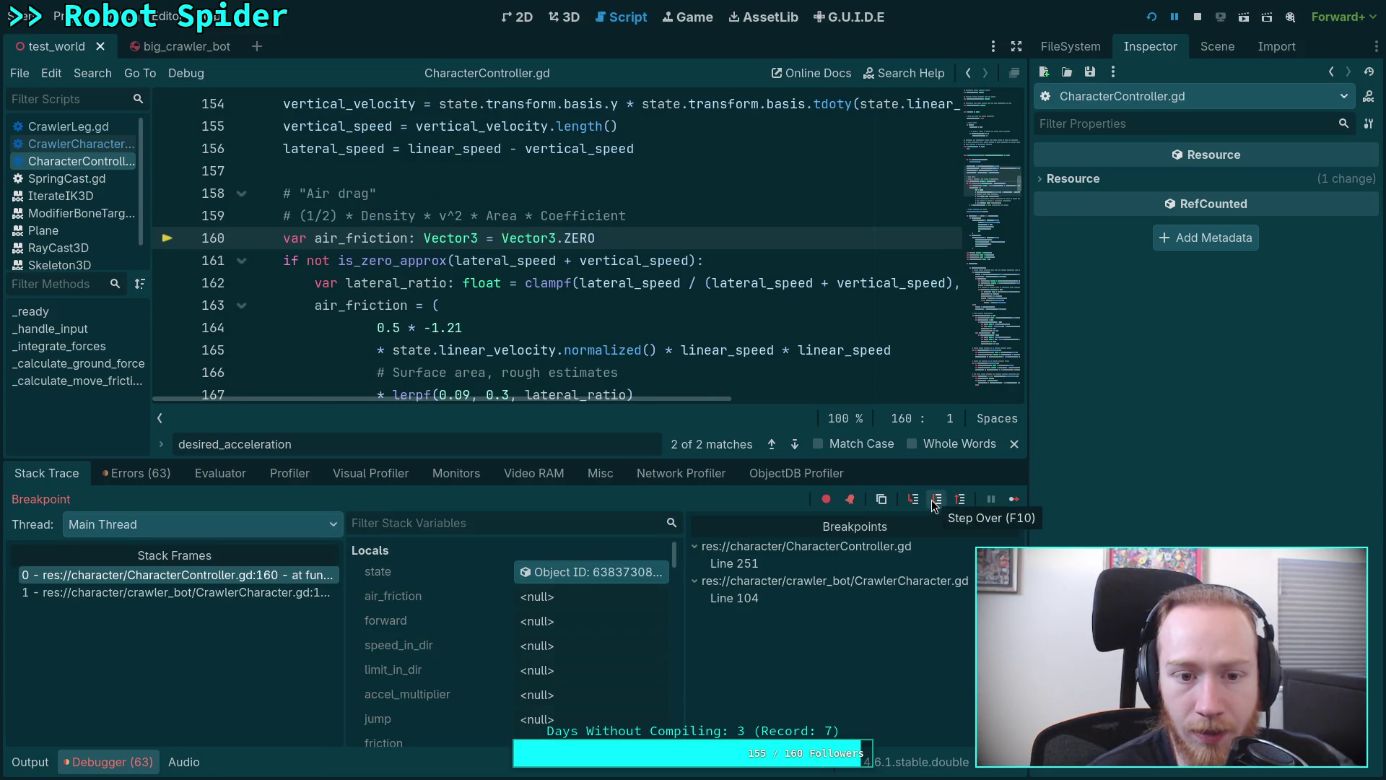
click(934, 501)
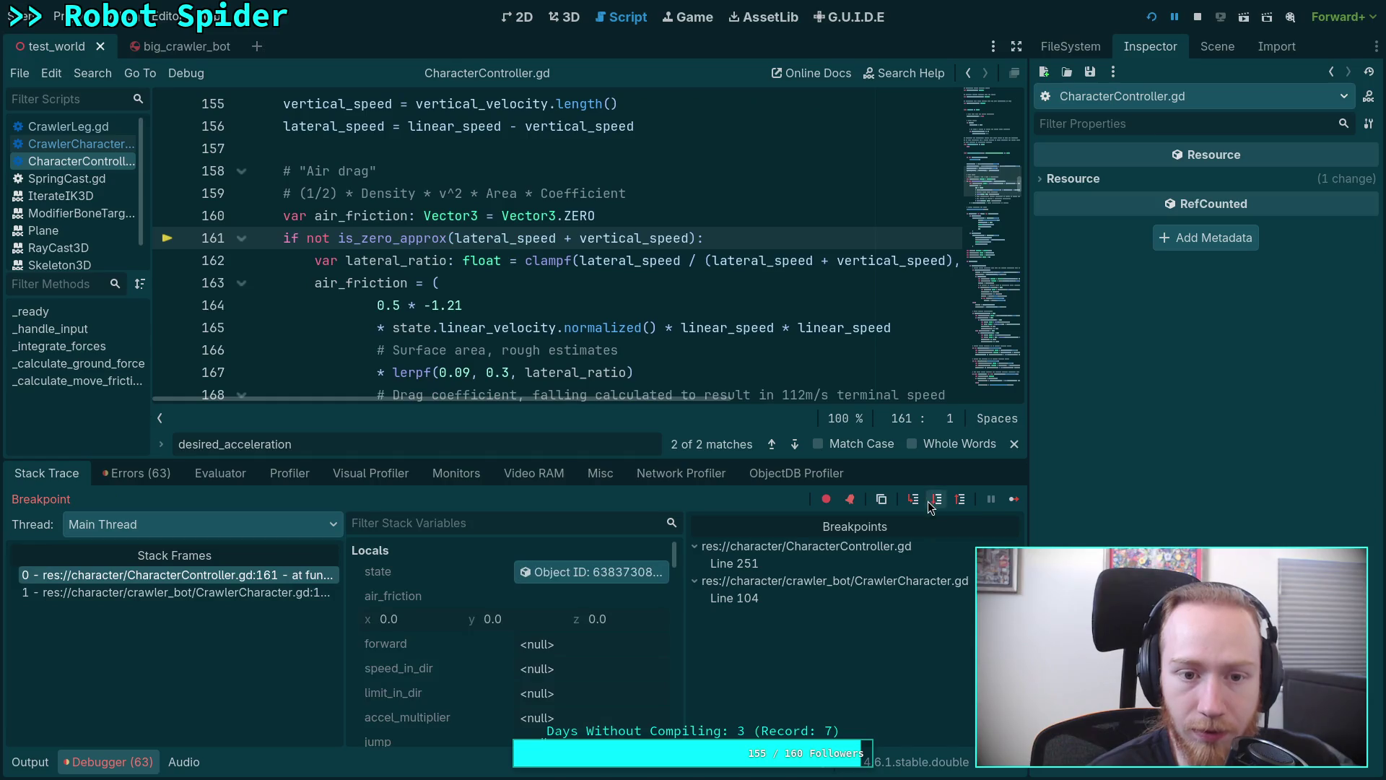
click(929, 500)
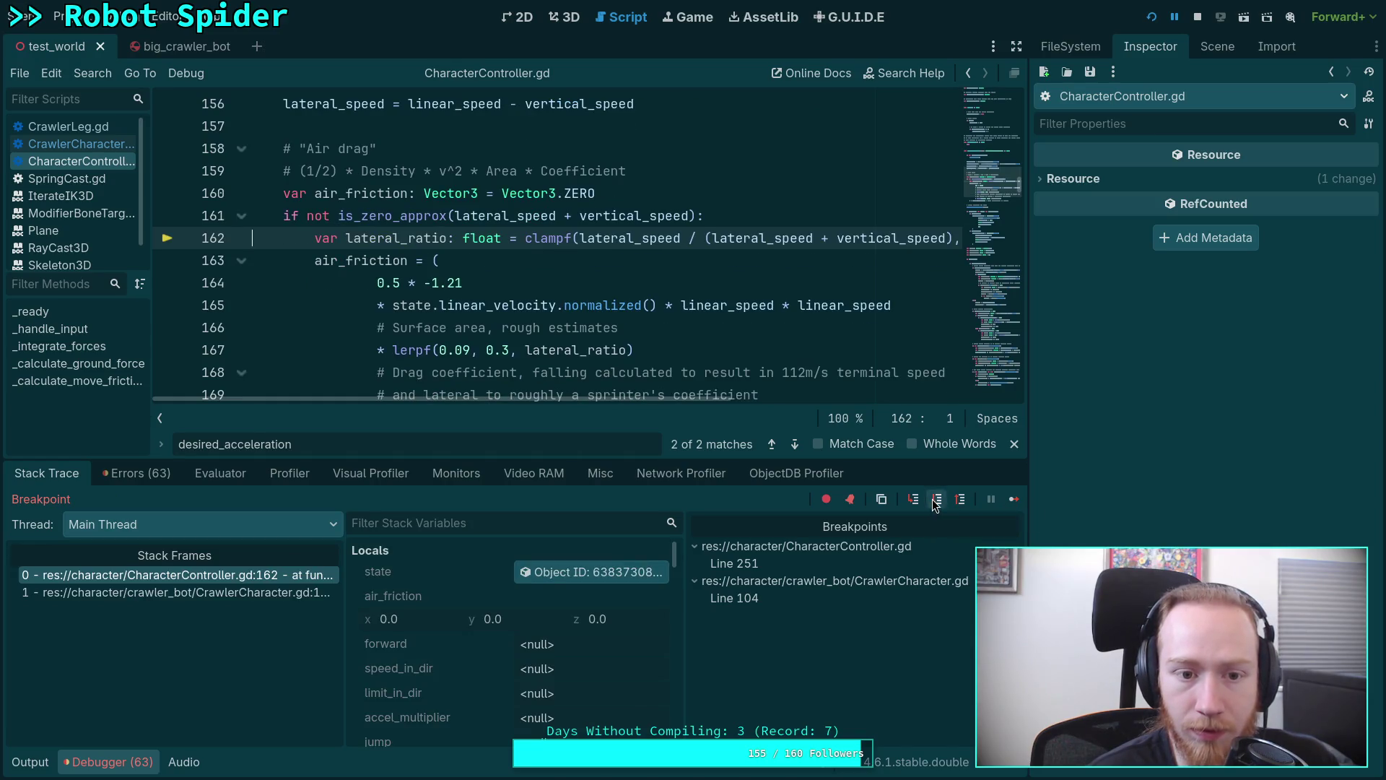
click(931, 500)
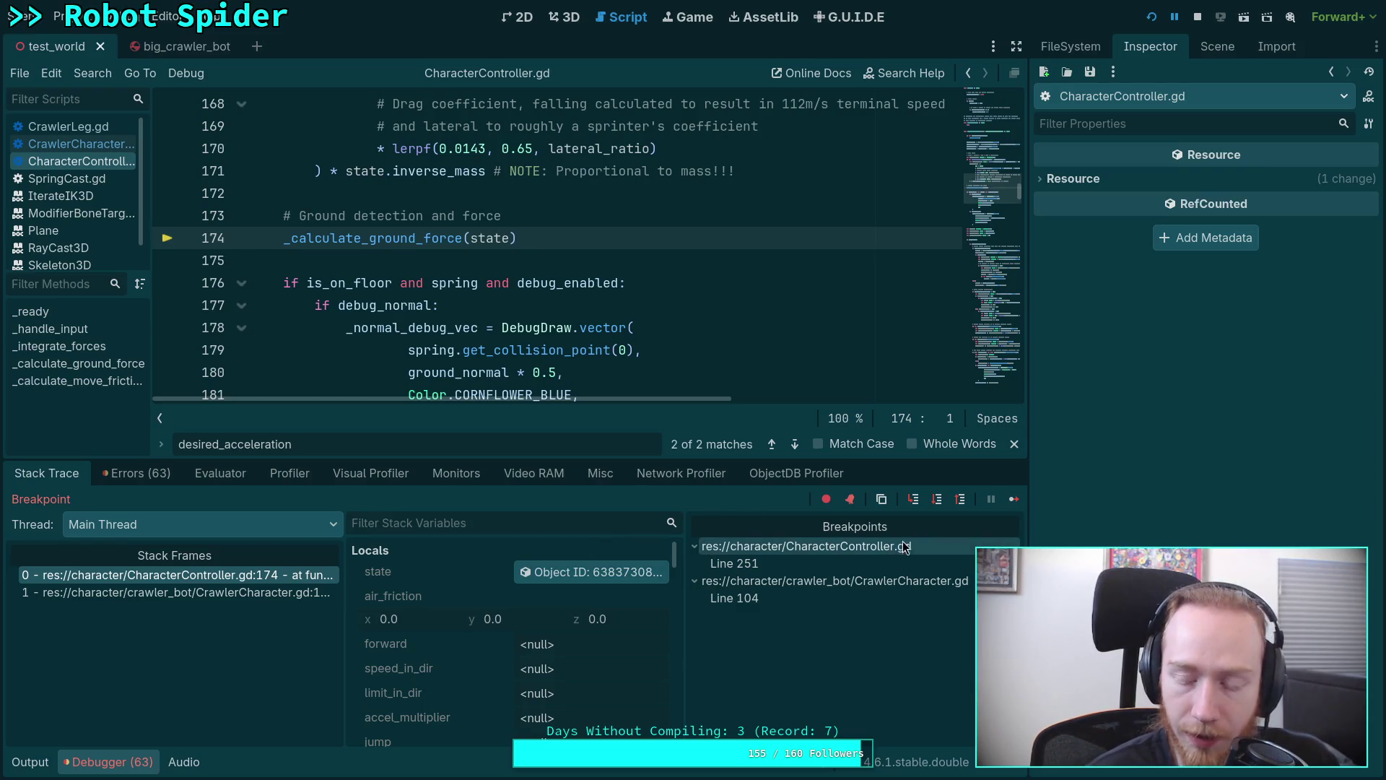
click(938, 501)
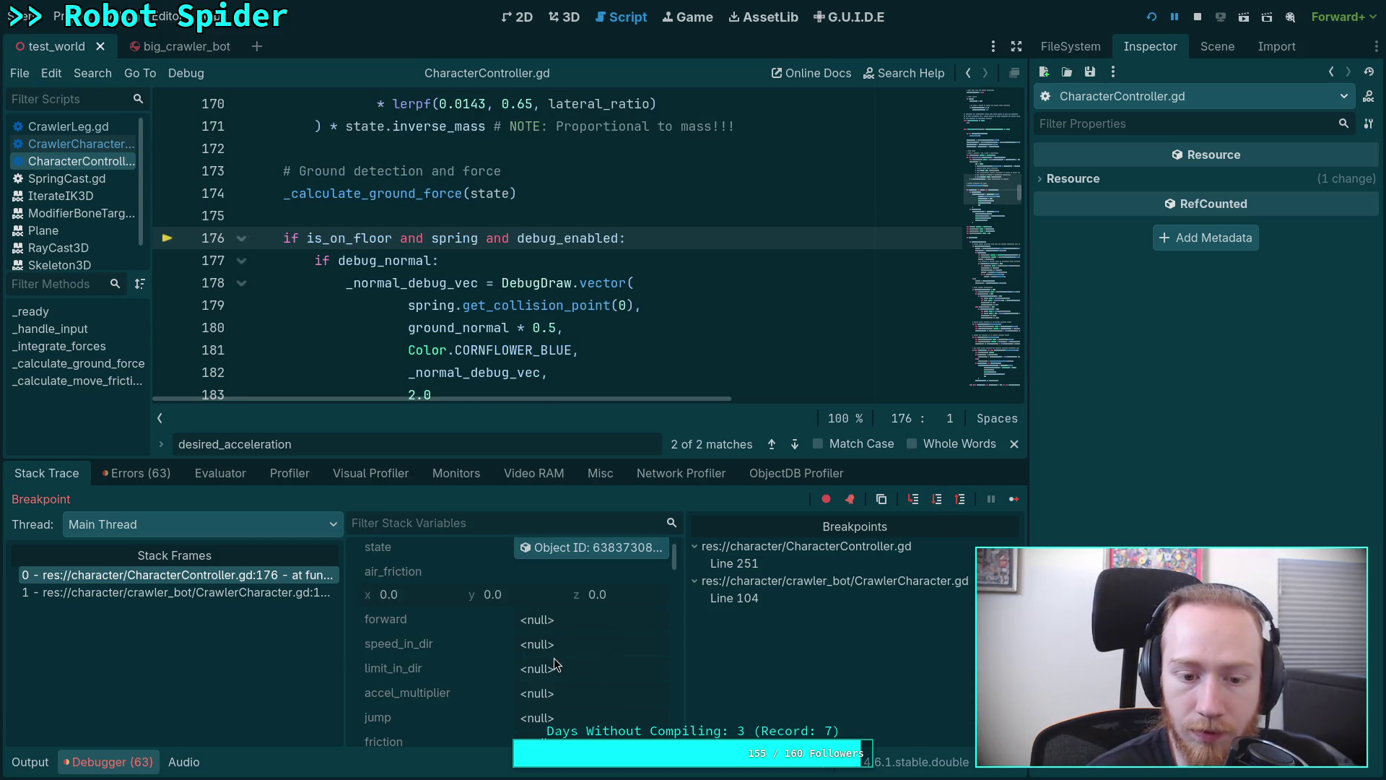
scroll(554, 658, down, 3)
scroll(554, 658, down, 2)
scroll(554, 658, down, 1)
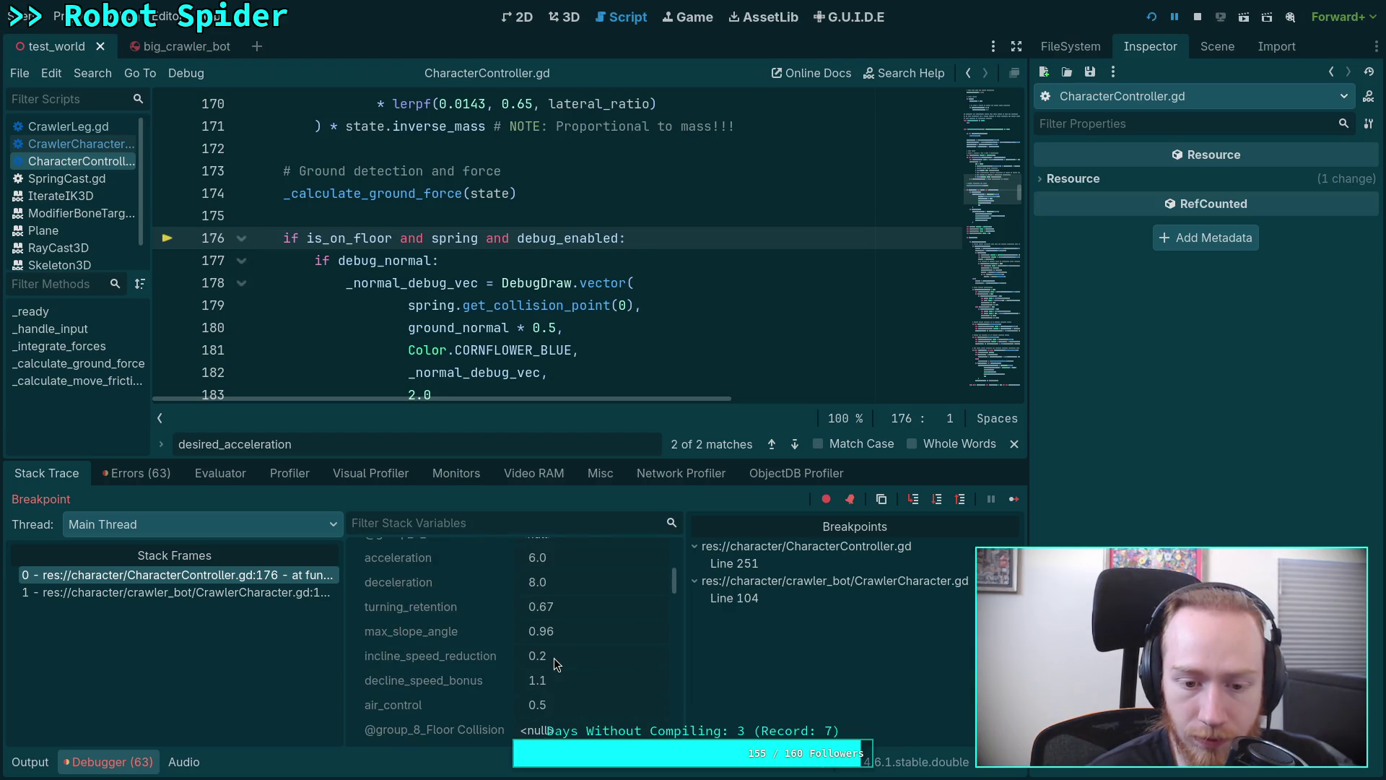
scroll(584, 624, down, 1)
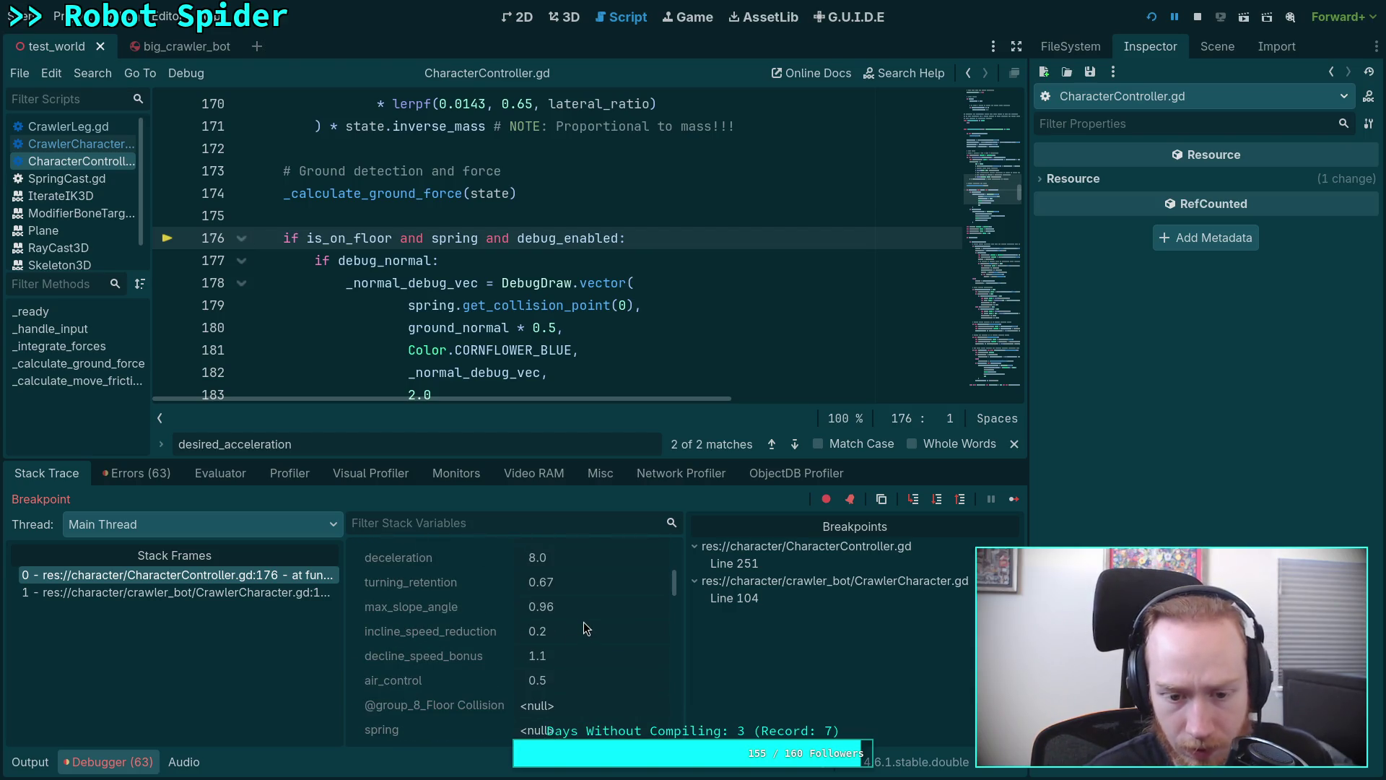
scroll(583, 622, down, 2)
scroll(584, 622, down, 1)
scroll(584, 622, down, 2)
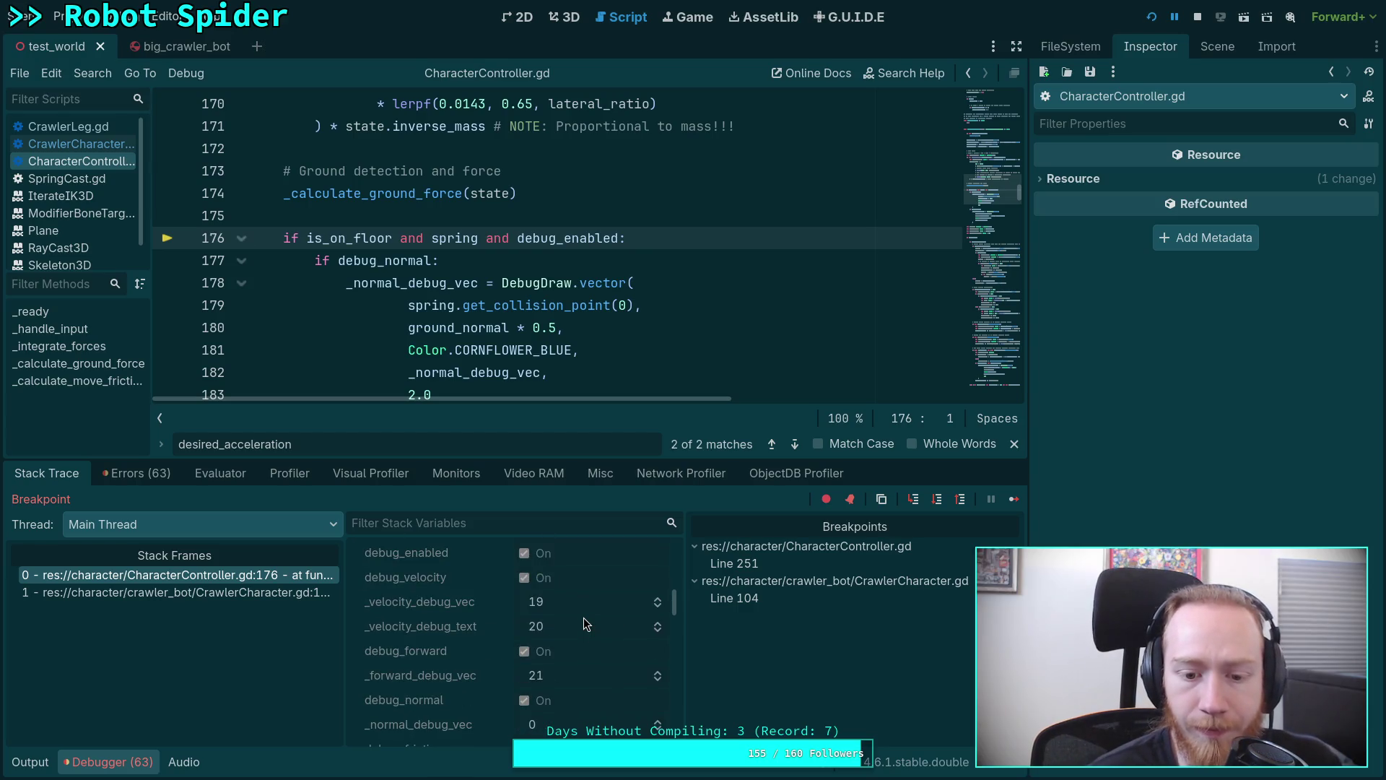
scroll(584, 617, up, 2)
scroll(585, 618, up, 1)
scroll(584, 618, up, 1)
scroll(584, 617, up, 2)
scroll(583, 624, up, 3)
scroll(546, 691, up, 2)
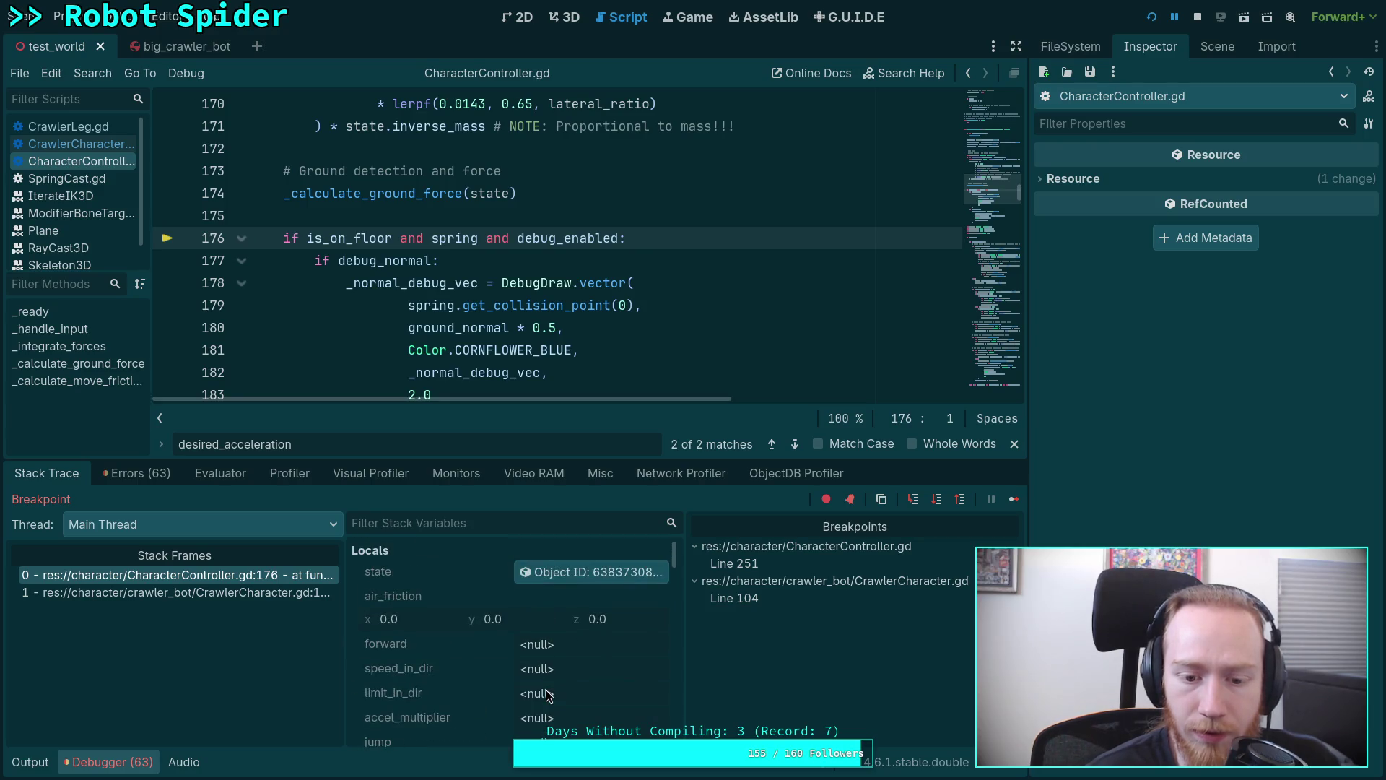
Show the physics body state's properties, including Total Gravity -9.81, in the Inspector.
click(573, 573)
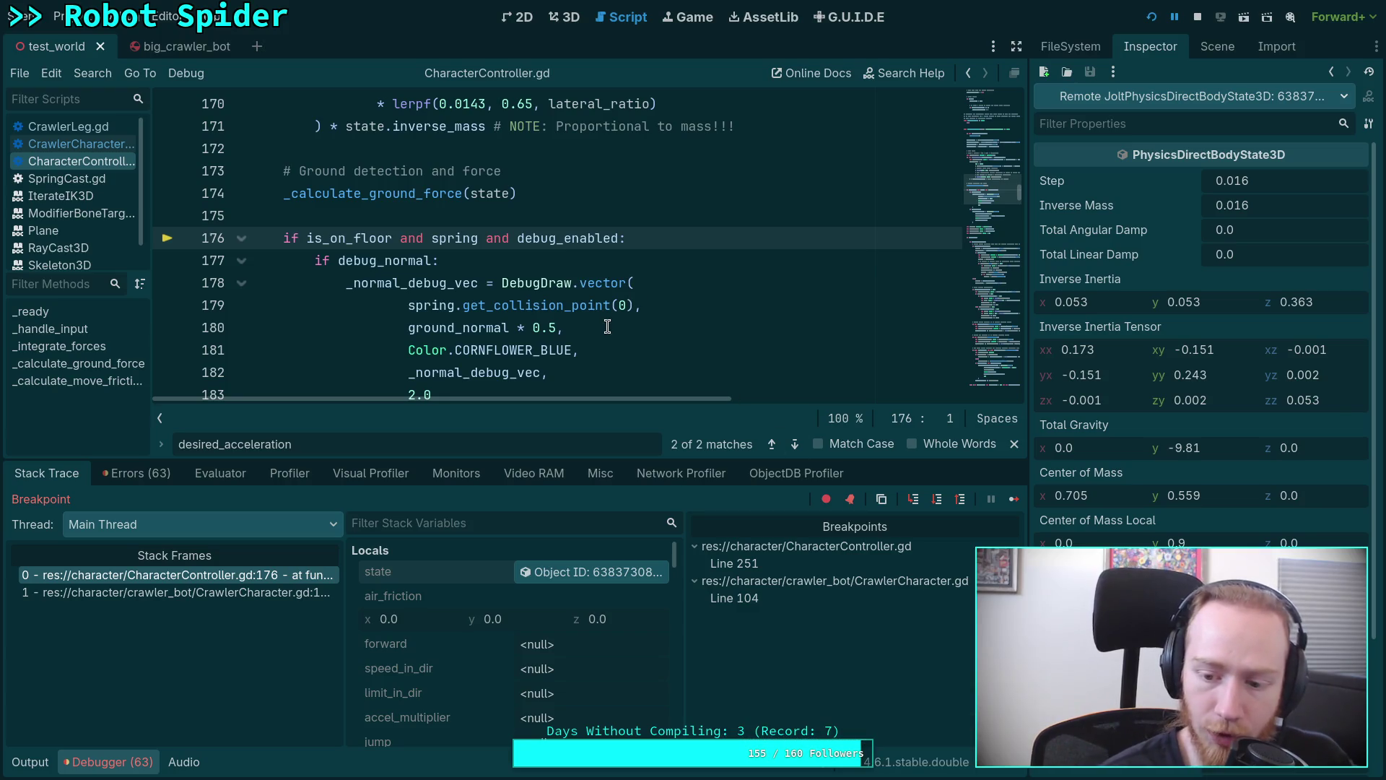
scroll(575, 288, down, 1)
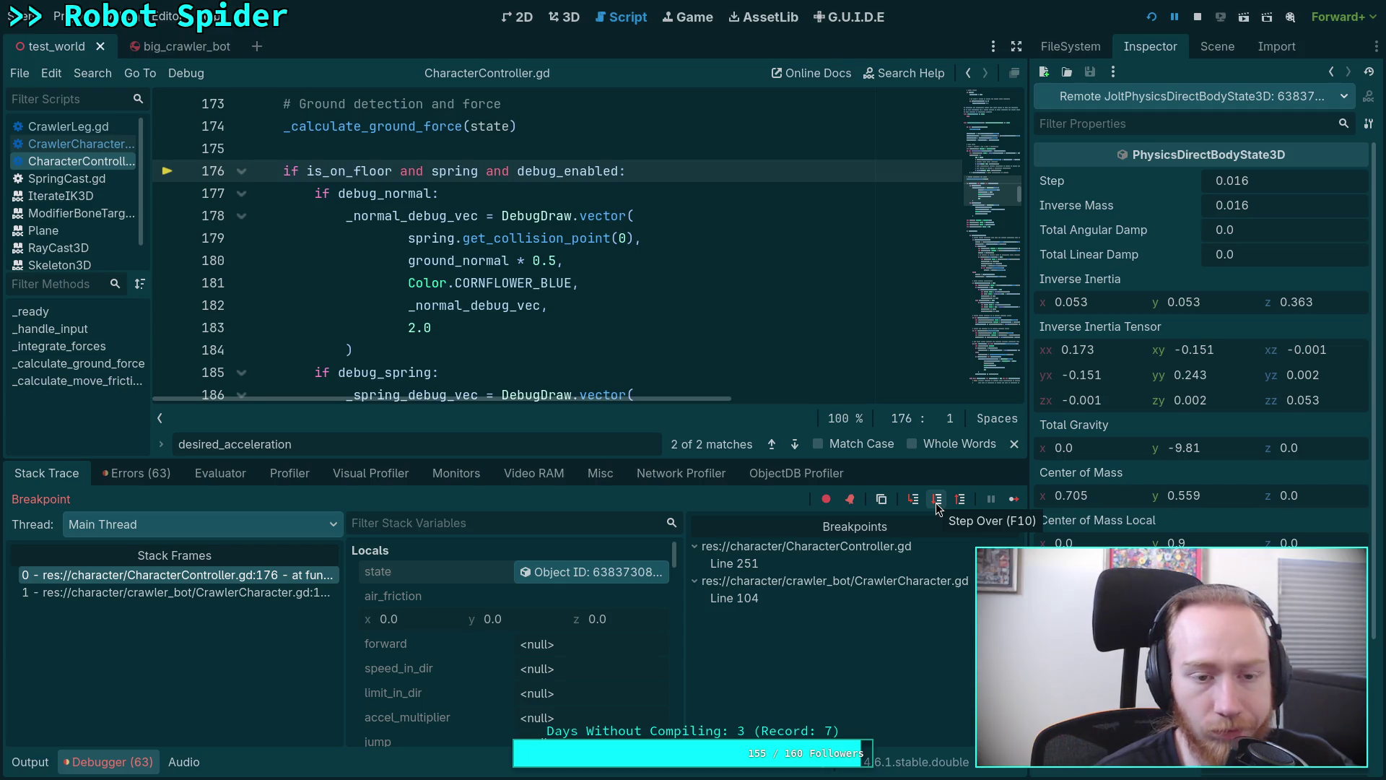
Step over through the on-floor movement branch to line 205, with forward about (-0.647, 0.763, 0.006).
click(938, 500)
click(938, 500)
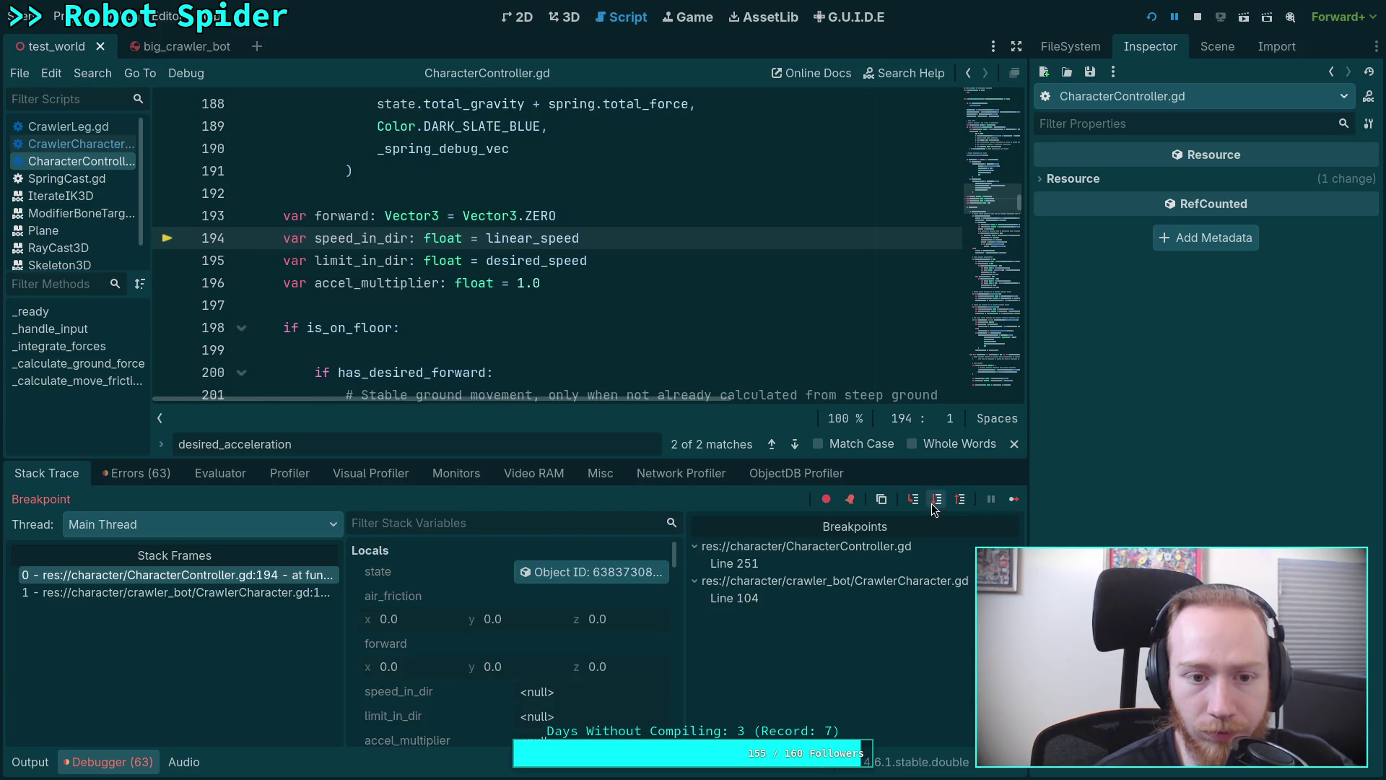
click(938, 501)
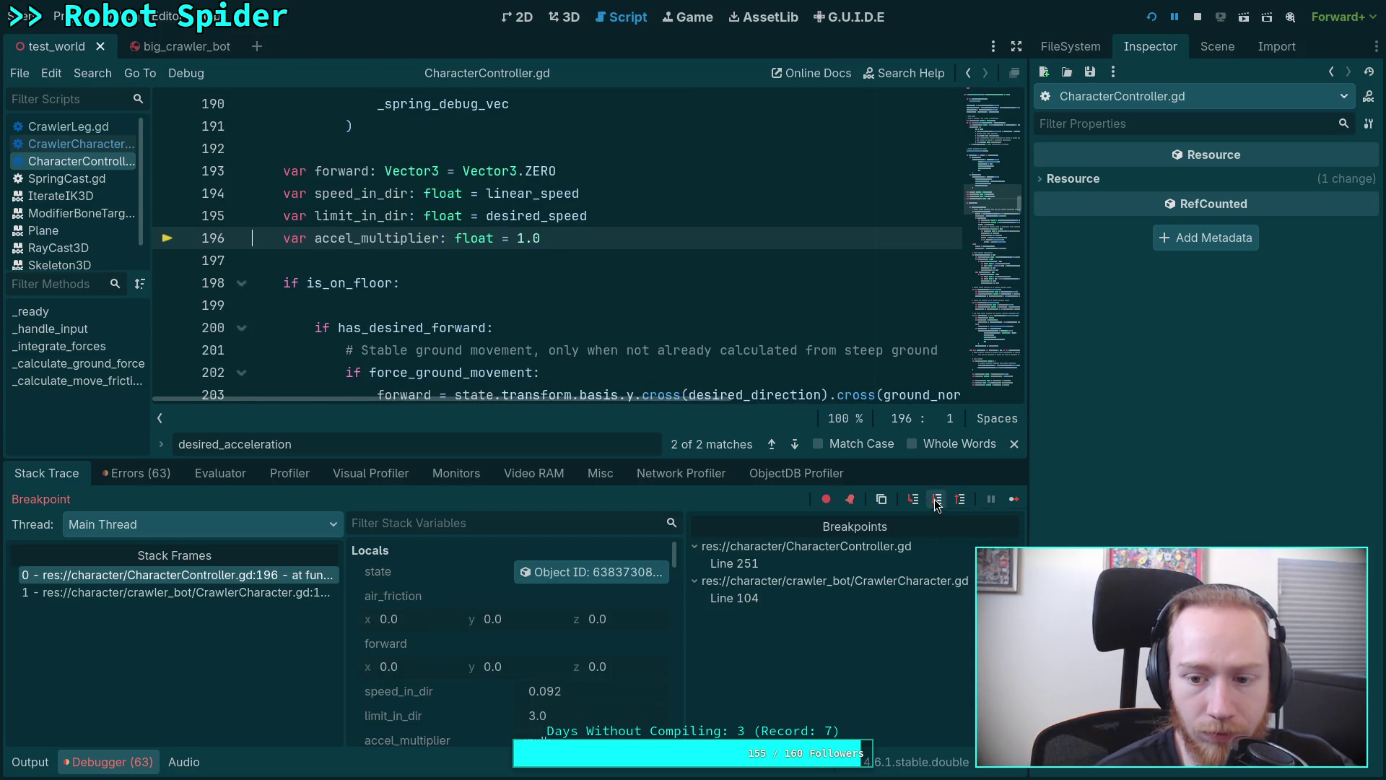
click(938, 501)
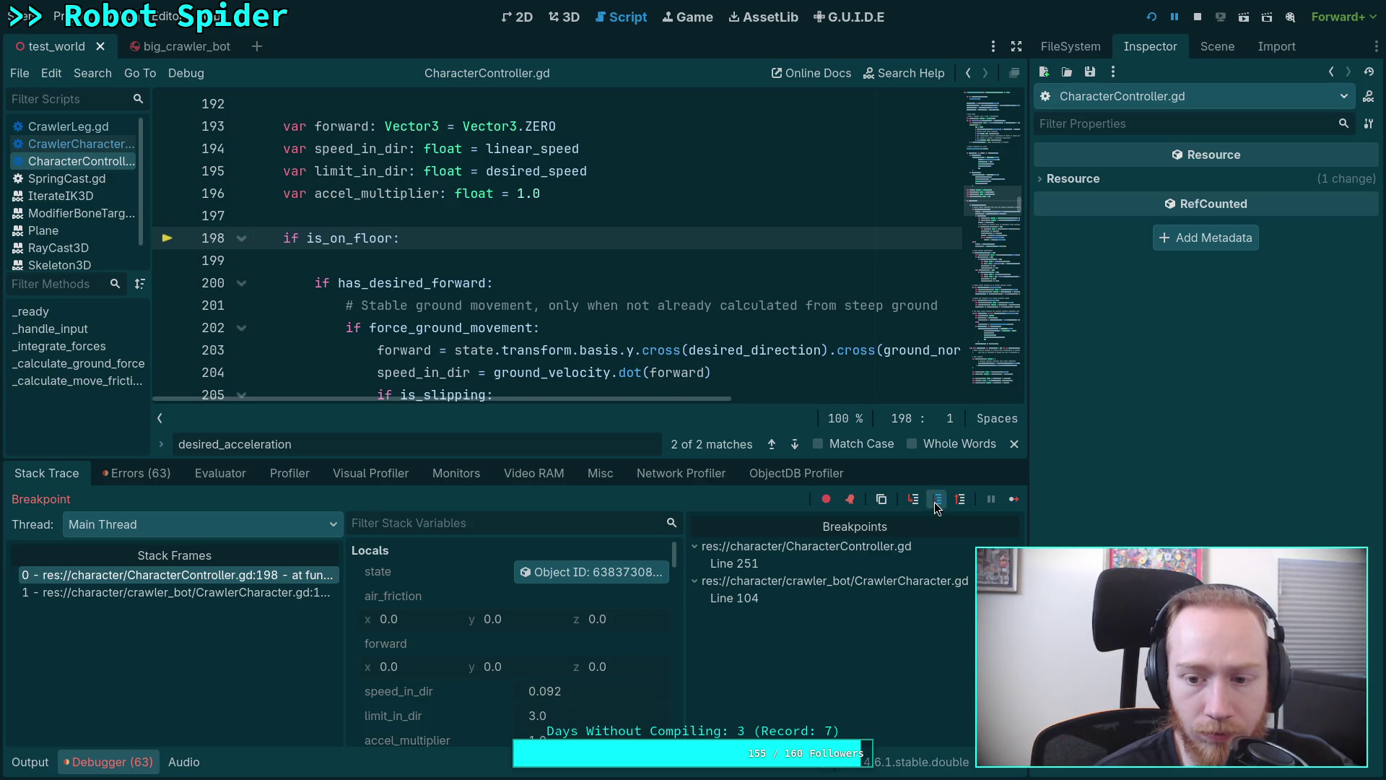
click(939, 501)
click(938, 502)
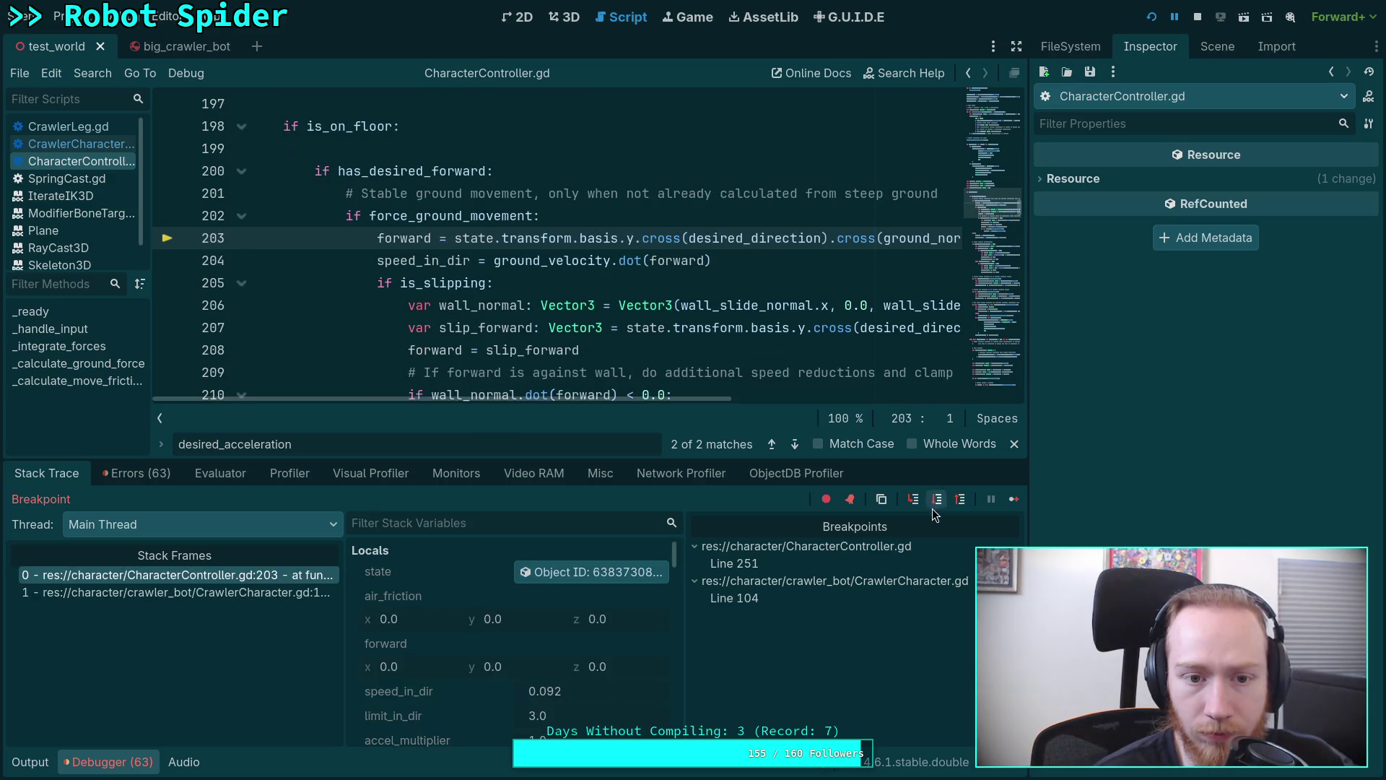
click(939, 501)
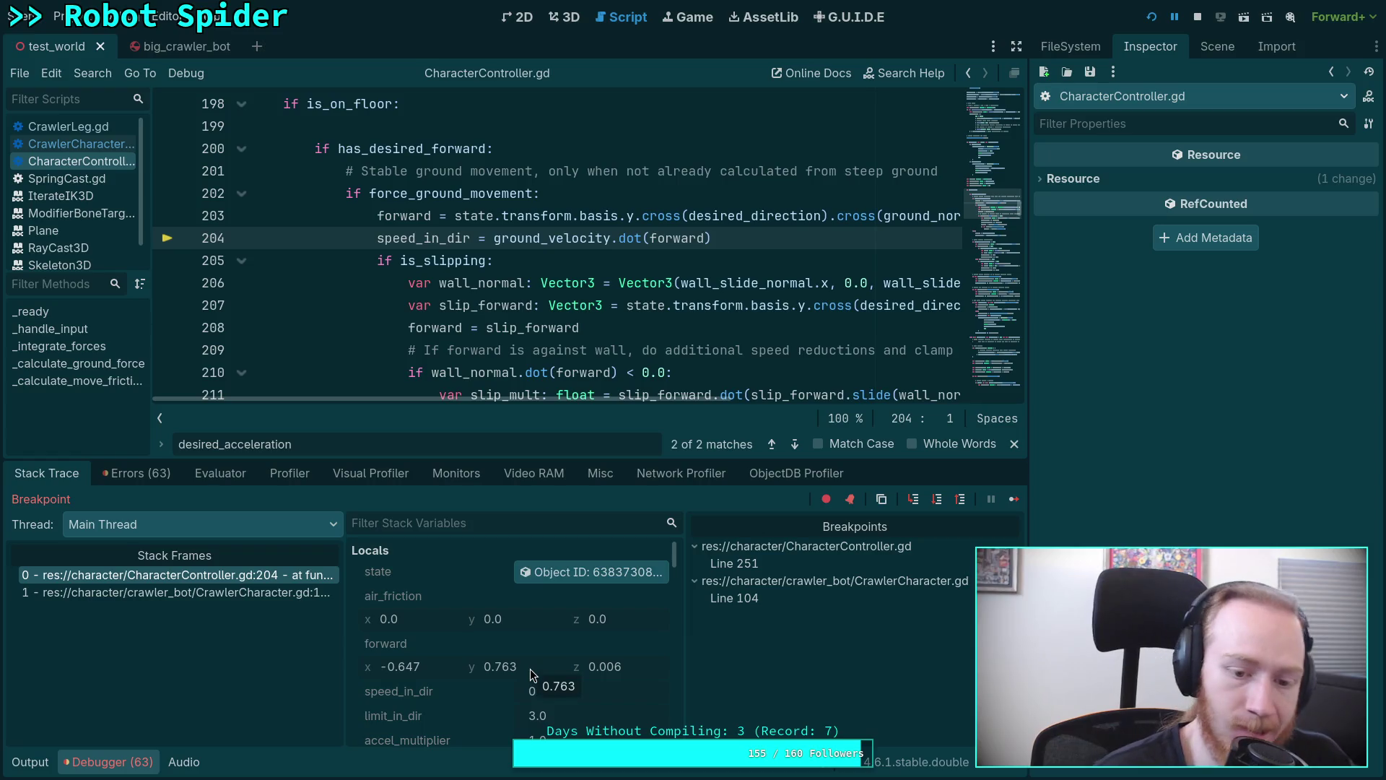
mouse_move(493, 666)
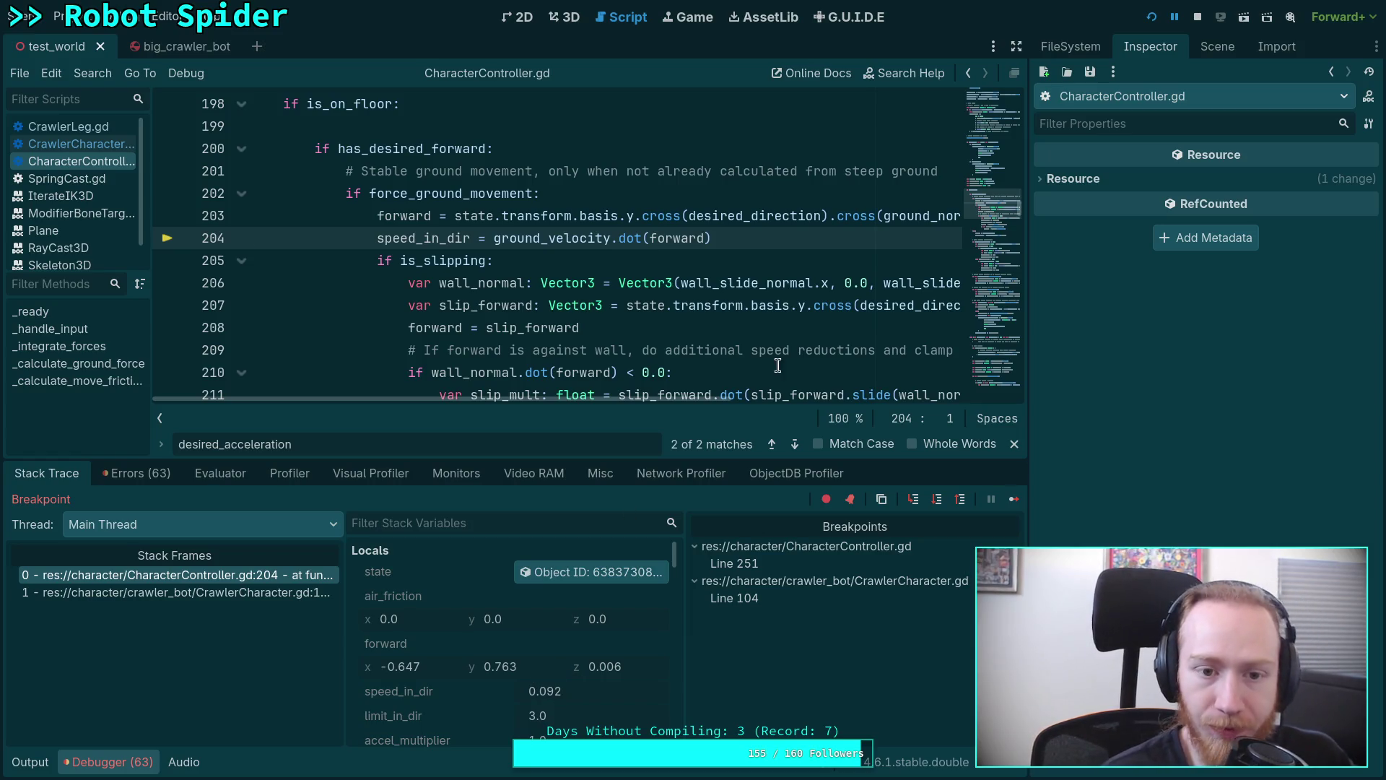
click(939, 500)
scroll(565, 654, down, 1)
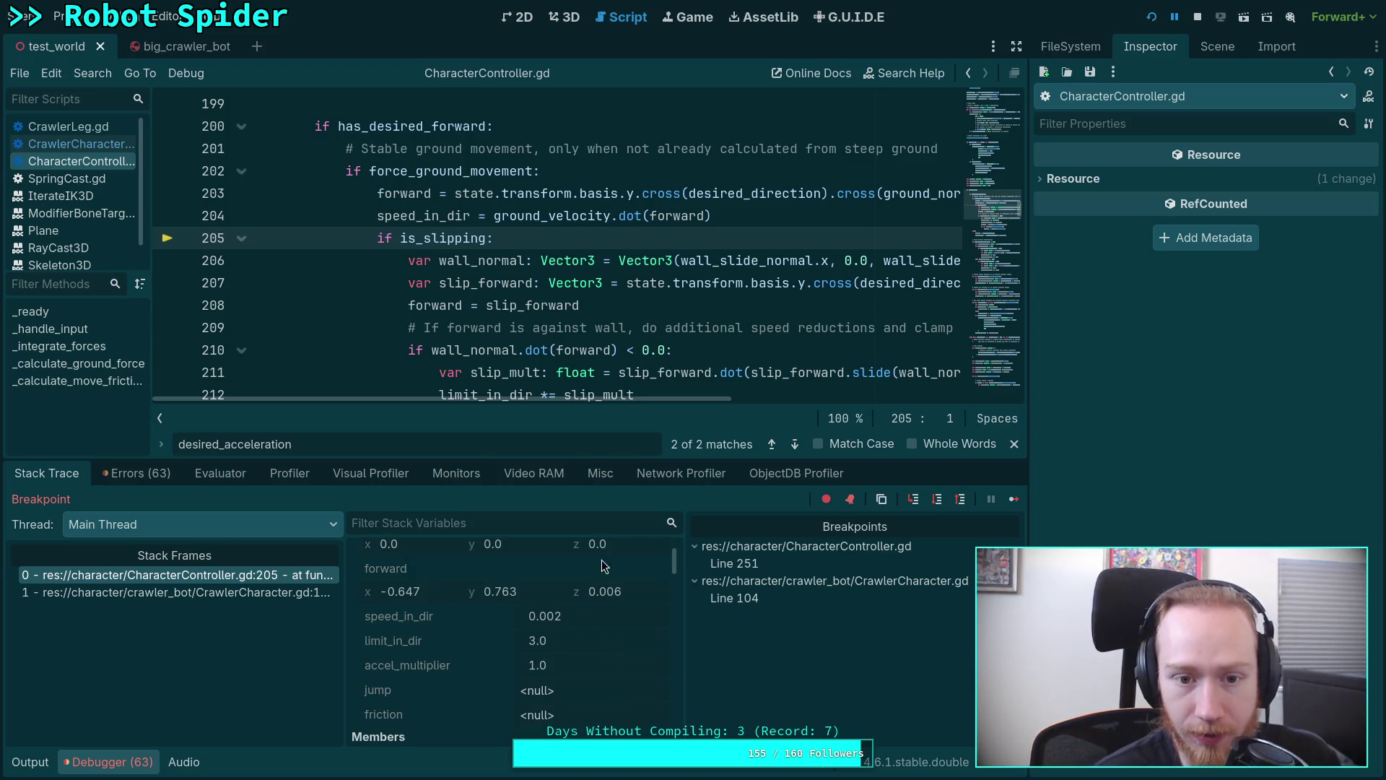
drag(1030, 387, 1081, 387)
scroll(671, 369, down, 1)
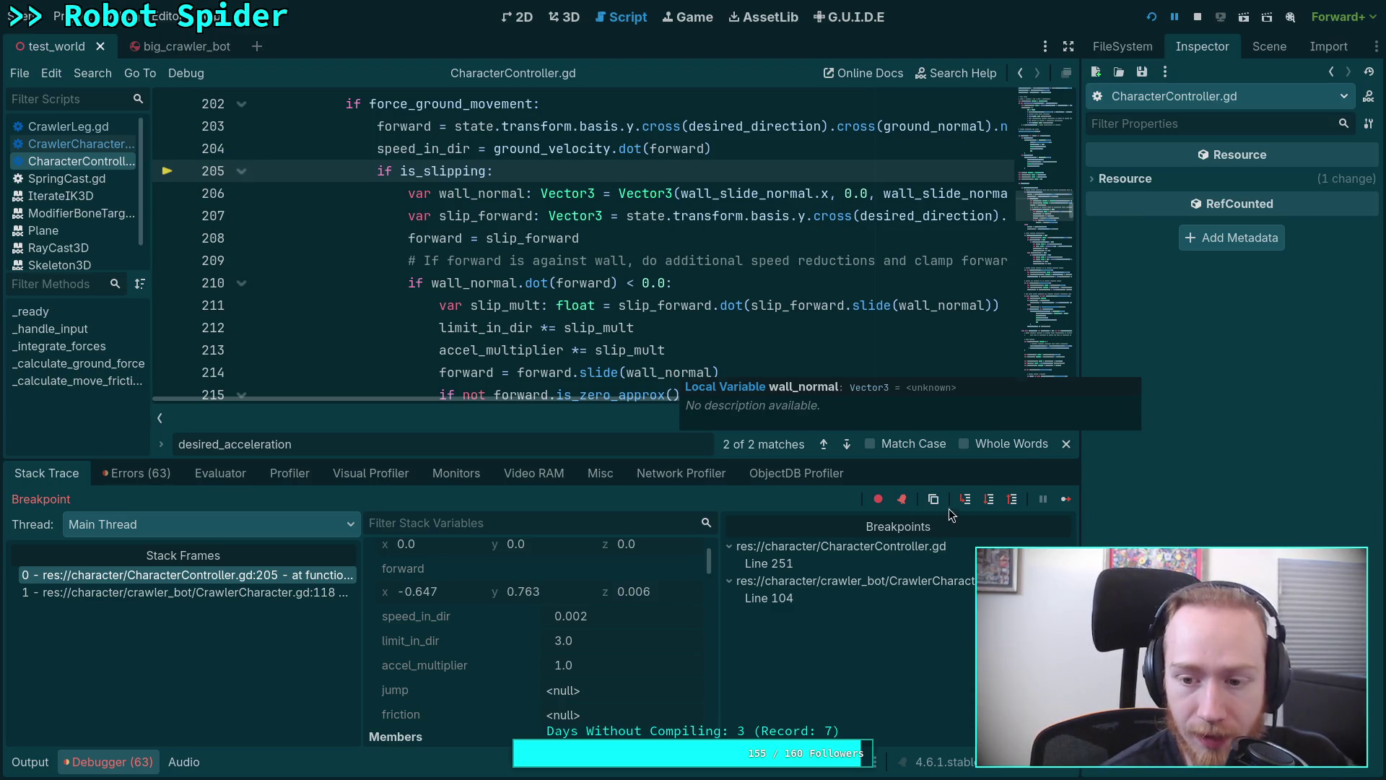
Step over the slope calculation to line 230's decline branch with slope_cos_theta at -0.033.
key(F10)
scroll(578, 331, down, 1)
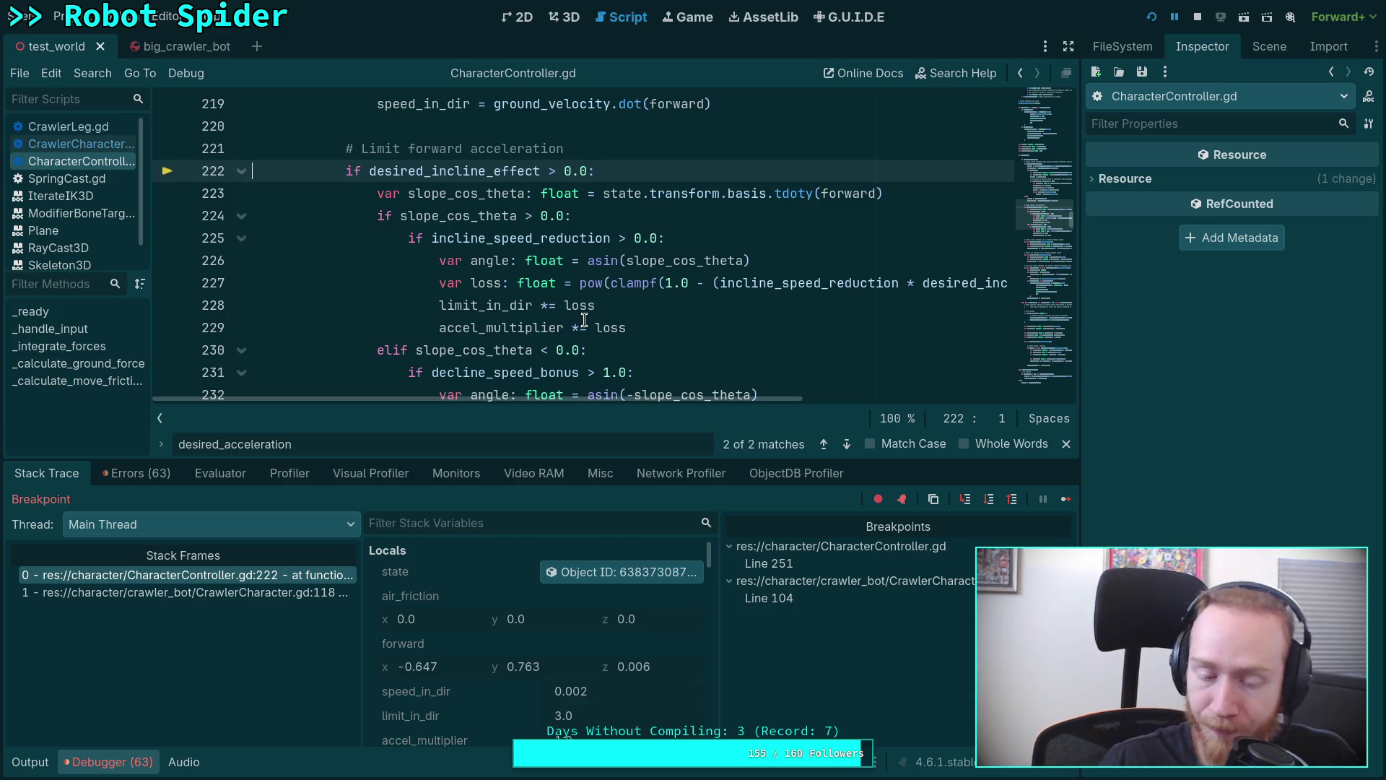
click(988, 499)
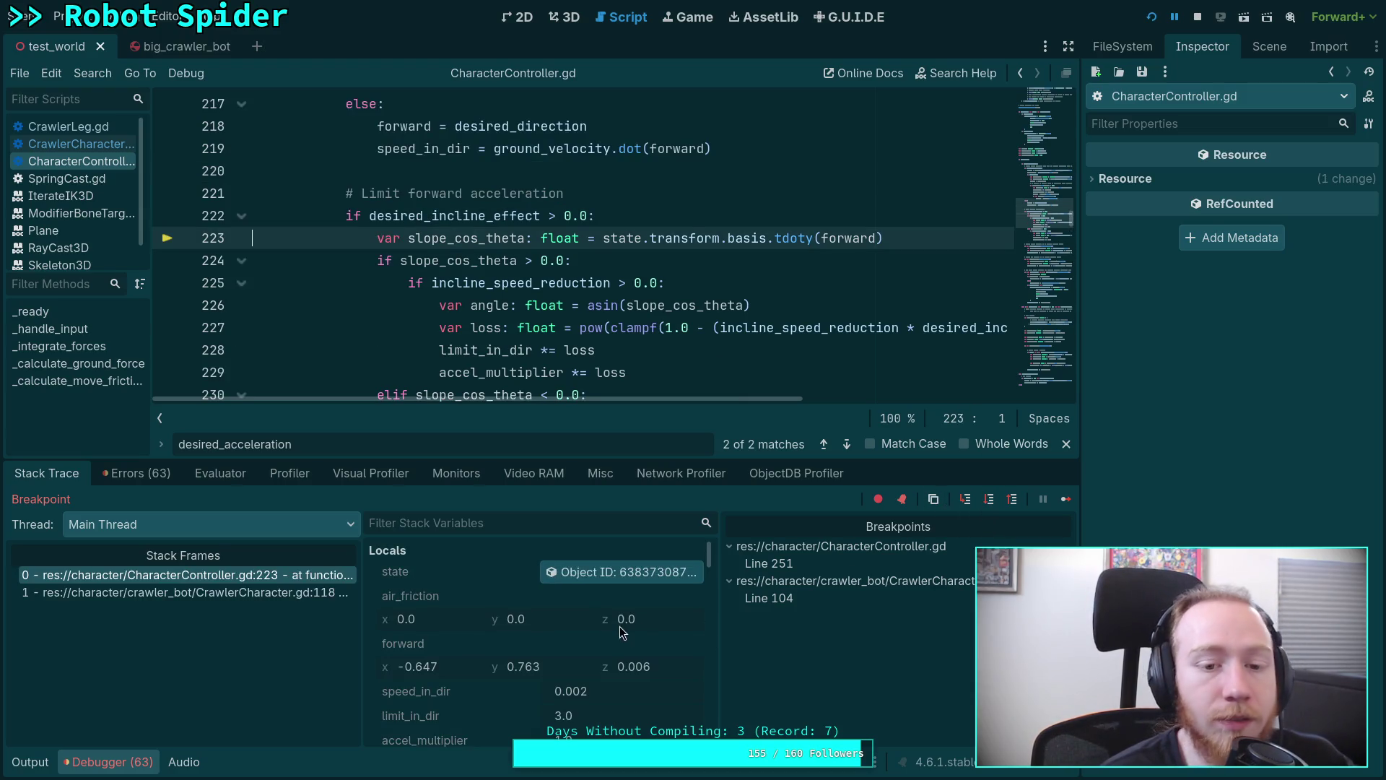
scroll(526, 645, down, 1)
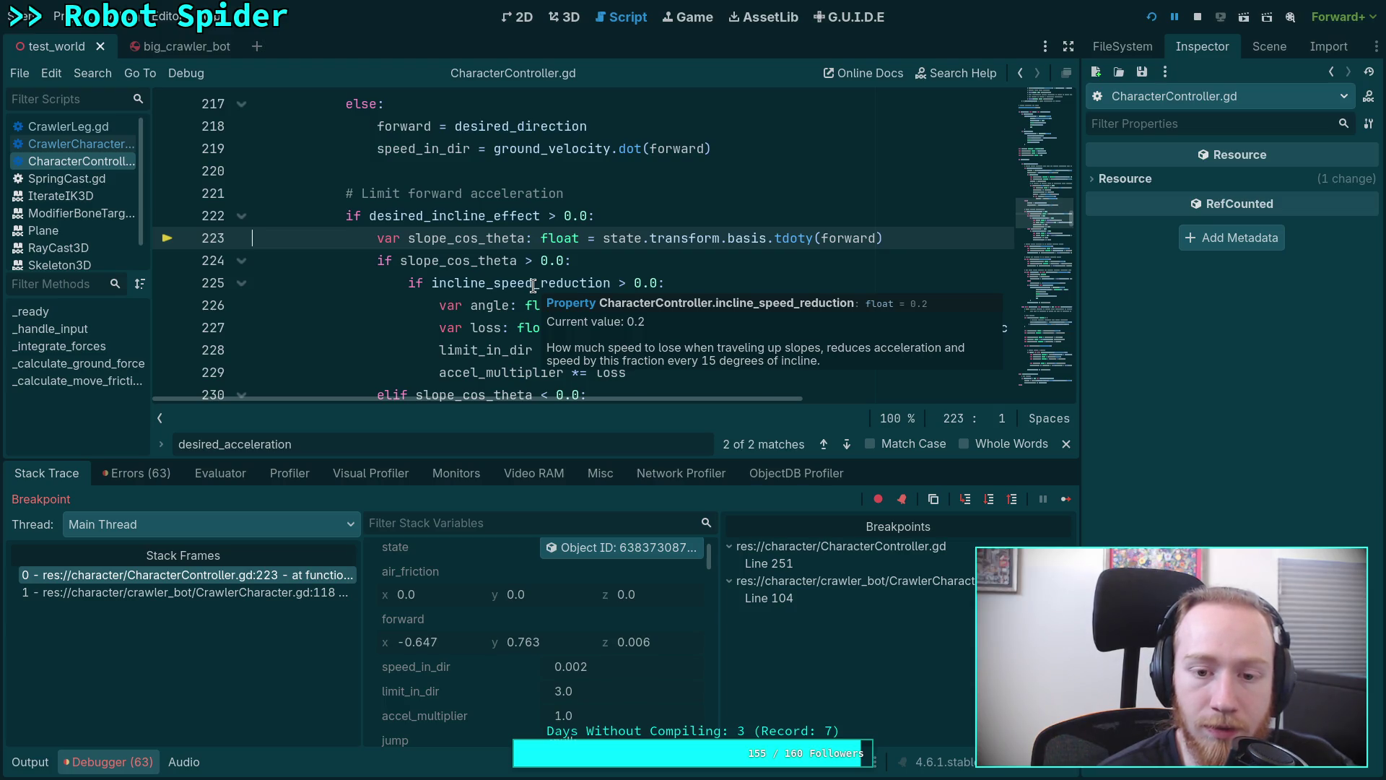
scroll(545, 358, down, 1)
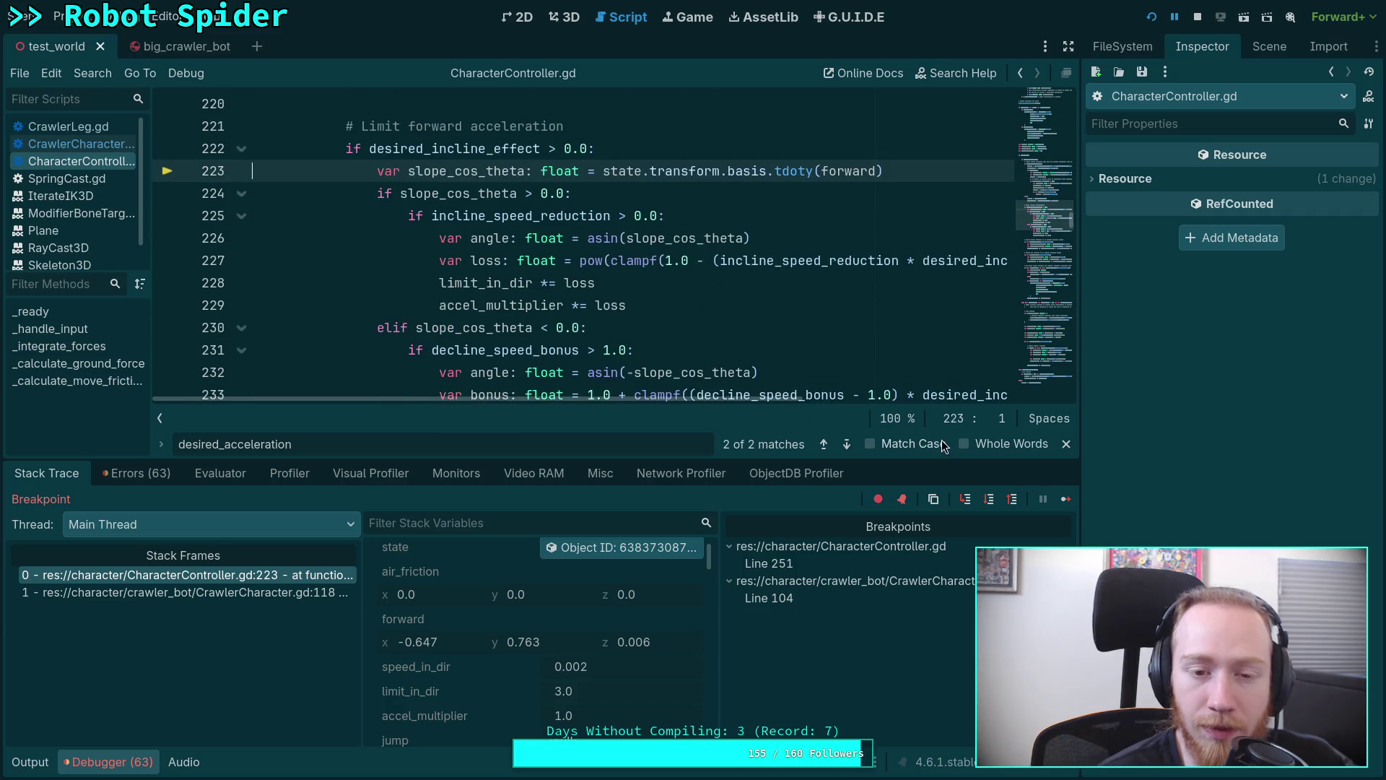
click(996, 502)
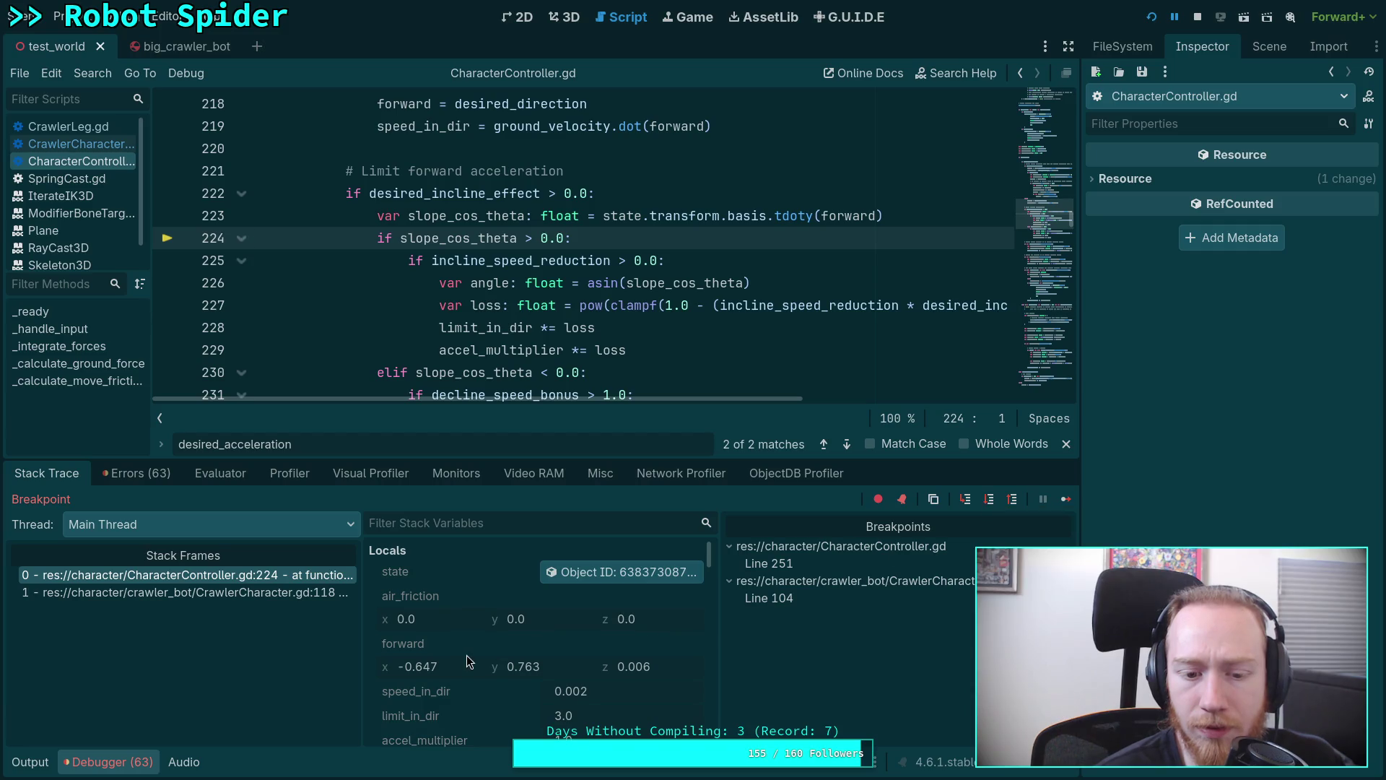
scroll(467, 656, down, 2)
scroll(599, 641, down, 2)
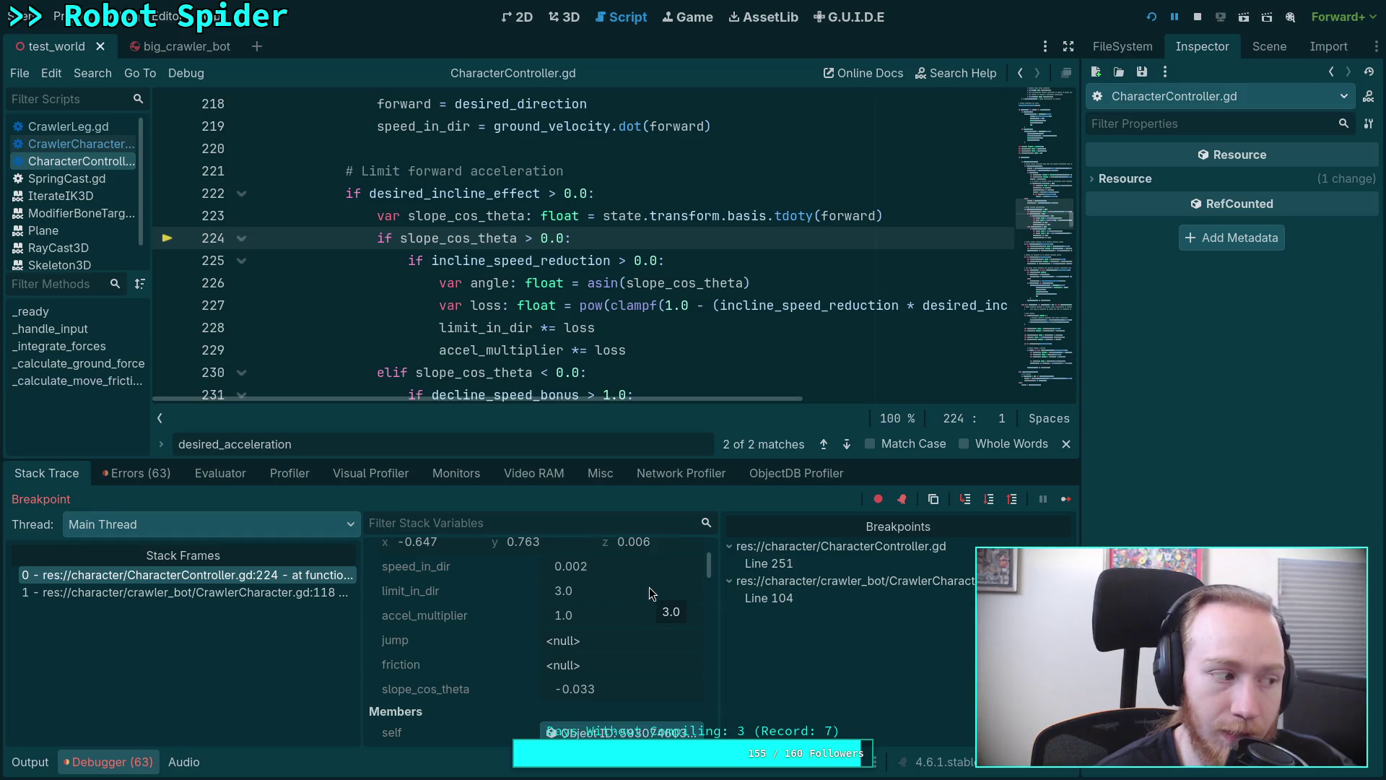
click(989, 499)
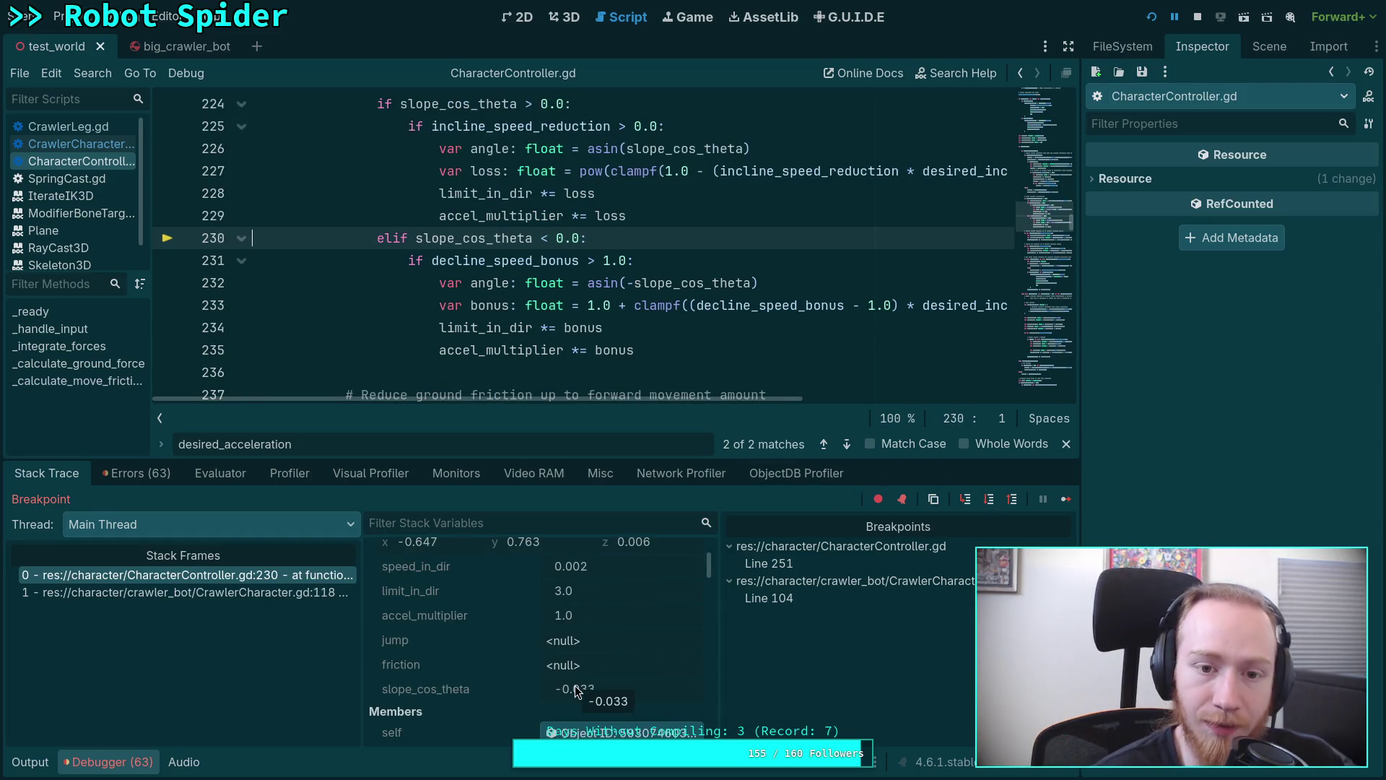
Step through decline-bonus lines 231-237 to the ground-friction check, limit_in_dir 3.038, accel_multiplier 1.013.
click(989, 498)
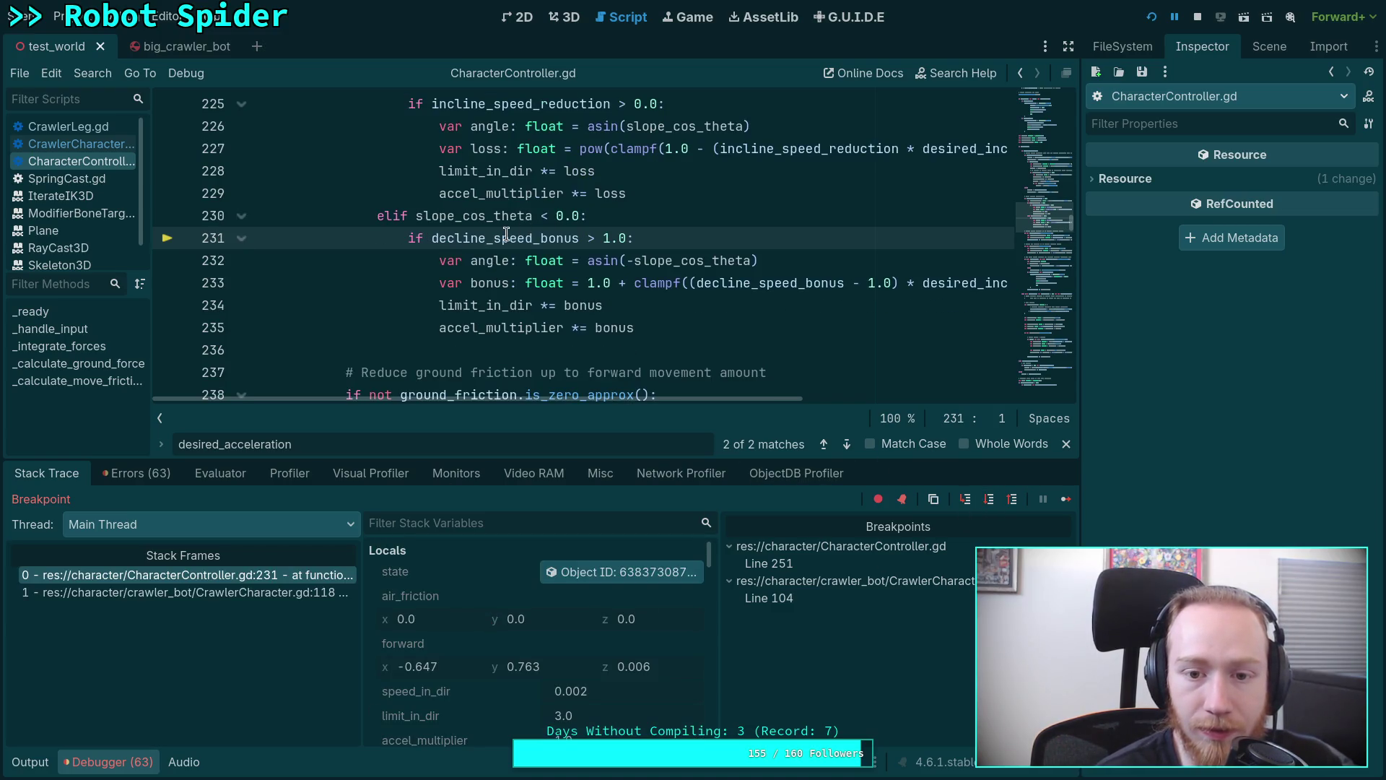
click(989, 498)
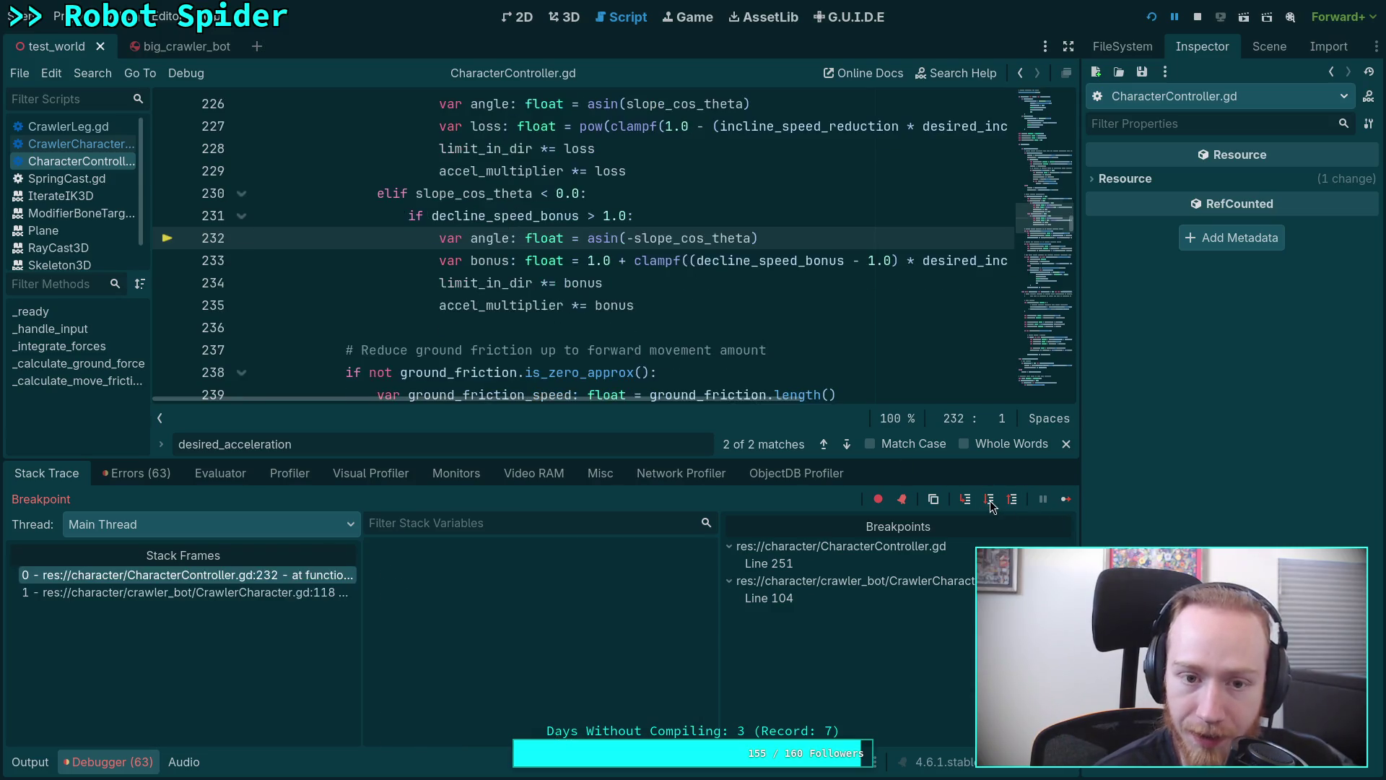
click(989, 499)
click(989, 499)
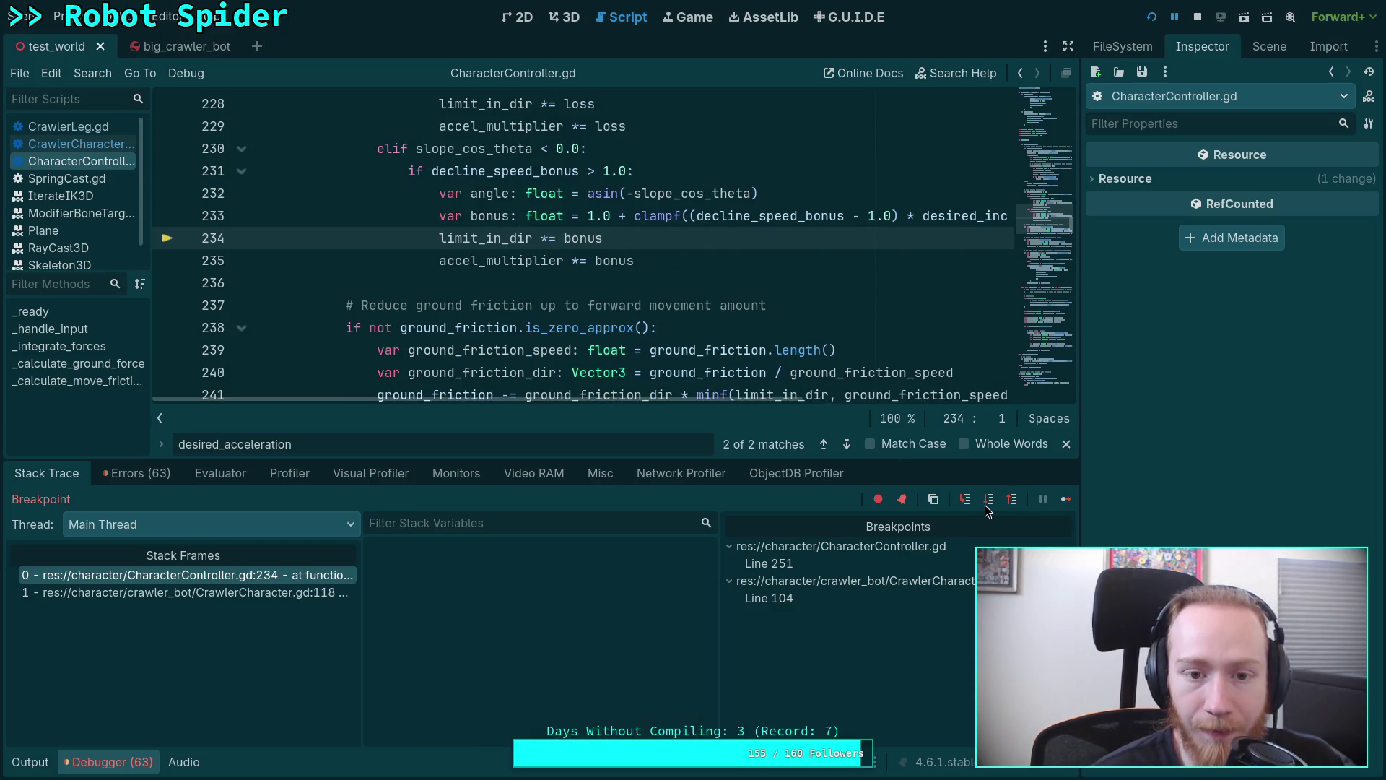
click(990, 499)
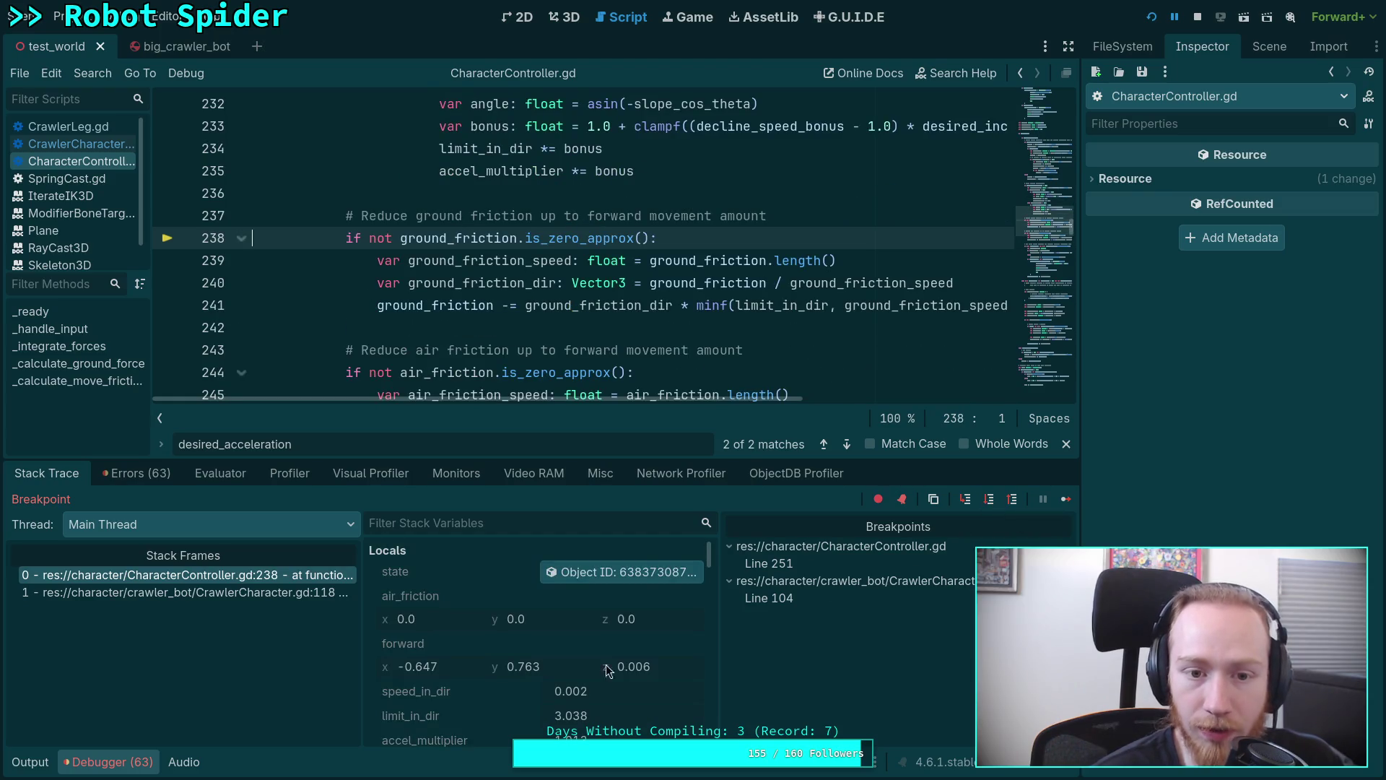
scroll(493, 647, down, 3)
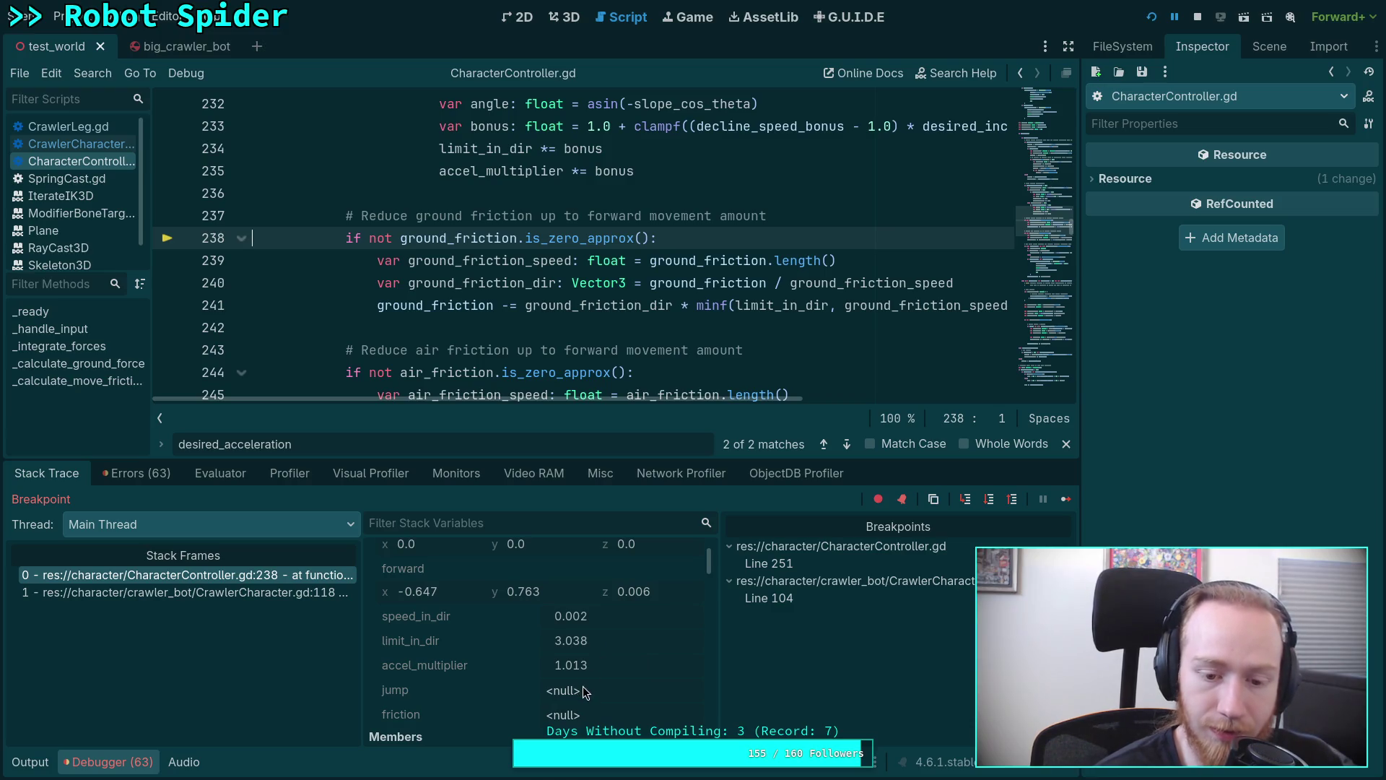
mouse_move(570, 665)
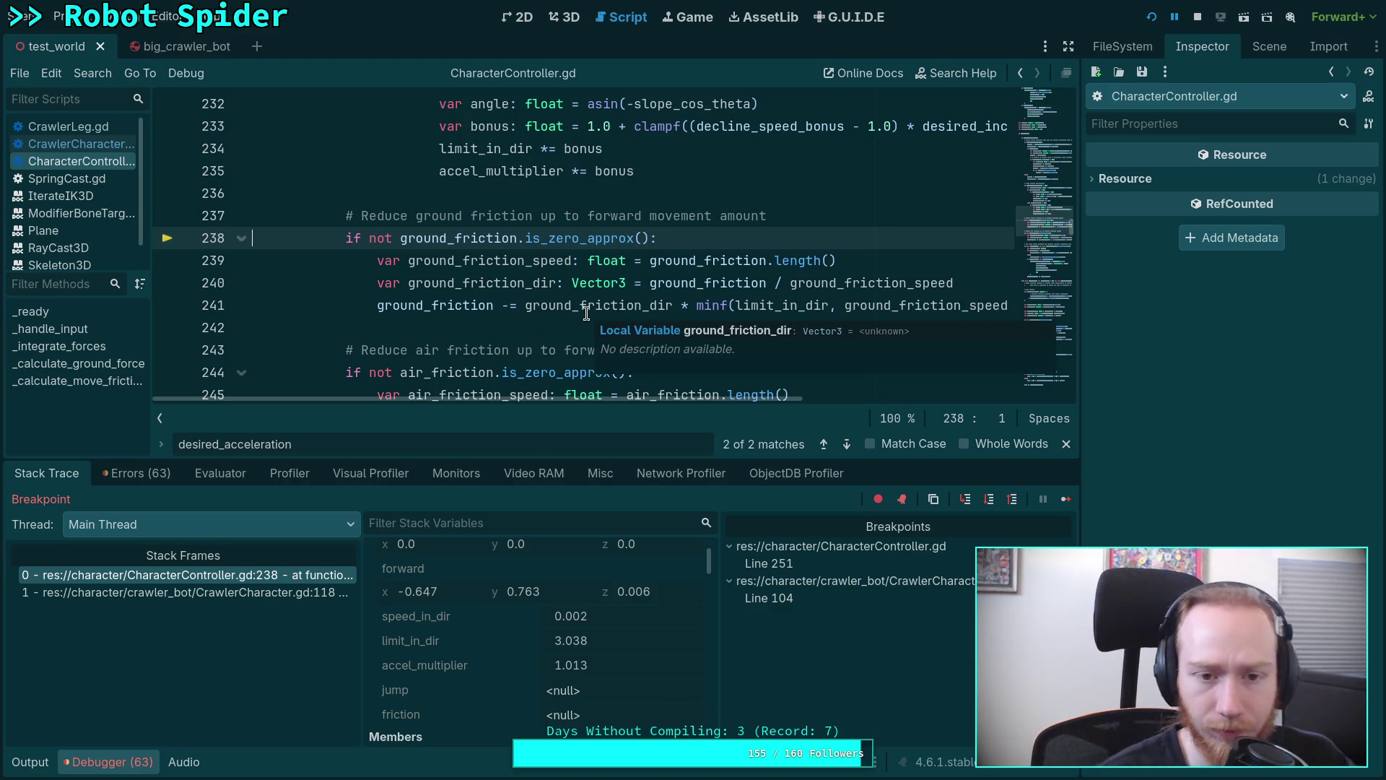
Step through the air-friction and extra-ground-friction checks from line 245 to line 252.
click(987, 501)
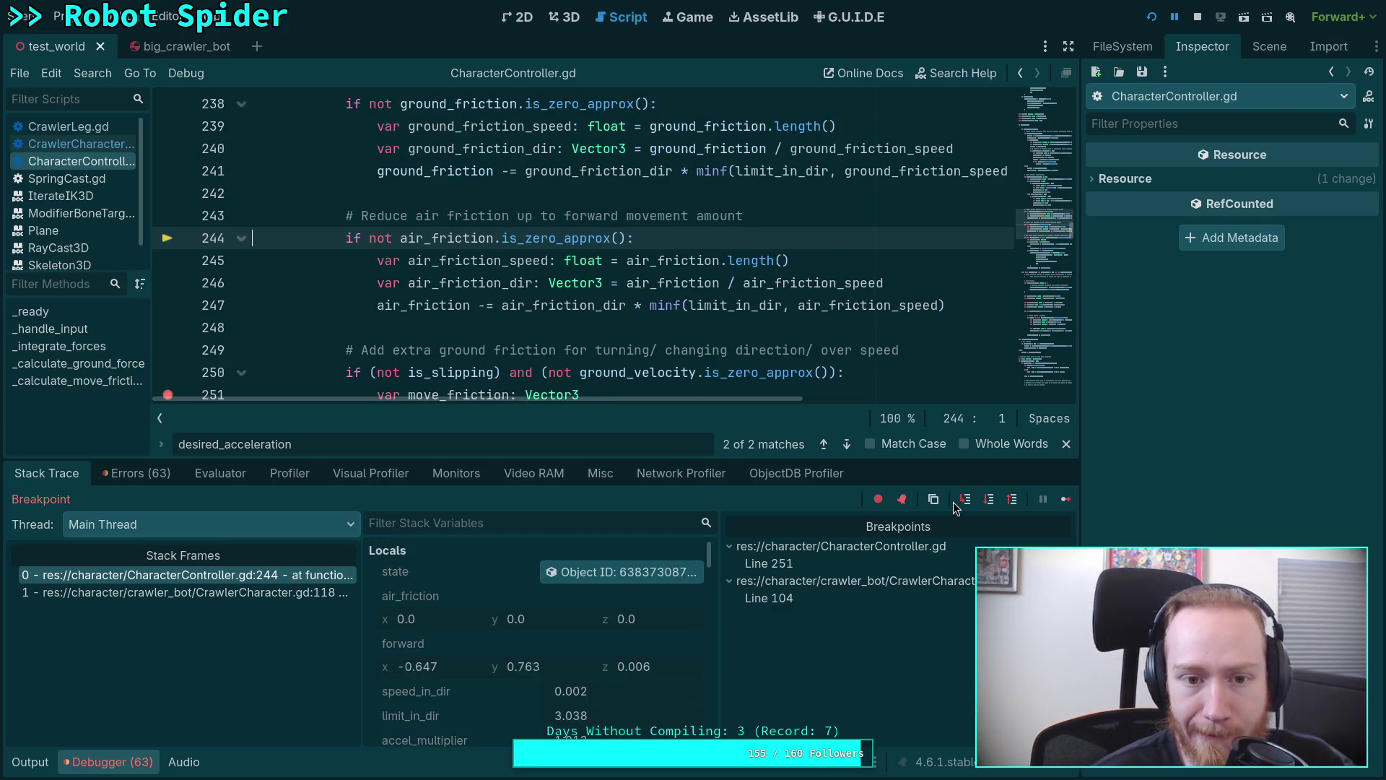
click(989, 499)
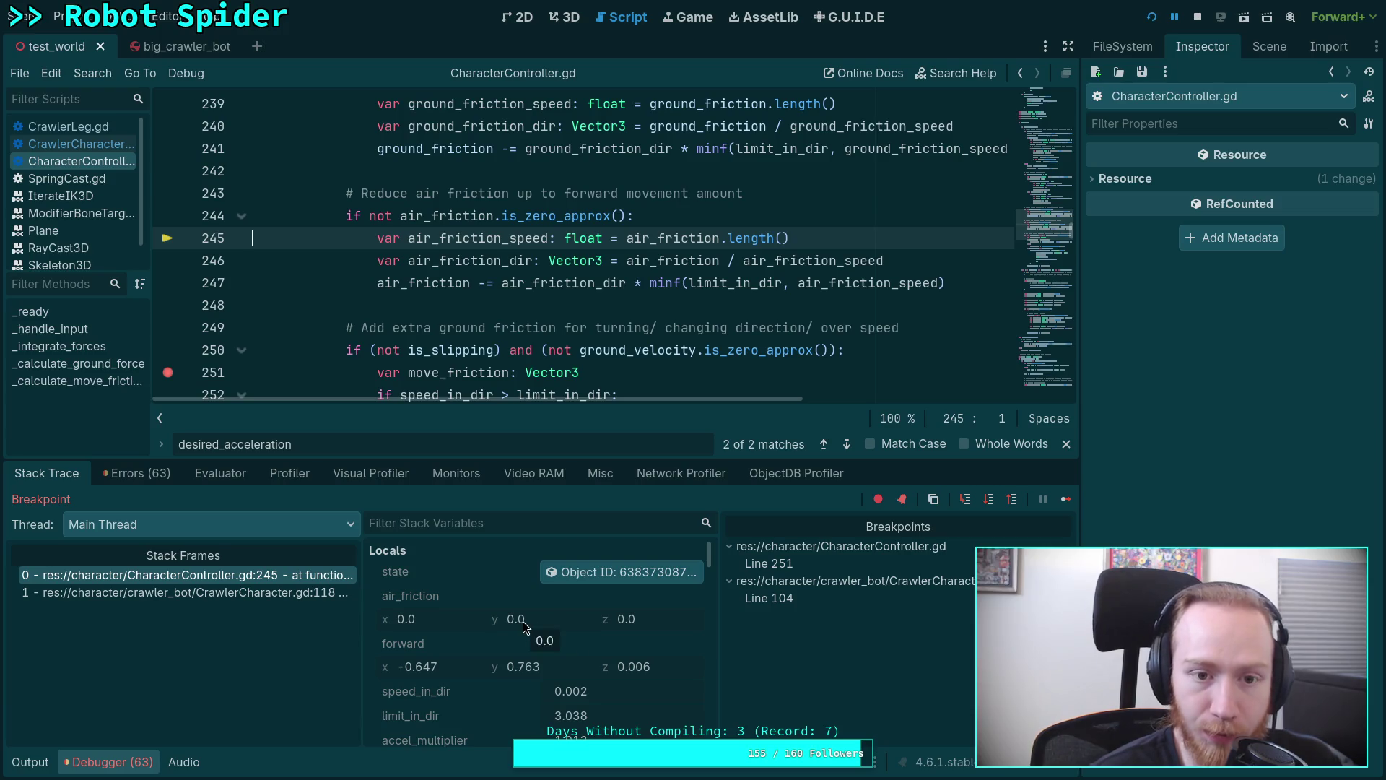
scroll(430, 298, down, 1)
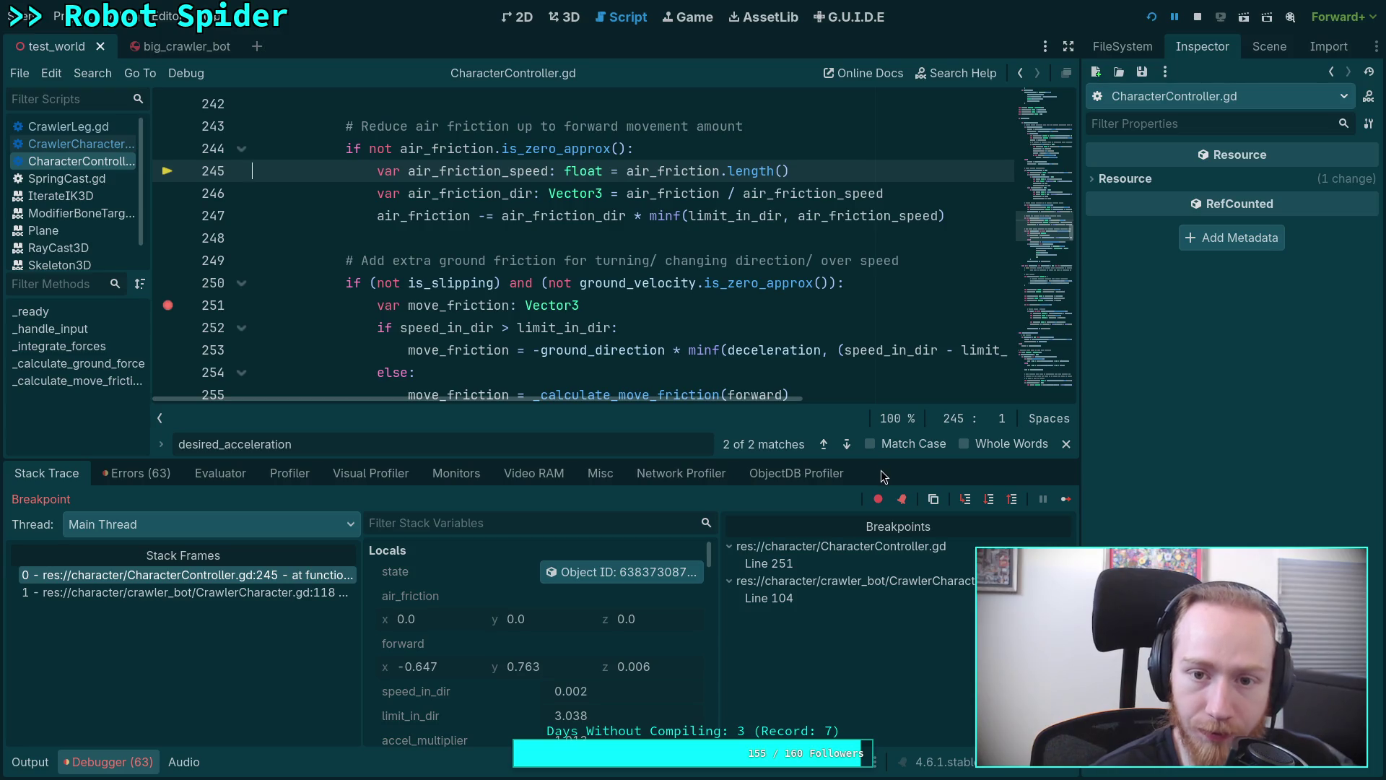
click(988, 501)
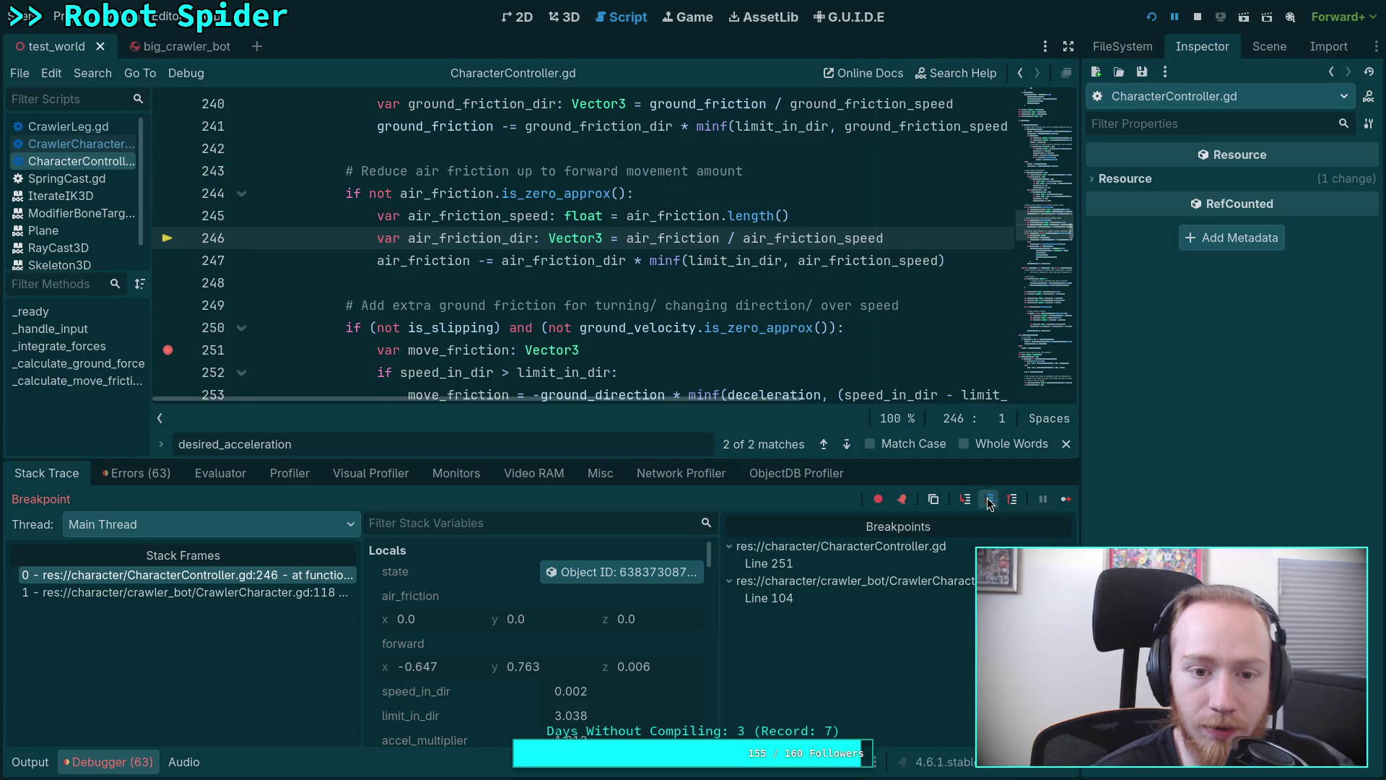
click(988, 500)
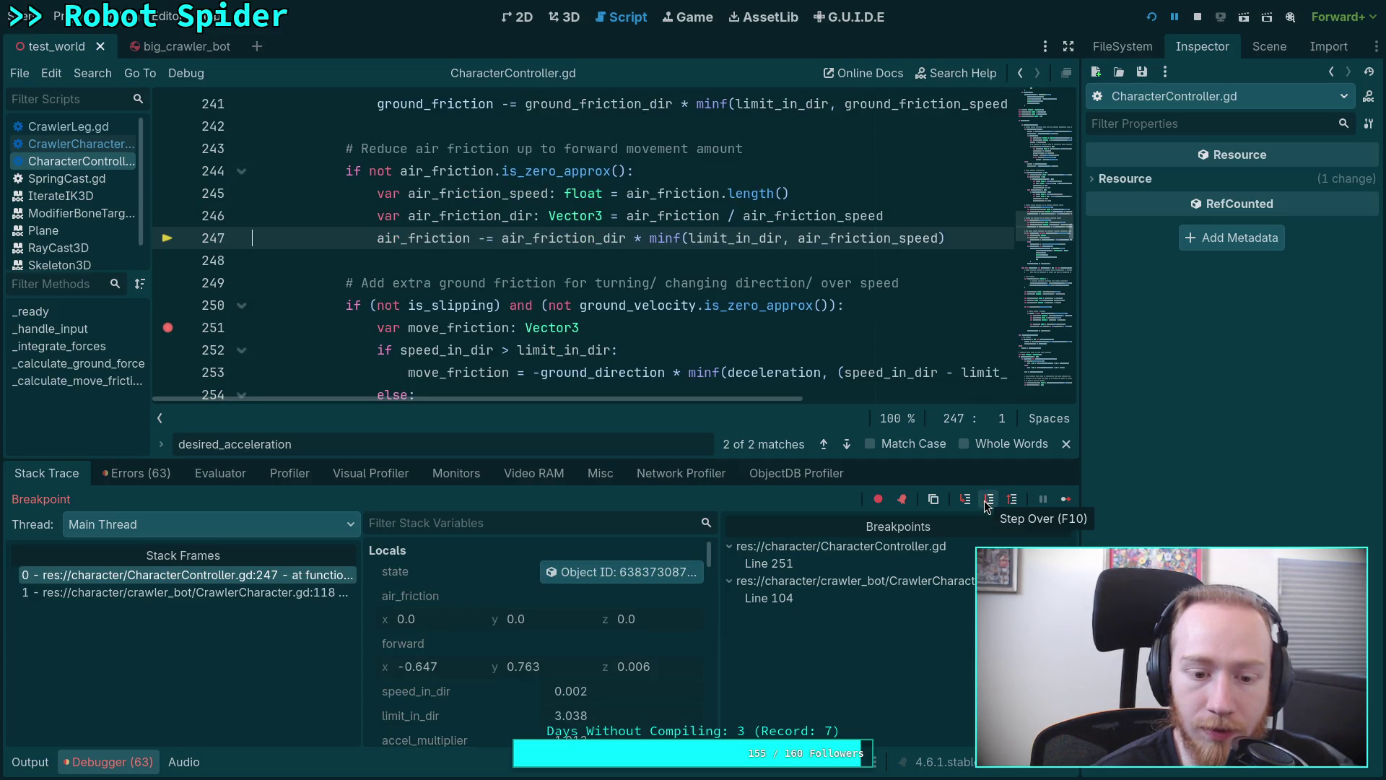
click(989, 501)
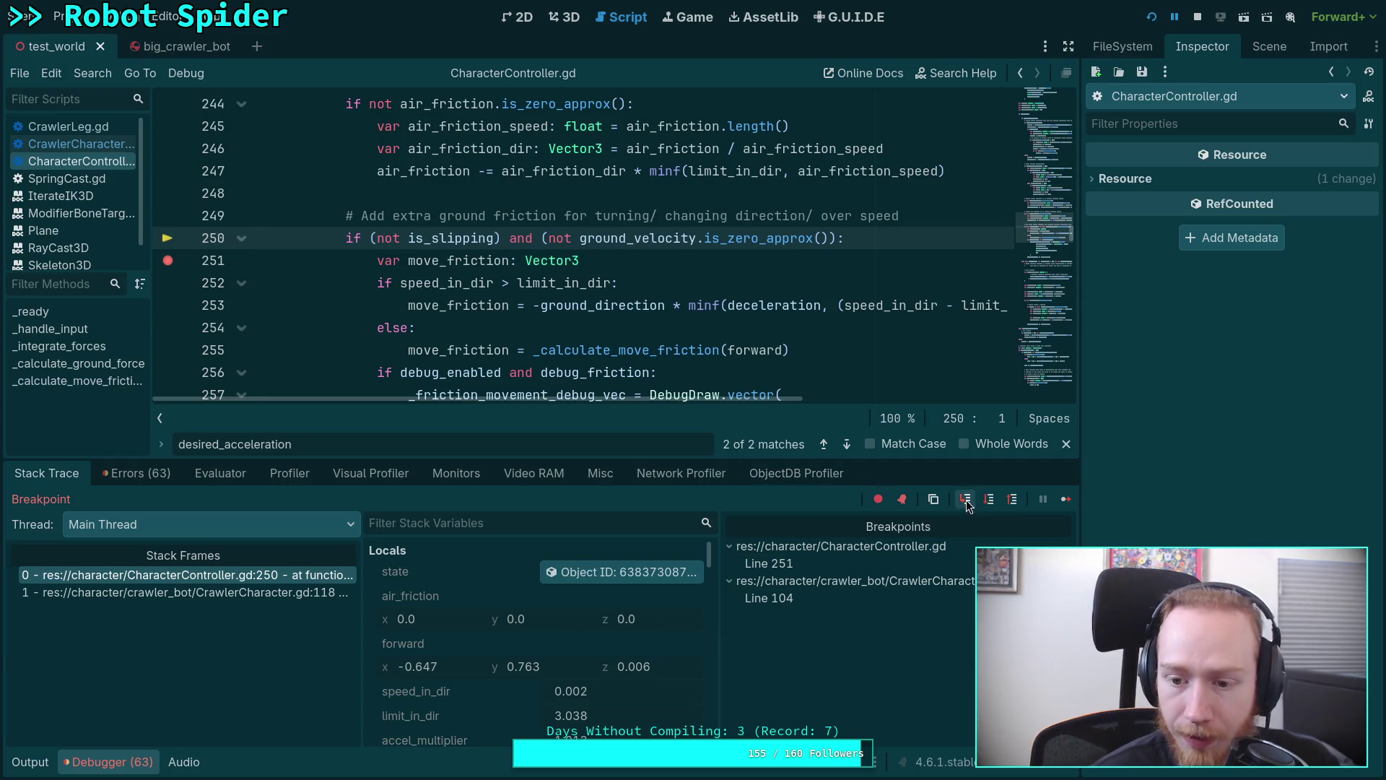
click(988, 500)
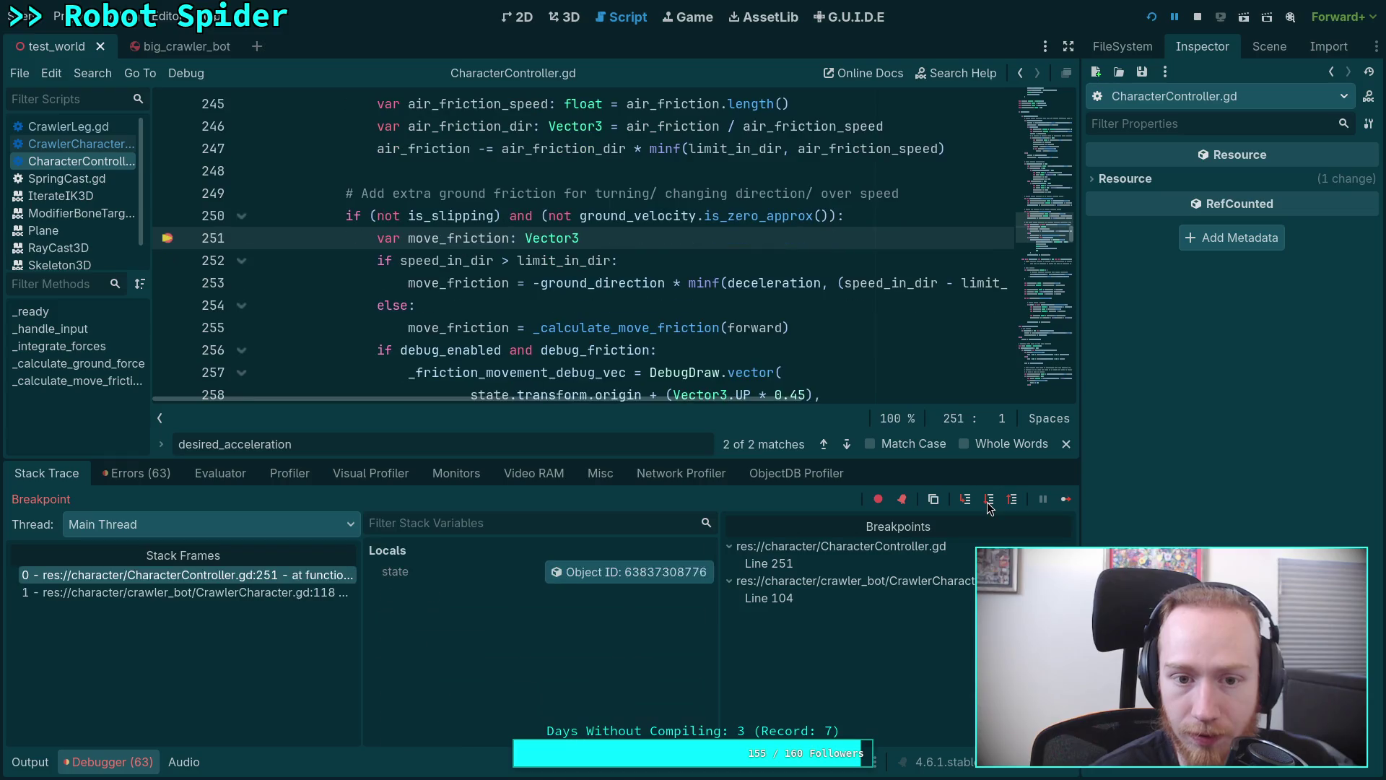
click(987, 501)
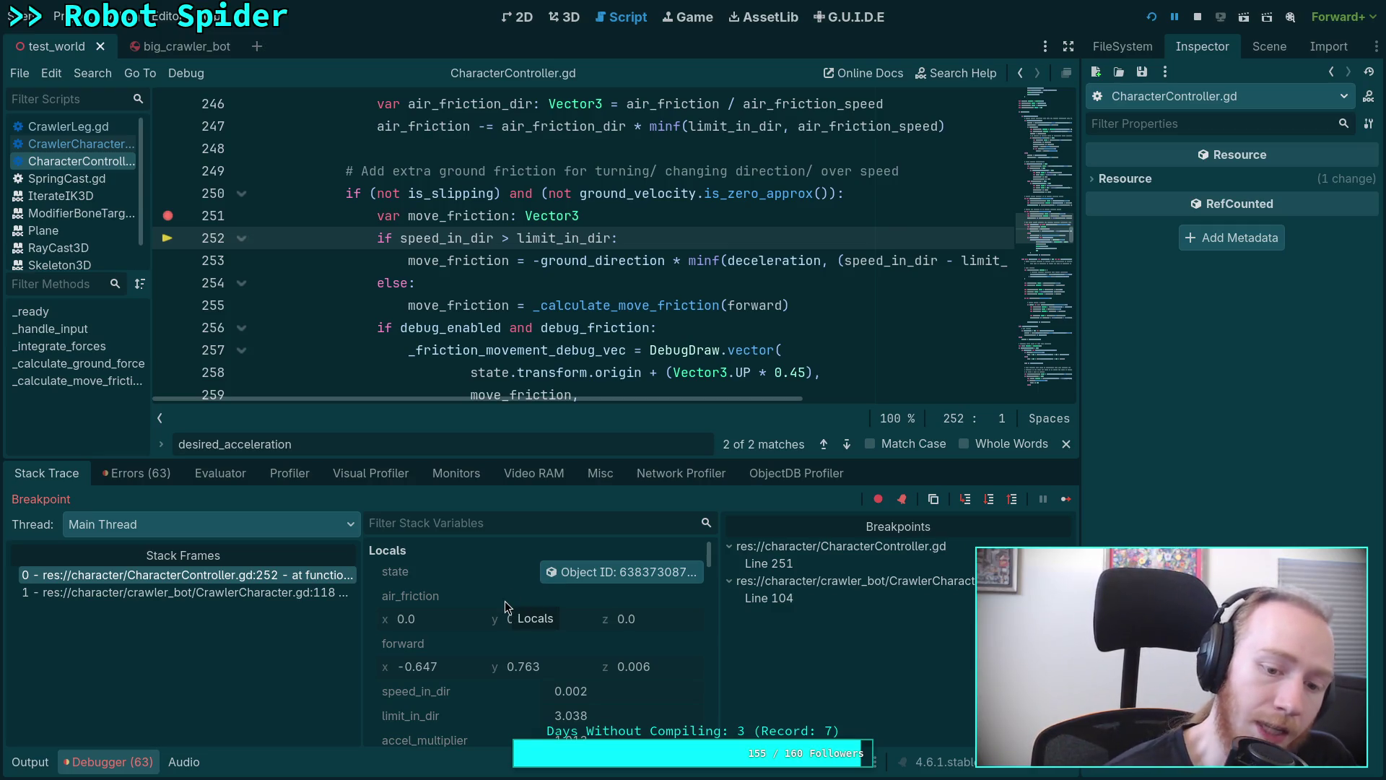
Step through move_friction and the ground_friction update to line 339, ground_friction (-0.405, 0.477, -7.844).
click(993, 500)
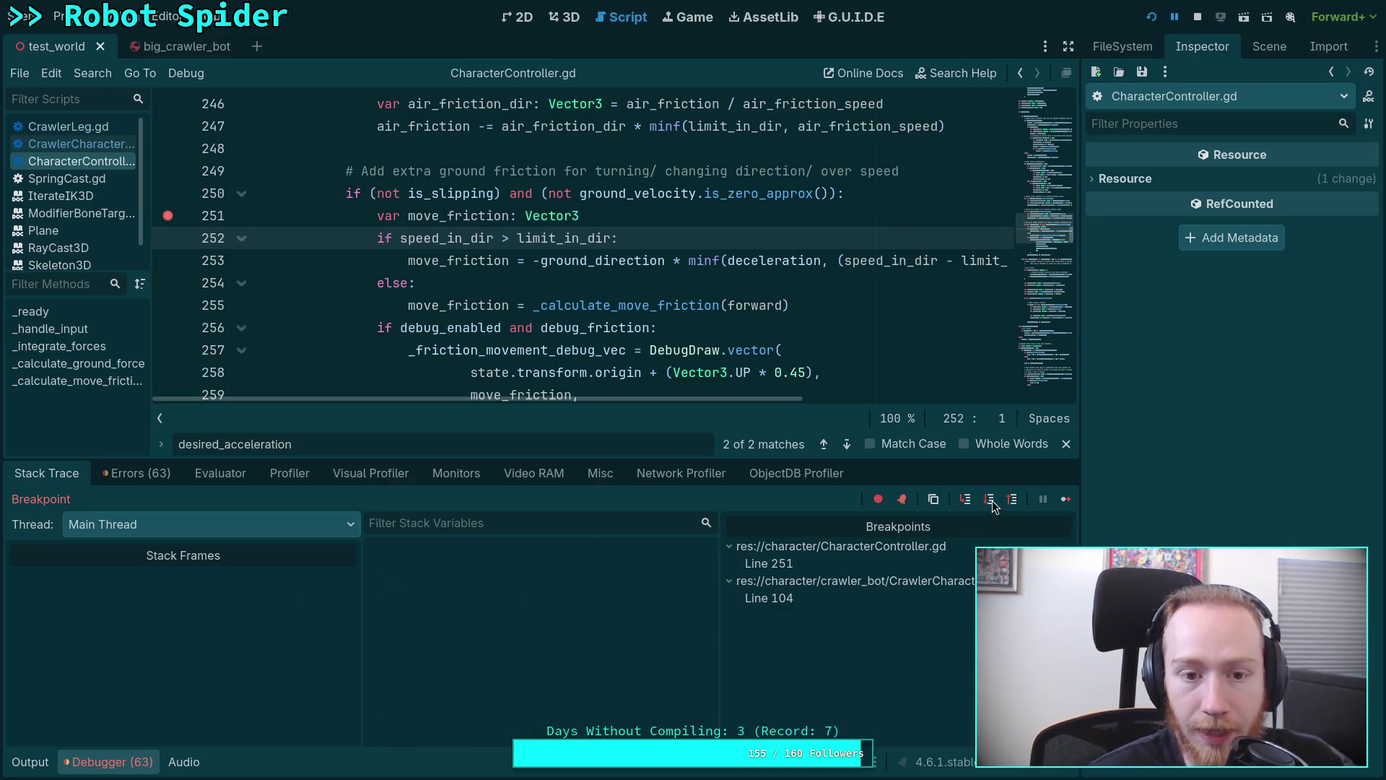
click(989, 501)
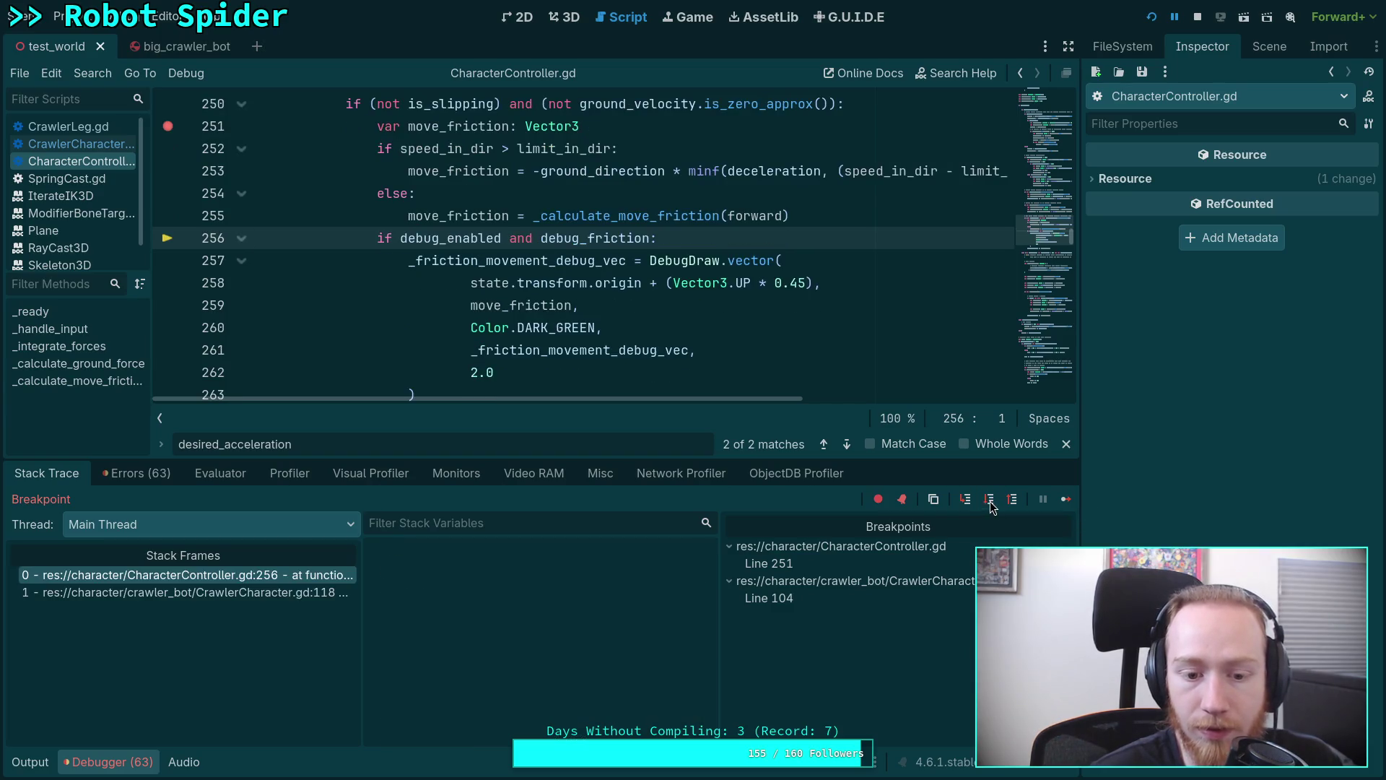
scroll(612, 656, down, 2)
scroll(611, 658, down, 1)
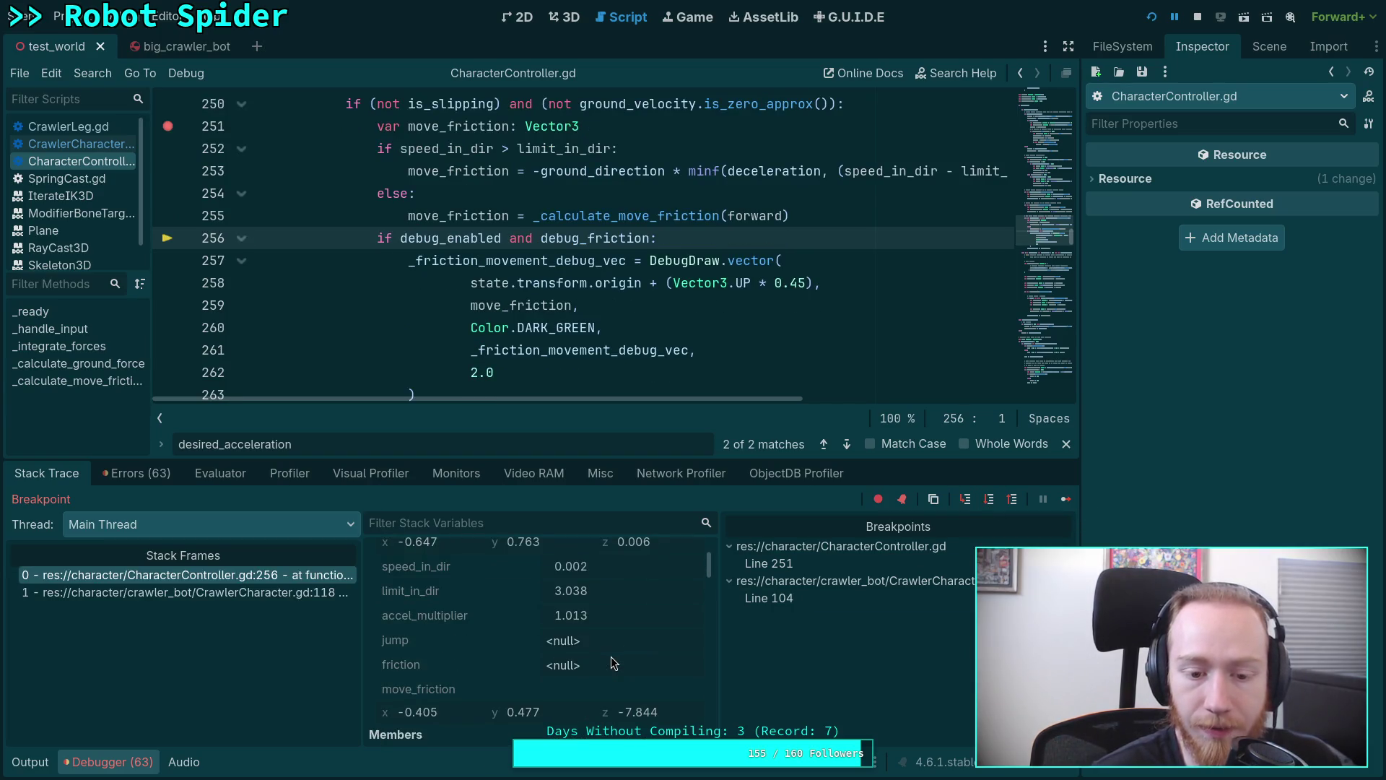
scroll(540, 704, up, 1)
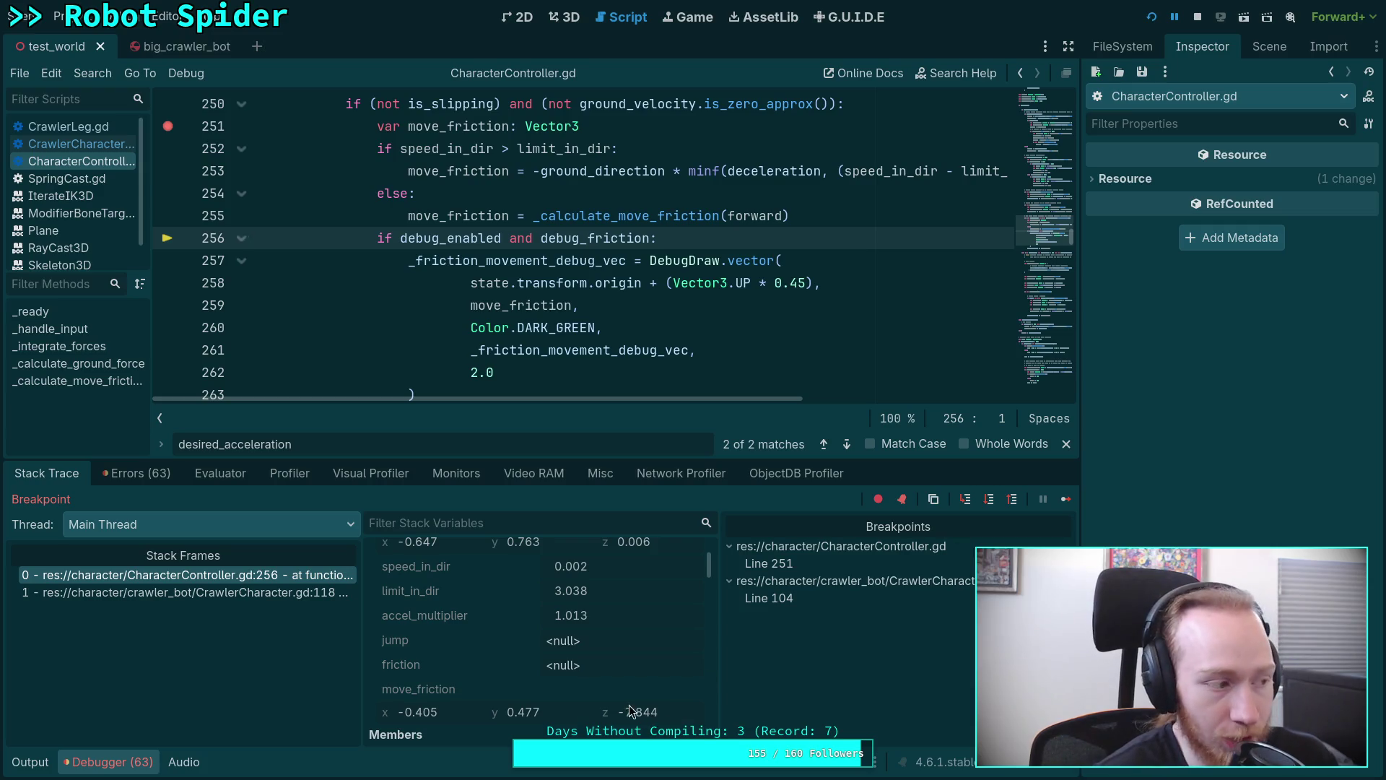
click(987, 501)
click(988, 501)
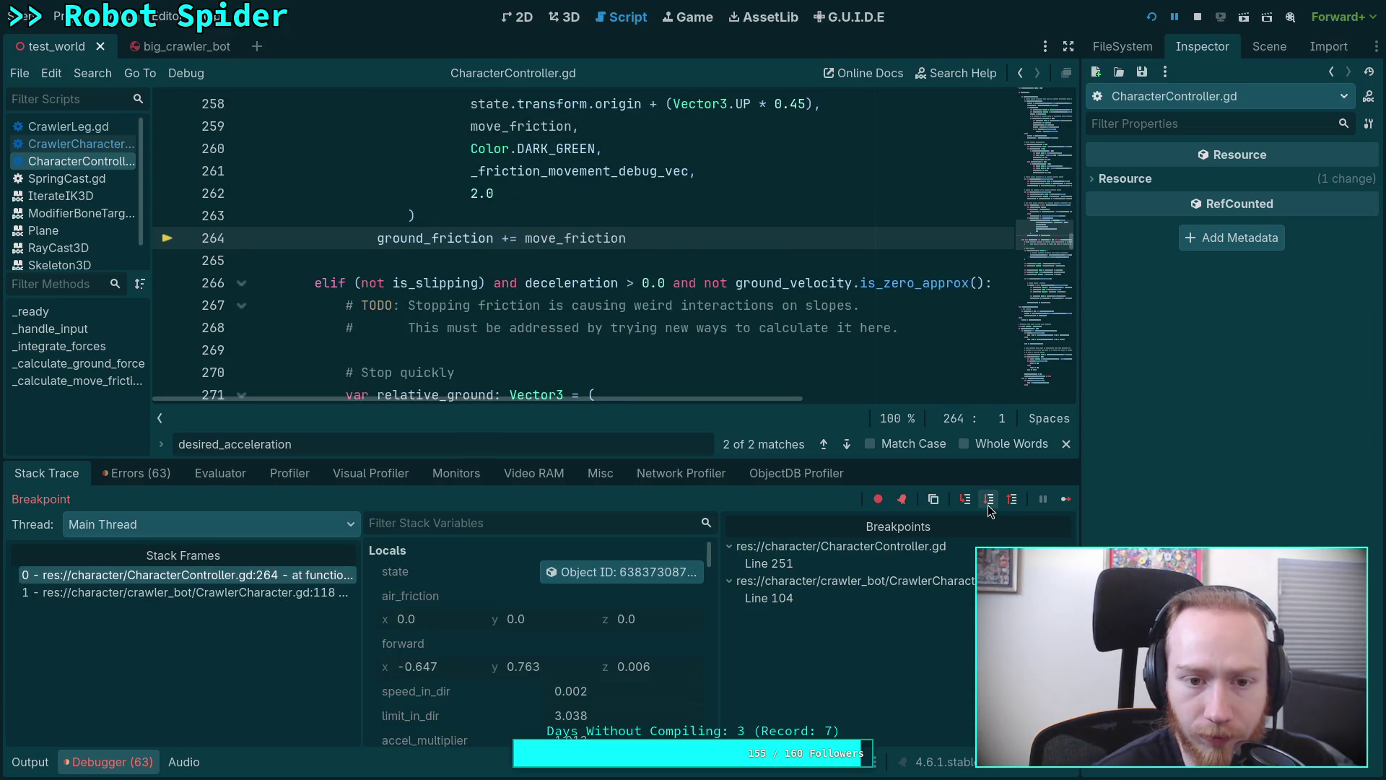
click(988, 500)
scroll(613, 641, down, 1)
scroll(614, 640, down, 3)
scroll(613, 640, down, 2)
scroll(613, 640, down, 2)
scroll(611, 640, down, 2)
scroll(610, 637, down, 2)
scroll(610, 637, down, 2)
scroll(610, 637, down, 2)
scroll(610, 637, down, 2)
scroll(609, 636, down, 2)
scroll(609, 636, down, 2)
scroll(610, 635, down, 2)
scroll(610, 636, down, 2)
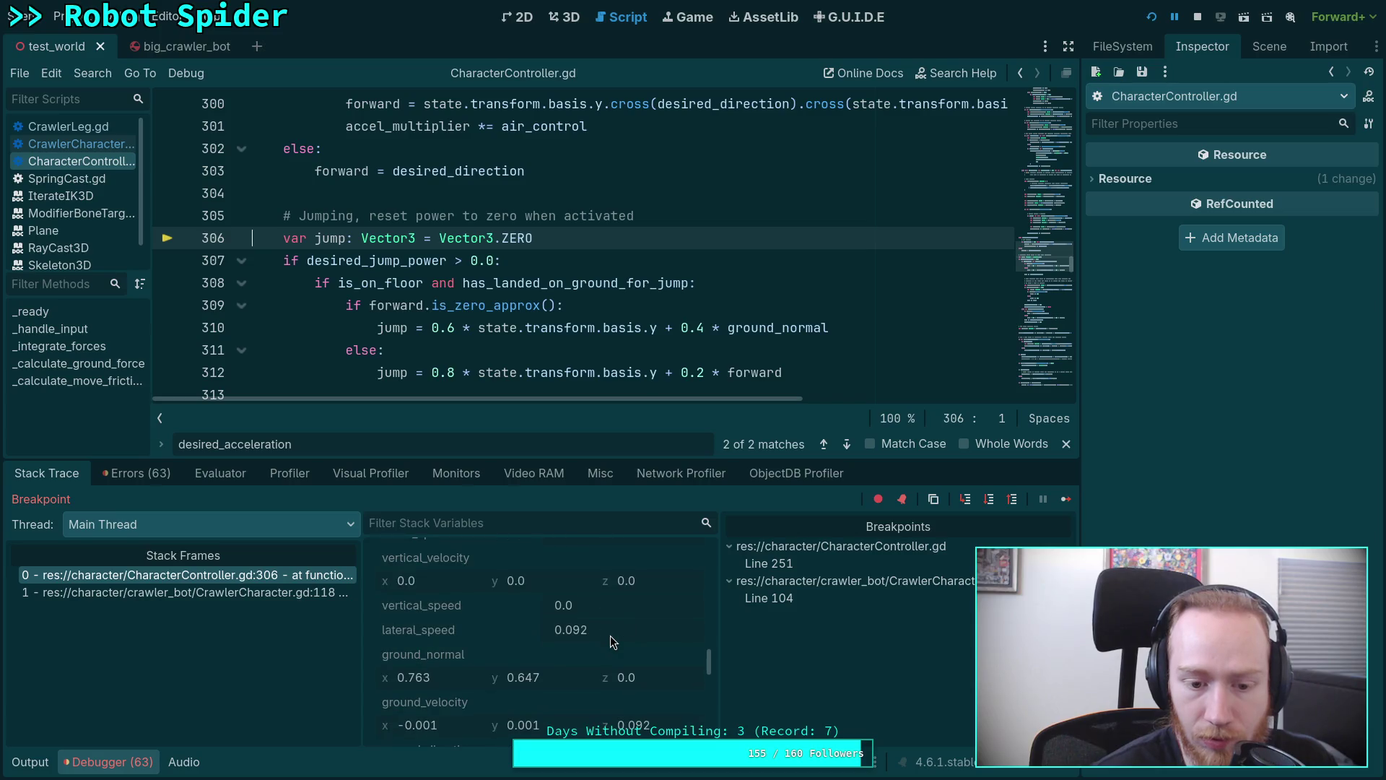
scroll(610, 635, down, 2)
scroll(531, 659, down, 2)
scroll(533, 652, down, 2)
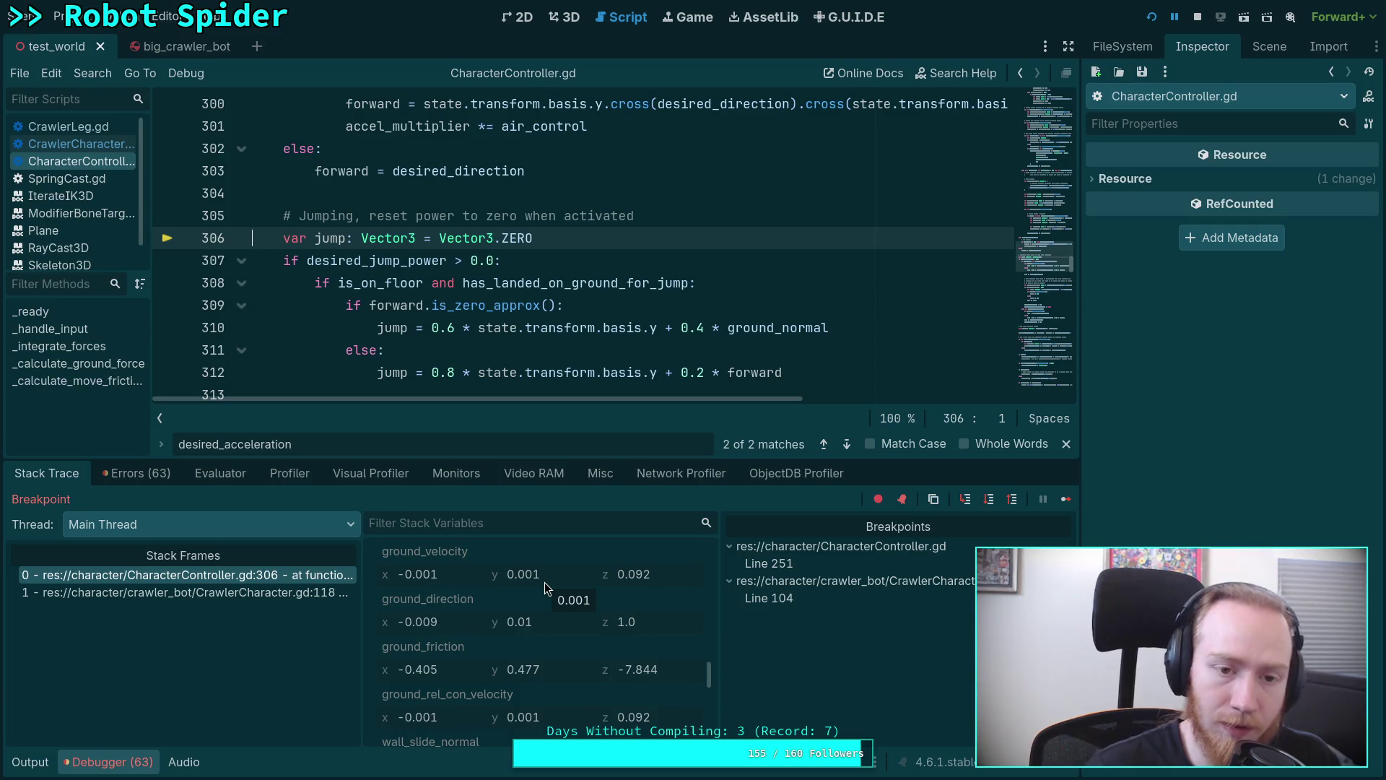
click(988, 500)
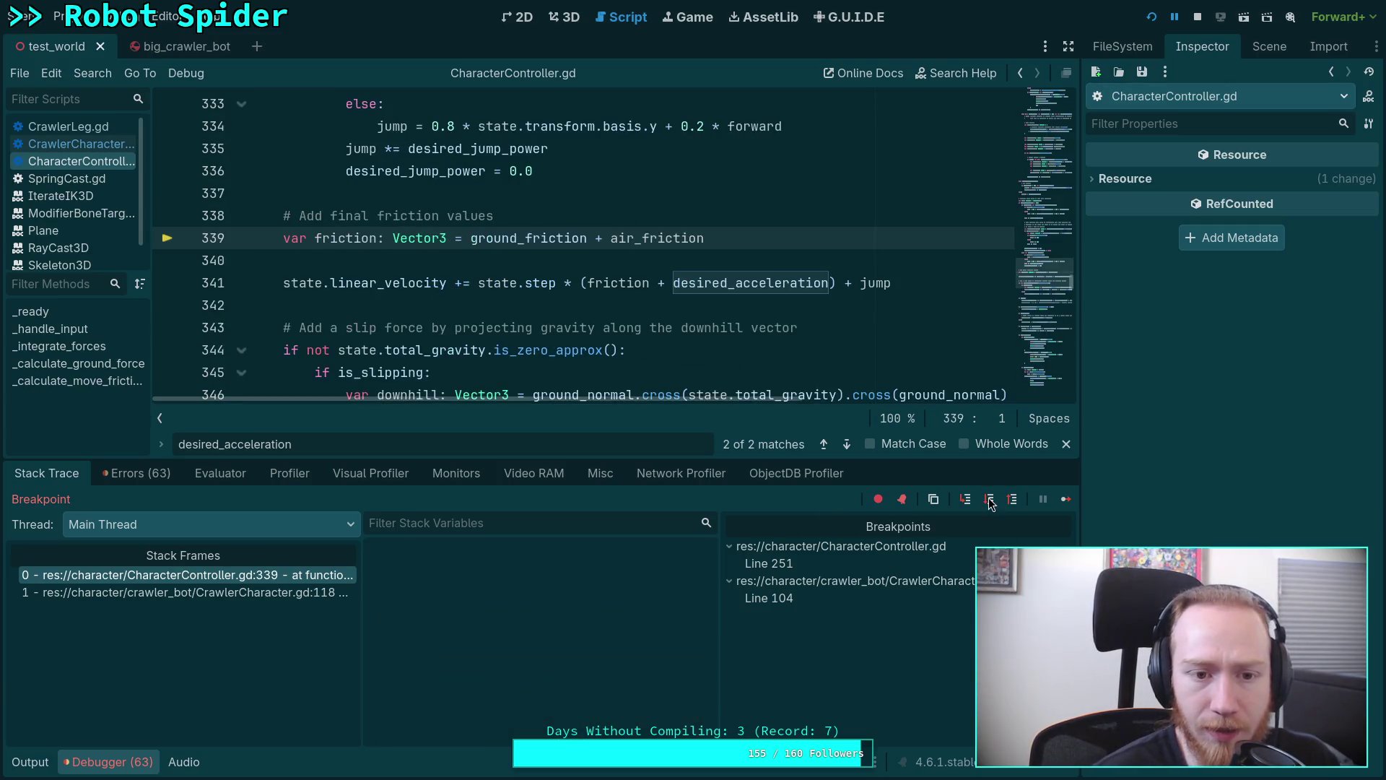
Inspect the physics state while stepping to line 344, then switch to CrawlerCharacter.gd's anti-gravity code.
click(598, 573)
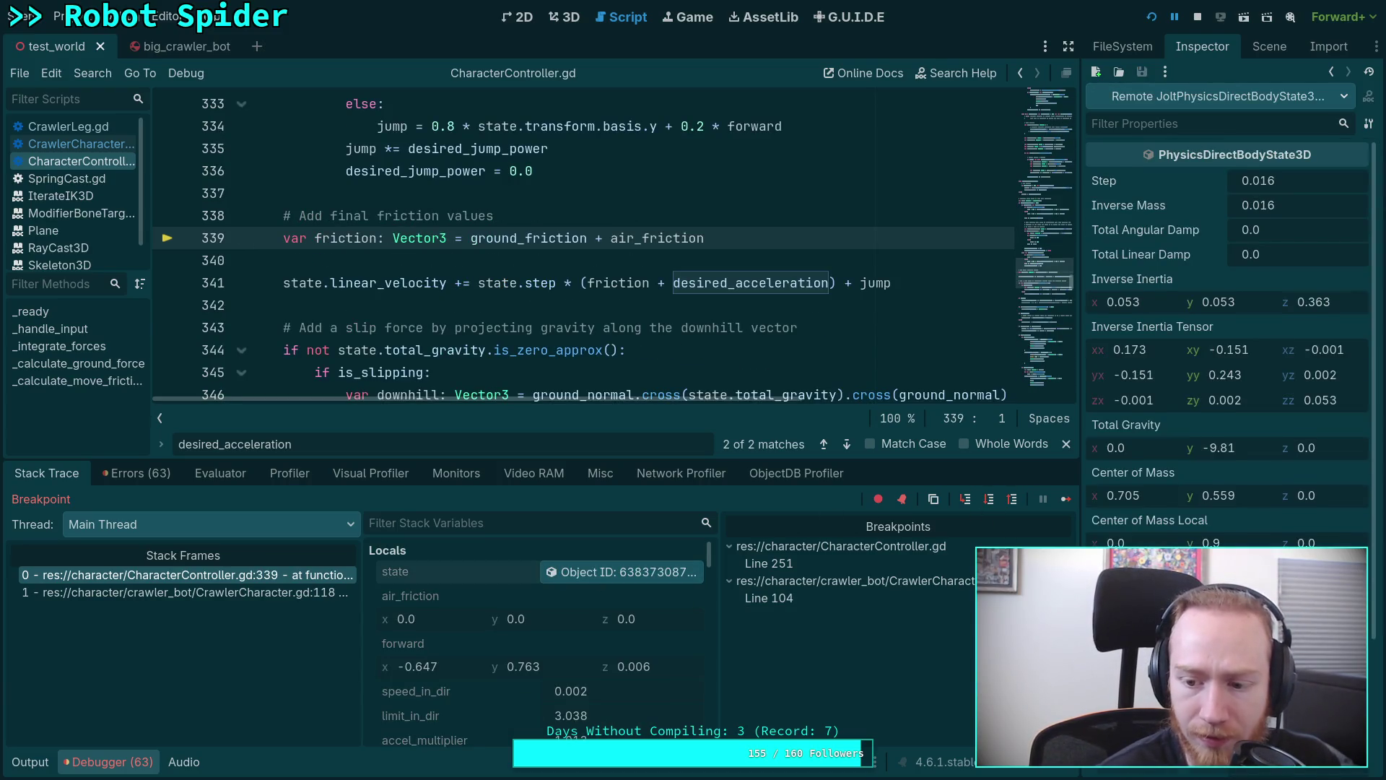
scroll(1224, 325, down, 2)
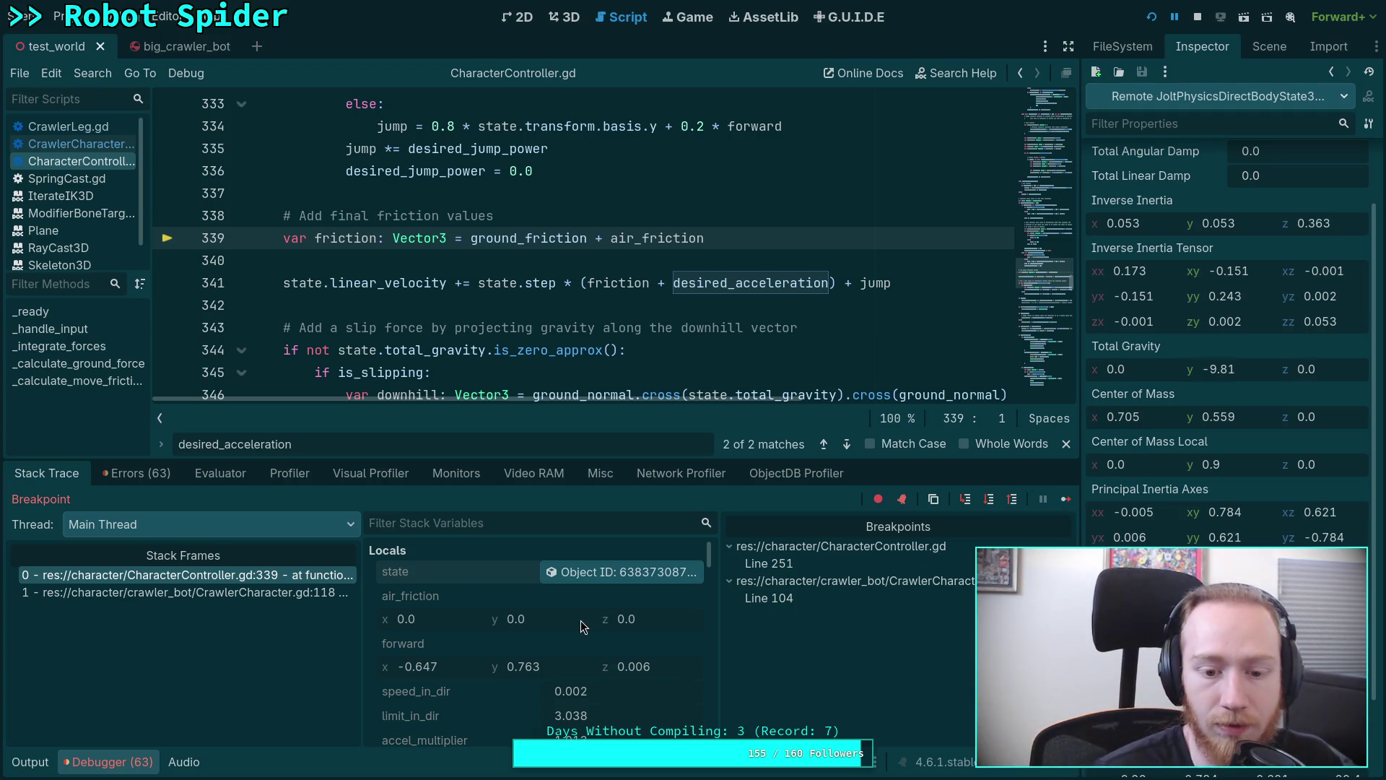
scroll(580, 621, down, 2)
scroll(580, 621, down, 1)
scroll(581, 621, down, 1)
scroll(581, 621, down, 1)
scroll(581, 620, up, 1)
scroll(588, 627, up, 1)
click(988, 498)
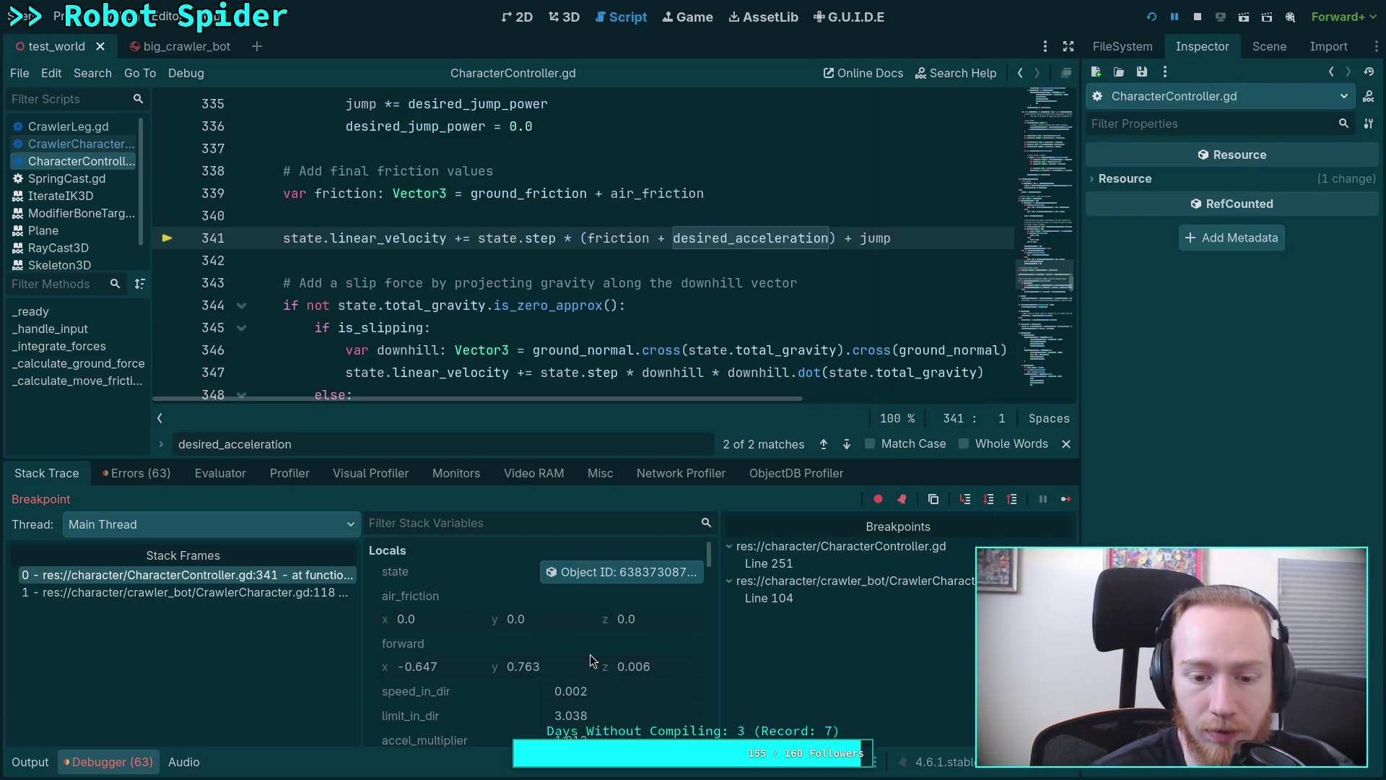
scroll(590, 654, down, 2)
scroll(596, 659, down, 1)
scroll(597, 659, down, 1)
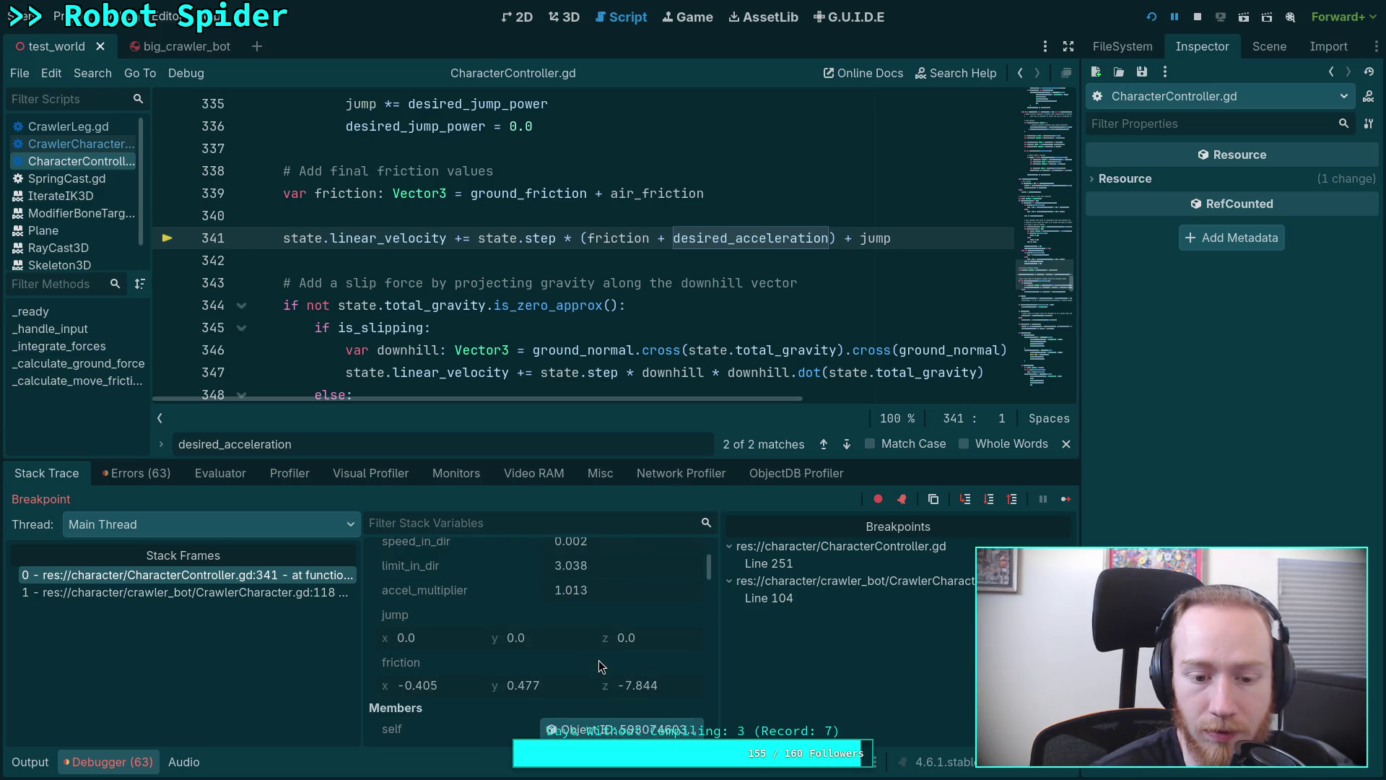
mouse_move(523, 684)
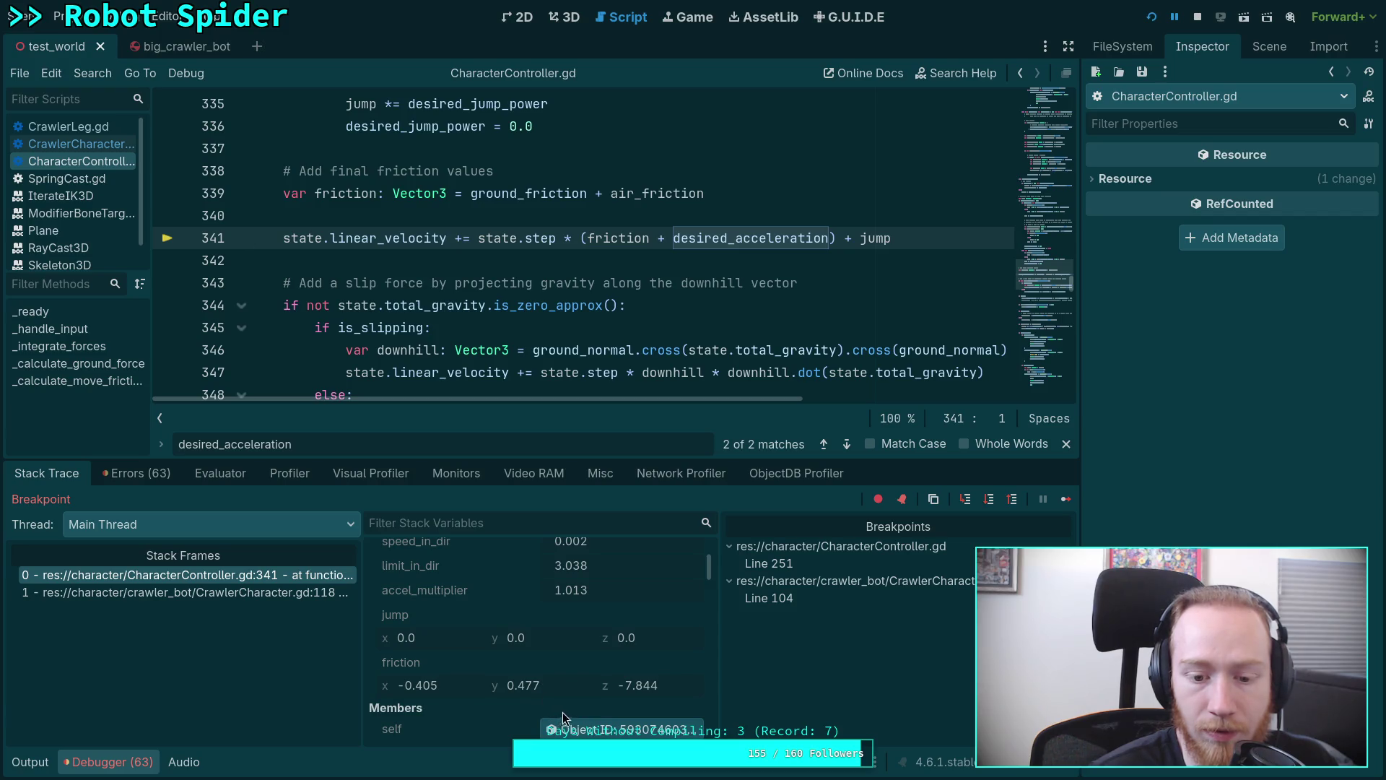
scroll(565, 694, up, 3)
click(630, 576)
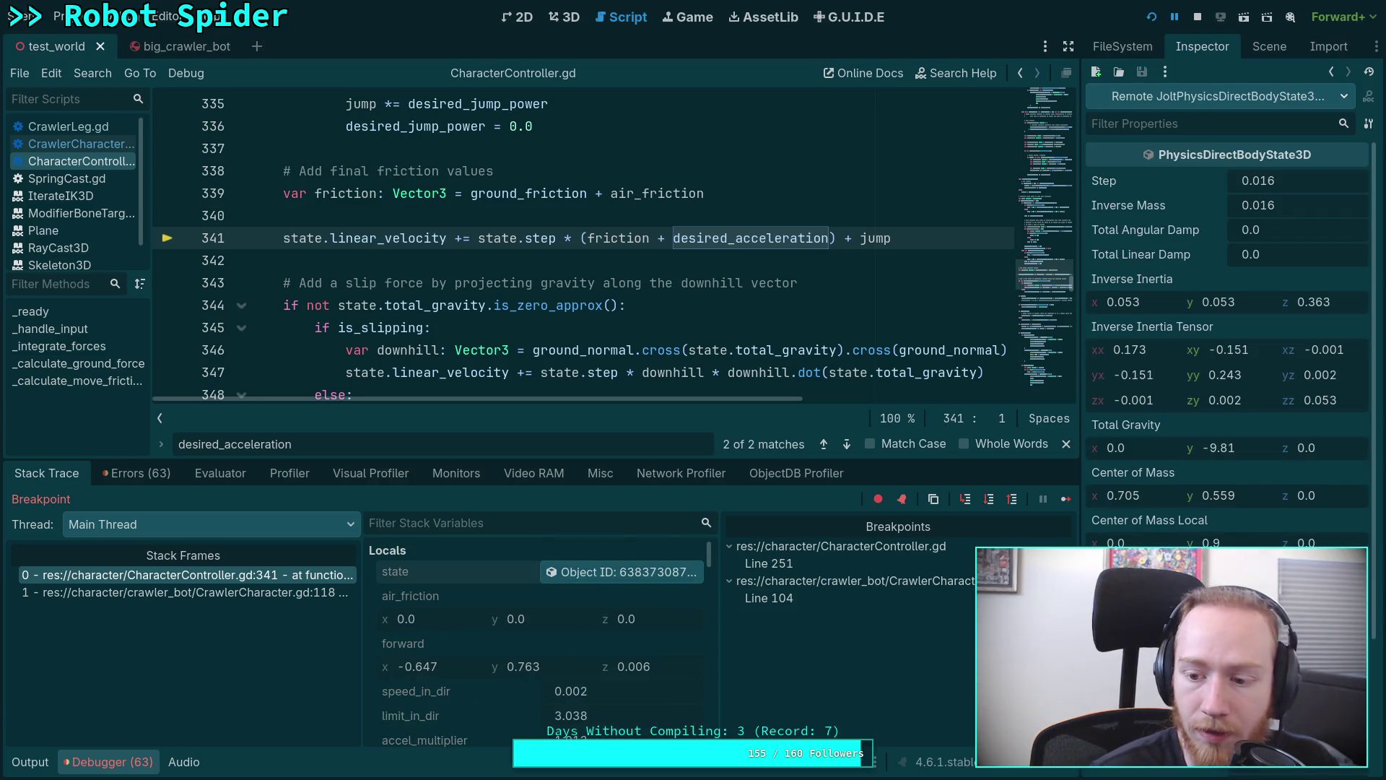
scroll(1230, 325, down, 1)
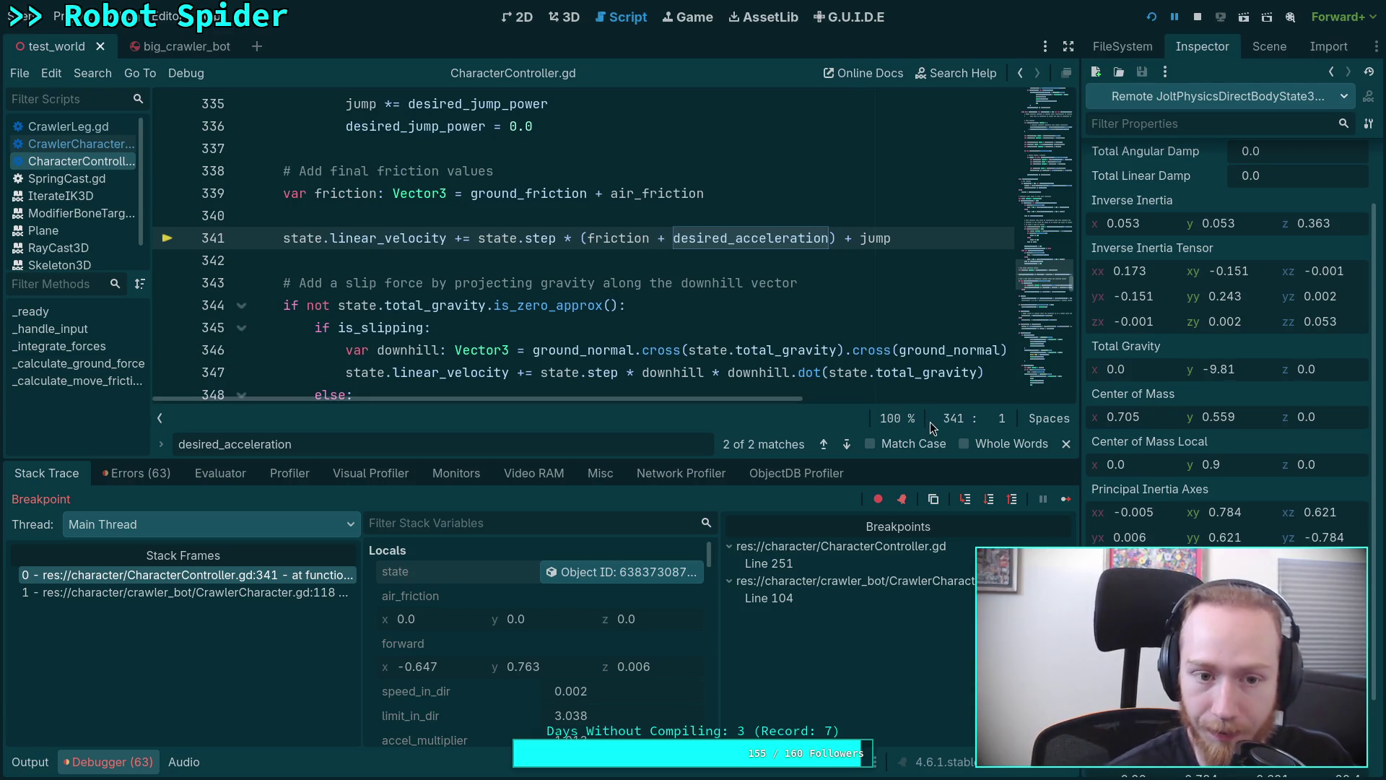
click(991, 501)
click(612, 571)
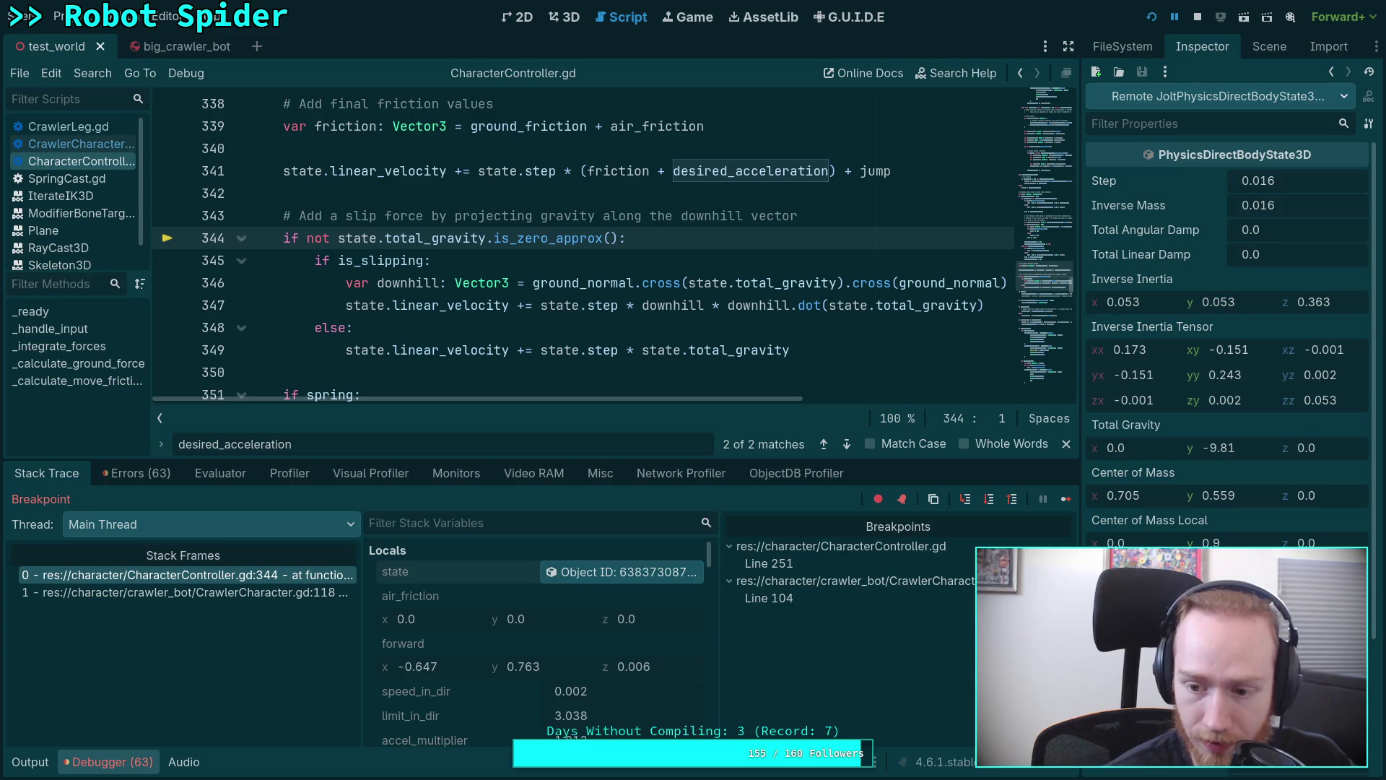
scroll(1224, 325, down, 3)
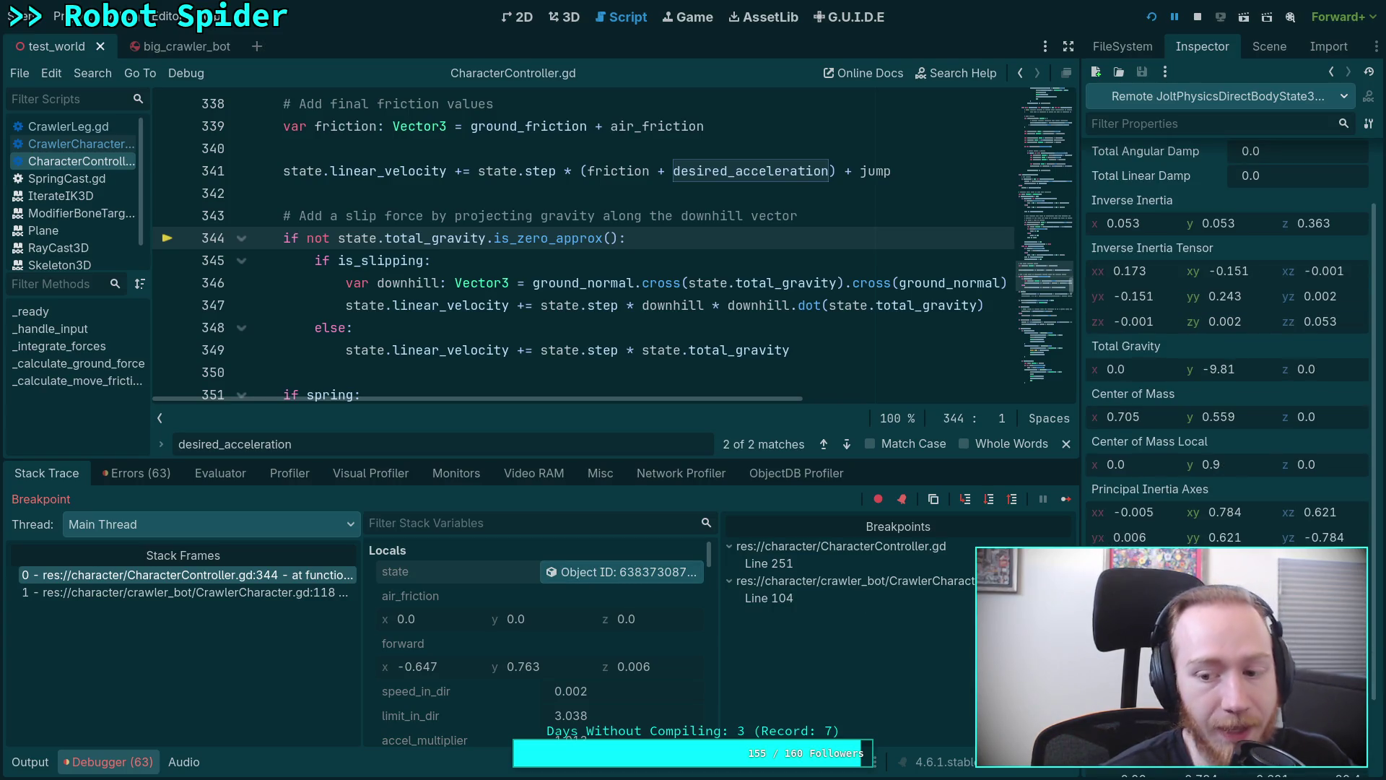
scroll(727, 314, up, 1)
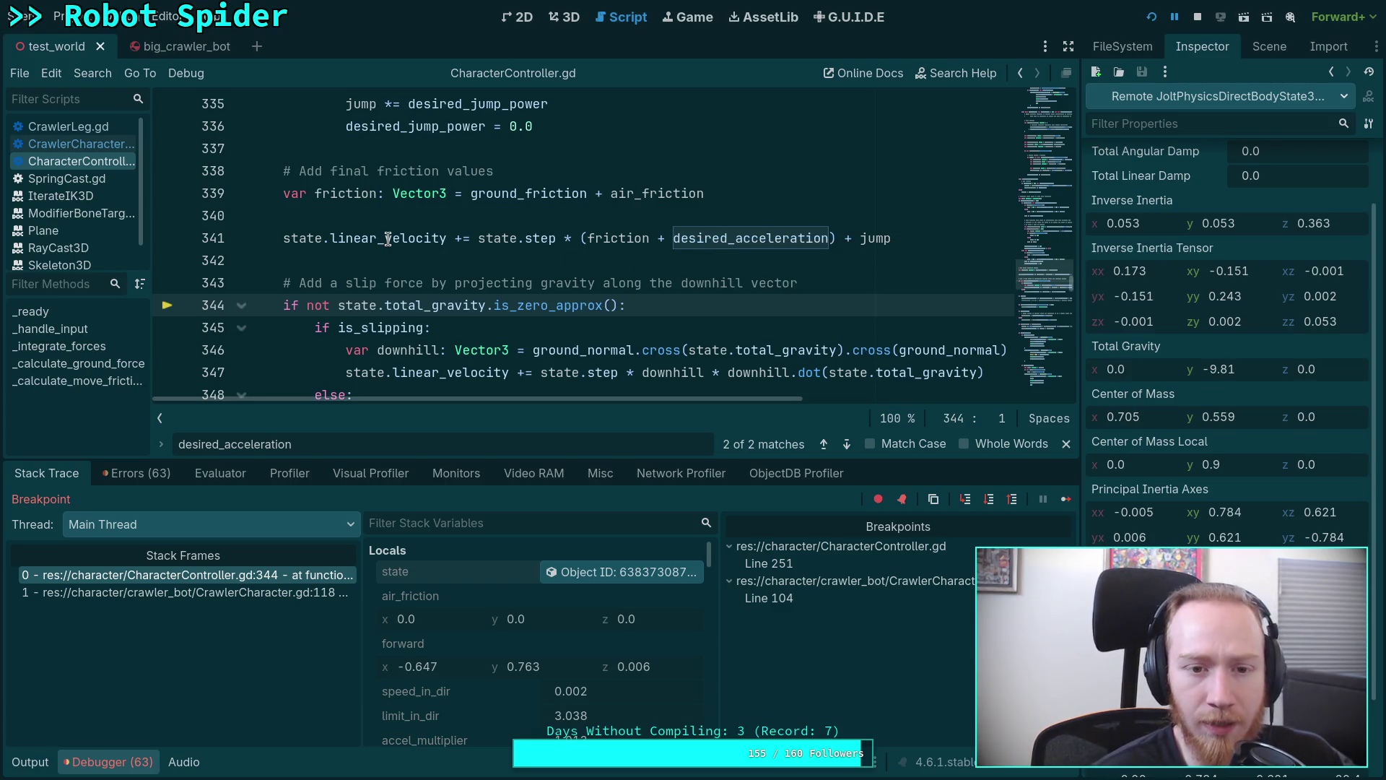
click(108, 144)
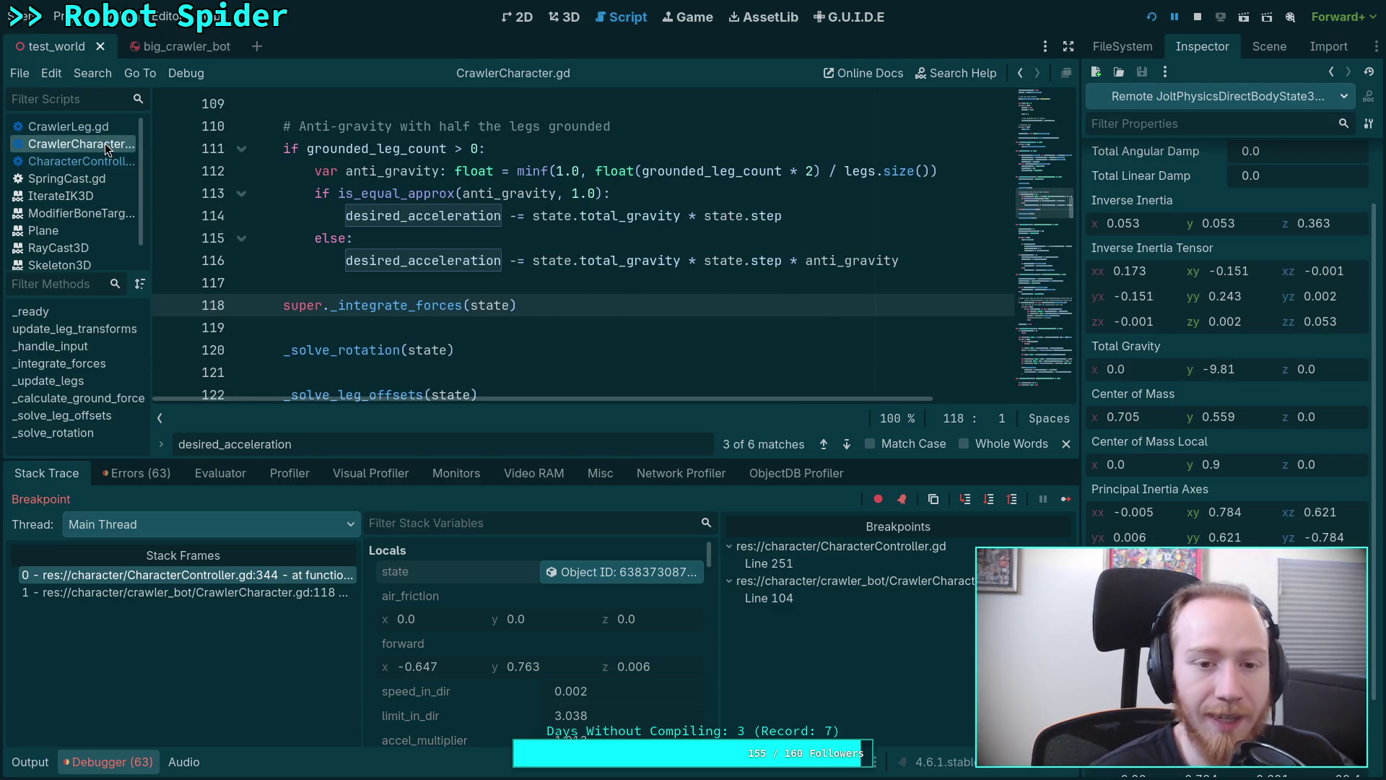
Delete ' * state.step' from anti-gravity lines 114 and 116 and save the script.
drag(684, 215, 784, 217)
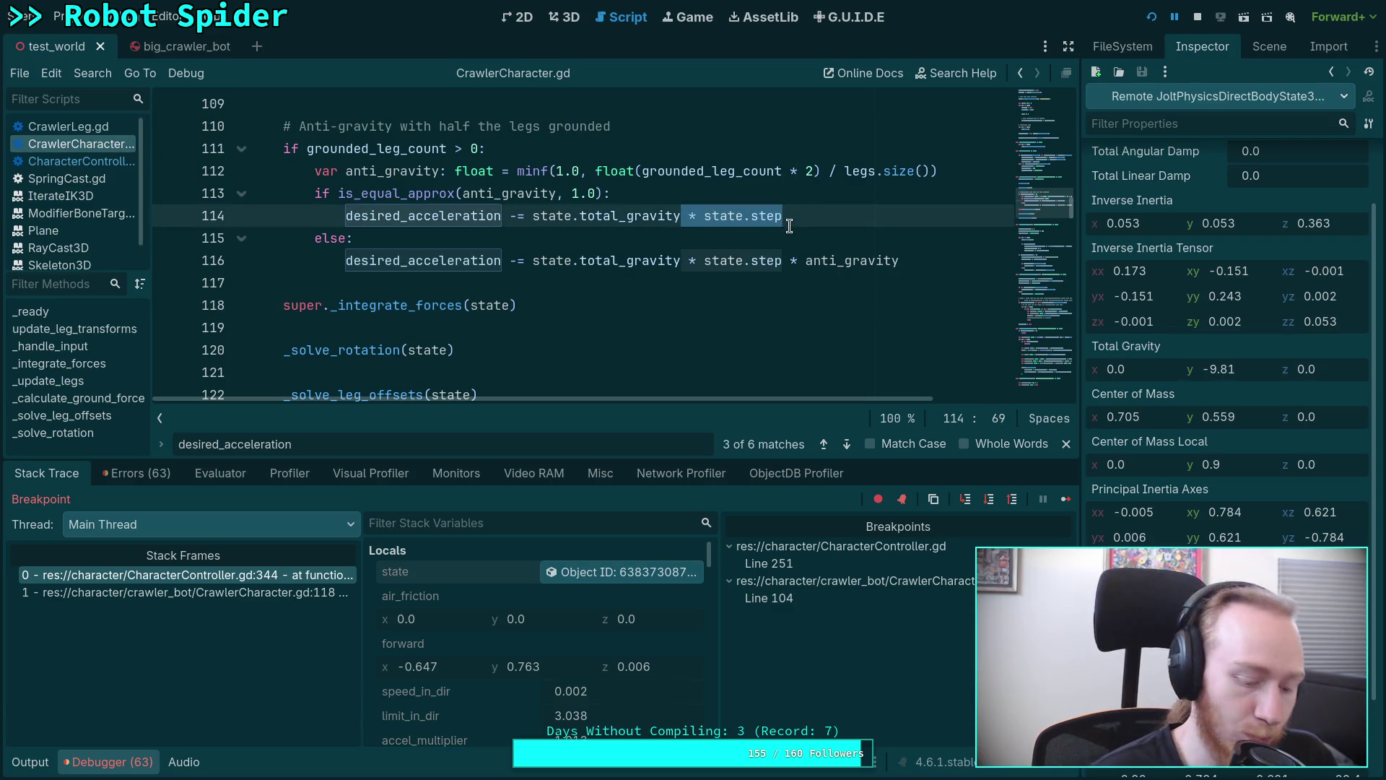
key(BackSpace)
drag(683, 260, 786, 263)
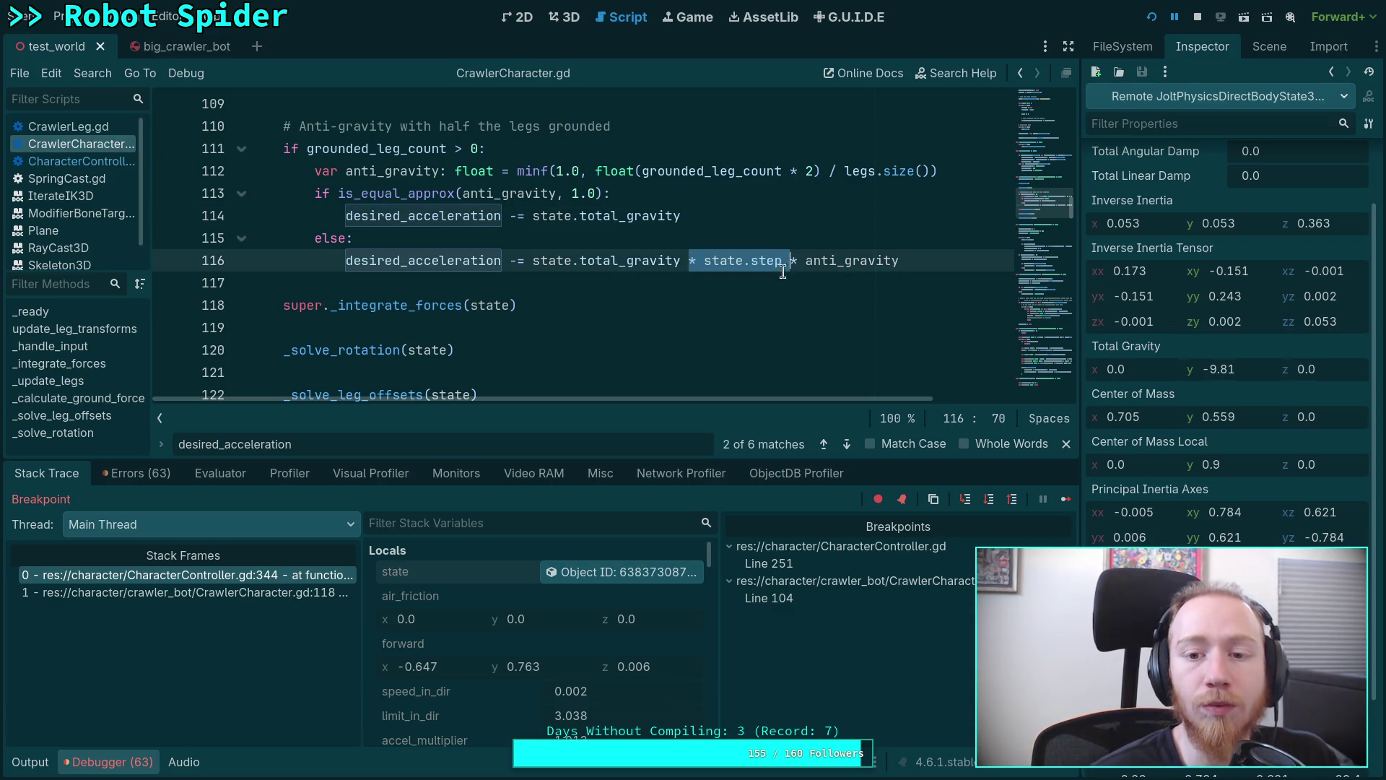
key(BackSpace)
key(ctrl+s)
End the debug session and relaunch the spider scene to test the ramp.
click(1198, 19)
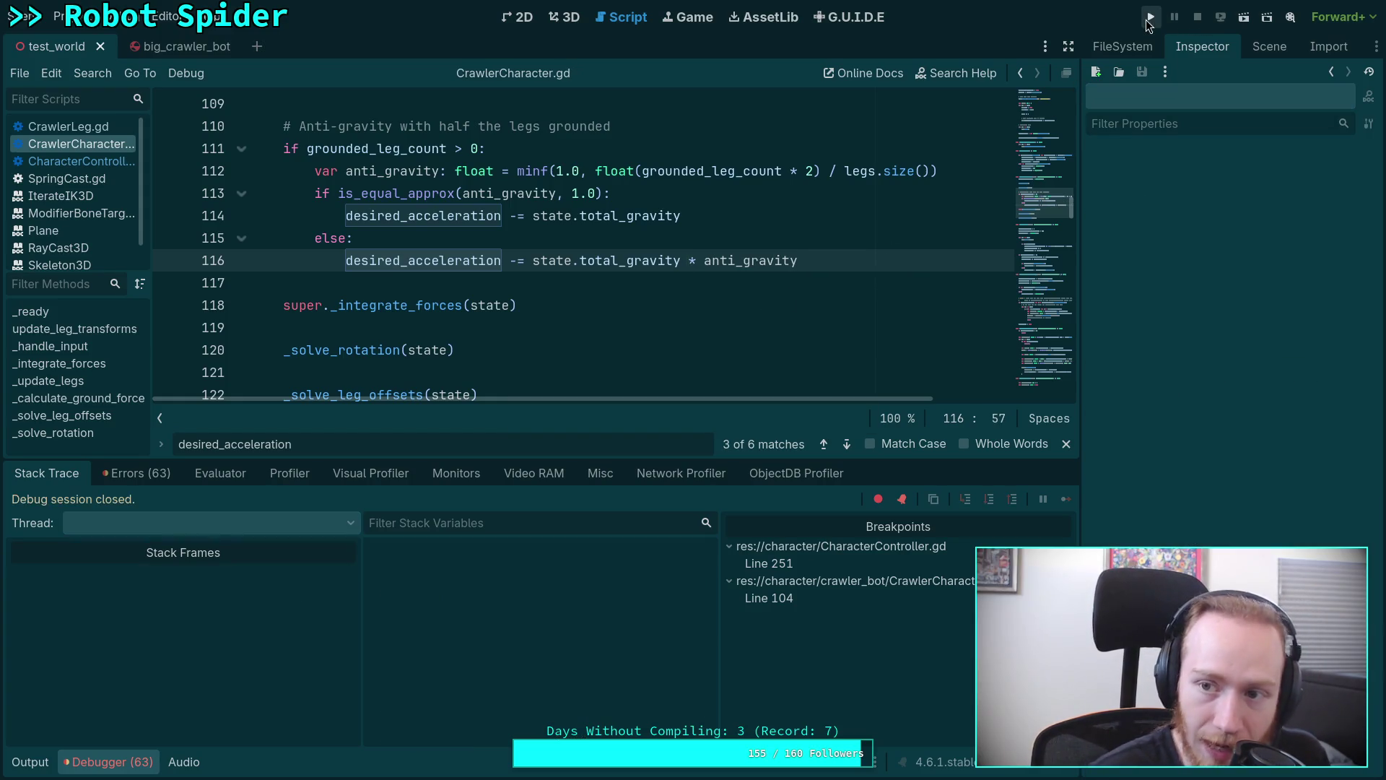
click(1153, 19)
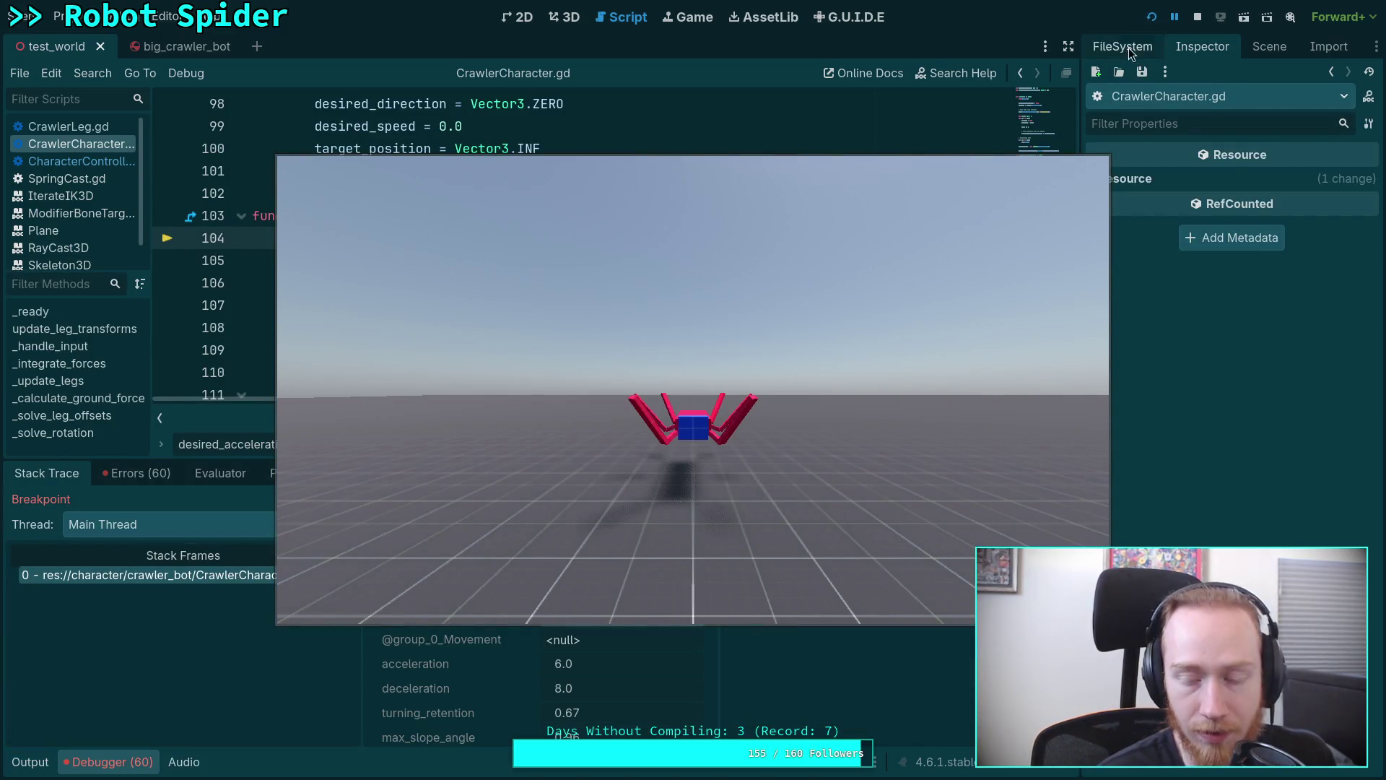
click(621, 403)
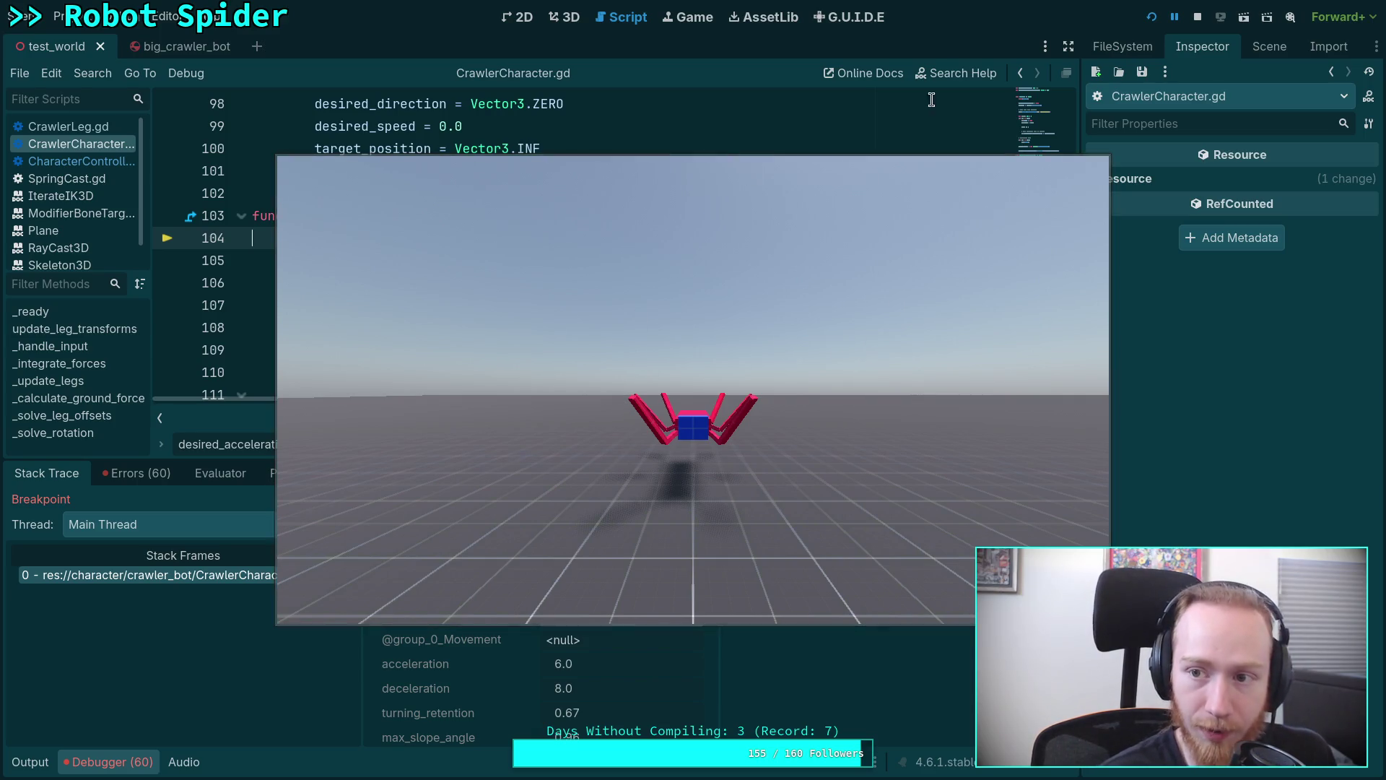
click(1151, 17)
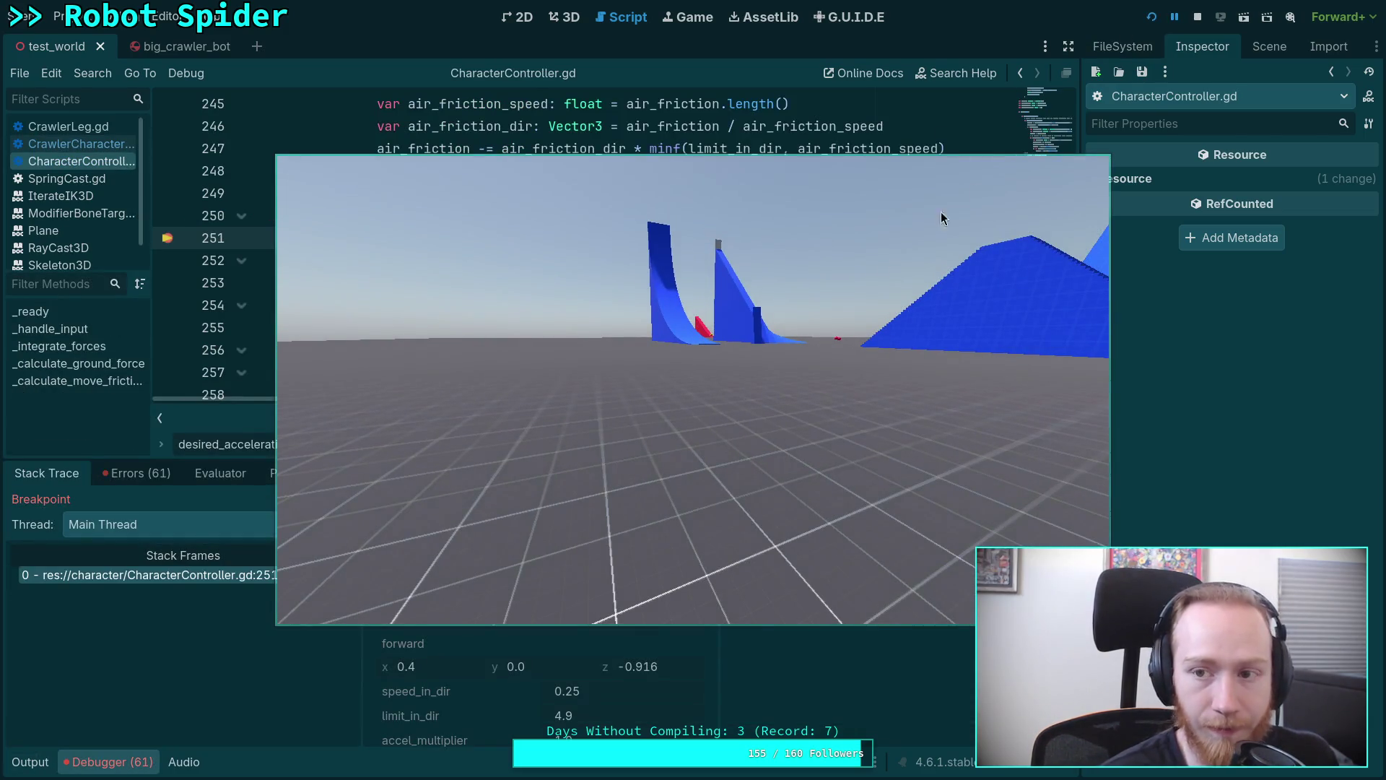
click(1198, 19)
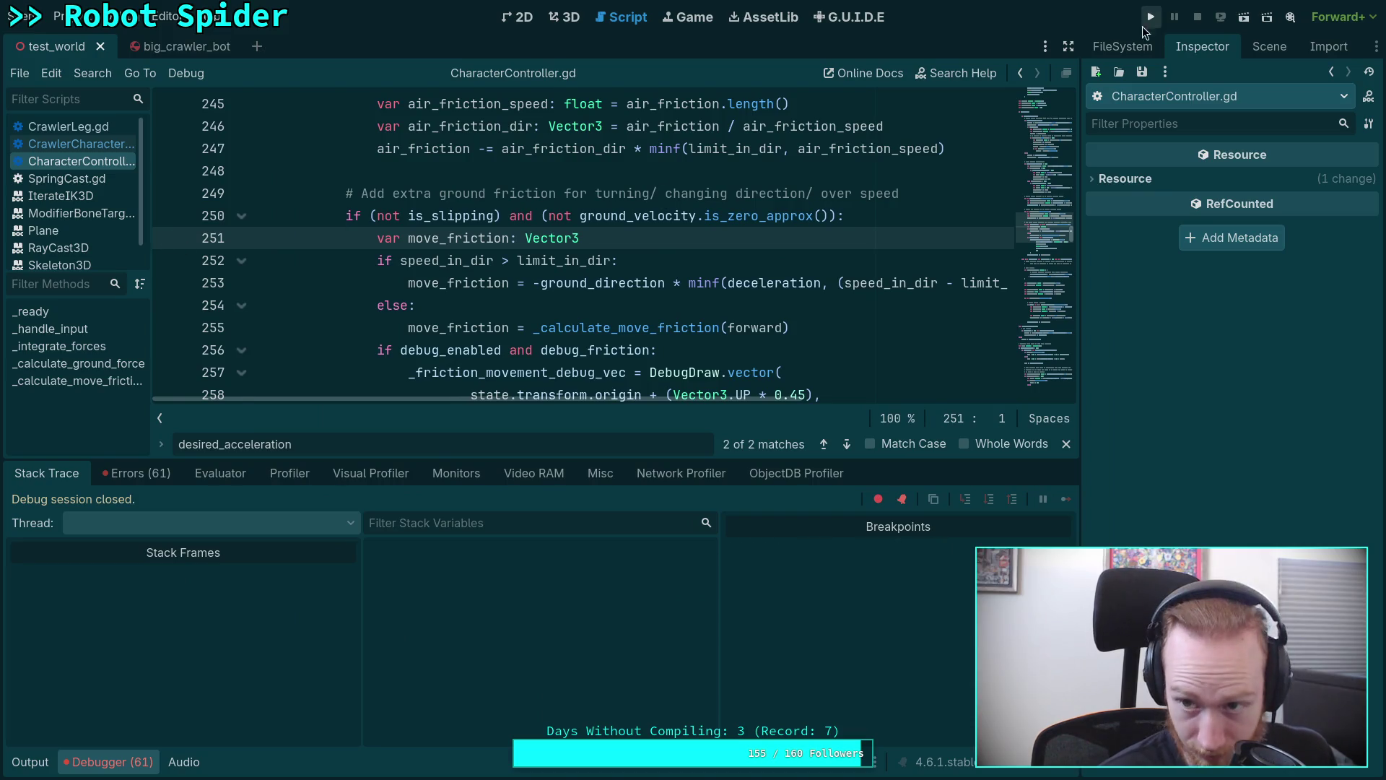
click(1151, 18)
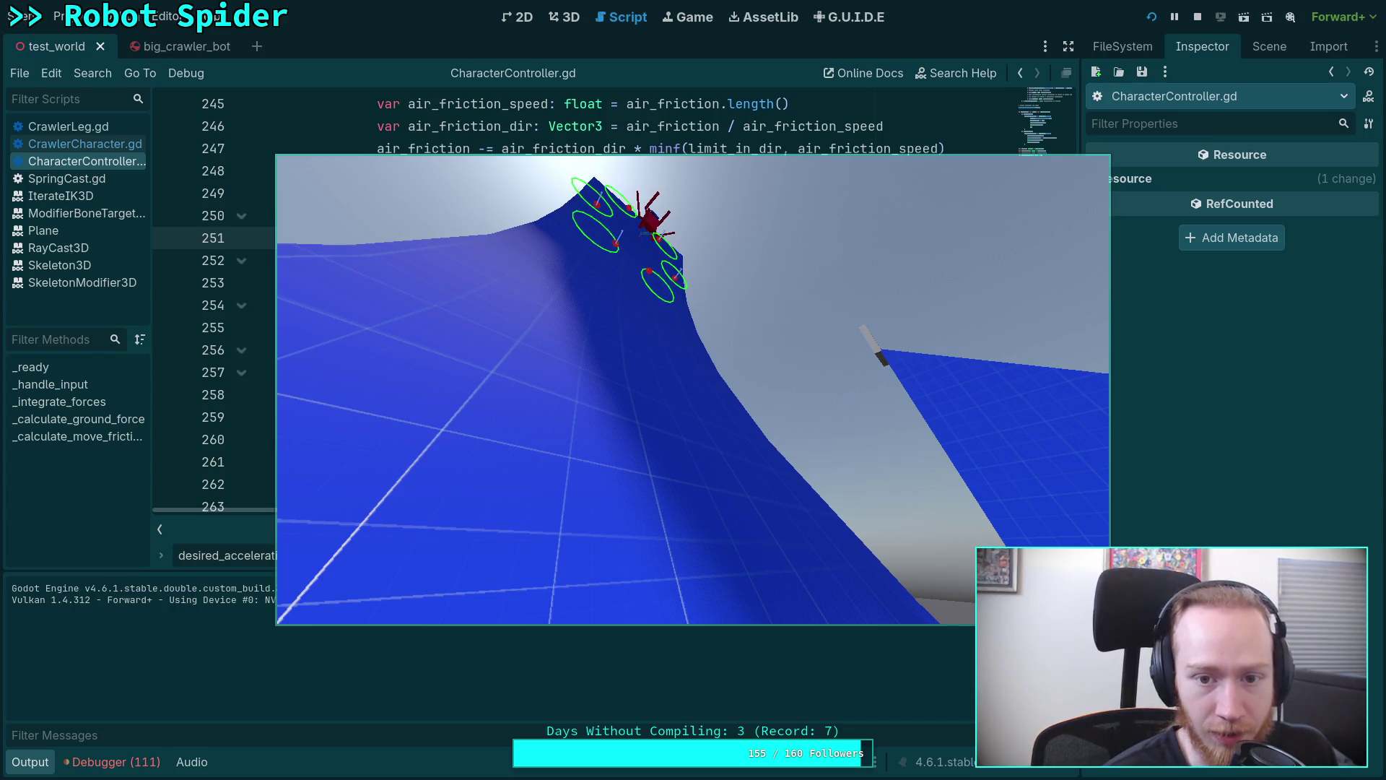
Stop the running ramp-climbing test with F8.
key(F8)
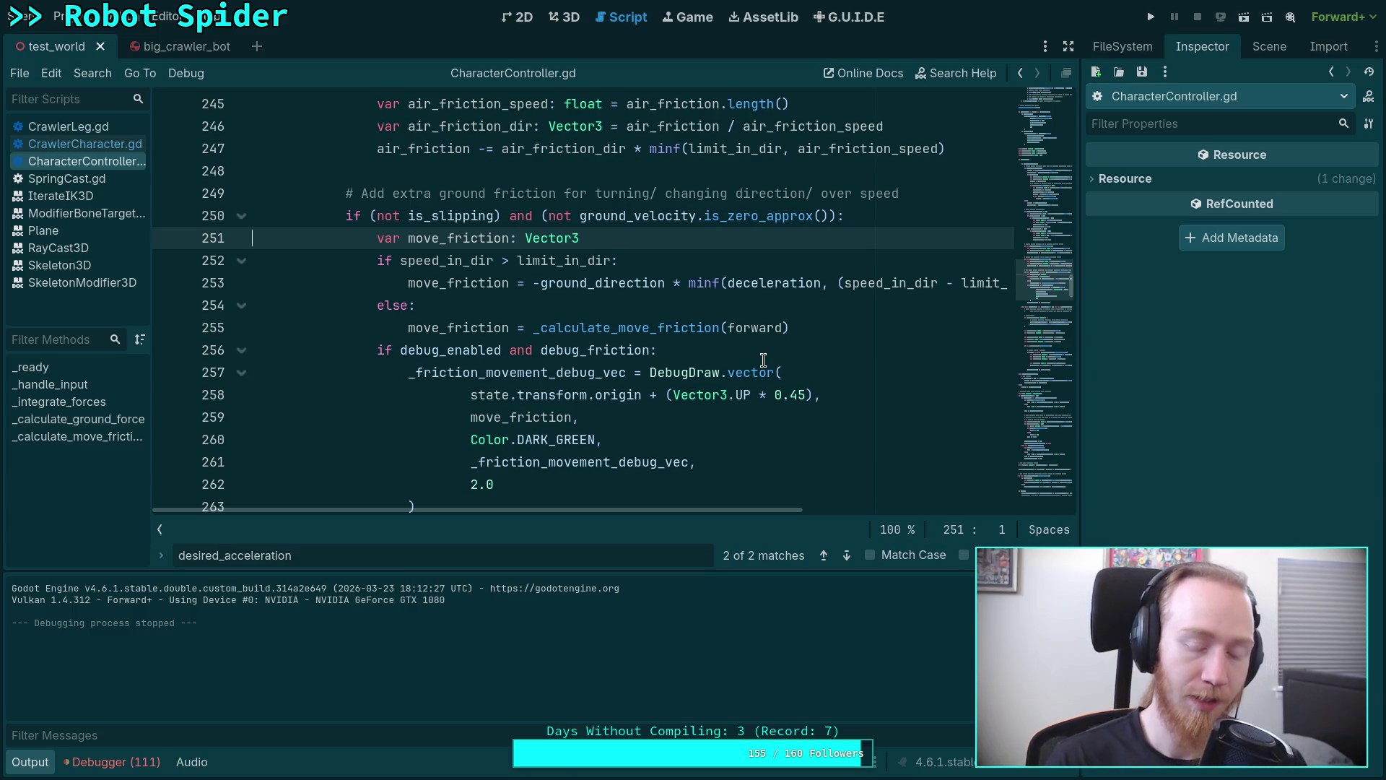
Open the Errors list, jump to the CrawlerCharacter.gd:151 zero-normal error and highlight ground_normal.
click(114, 762)
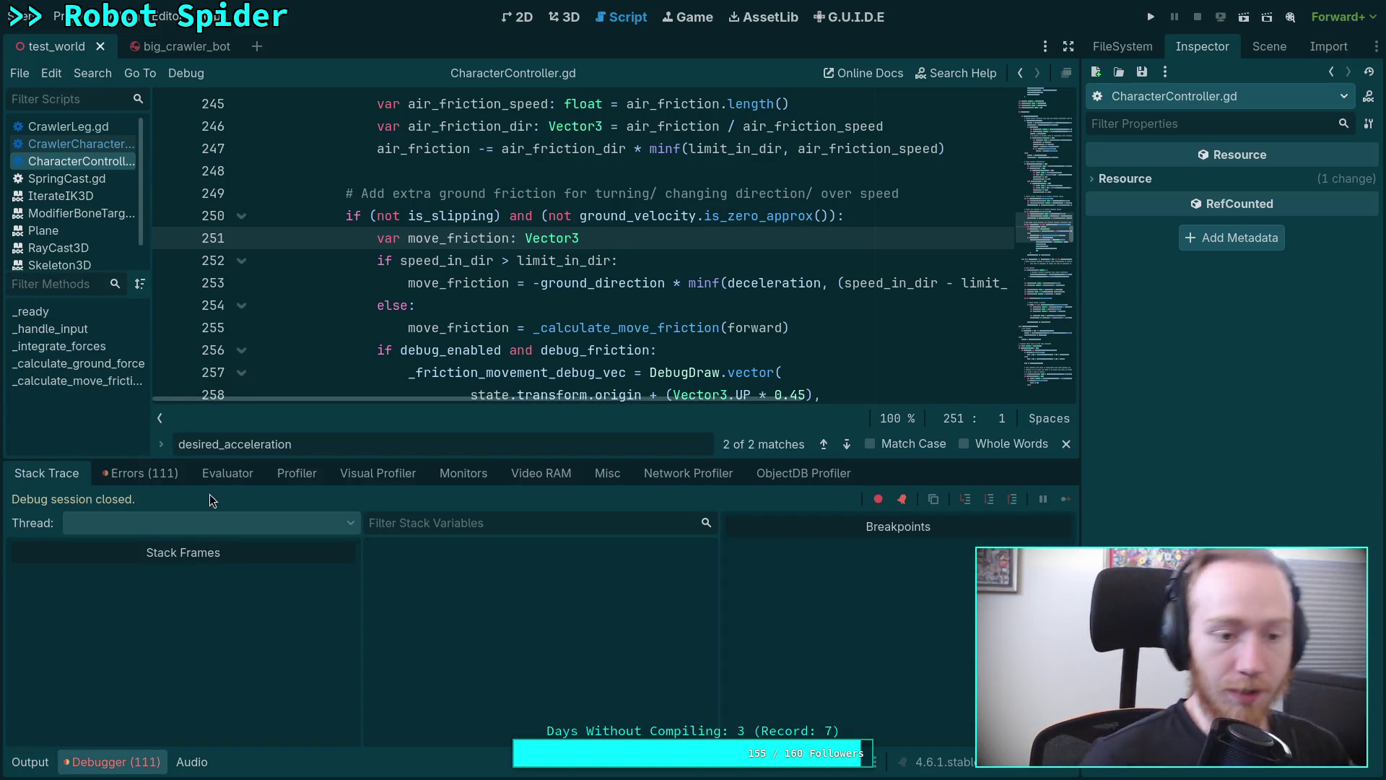
click(140, 474)
click(1066, 444)
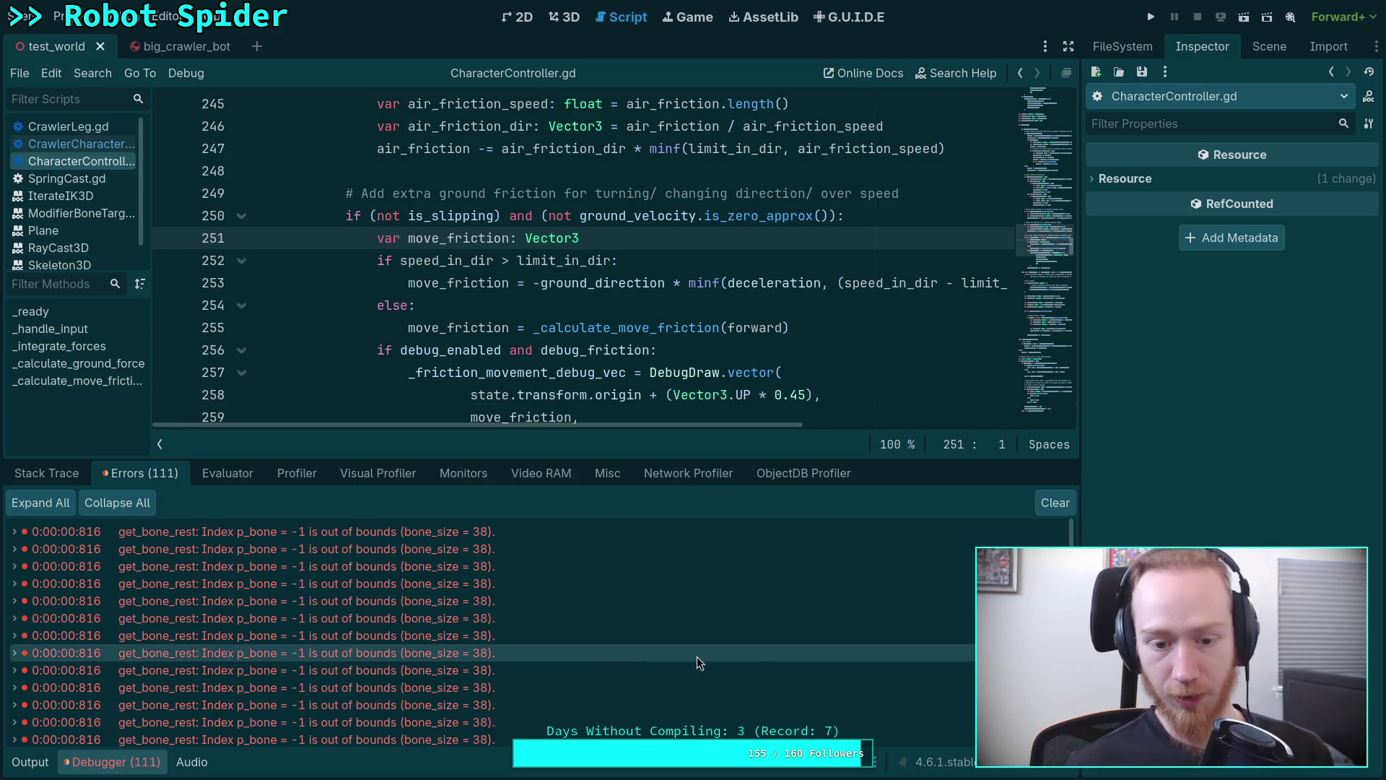
scroll(585, 622, down, 5)
scroll(584, 622, down, 5)
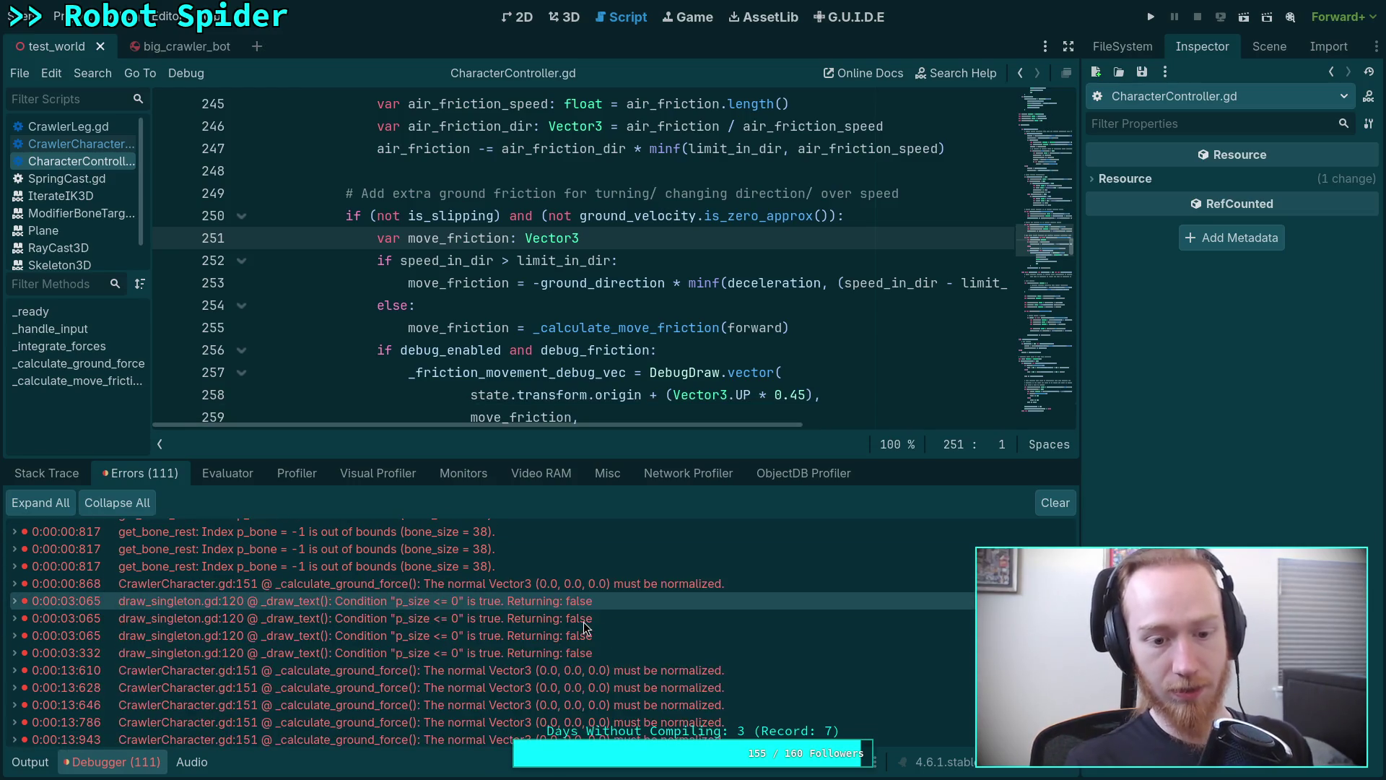
click(432, 586)
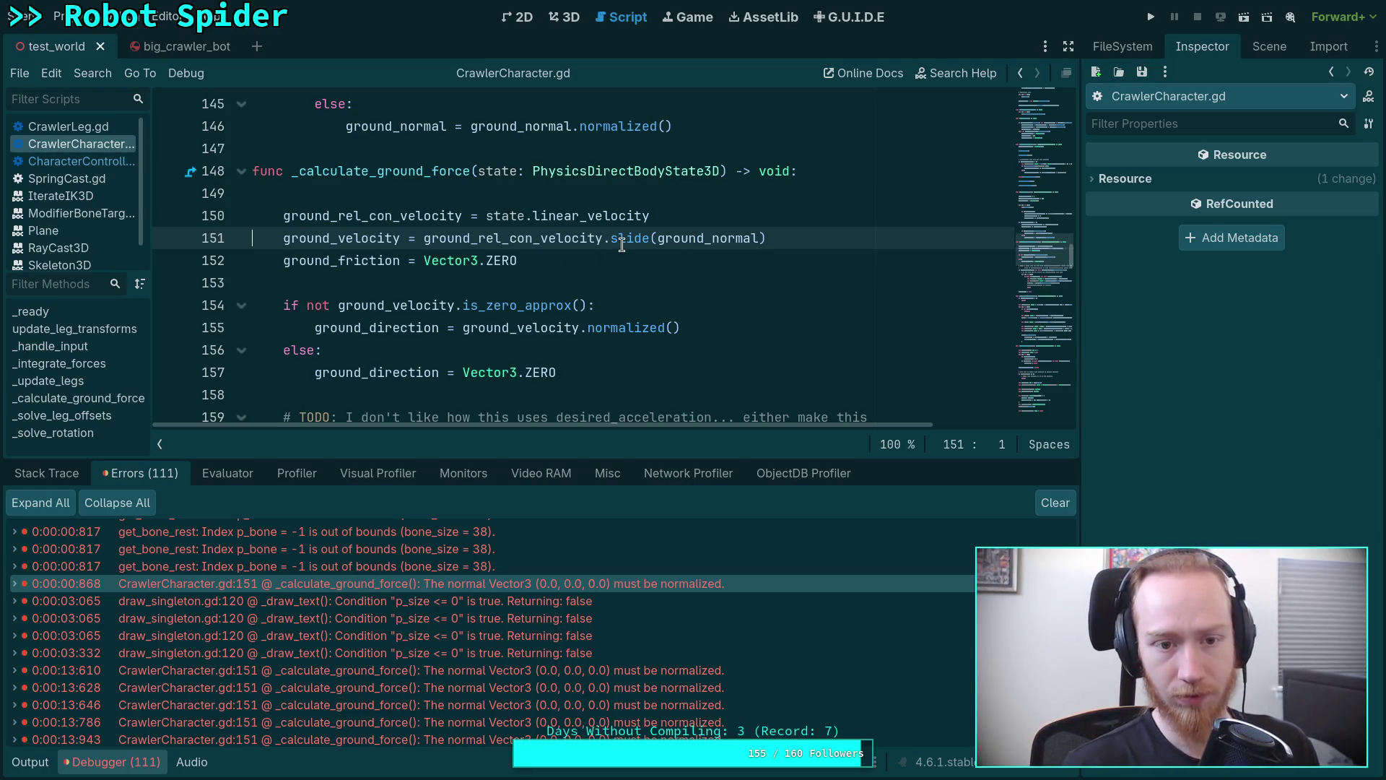
mouse_move(709, 239)
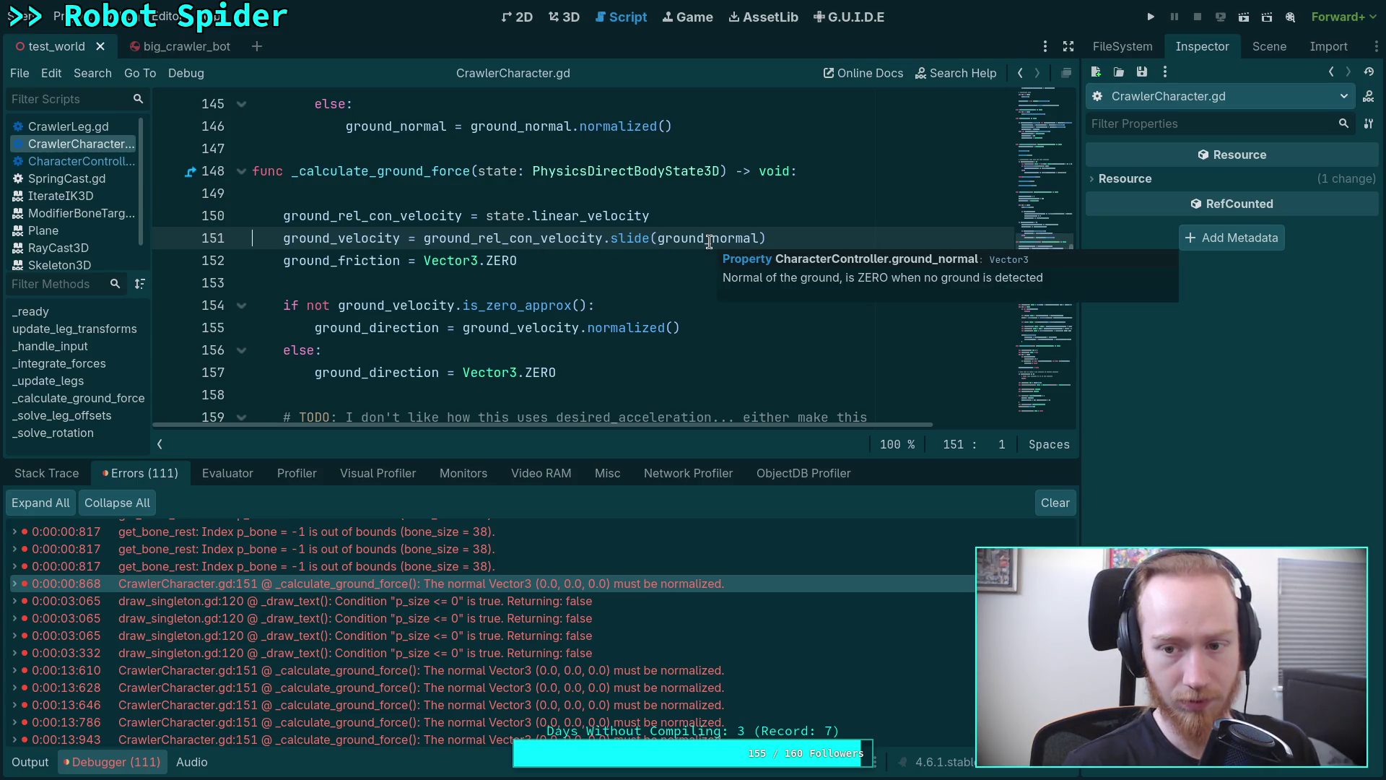
double_click(709, 239)
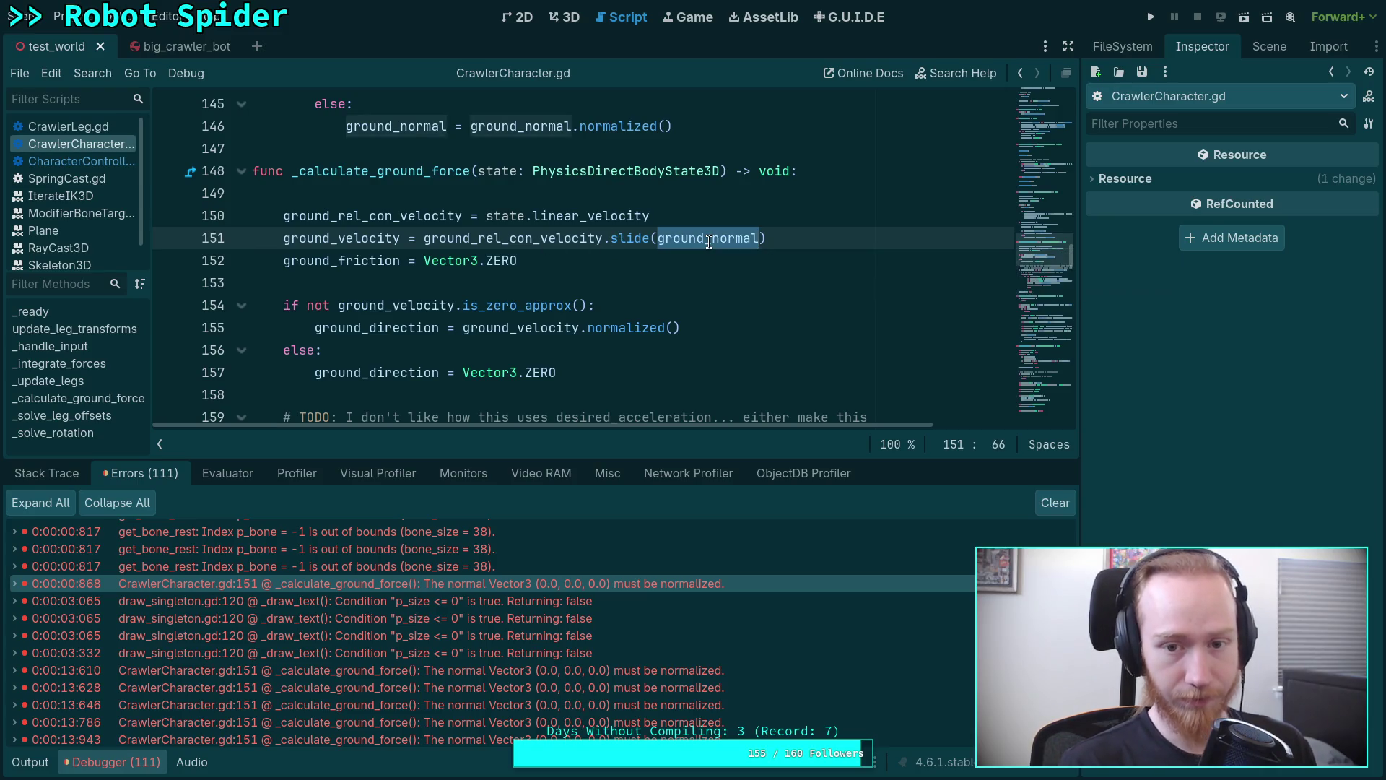
scroll(589, 294, up, 2)
scroll(595, 303, up, 2)
scroll(599, 312, up, 2)
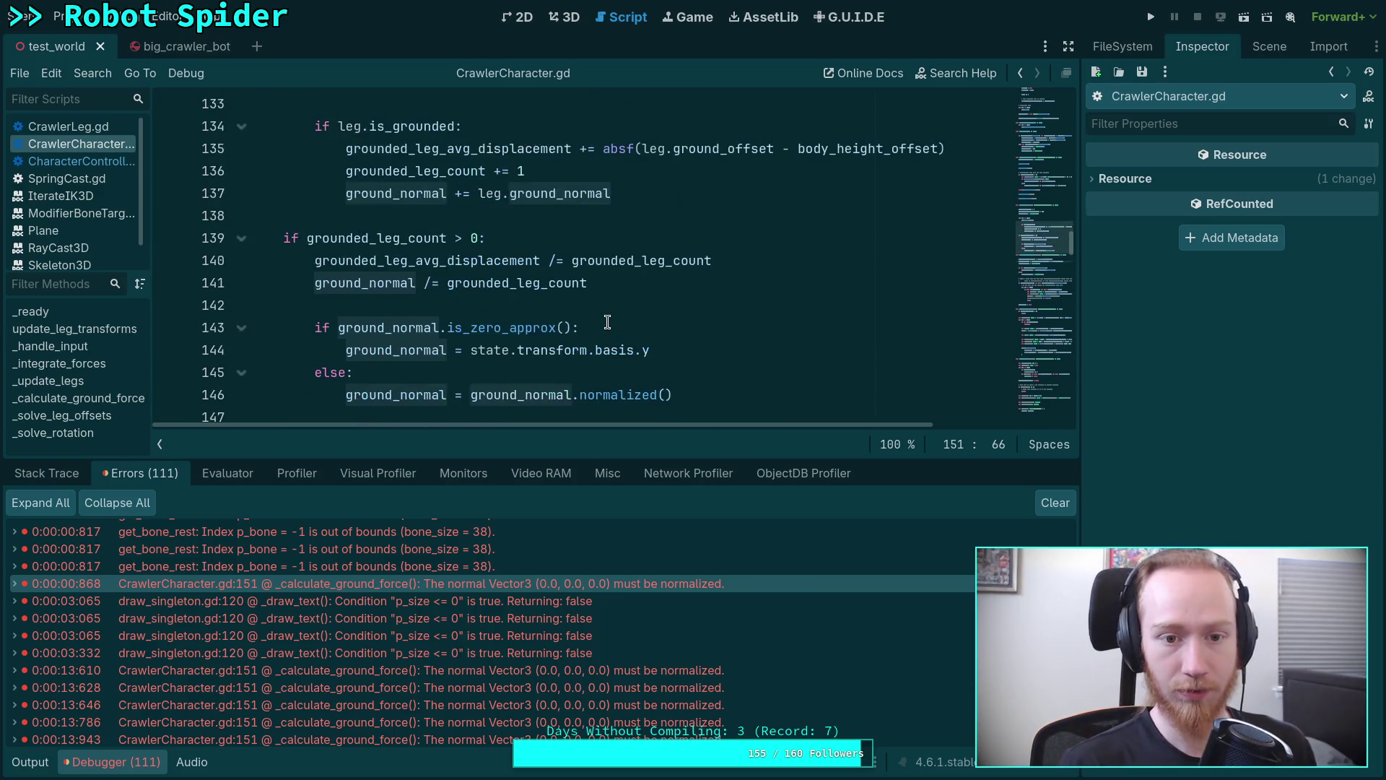
scroll(606, 322, up, 2)
scroll(607, 322, down, 5)
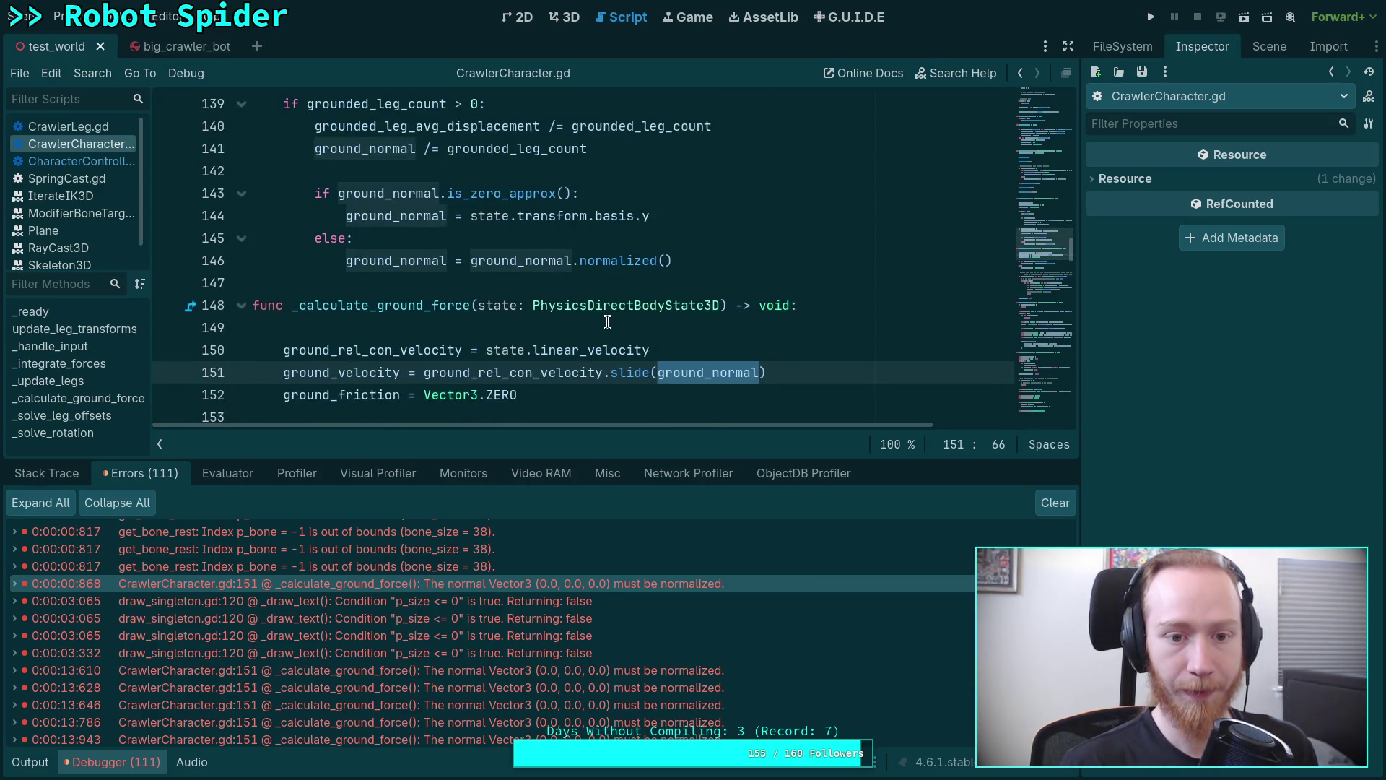
scroll(607, 322, up, 3)
scroll(607, 321, down, 2)
scroll(606, 322, up, 1)
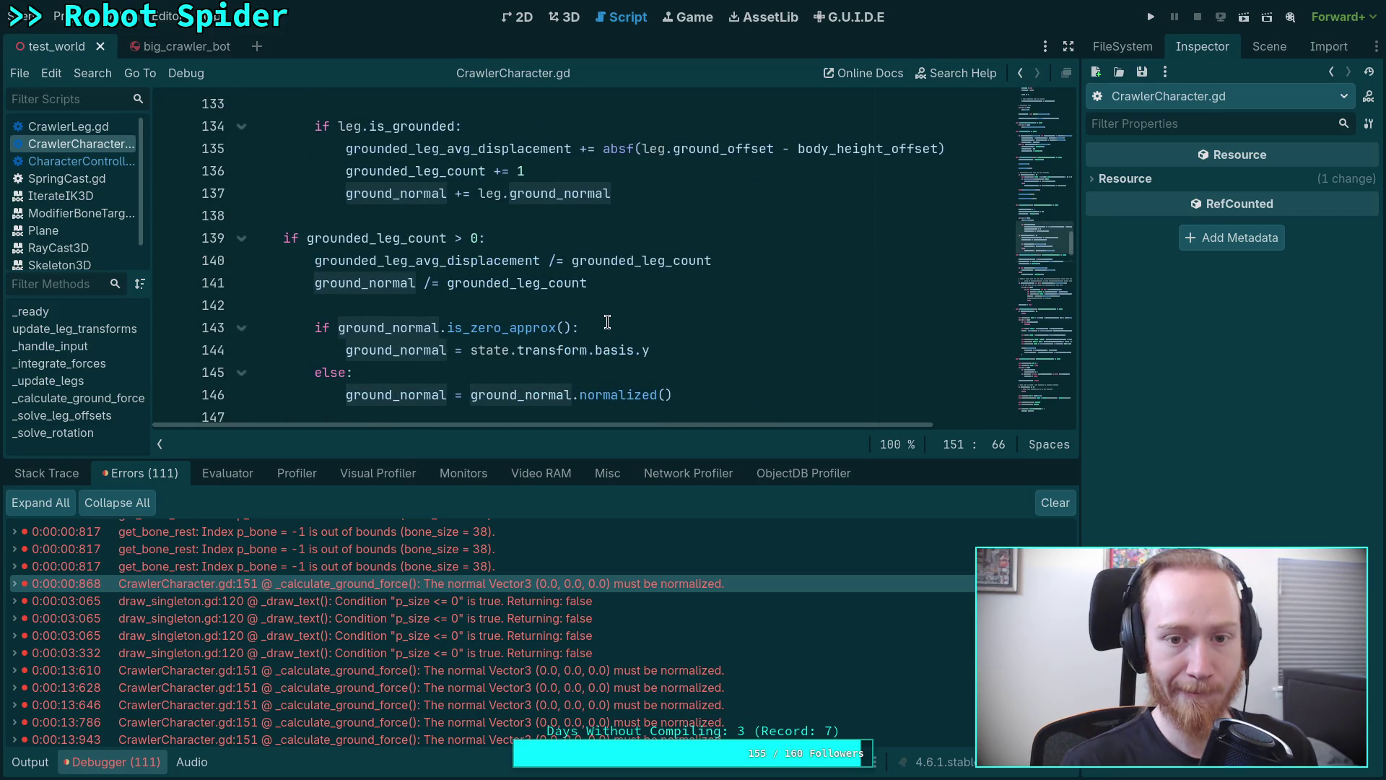